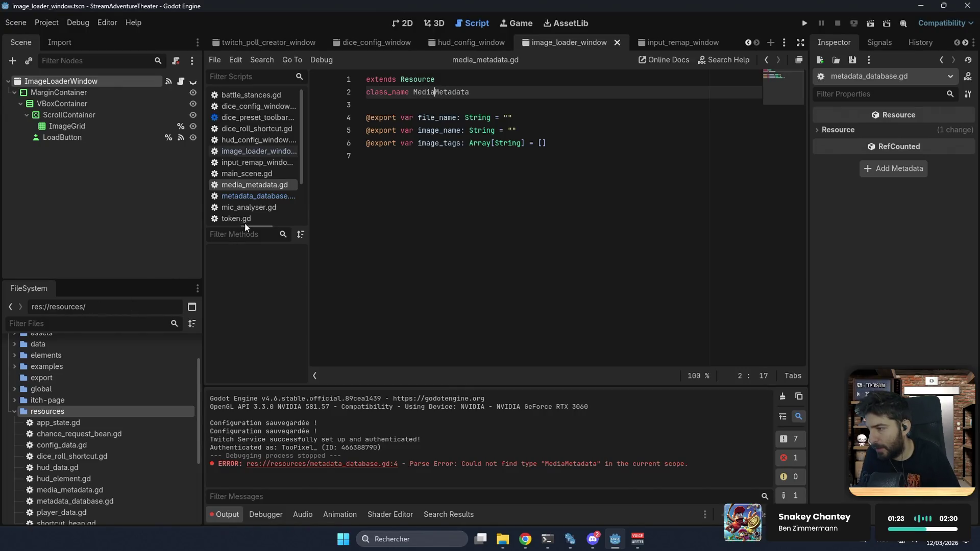
Open metadata_database.gd and rename images_metadatas to background_metadatas.
left_click(275, 196)
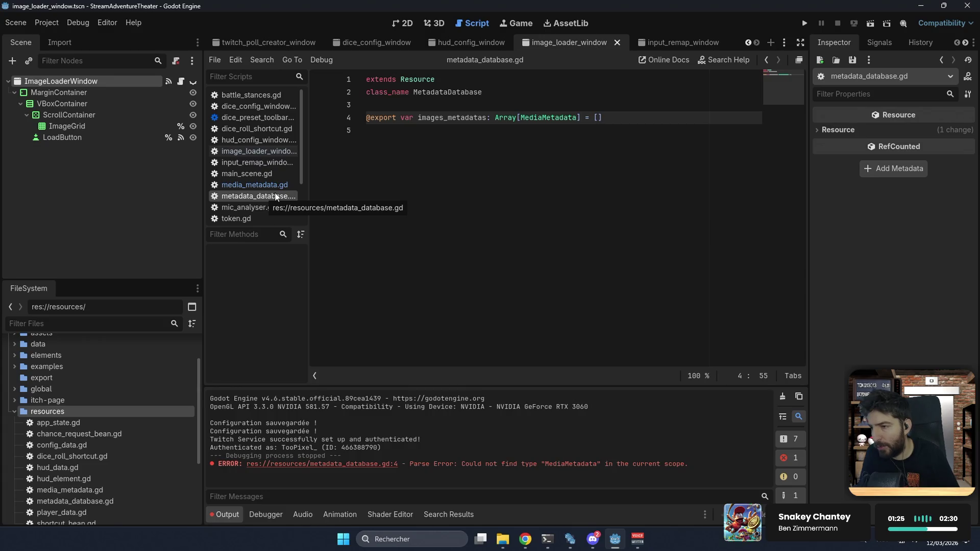
left_click(626, 119)
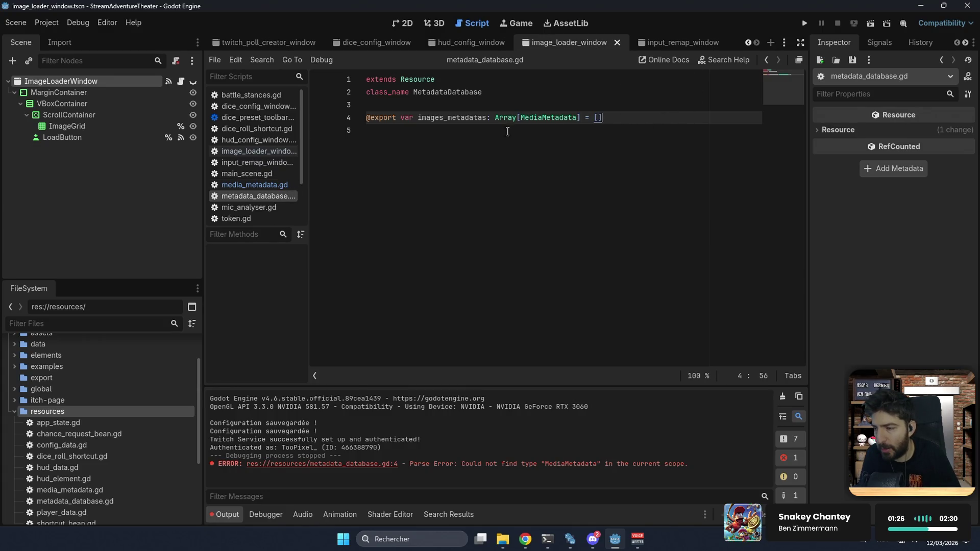
left_click_drag(418, 119, 443, 118)
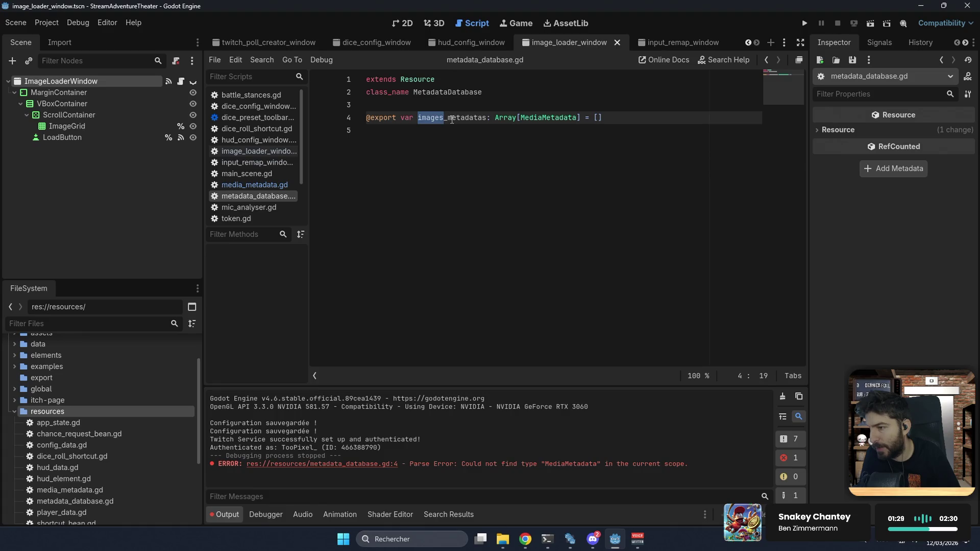
type("bacvkgr")
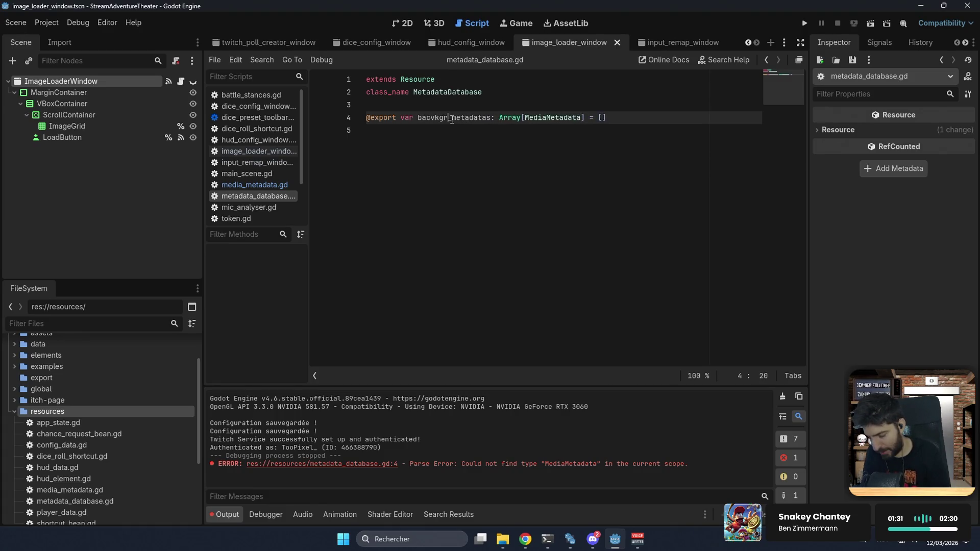
type("ound")
key("Left")
key("Left")
key("BackSpace")
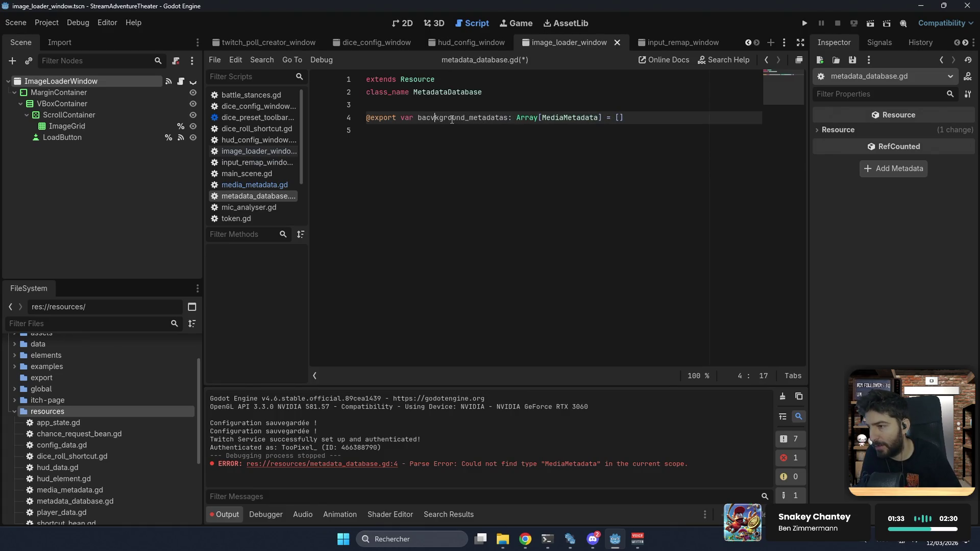
Duplicate the declaration as token_metadatas, save the script, and add a trailing blank line.
triple_click(659, 119)
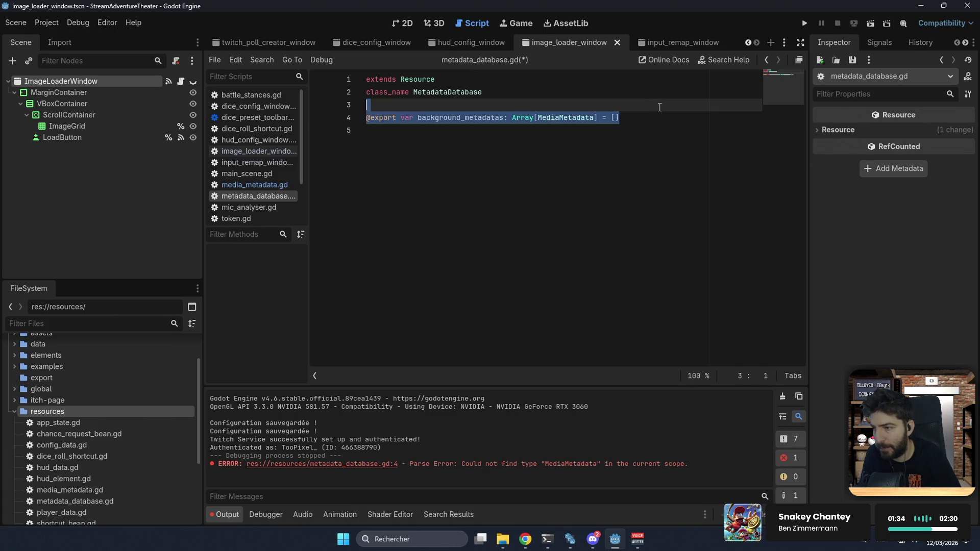
key("ctrl+c")
key("End")
key("Return")
key("ctrl+v")
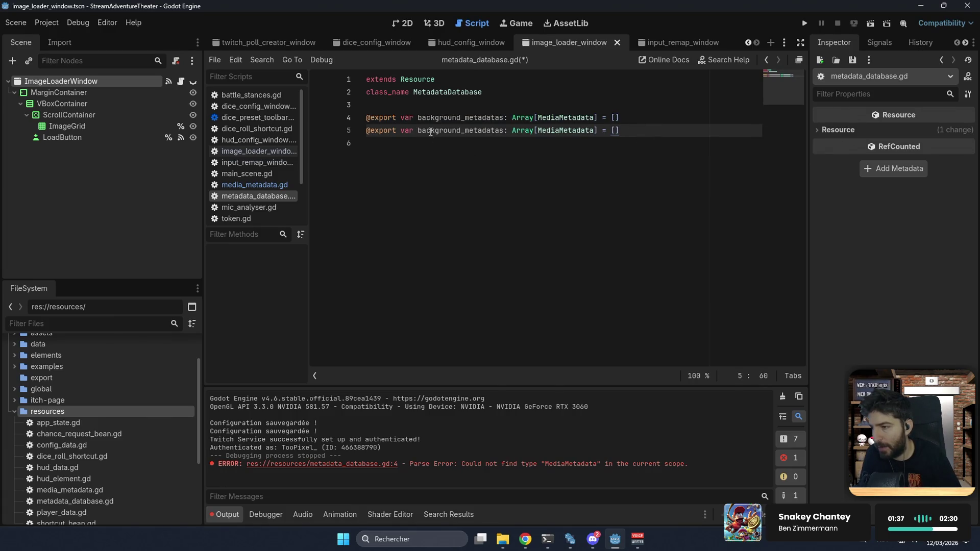
left_click_drag(417, 128, 456, 128)
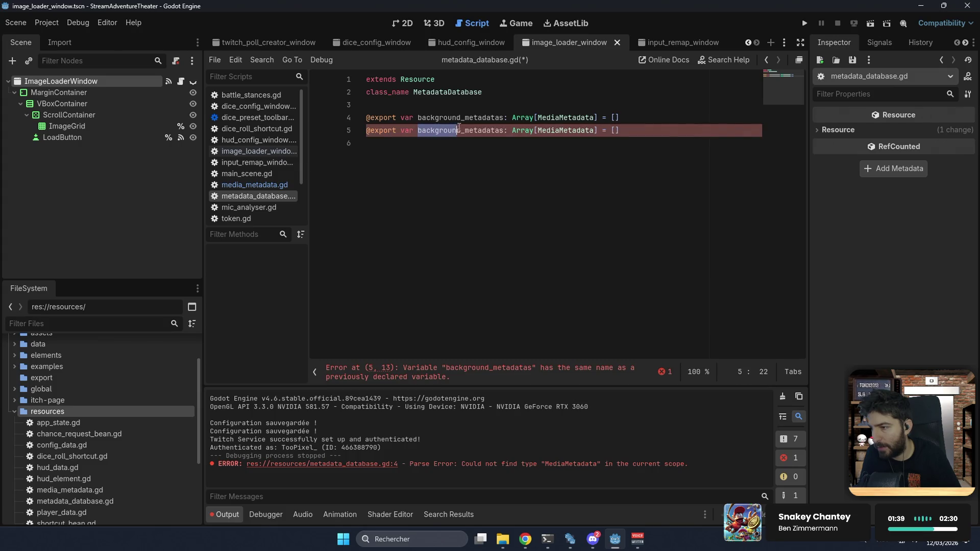
type("token")
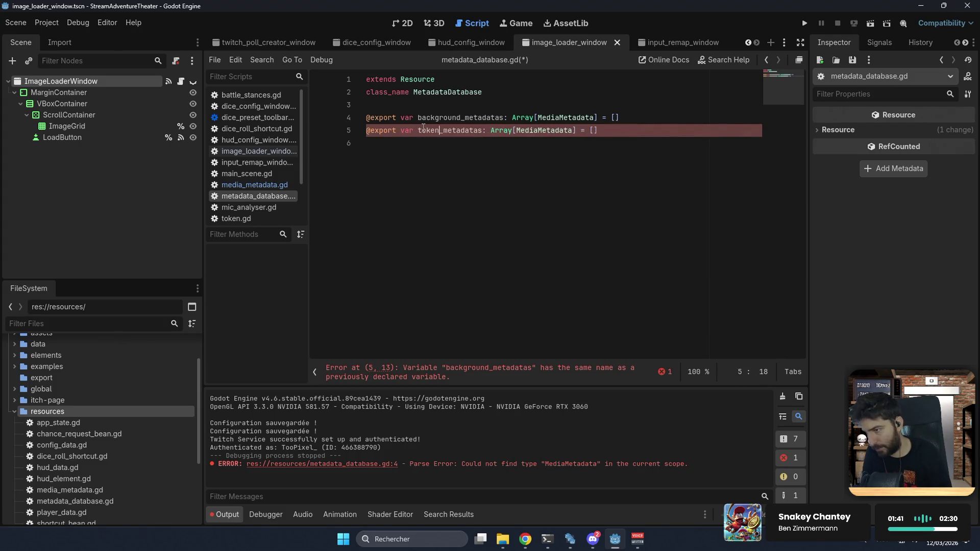
key("Delete")
key("ctrl+s")
left_click(571, 183)
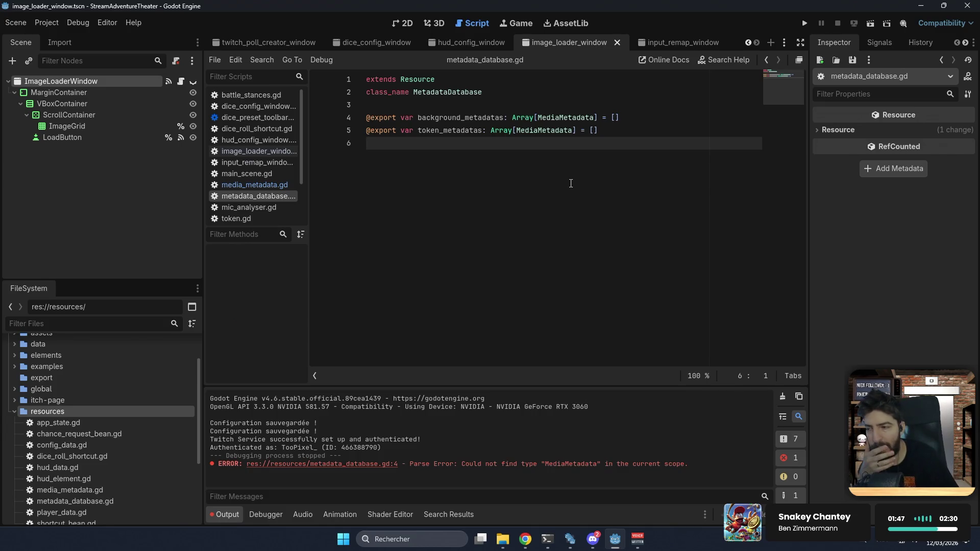
key("Return")
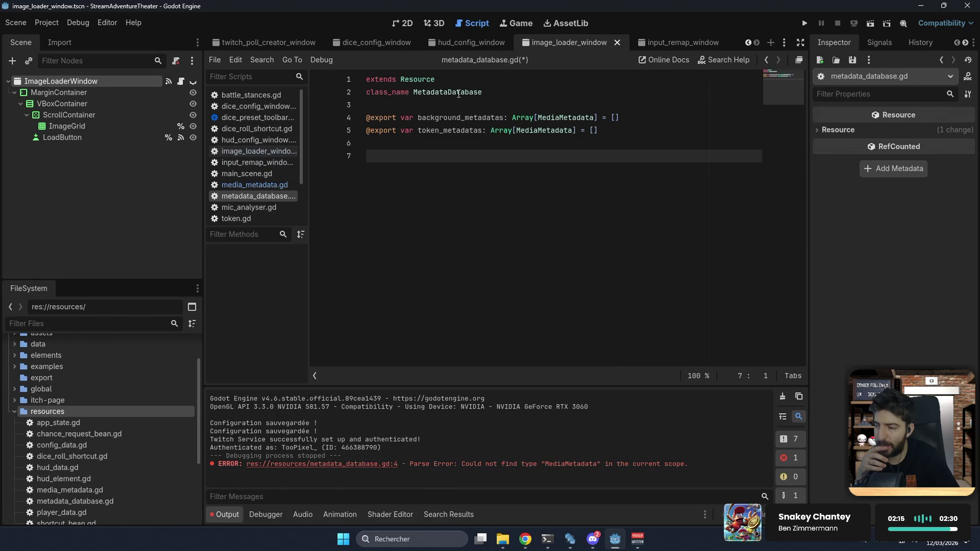
left_click(447, 92)
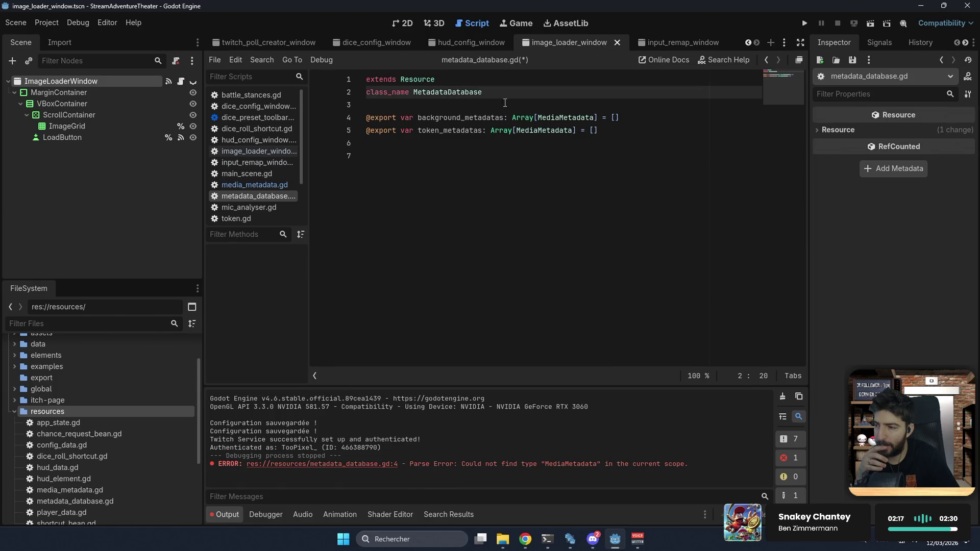
left_click_drag(619, 130, 657, 106)
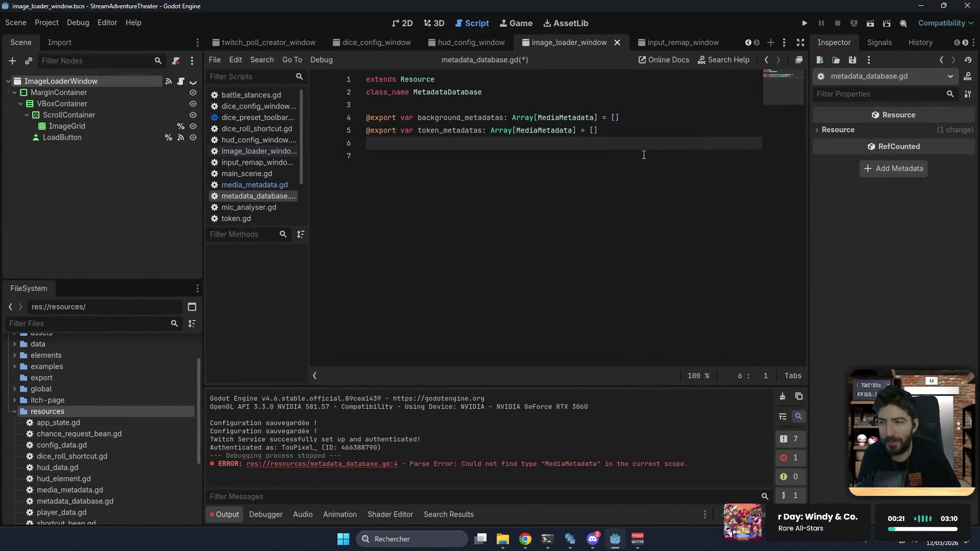
Run the project and load the dungeon image as the background.
left_click(806, 22)
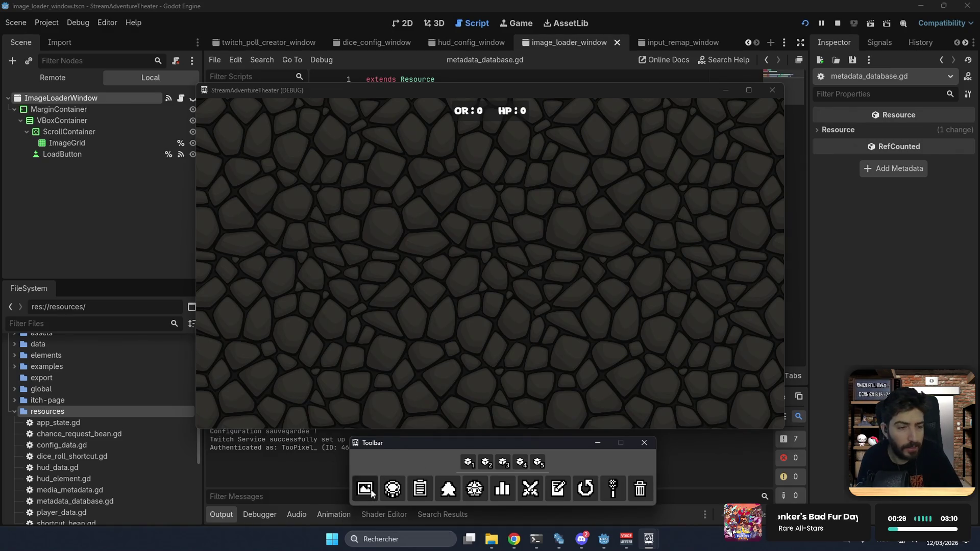
left_click(365, 489)
left_click(491, 299)
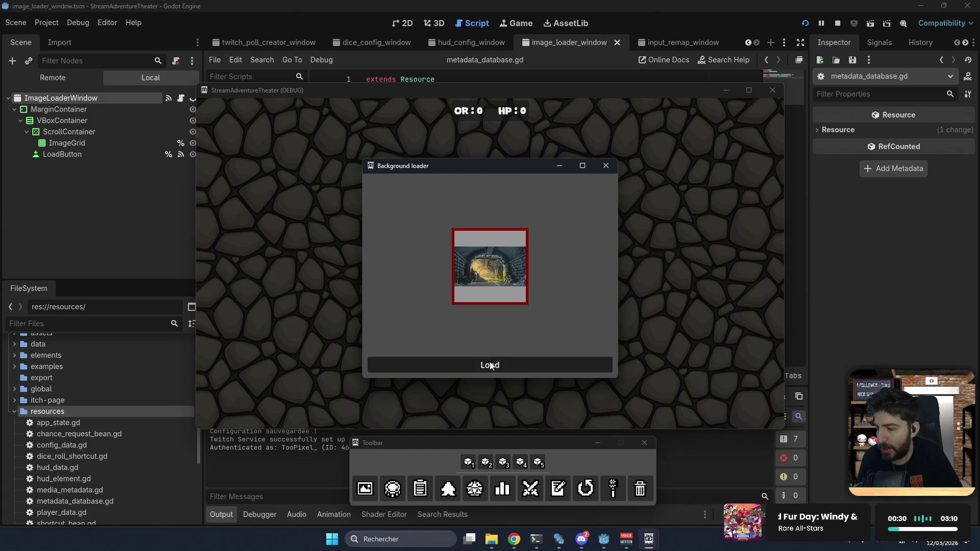
left_click(490, 365)
Load the rat token, move it down and left, and raise its FORCE to 2.
left_click(392, 489)
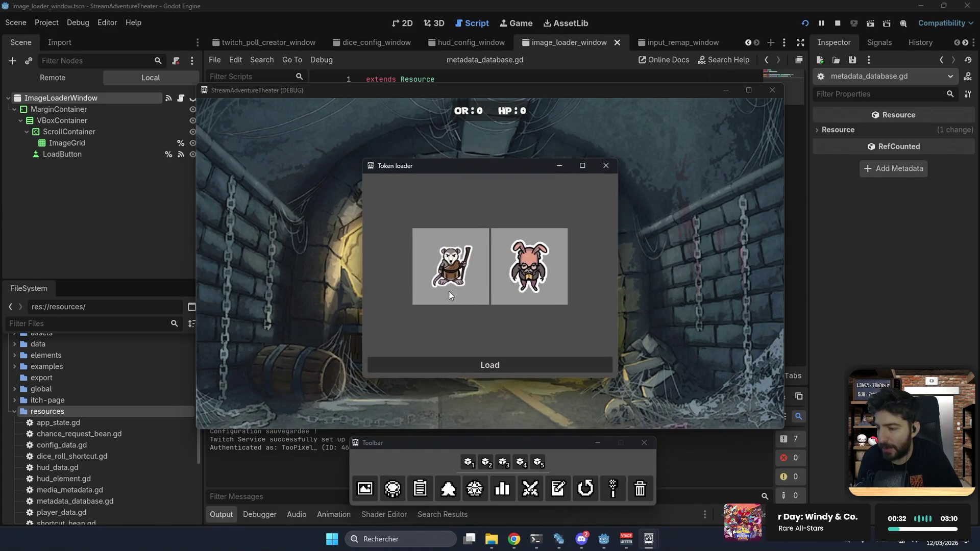
left_click(450, 286)
left_click(488, 365)
mouse_move(482, 205)
left_mouse_down()
mouse_move(459, 240)
mouse_move(342, 337)
mouse_move(378, 341)
left_mouse_up()
scroll(378, 341, "up", 3)
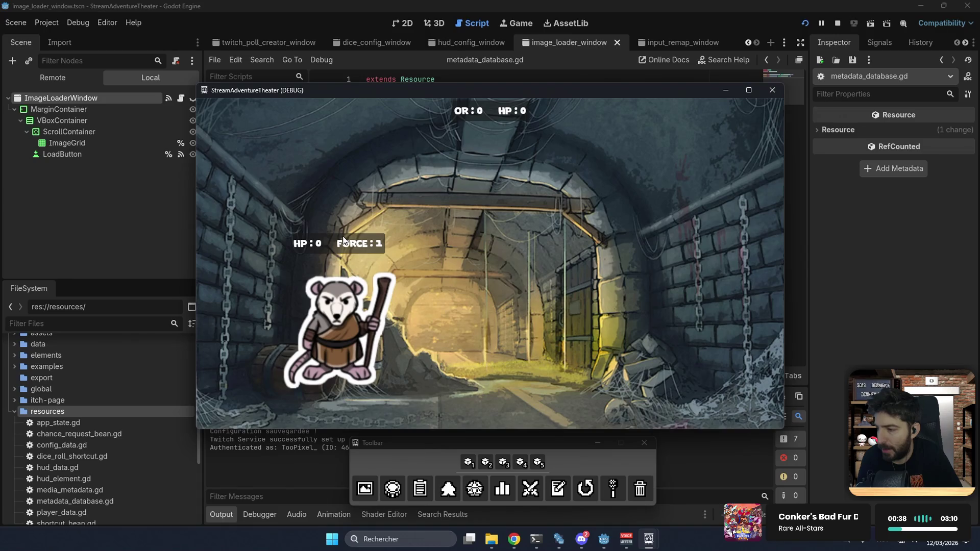
left_click(341, 244)
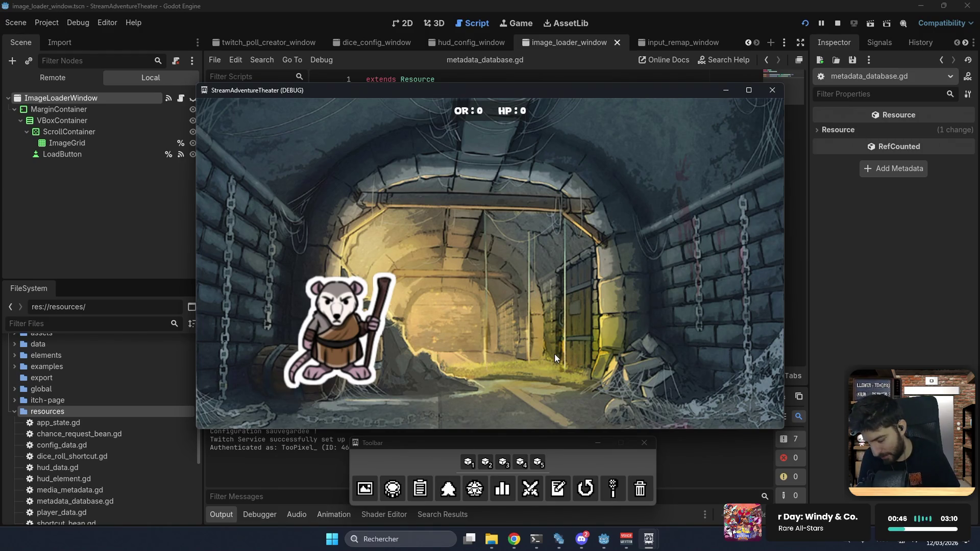
Pin the rat token with the pinning tool, reopen the token loader, then stop the game.
mouse_move(556, 357)
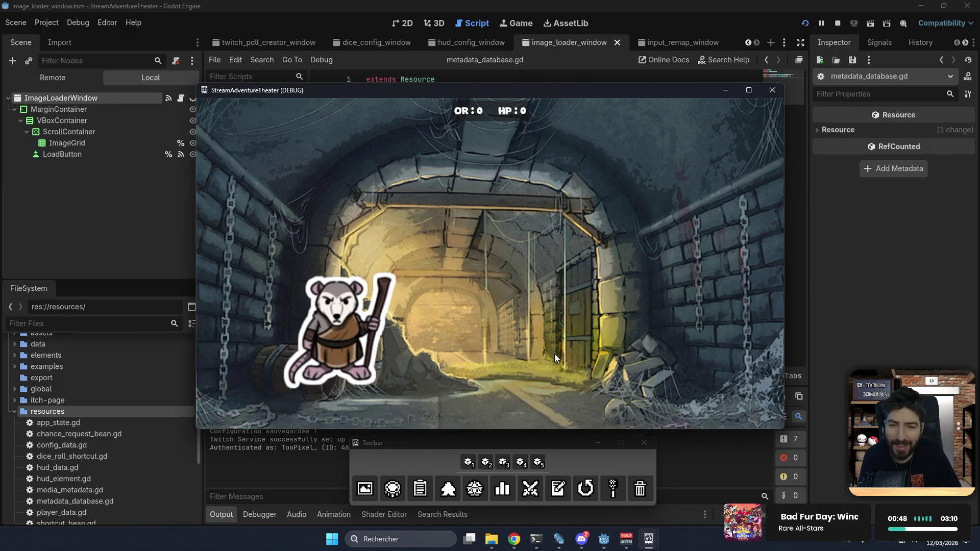
left_click(613, 490)
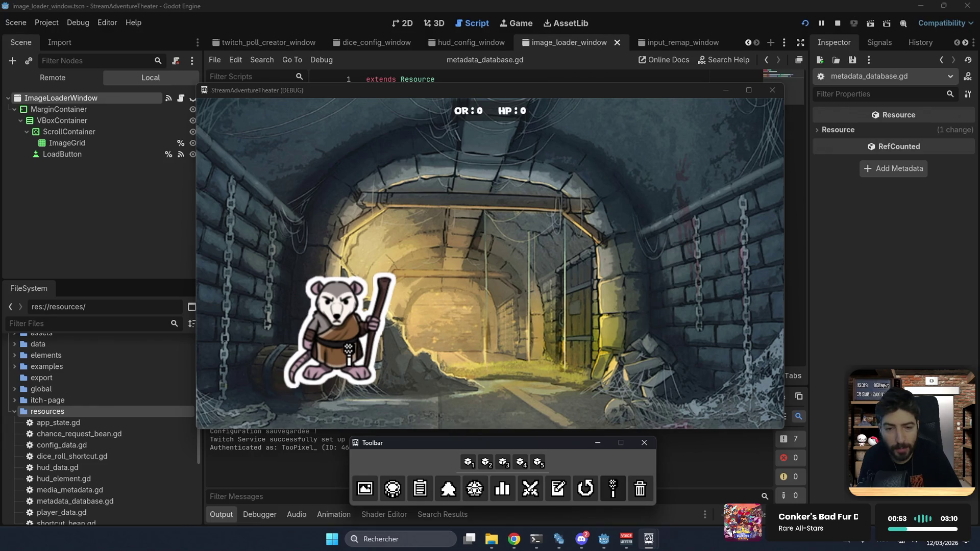
left_click(349, 352)
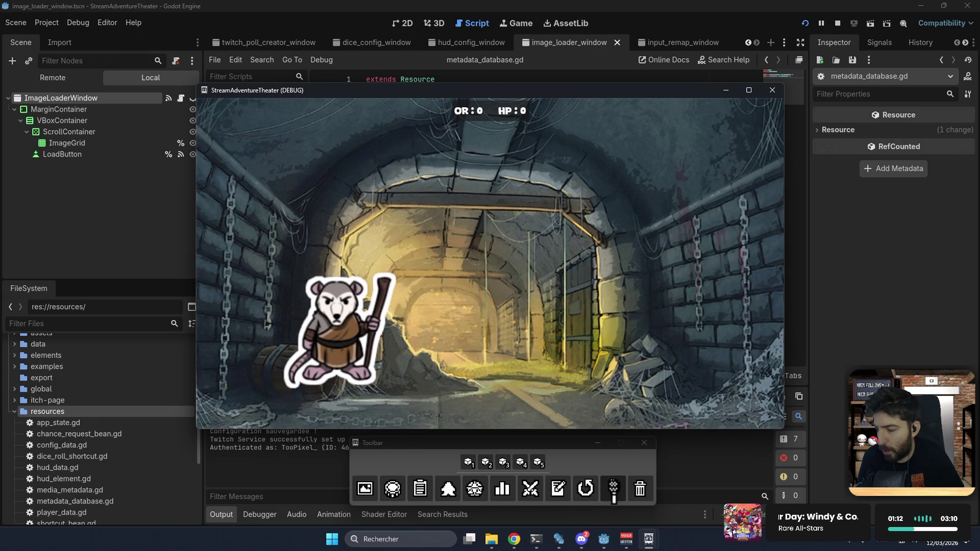
left_click(393, 489)
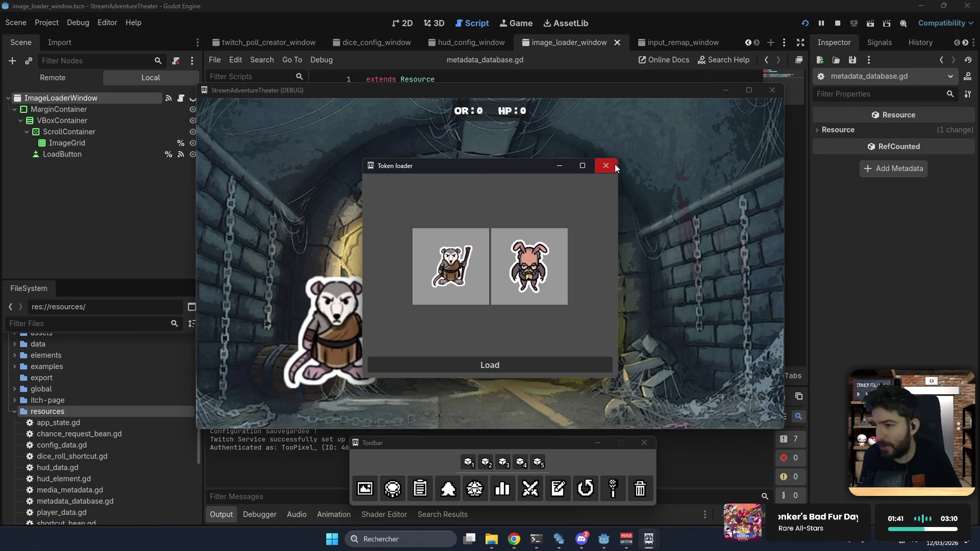
left_click(839, 23)
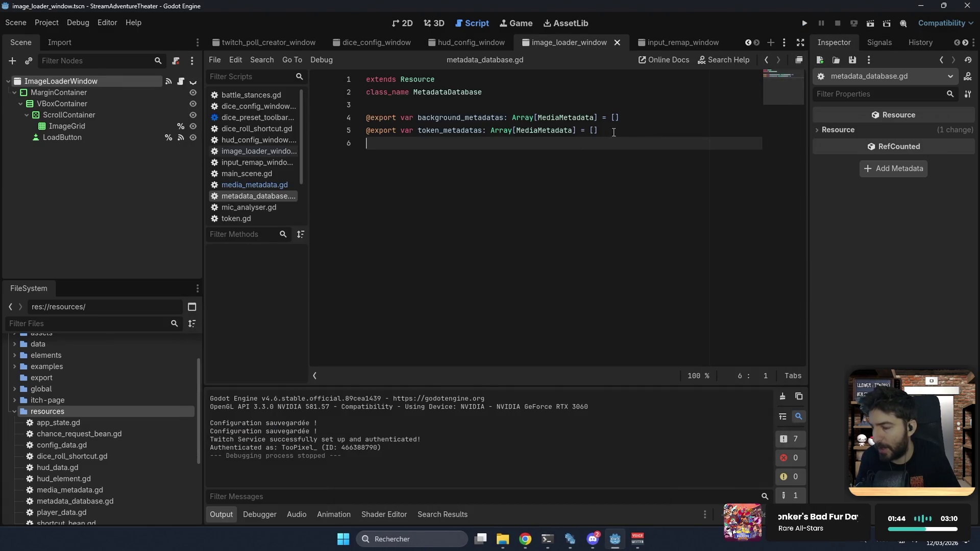
left_click(631, 129)
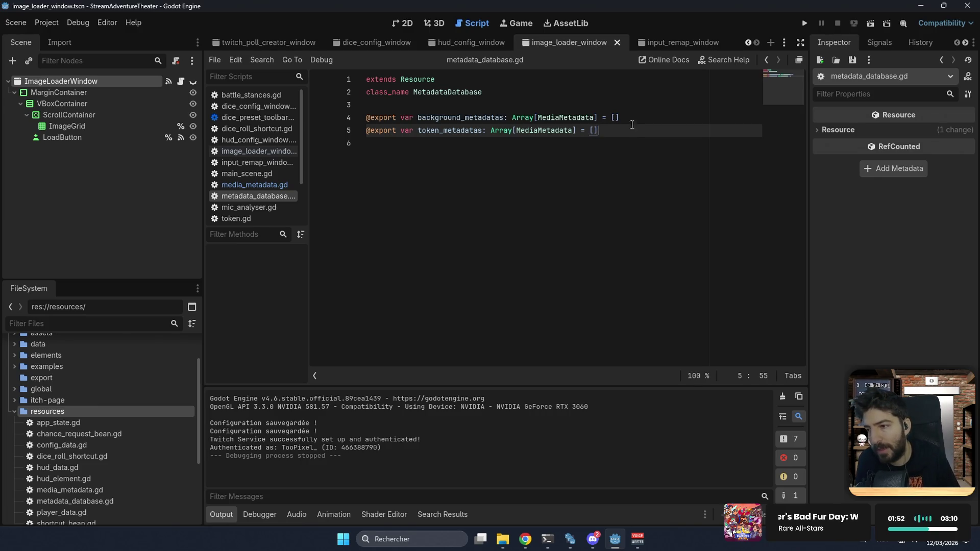
left_click_drag(633, 127, 643, 108)
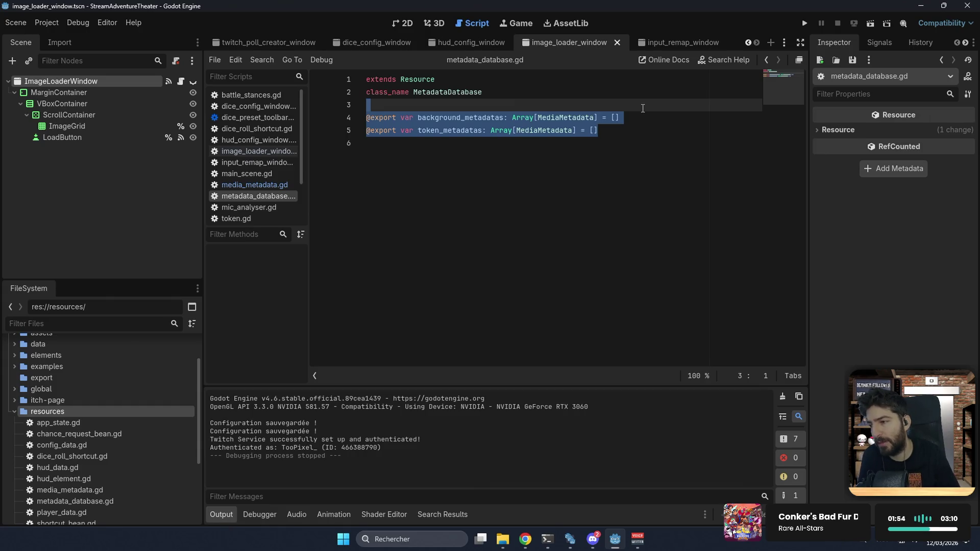
key("Return")
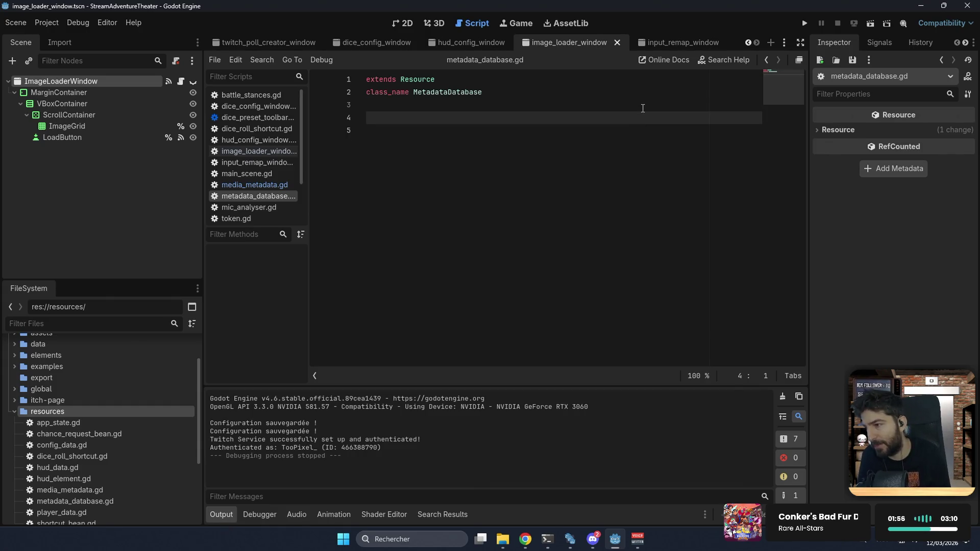
type("@export vart")
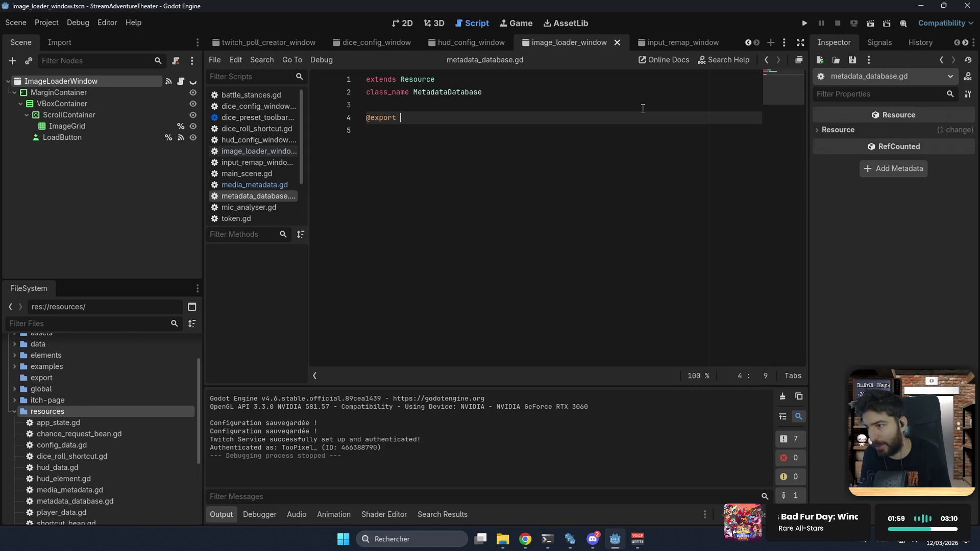
key("BackSpace")
type("data: ")
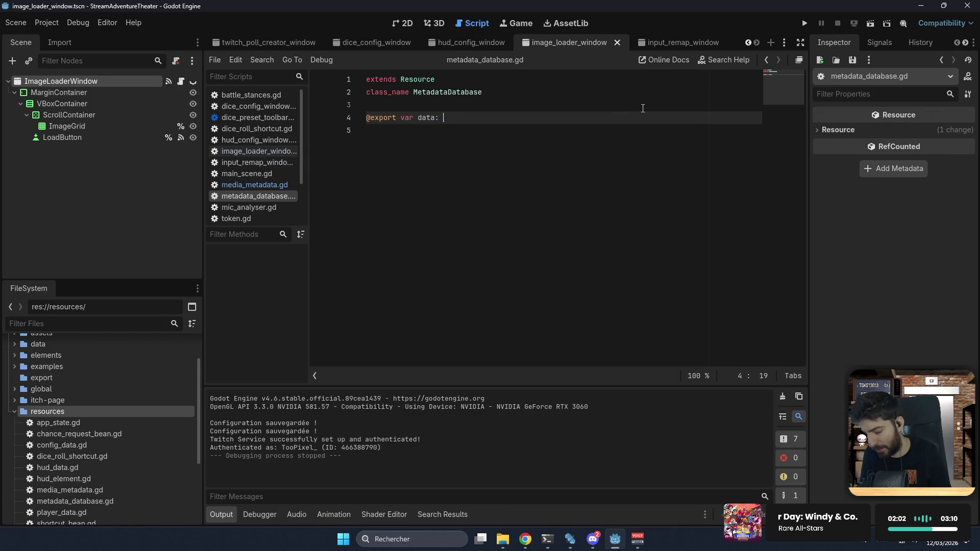
type("Array[Med")
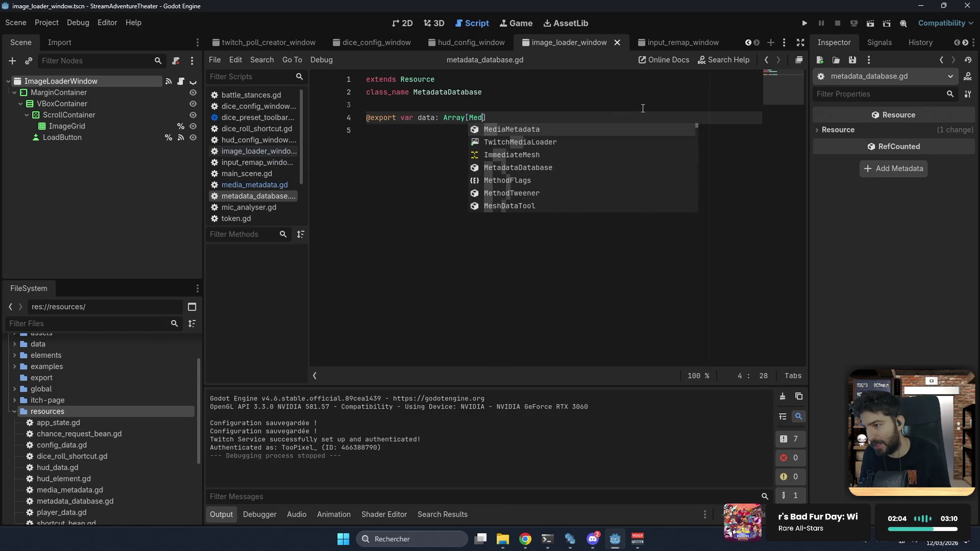
key("Return")
type("= []")
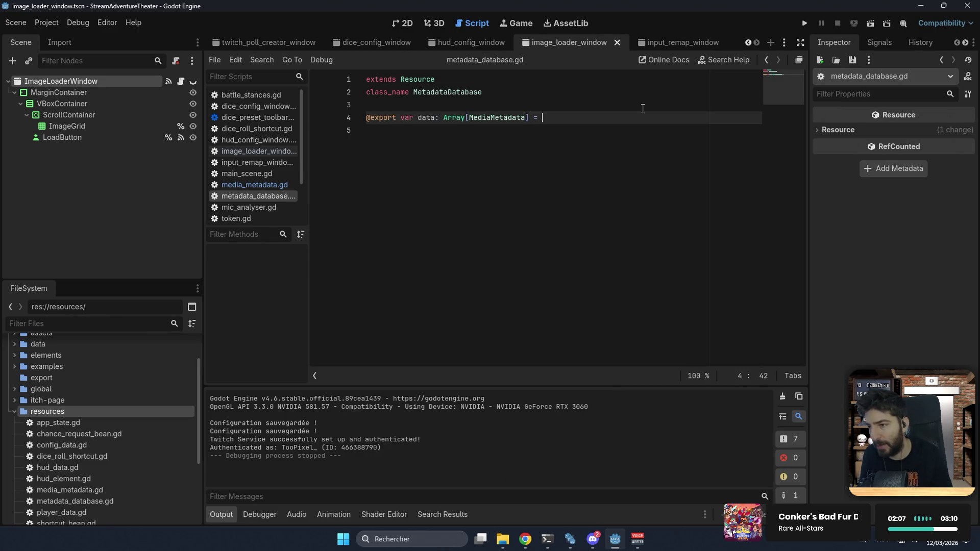
key("Return")
key("Return")
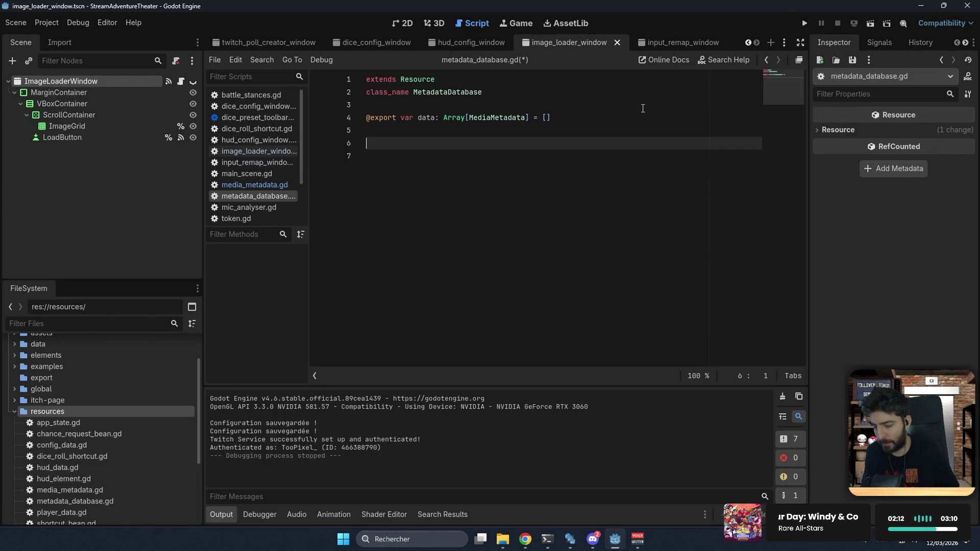
Declare func find_by_file(file_name) -> MediaMetadata with a return null body.
type("func ")
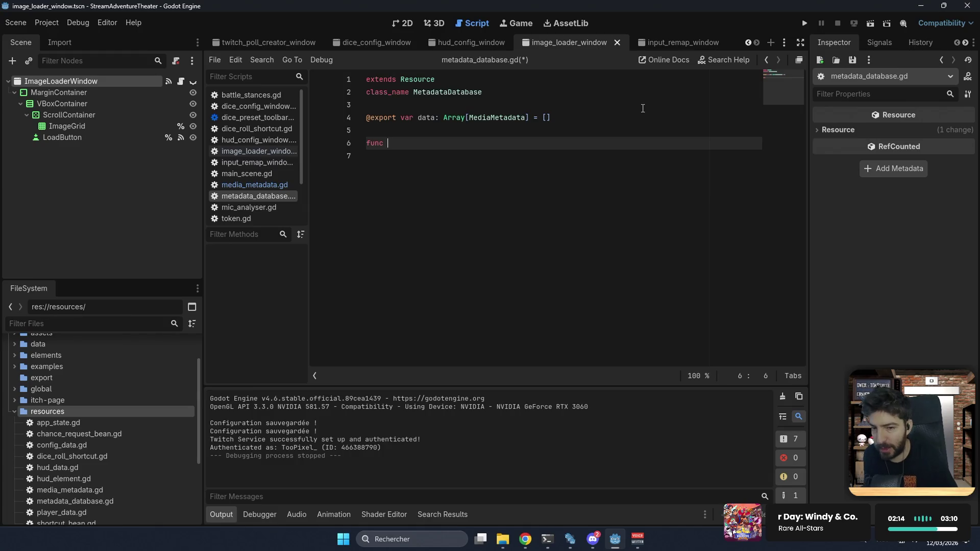
type("find(")
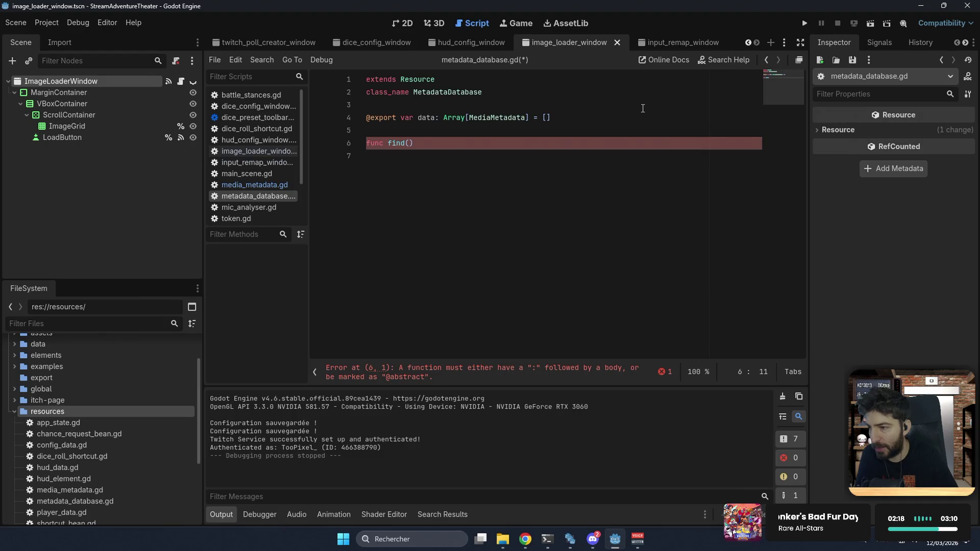
key("Left")
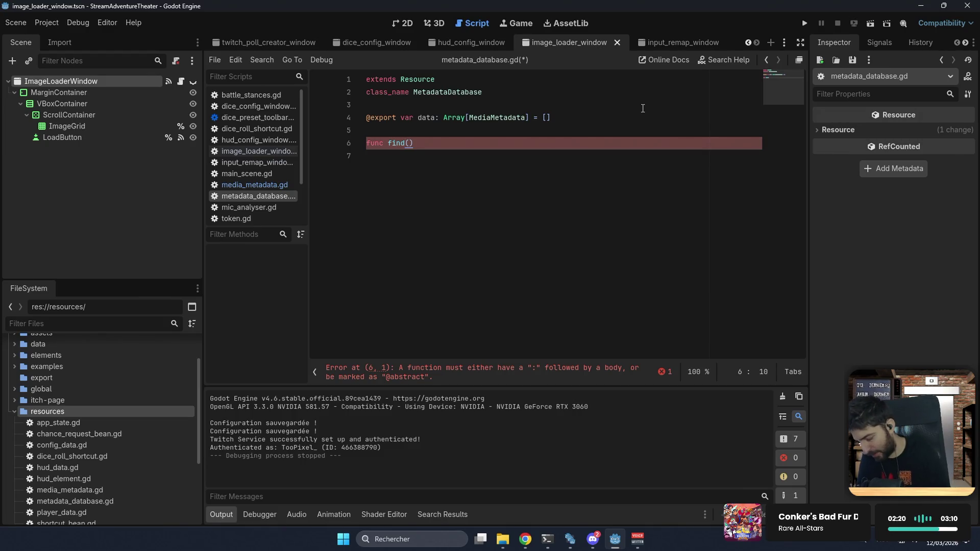
type("_by_")
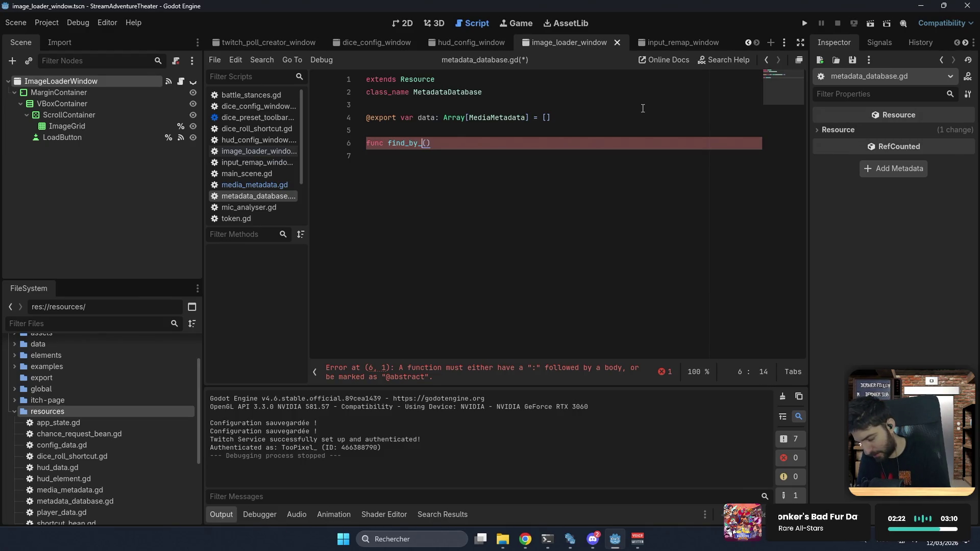
type("file")
key("Right")
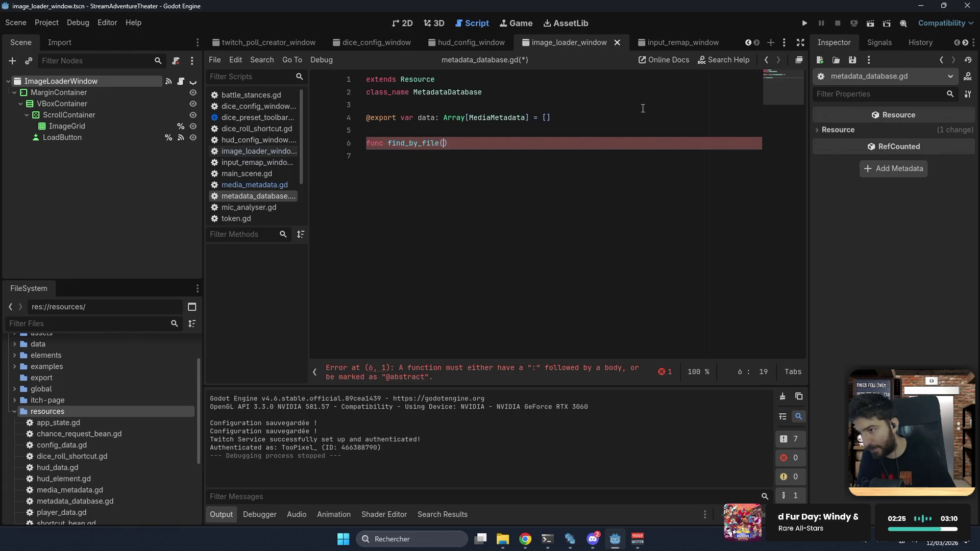
type("file")
type("_name")
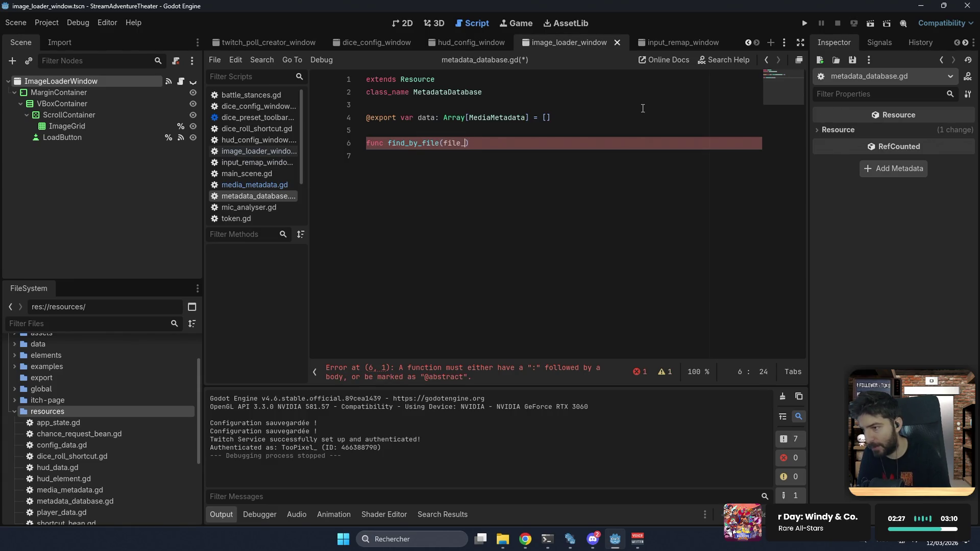
key("Right")
type("-")
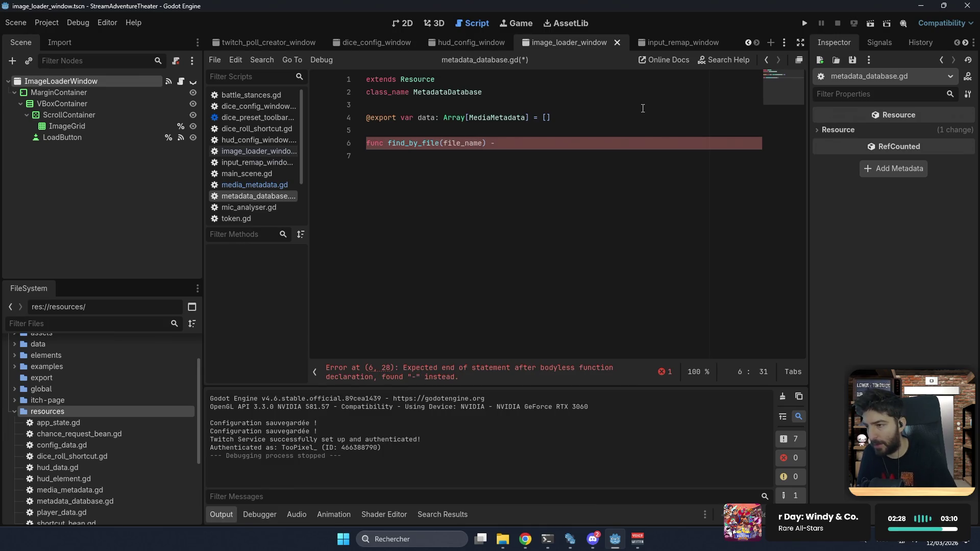
type("> Medi")
key("Return")
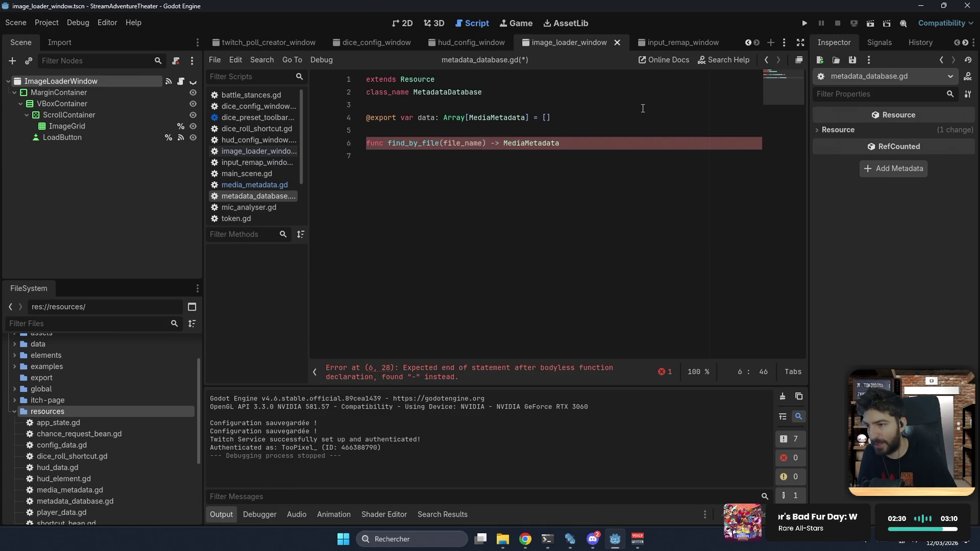
type(":")
key("Return")
type("return")
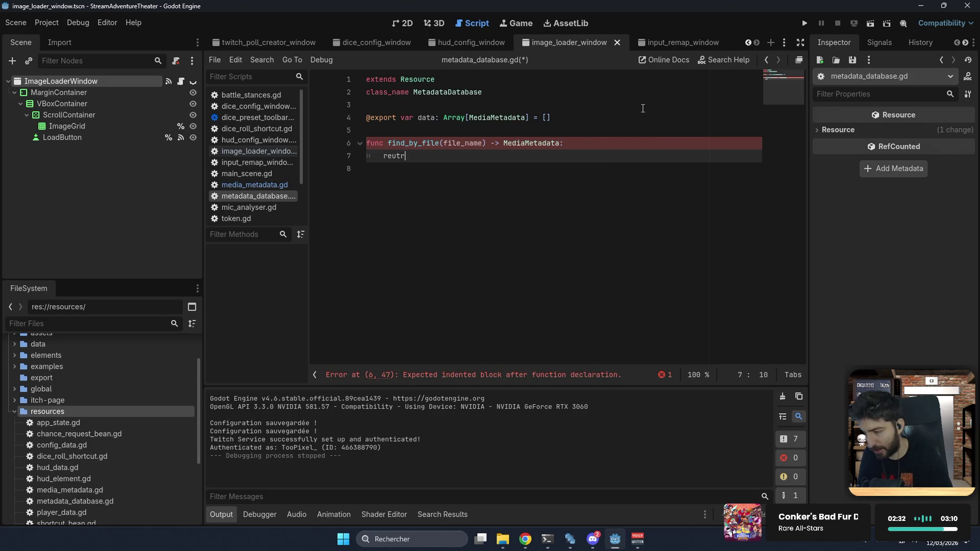
key("BackSpace")
key("BackSpace")
type("rn null")
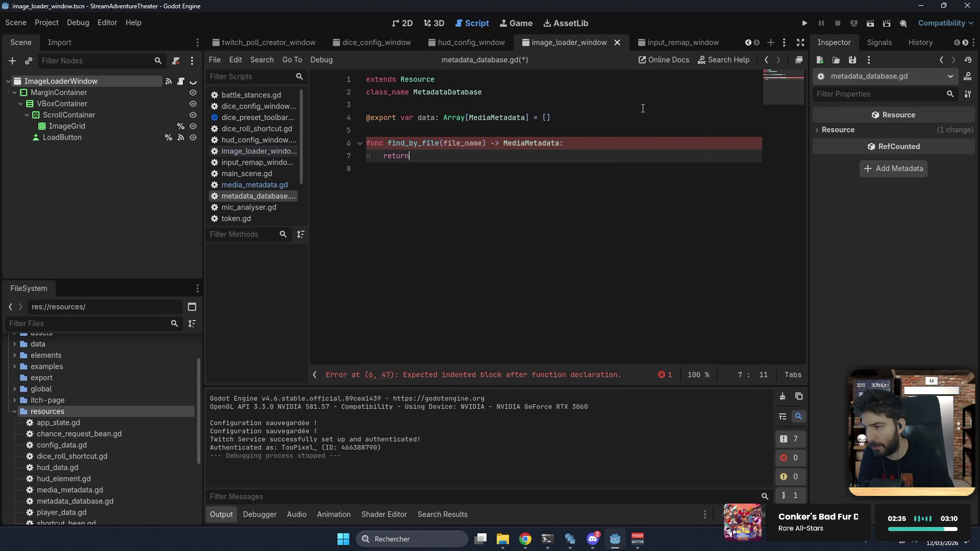
Give find_by_file's file_name parameter the String type.
key("Up")
key("Up")
key("Down")
key("ctrl+Right")
key("ctrl+Right")
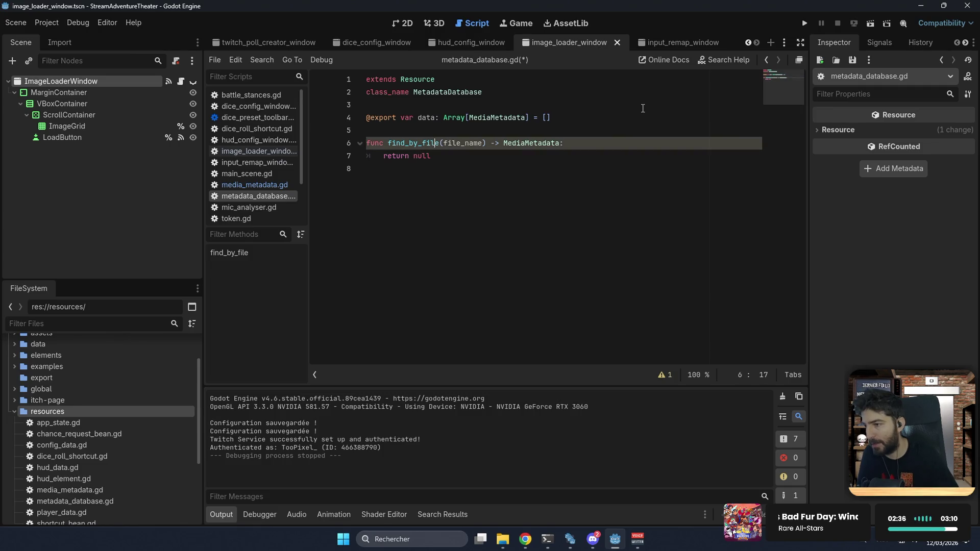
key("Right")
key("Right")
key("Right")
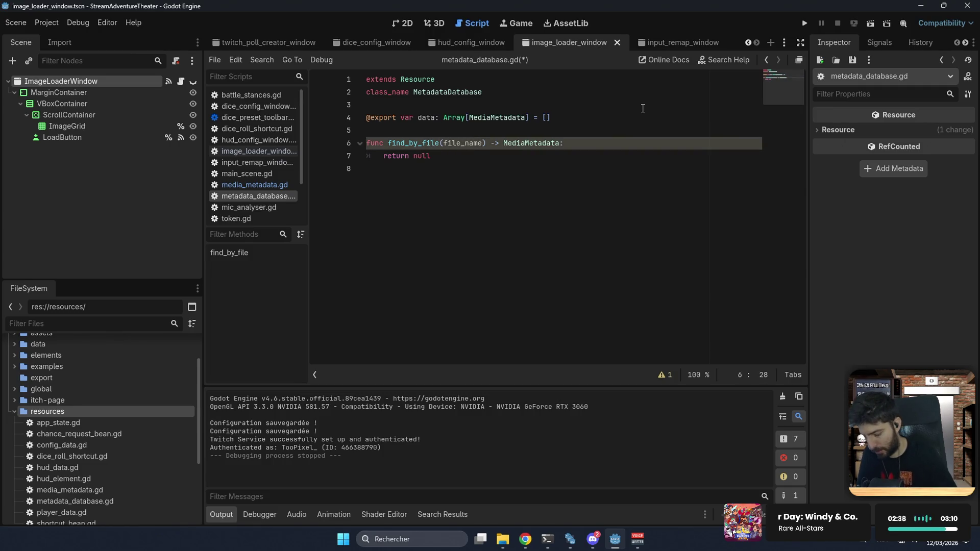
type(": ")
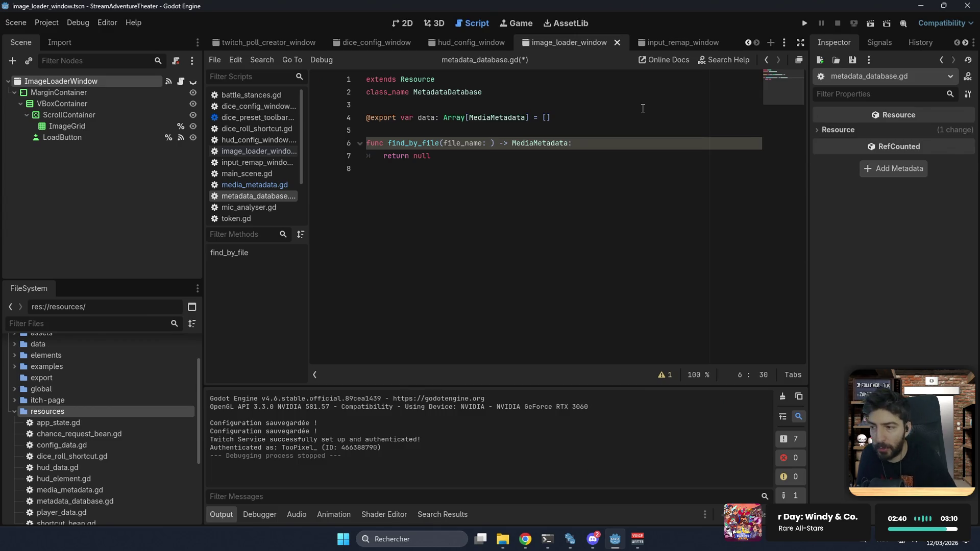
type("String")
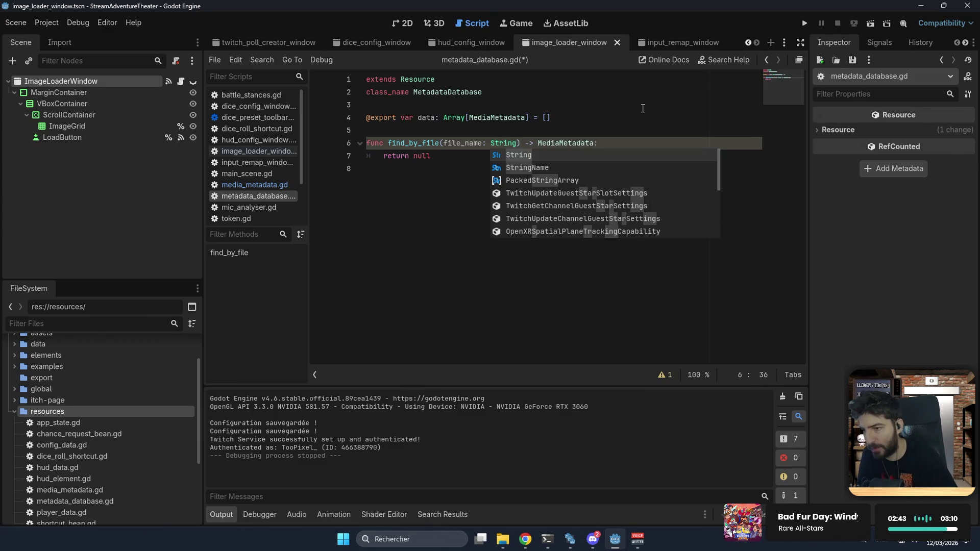
Add var found_index: int = data.find_custom with a lambda returning e.file_name == file_name.
left_click(616, 144)
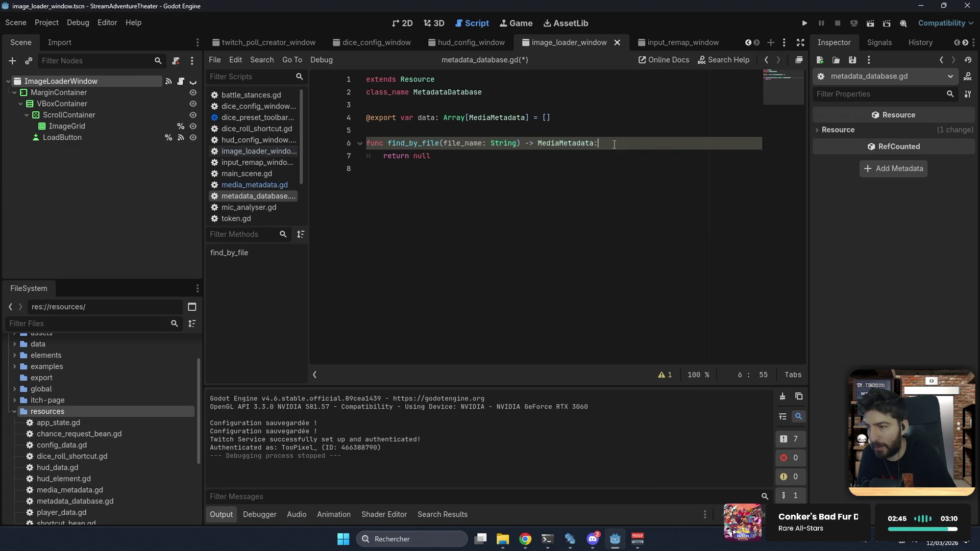
key("Return")
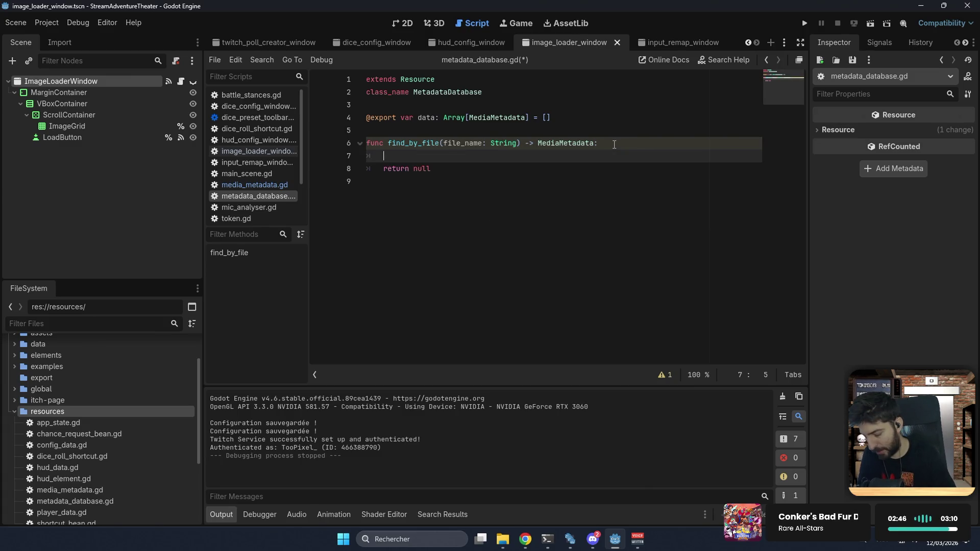
type("var found_in")
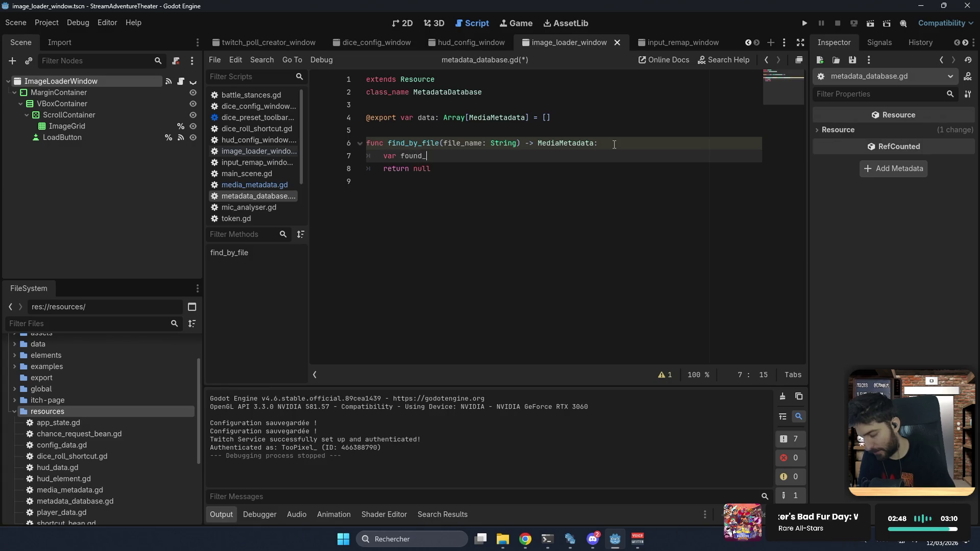
type("dex")
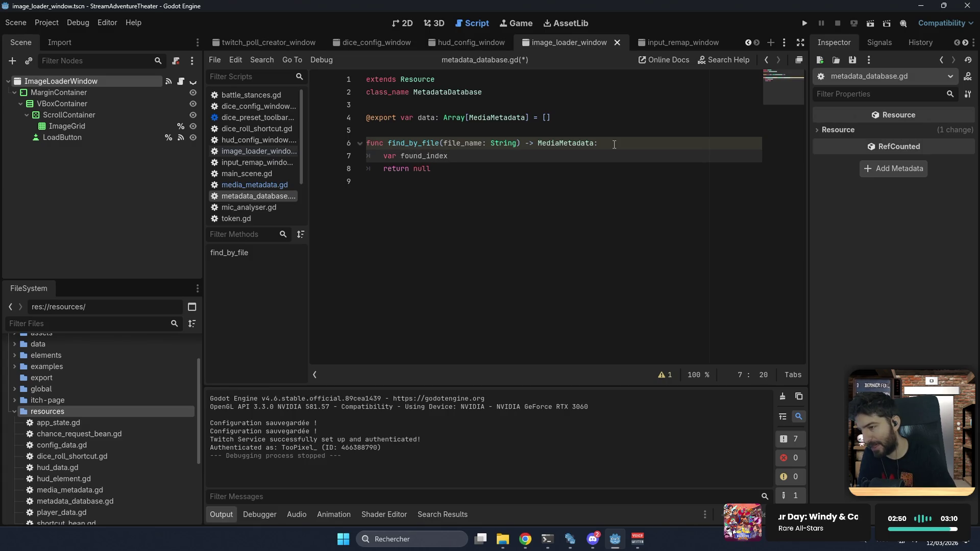
type(": int = ")
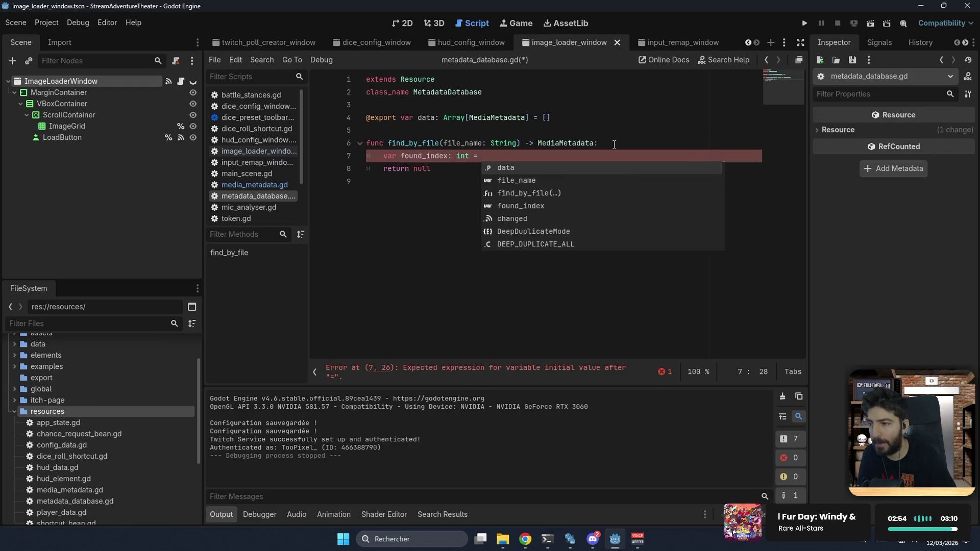
type("d")
key("Return")
type(".fin")
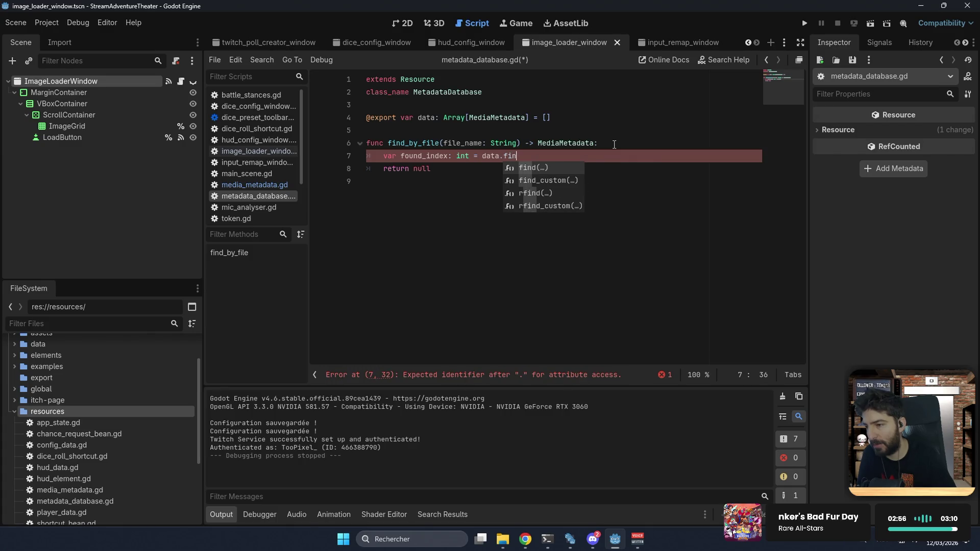
key("Return")
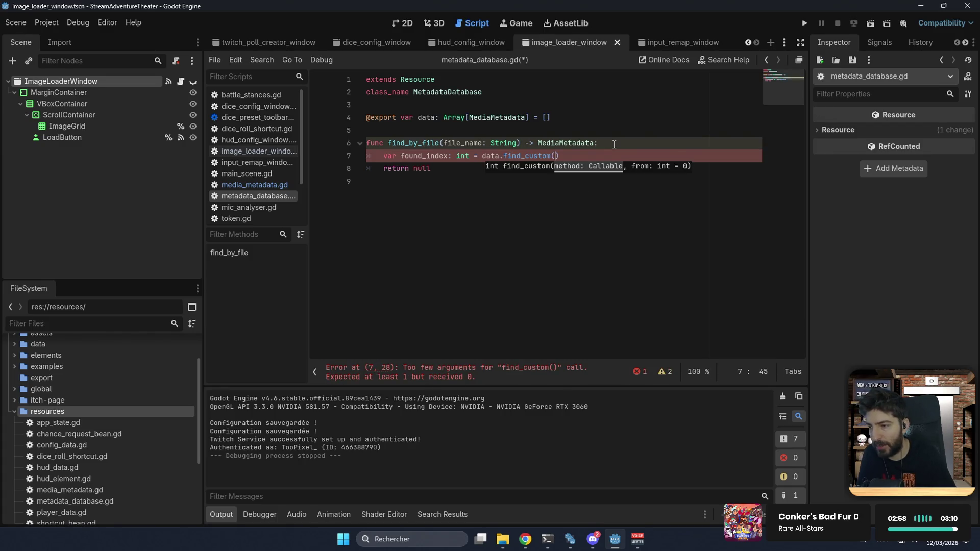
key("Return")
type("func (e:")
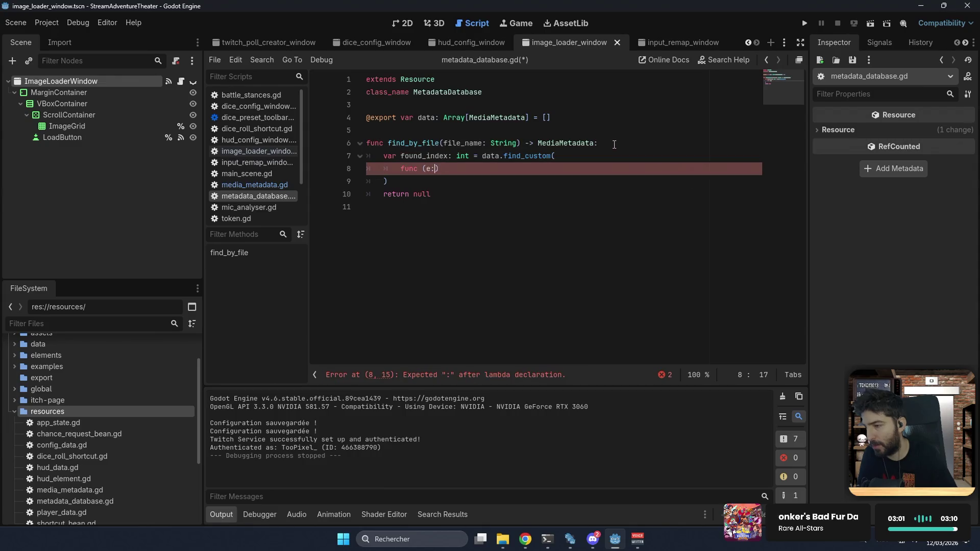
type(" Me")
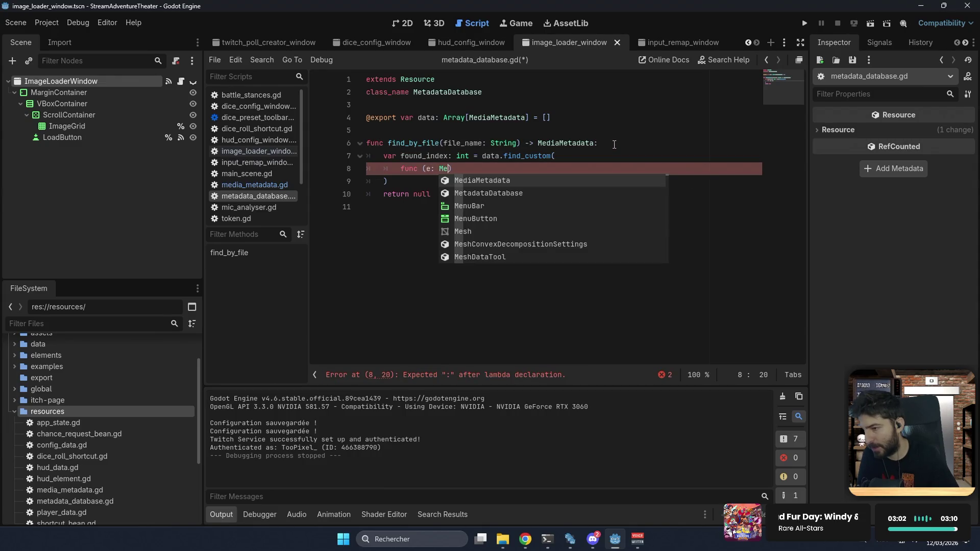
key("Return")
type("):")
key("Return")
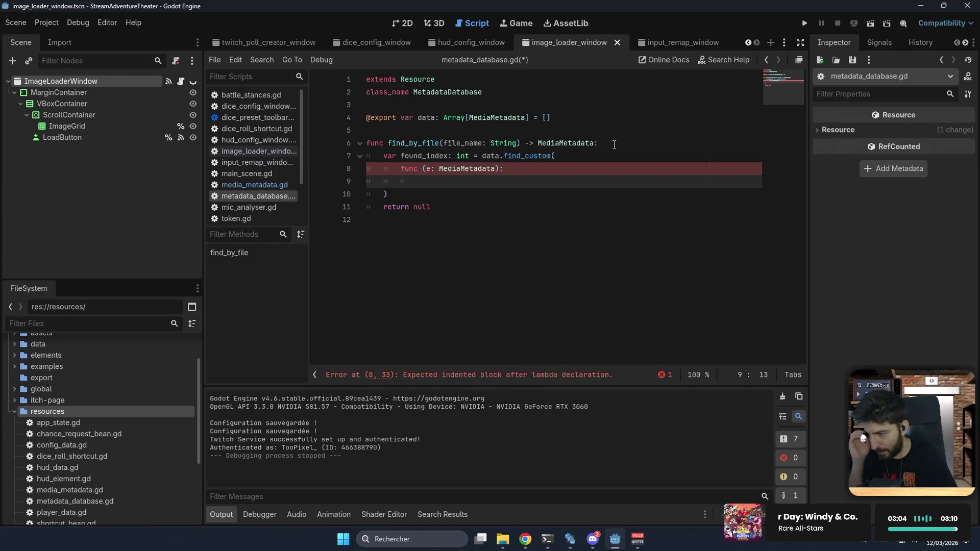
type("return")
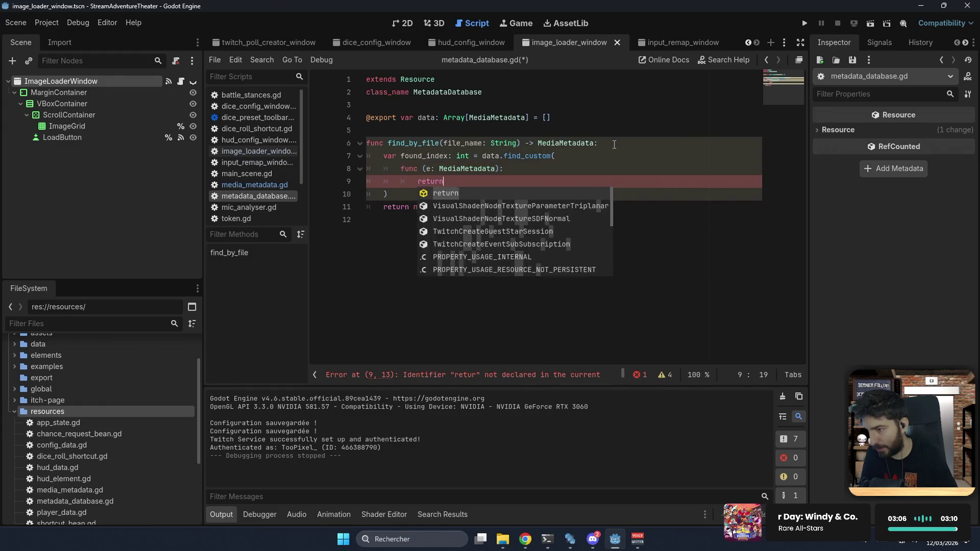
type(" e.")
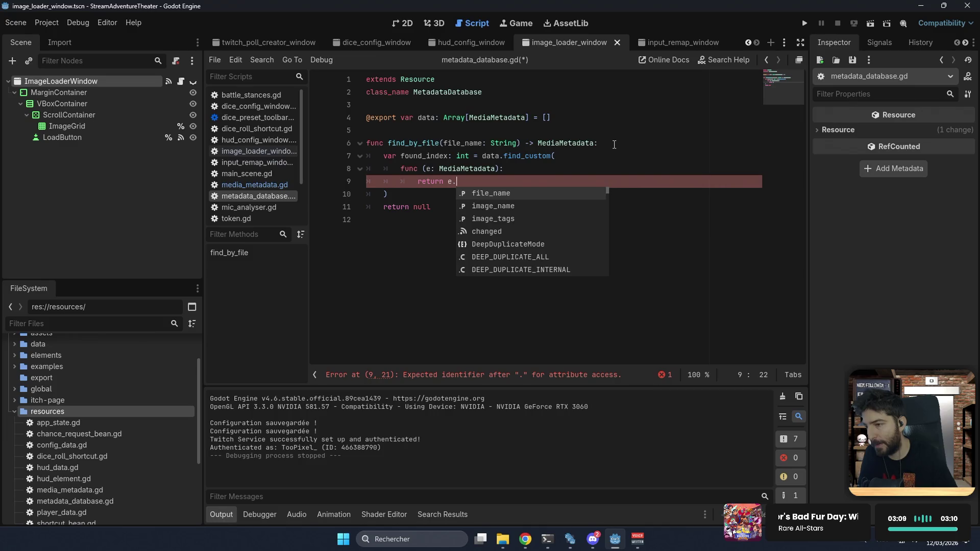
key("Down")
key("Up")
key("Return")
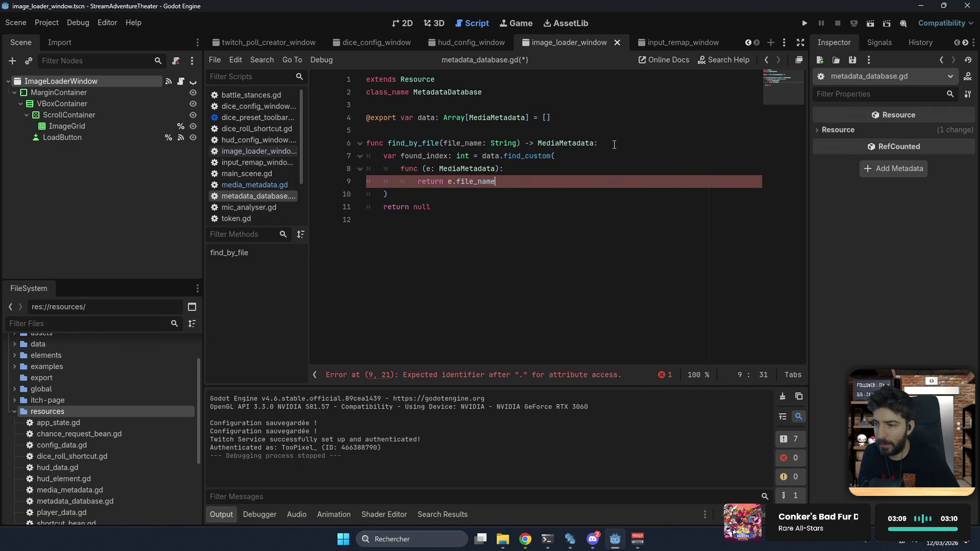
type("== fi")
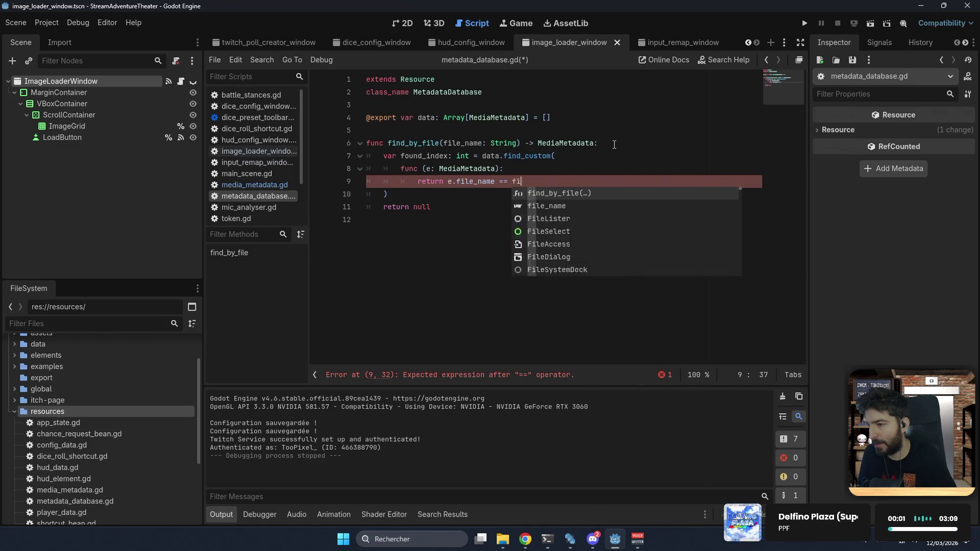
key("Down")
key("Return")
Return data[found_index] when found_index >= 0, ahead of return null.
key("Down")
key("Return")
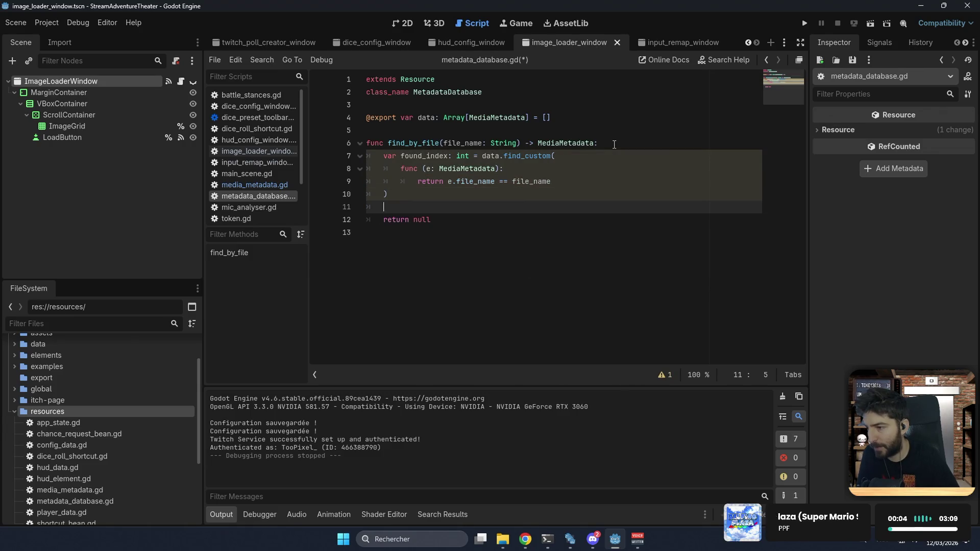
type("fou")
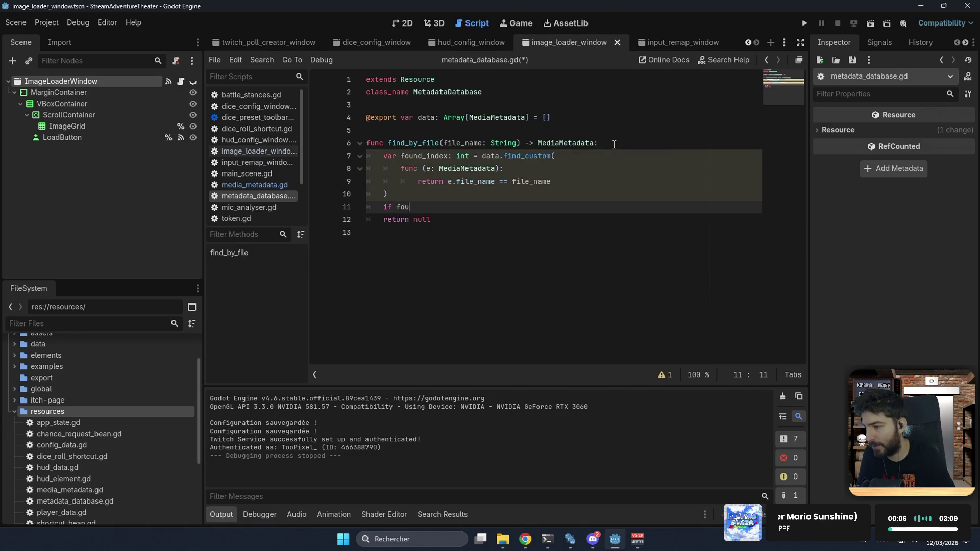
key("Return")
type(">= 0:")
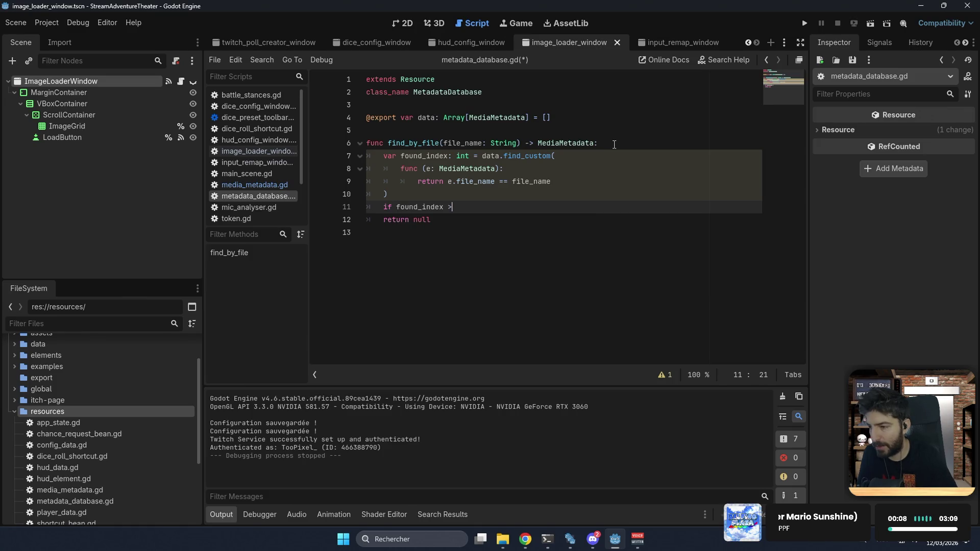
key("Return")
type("return ")
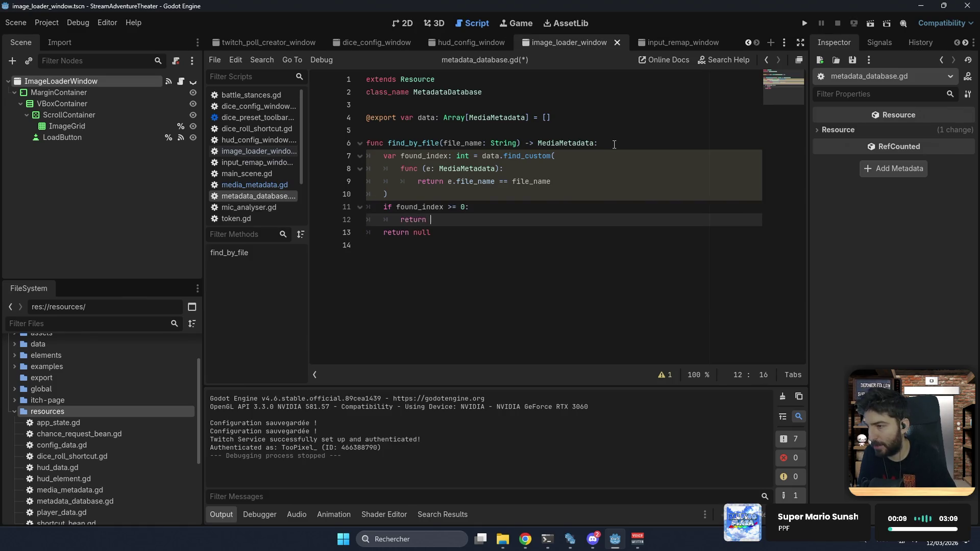
type("data[fou")
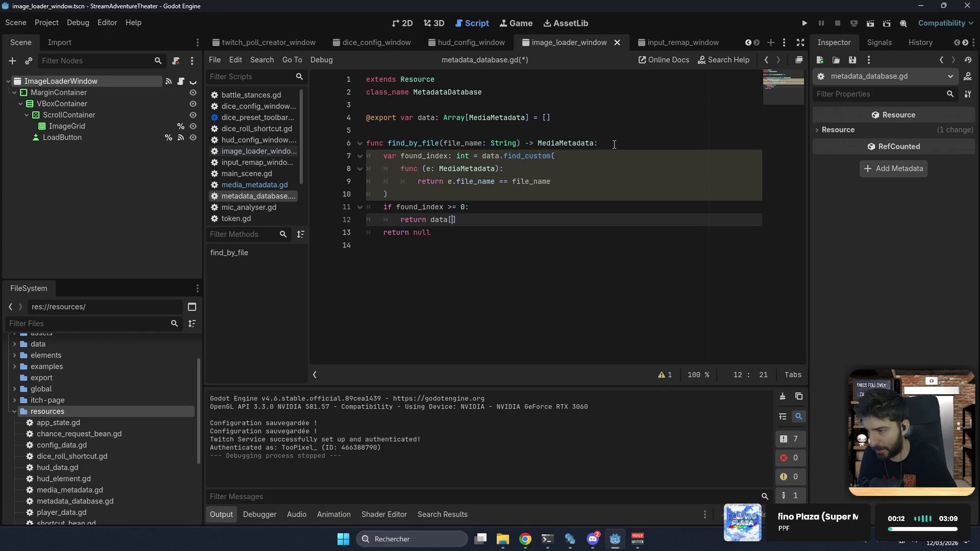
key("Return")
key("End")
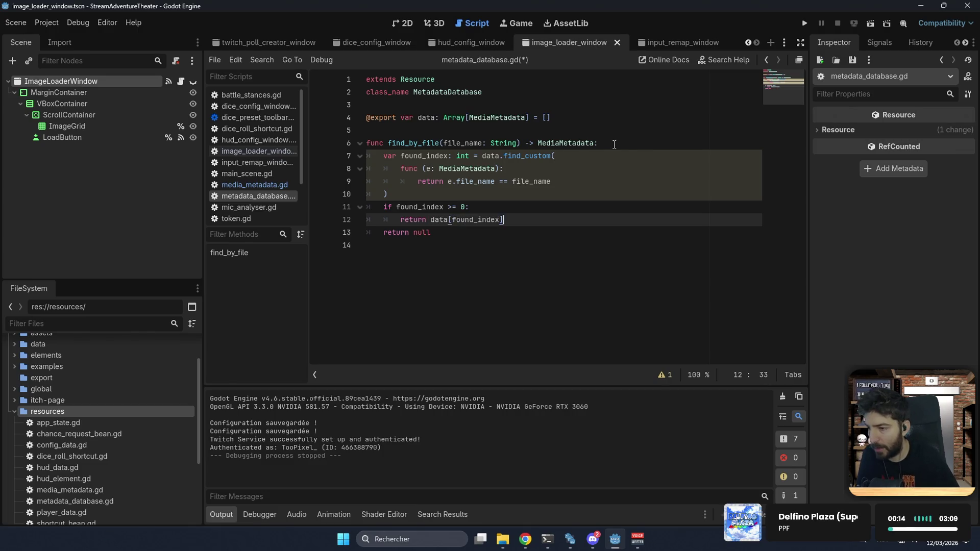
key("Return")
key("BackSpace")
Start a has_file(file_name: String) function signature at the end of the file.
key("Down")
key("Down")
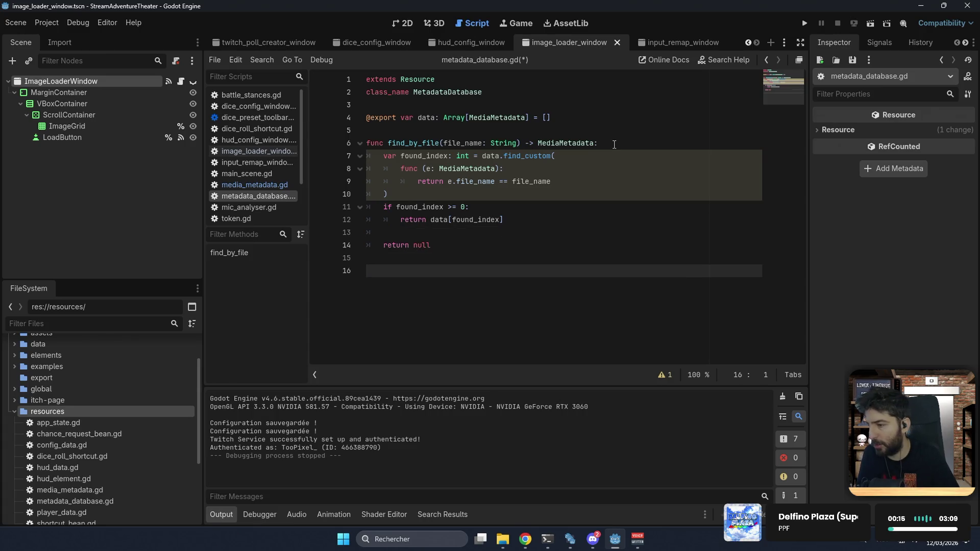
key("Return")
type("func has_")
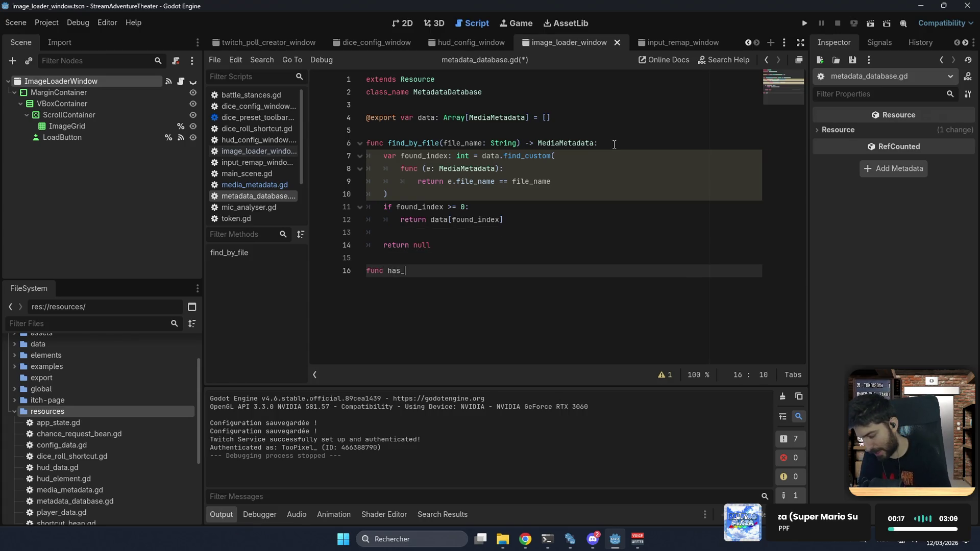
type("file(f")
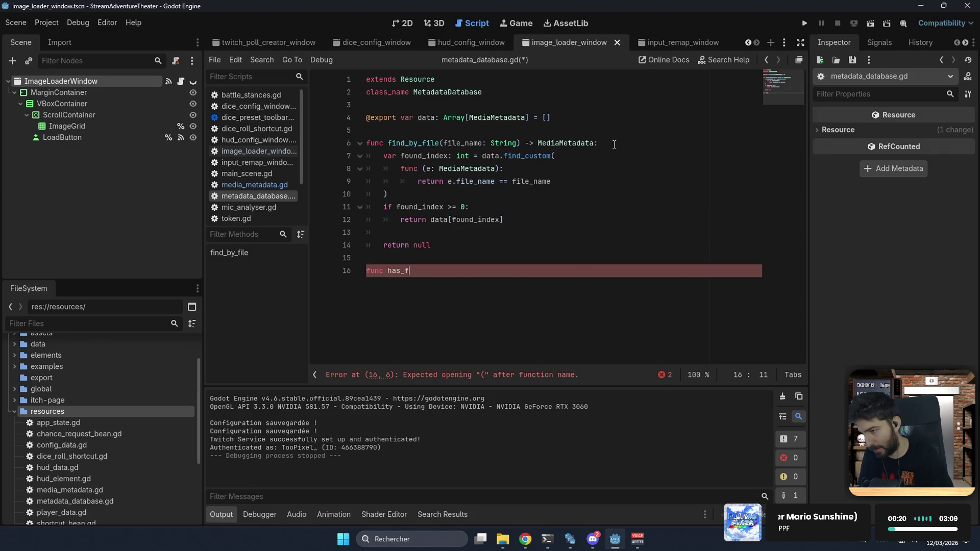
type("ile_name")
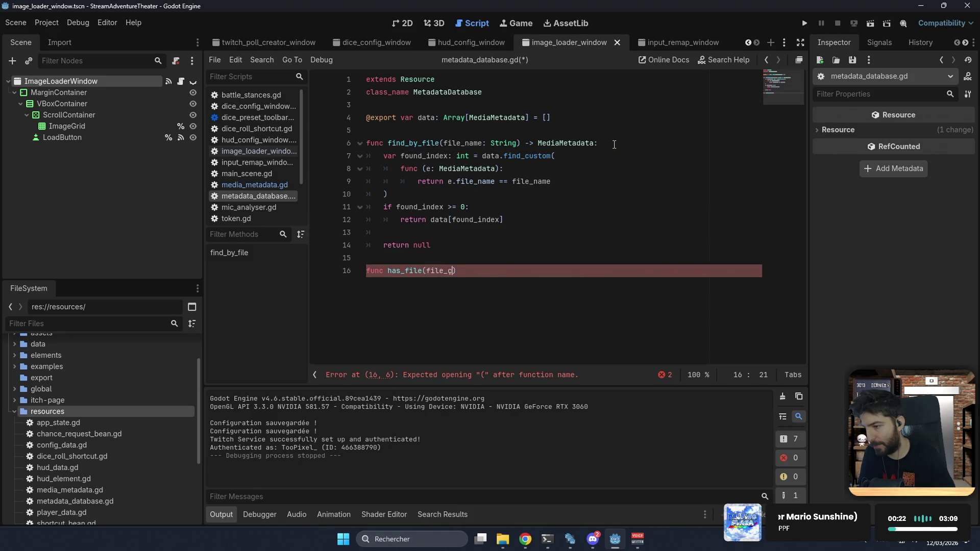
type(": String")
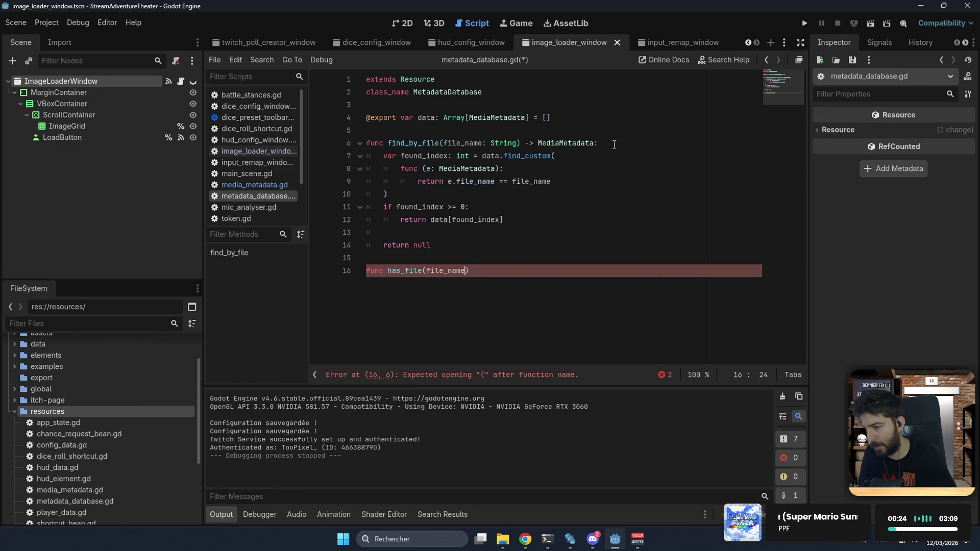
type(") -> ")
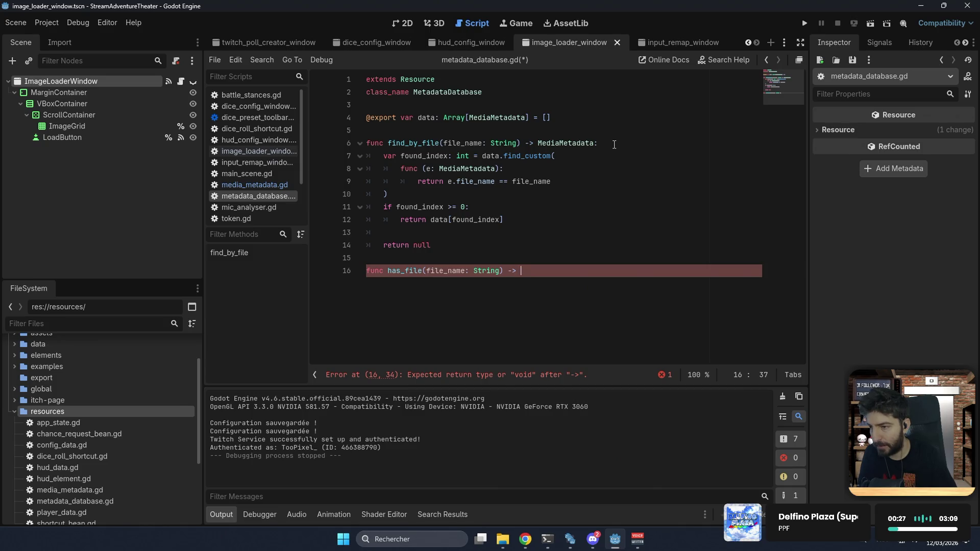
type("boll:")
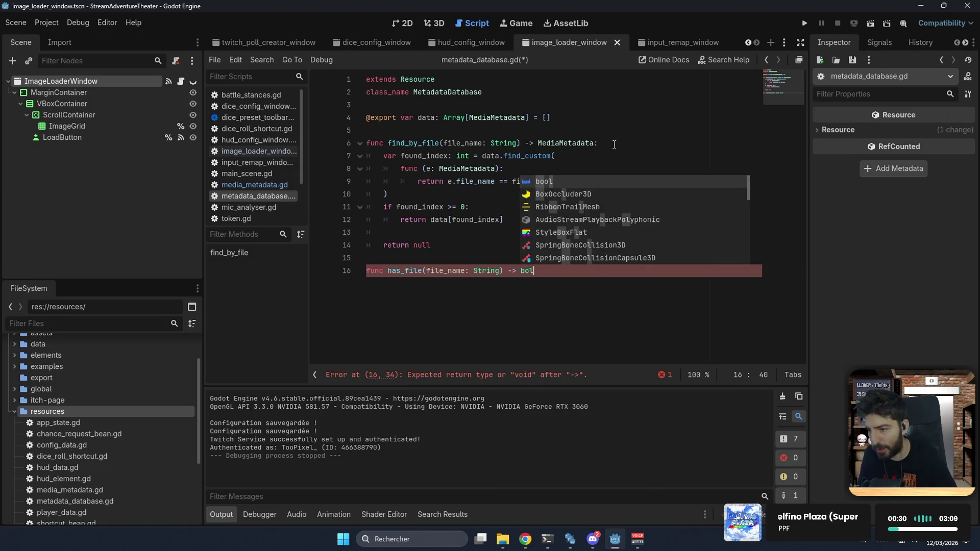
Correct the has_file return type from 'boll' to bool.
key("Return")
key("BackSpace")
key("Left")
key("BackSpace")
type("o")
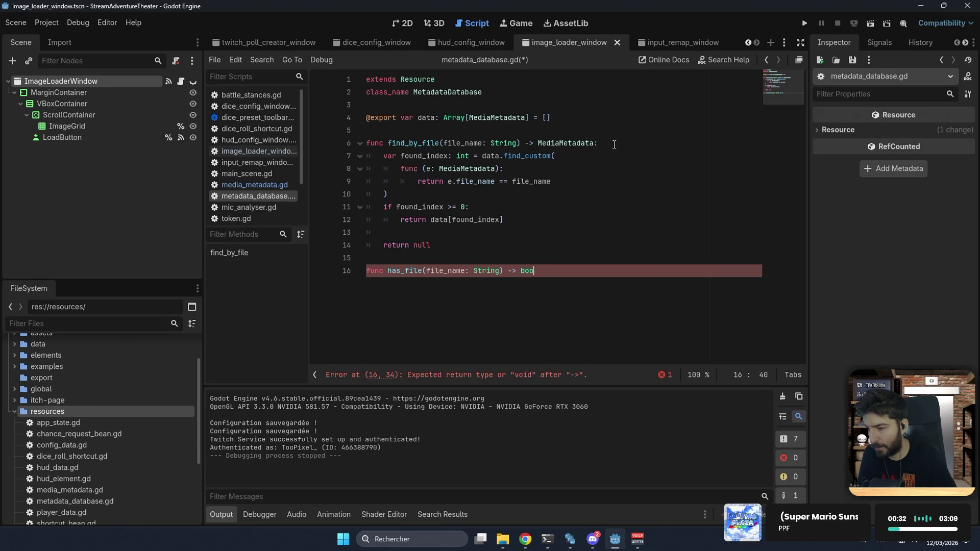
key("End")
Make has_file return find_by_file(file_name) != null.
key("Return")
type("return ")
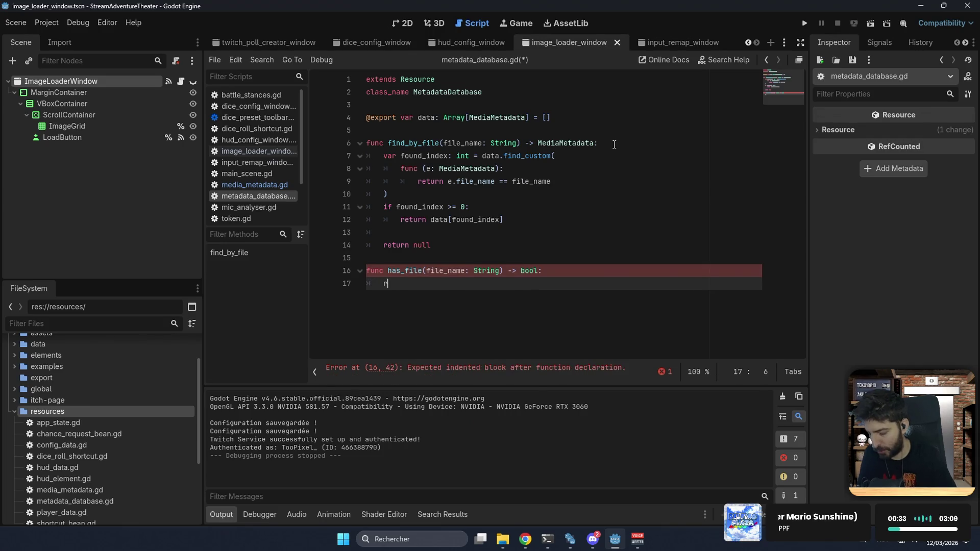
type("fi")
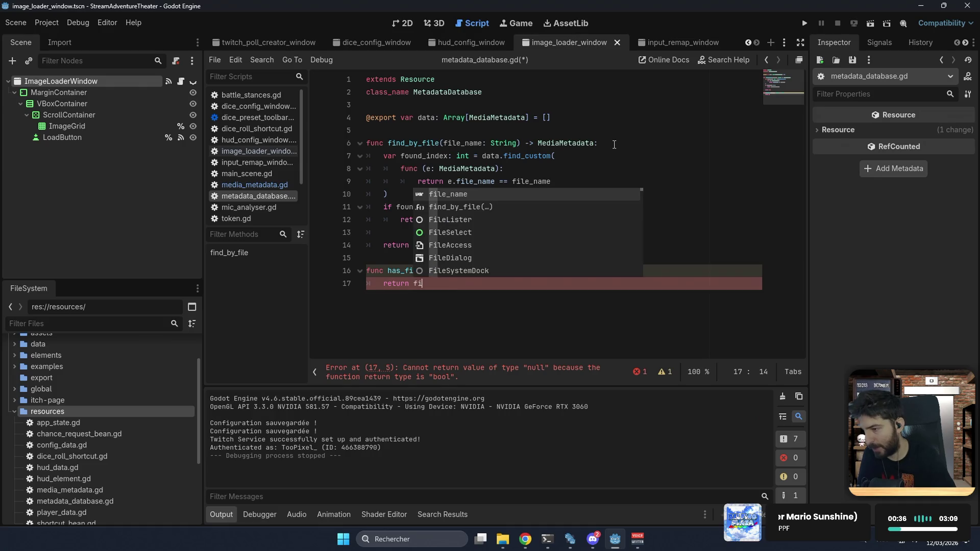
key("Return")
type("file(fi")
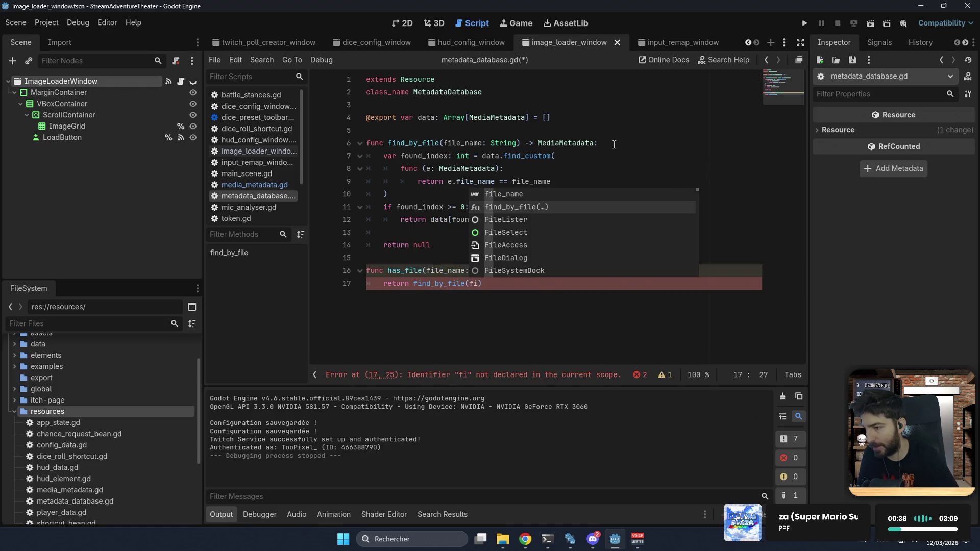
key("Return")
key("BackSpace")
key("End")
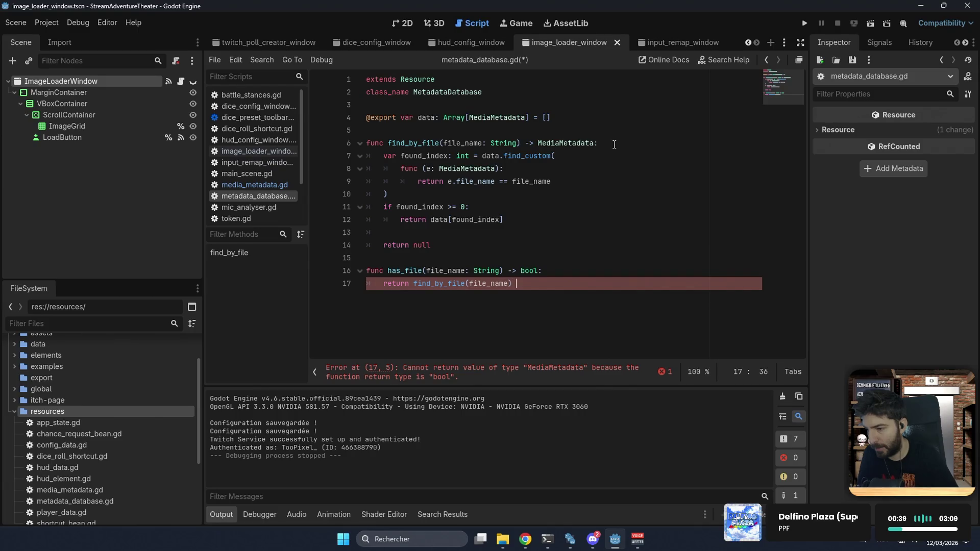
type("!= null")
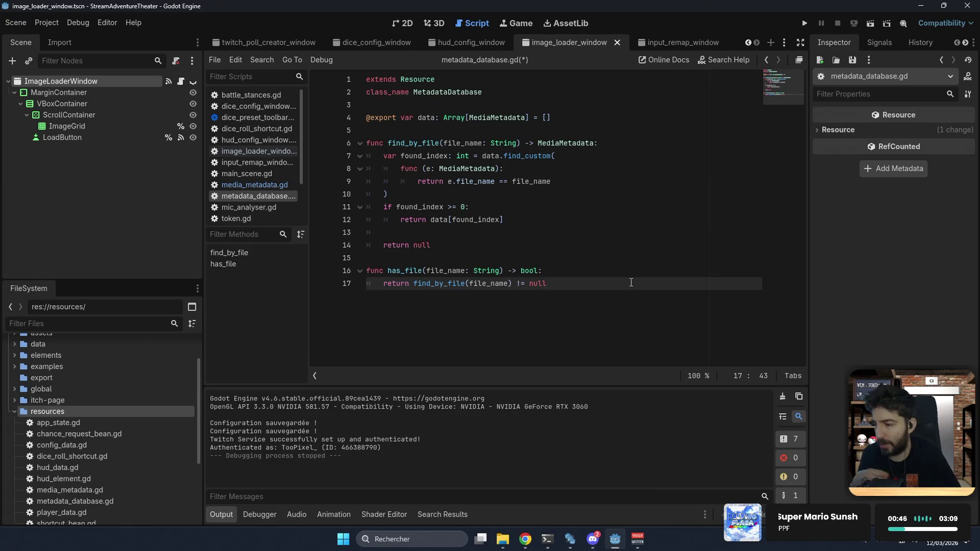
key("Return")
key("Return")
Name the function update_metadata with parameters file_name: String, image_name: String, image_tags: Array[String].
type("func ")
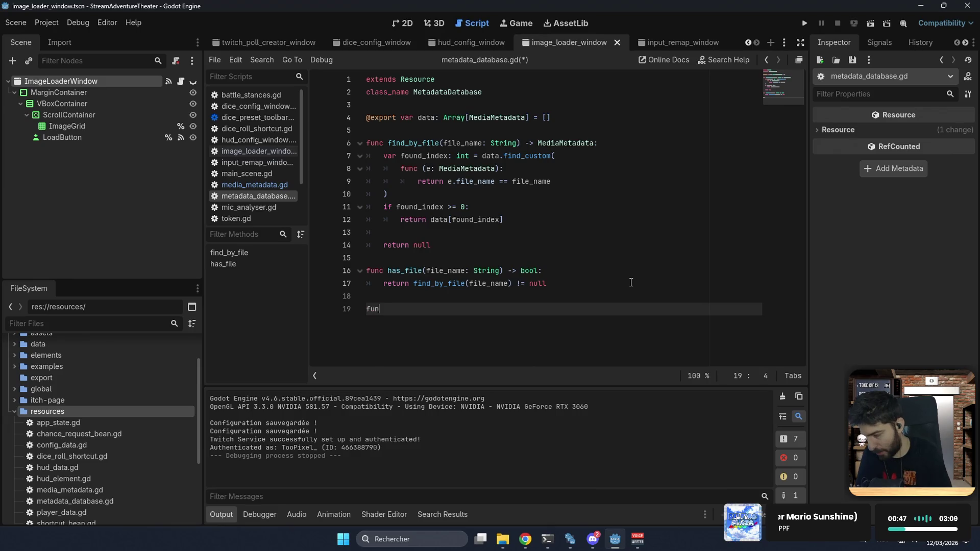
type("add_")
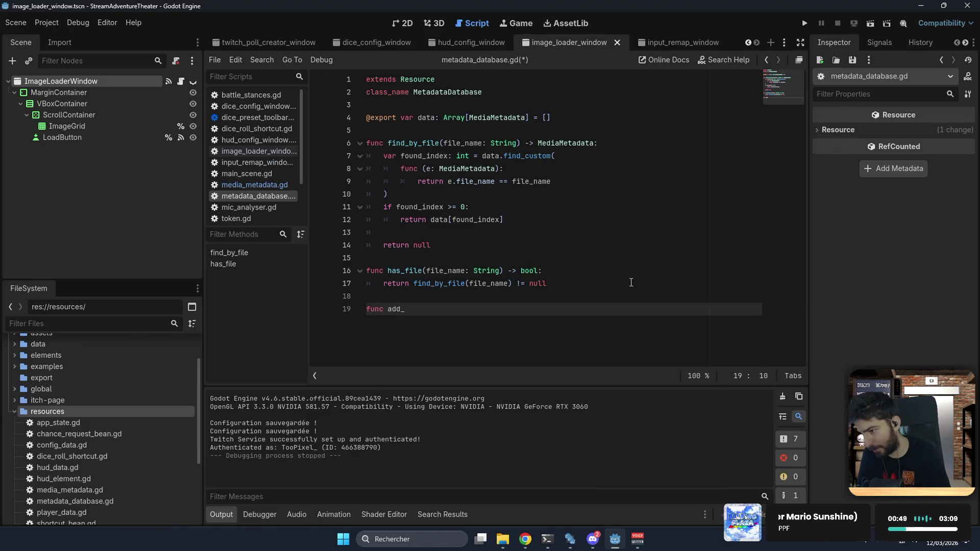
type("metadata")
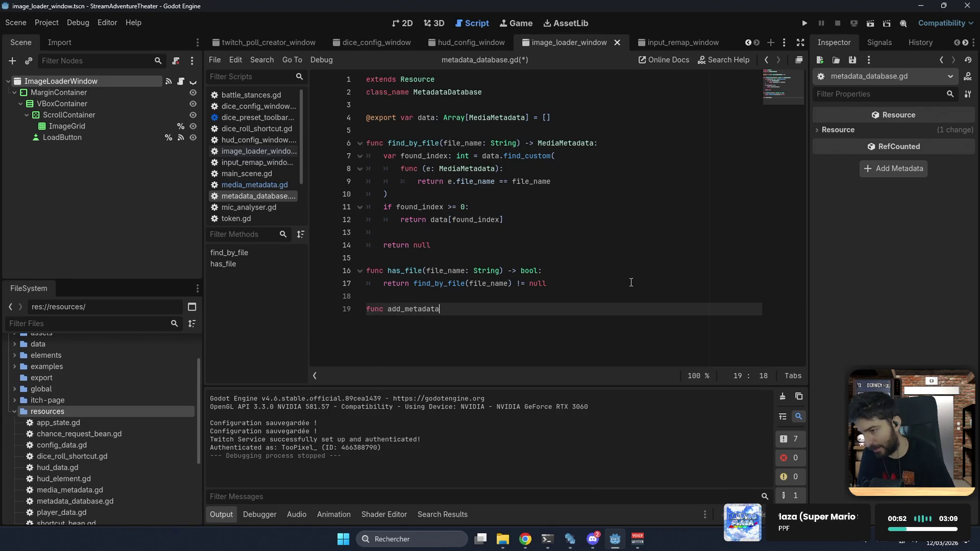
type("(")
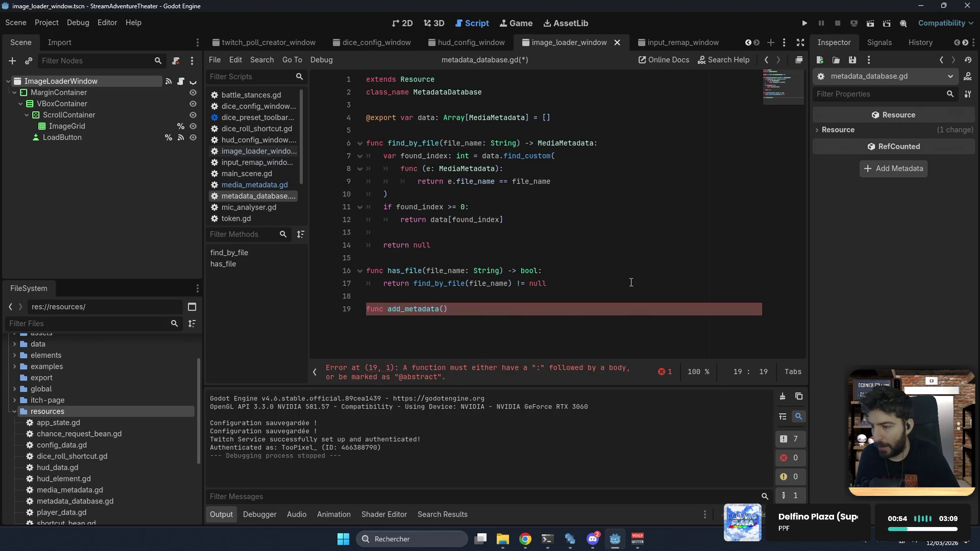
key("BackSpace")
key("BackSpace")
key("BackSpace")
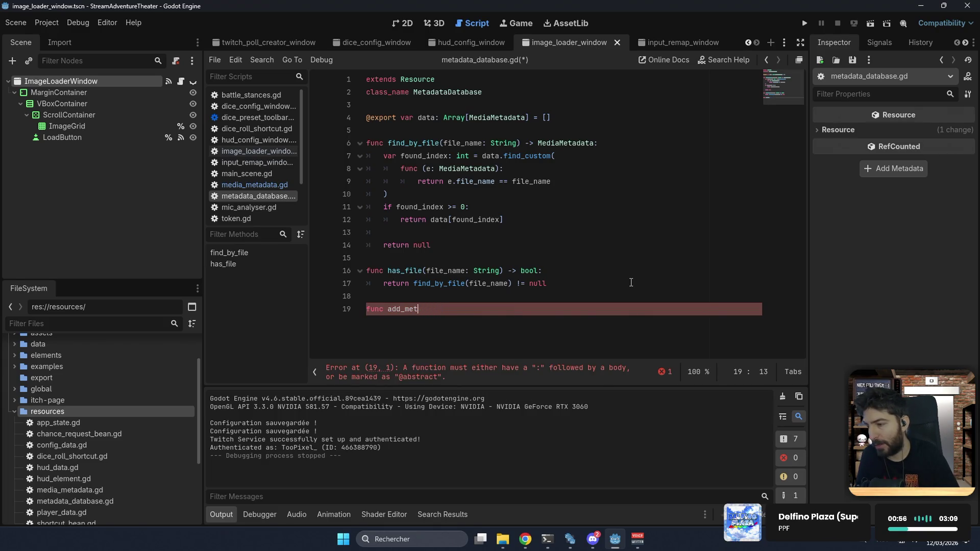
key("BackSpace")
type("upda")
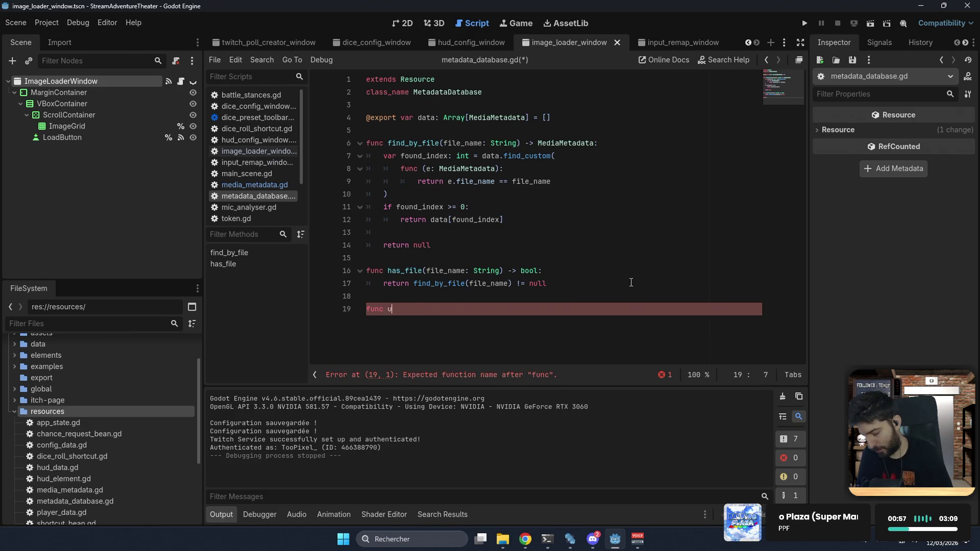
type("te_metada")
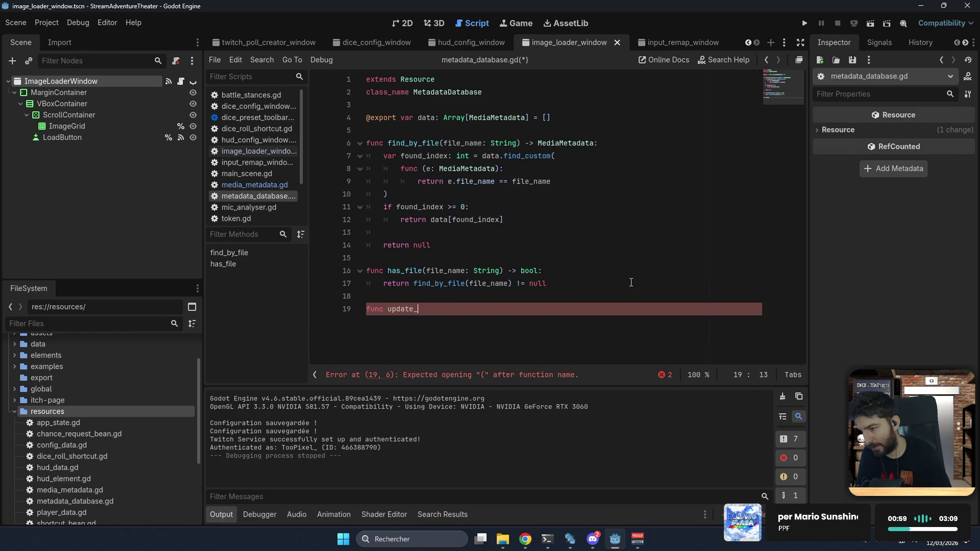
type("ta(f")
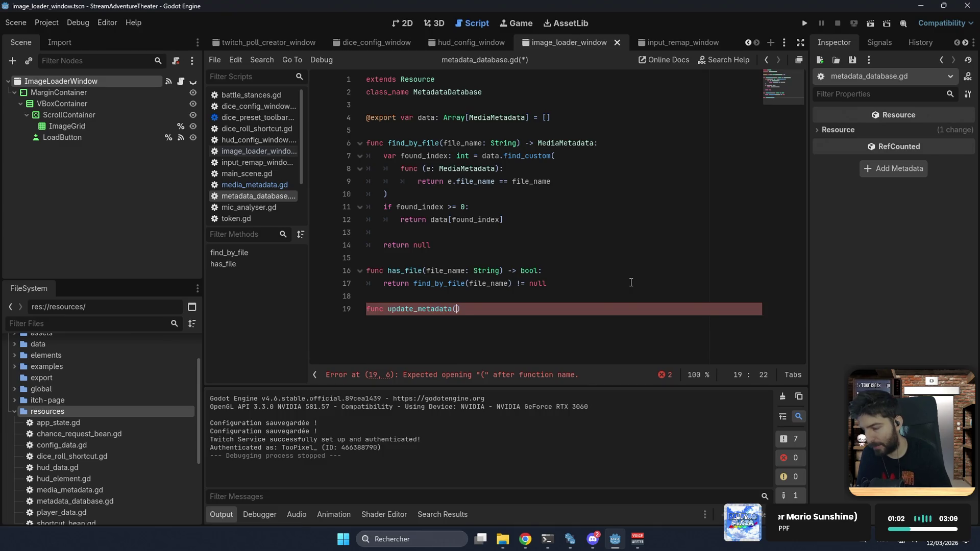
key("BackSpace")
key("Return")
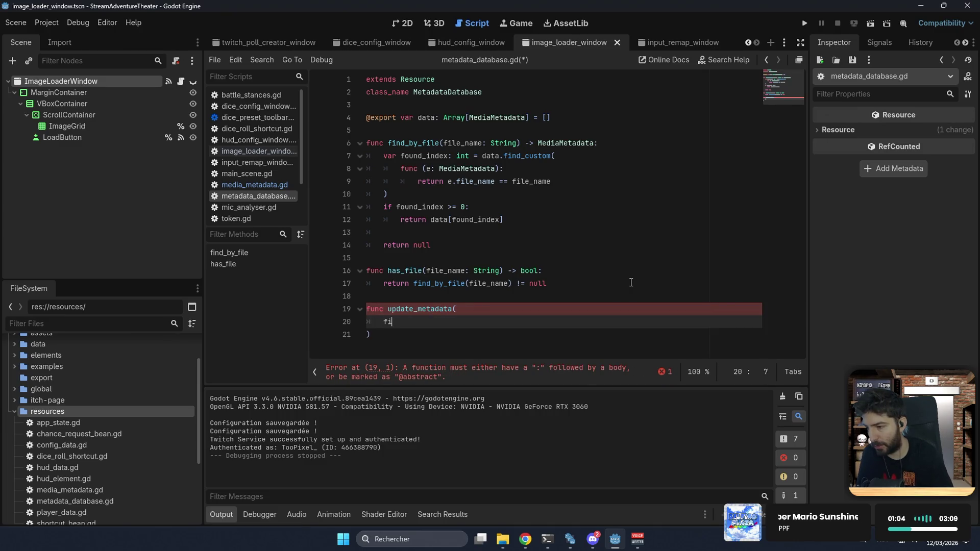
type("file_name: String,")
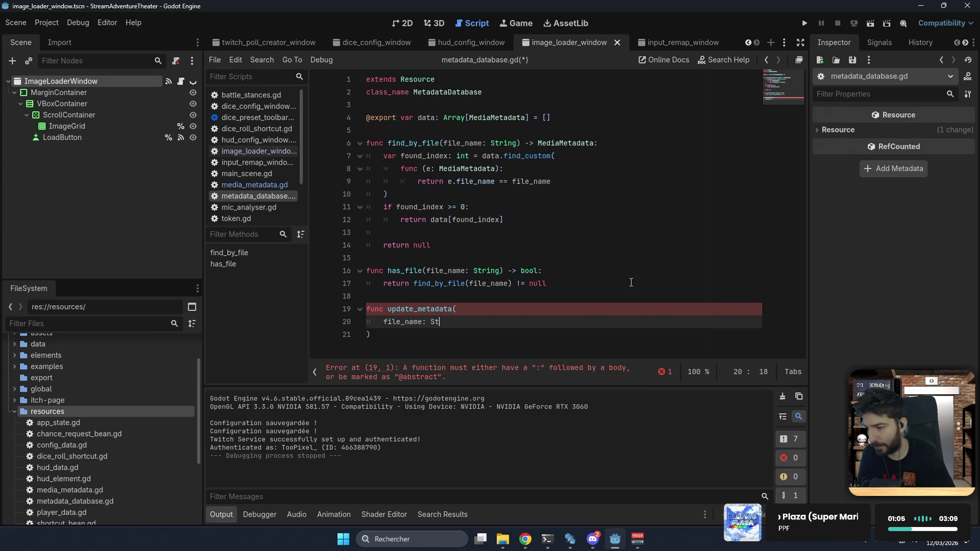
key("Return")
type("image_name:")
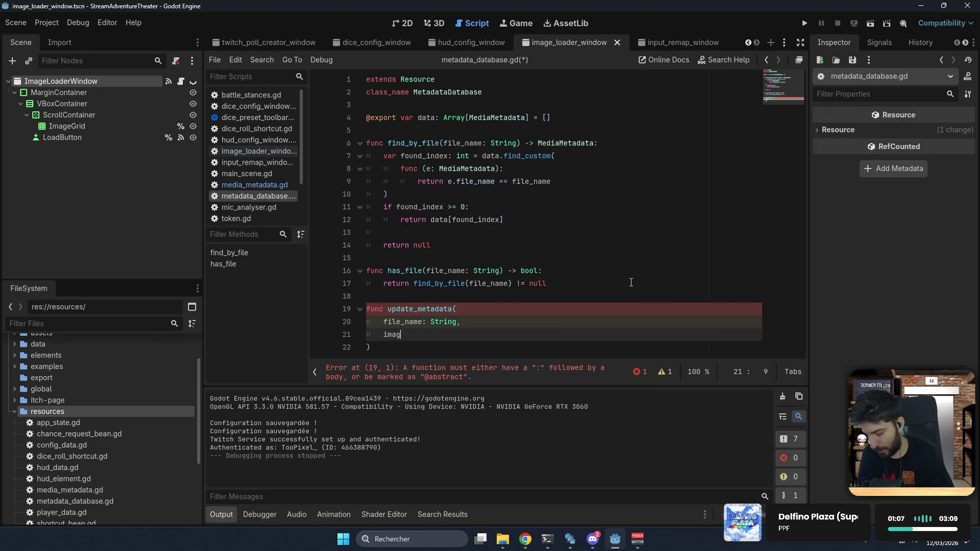
type(" String,")
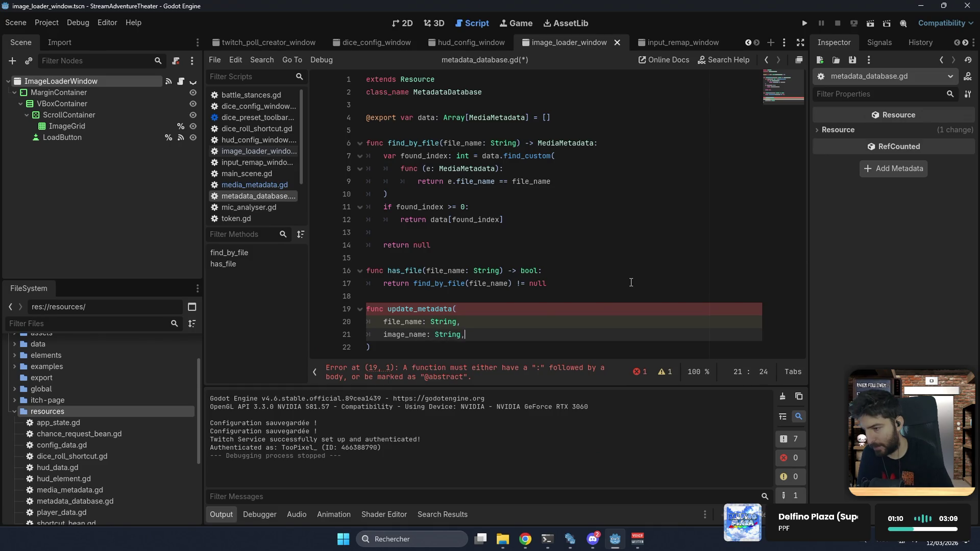
key("Return")
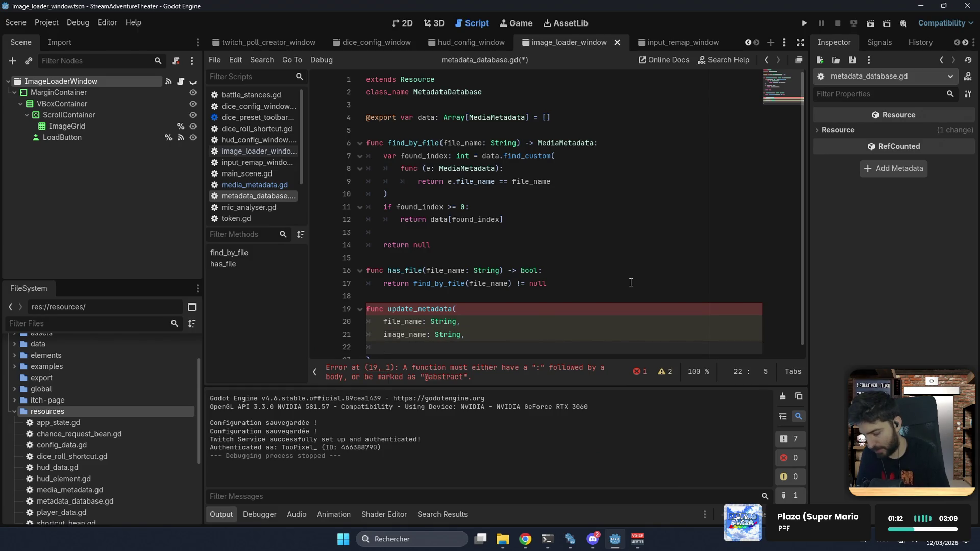
type("image_")
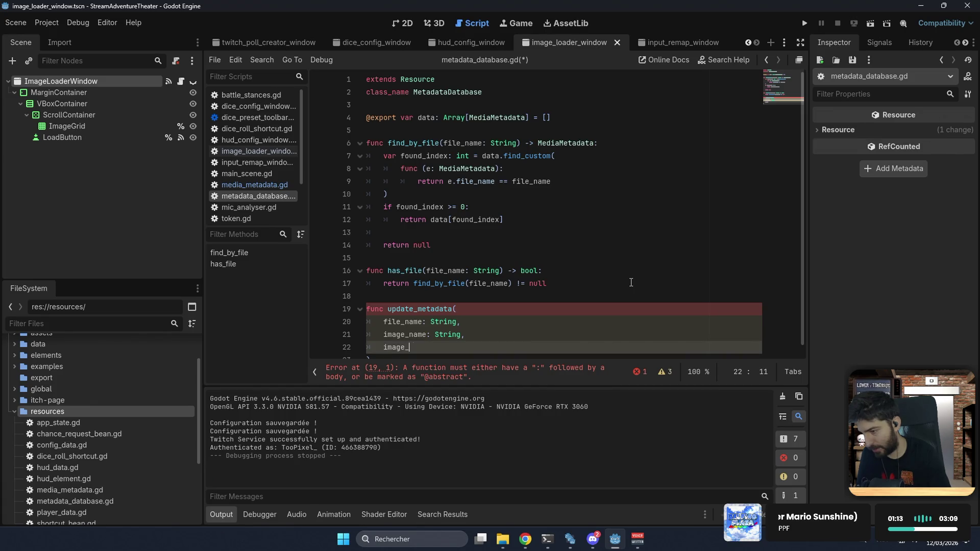
type("tags: ")
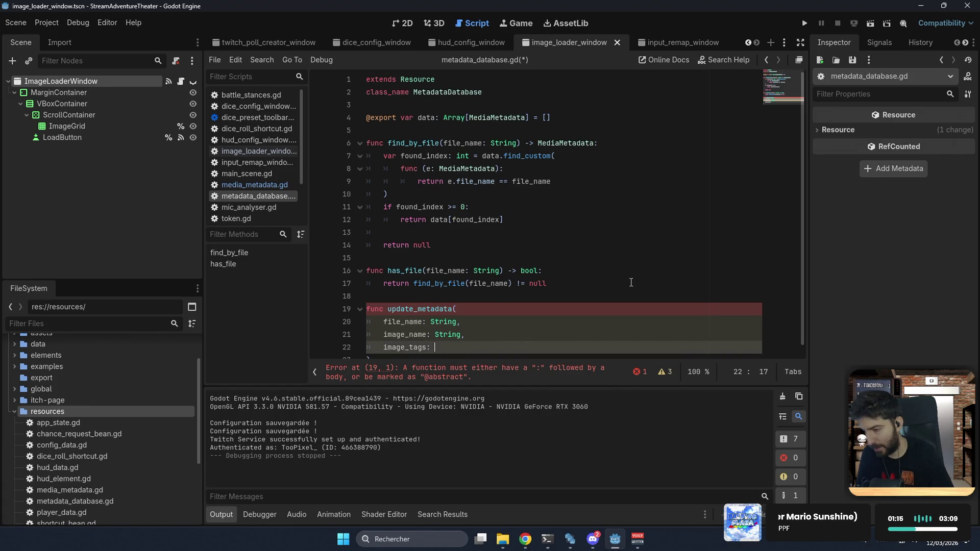
type("Array[S")
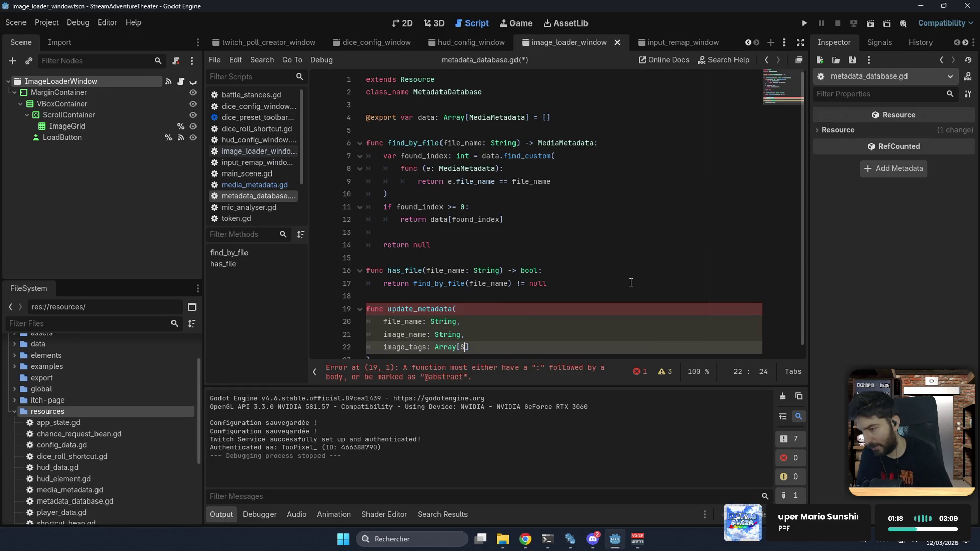
type("tring]")
Add the -> void return type and begin the body with 'if has'.
key("Down")
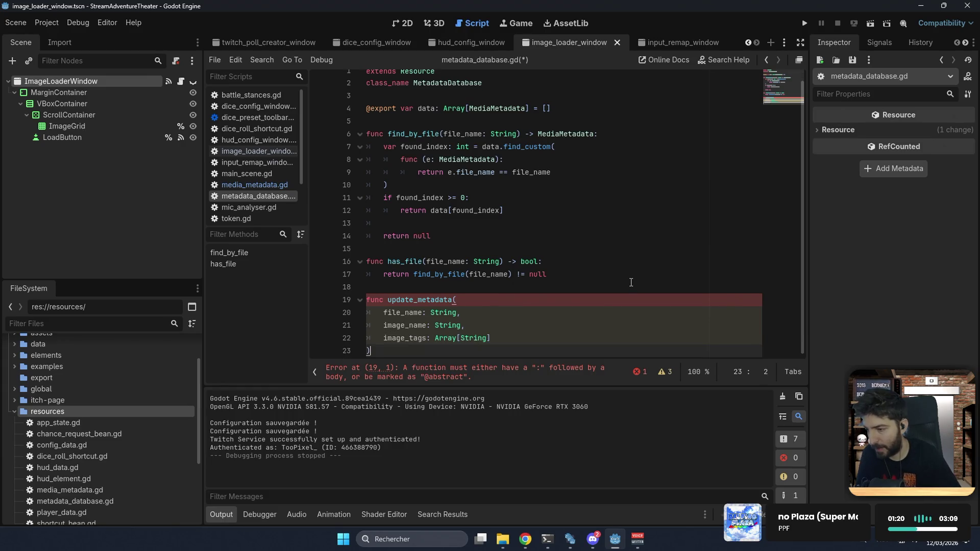
type("->")
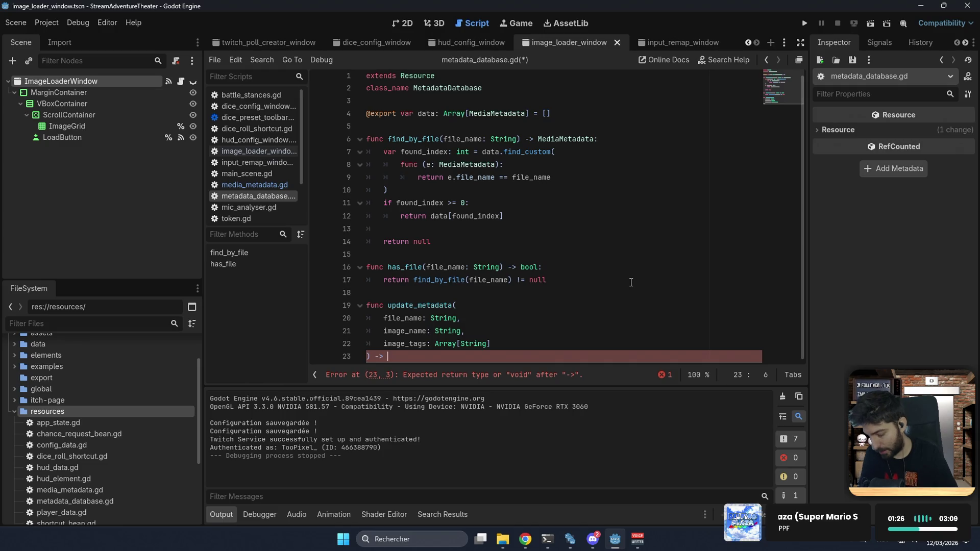
type(" void:")
key("Return")
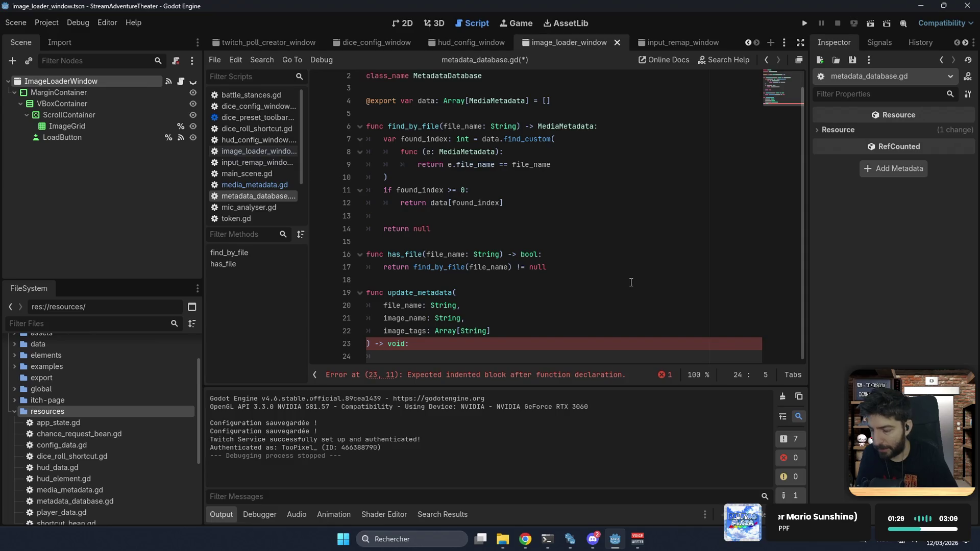
type("if has")
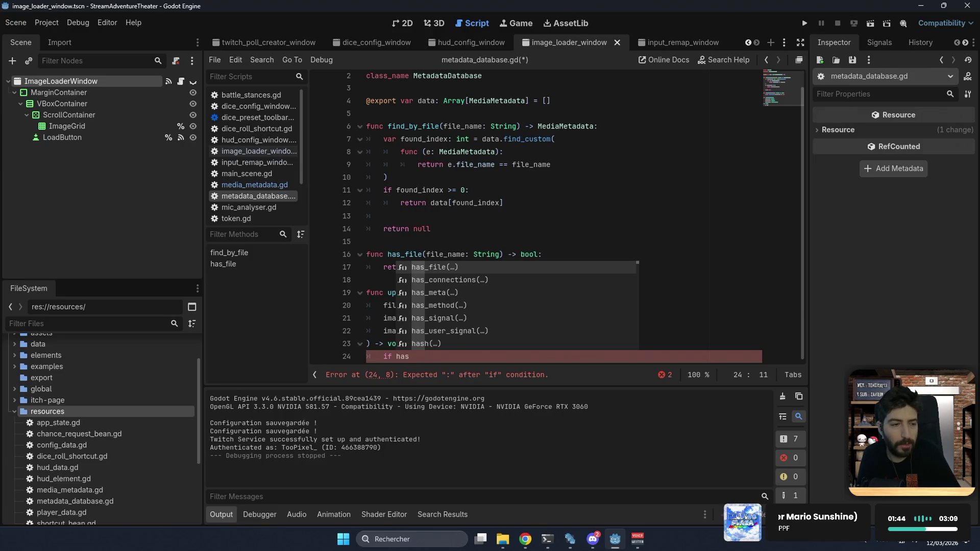
left_click(674, 354)
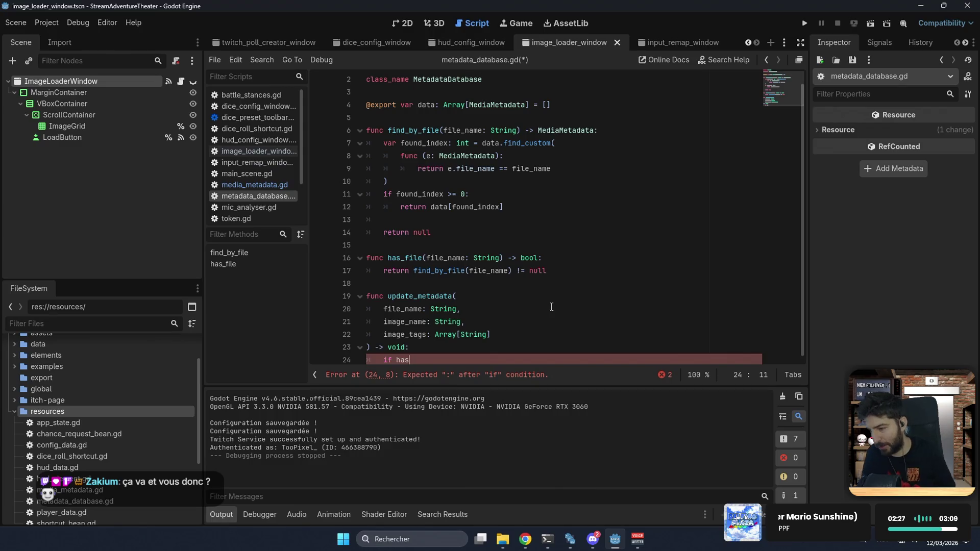
Complete the condition as 'if has_file(file_name):' with a pass body.
type("_file")
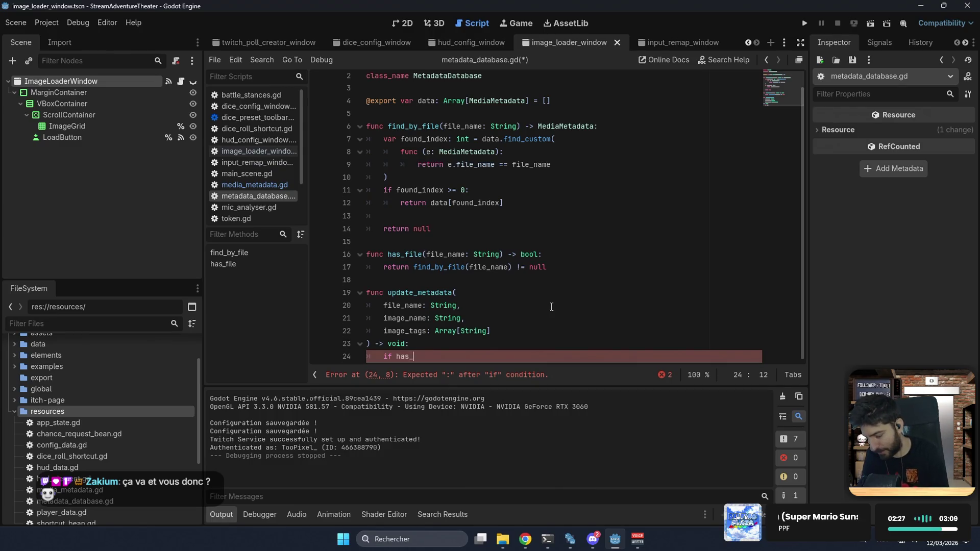
key("Return")
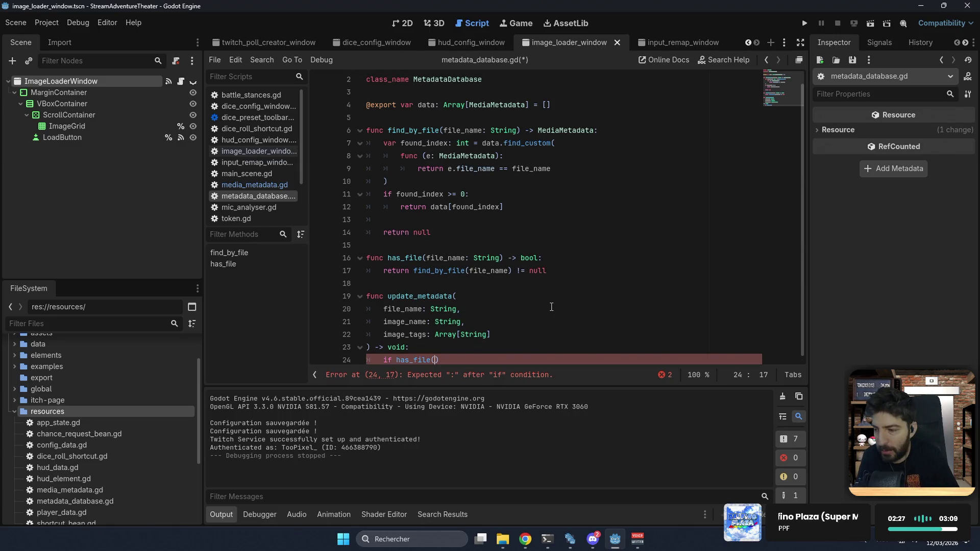
left_click(486, 358)
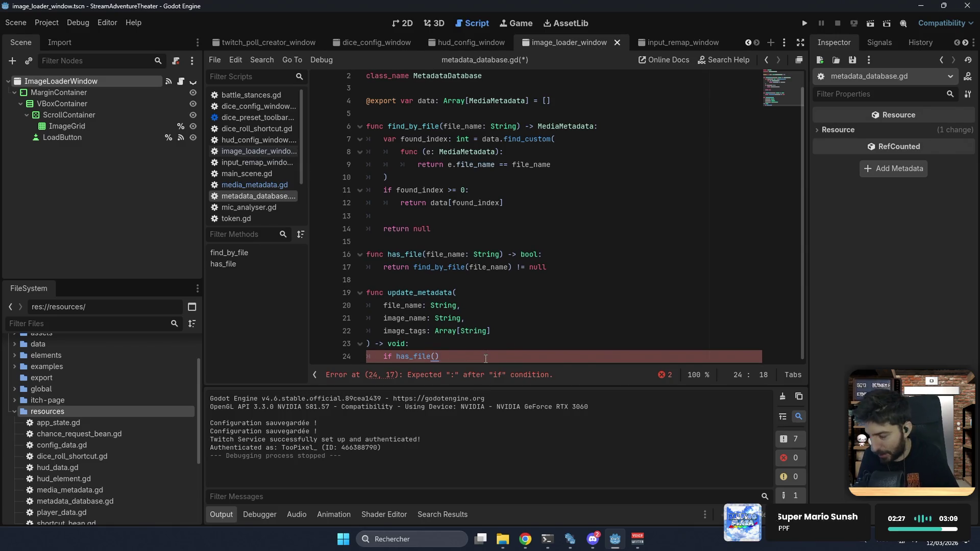
type("file_name")
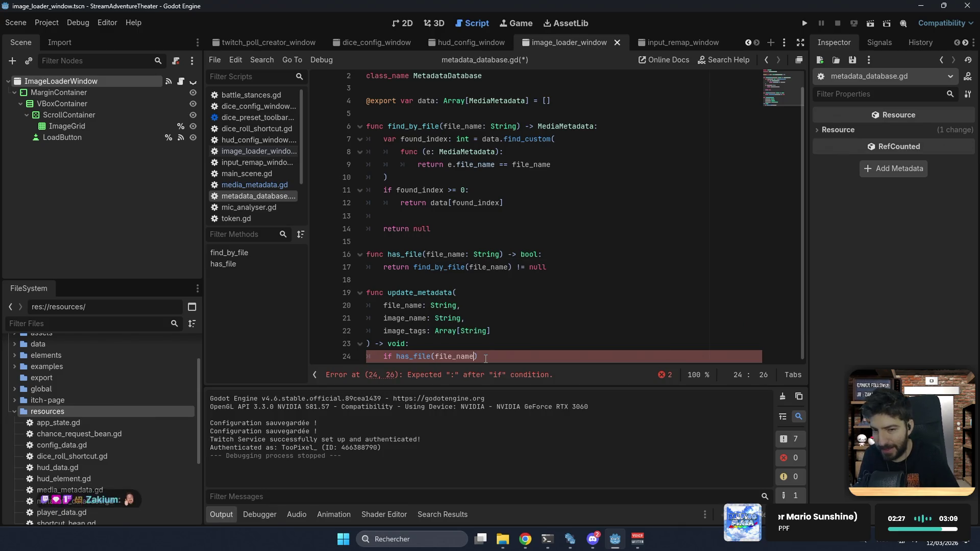
type("):")
key("Return")
type("pass")
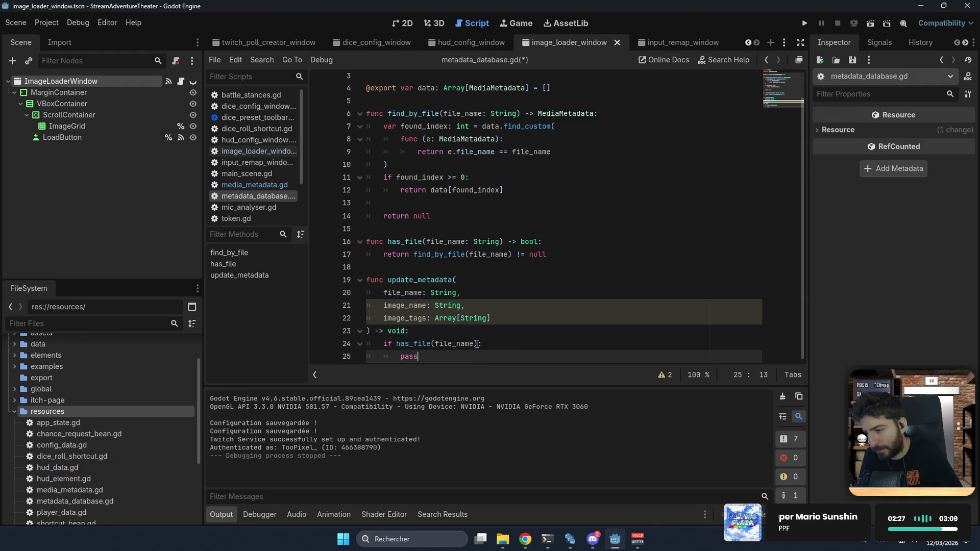
Select the has_file condition, undo its accidental deletion, and move before it to negate.
left_click(476, 344)
left_click_drag(476, 345, 396, 345)
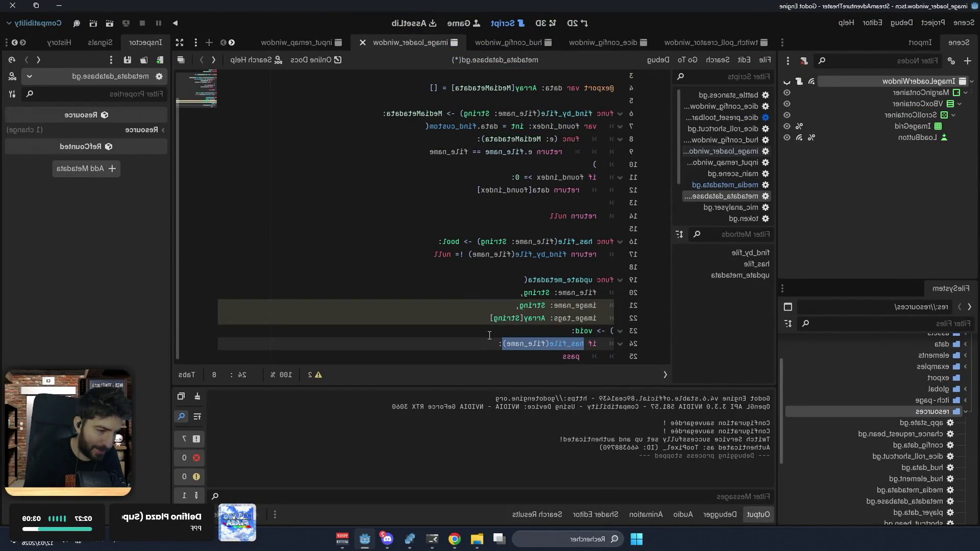
key("BackSpace")
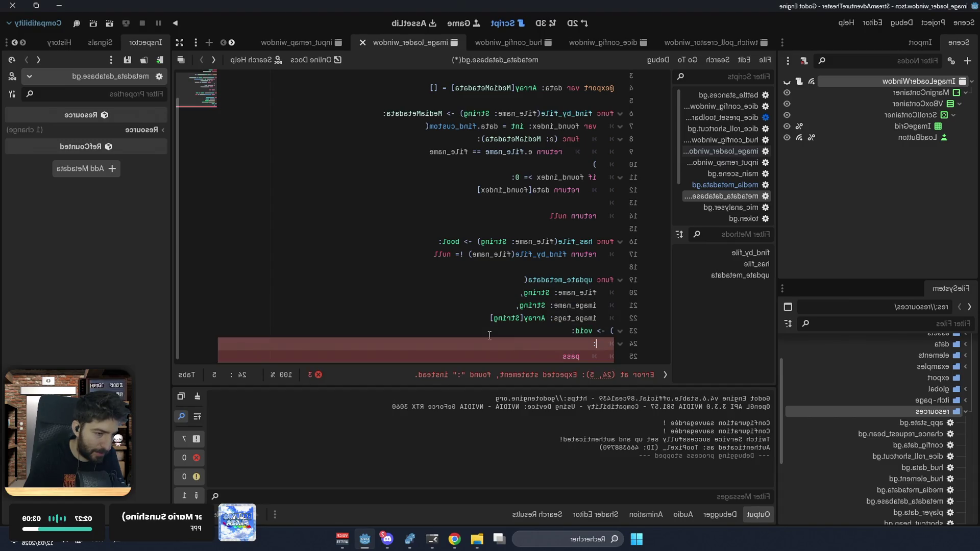
key("ctrl+z")
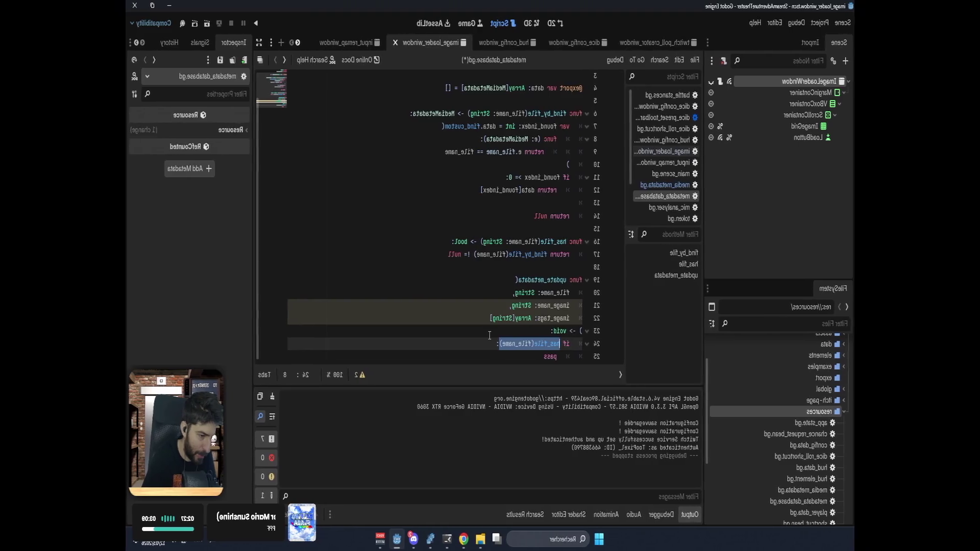
key("Left")
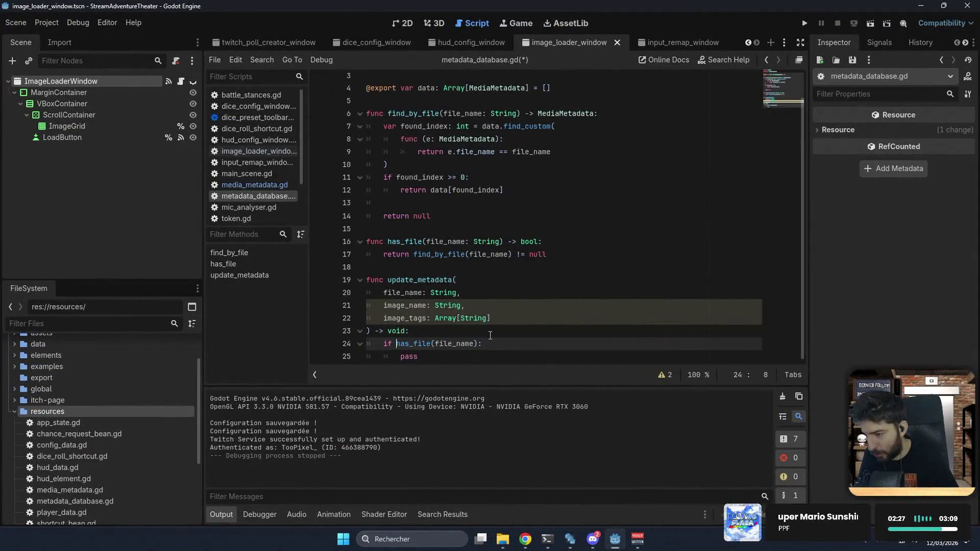
Declare var metadata: MediaMetadata = MediaMetadata.new() at the top of update_metadata.
type("not")
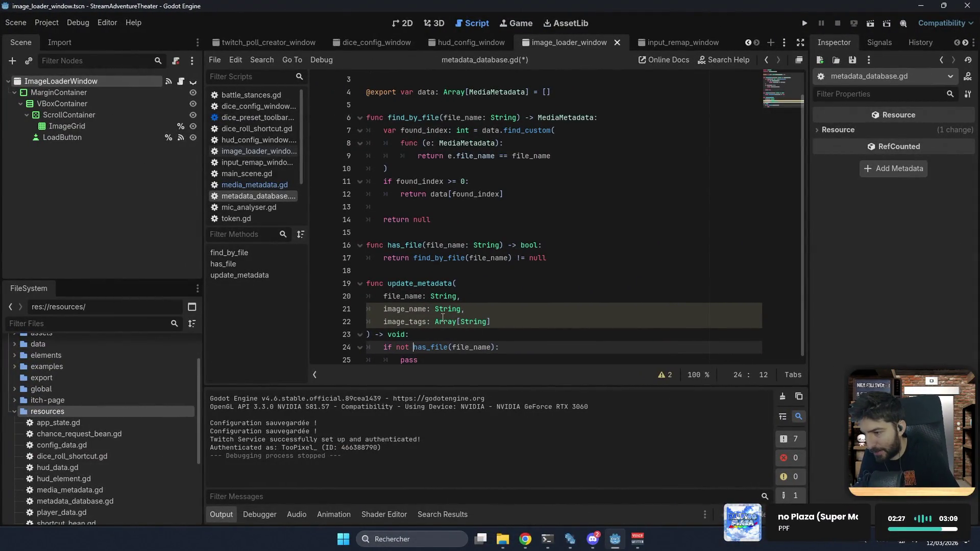
left_click(433, 339)
key("Return")
type("var ")
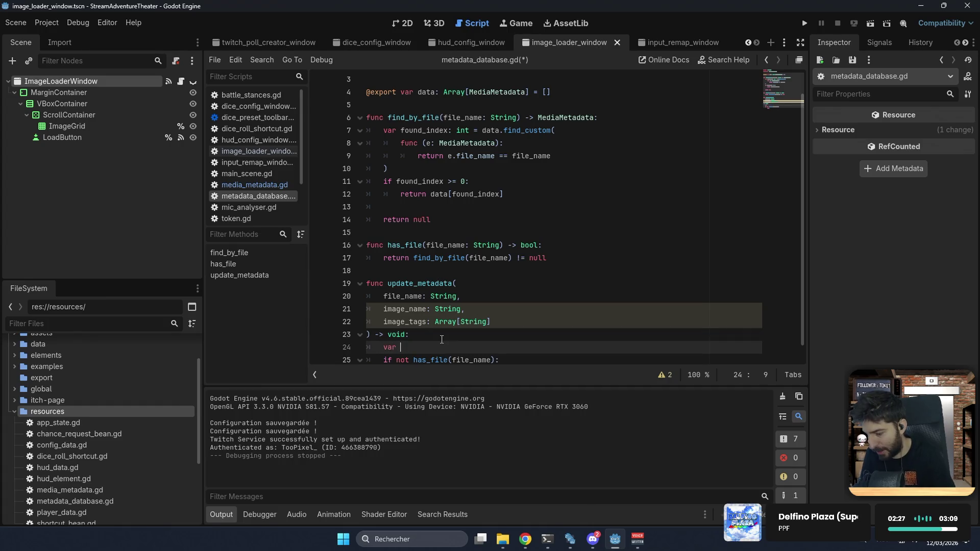
type("metada")
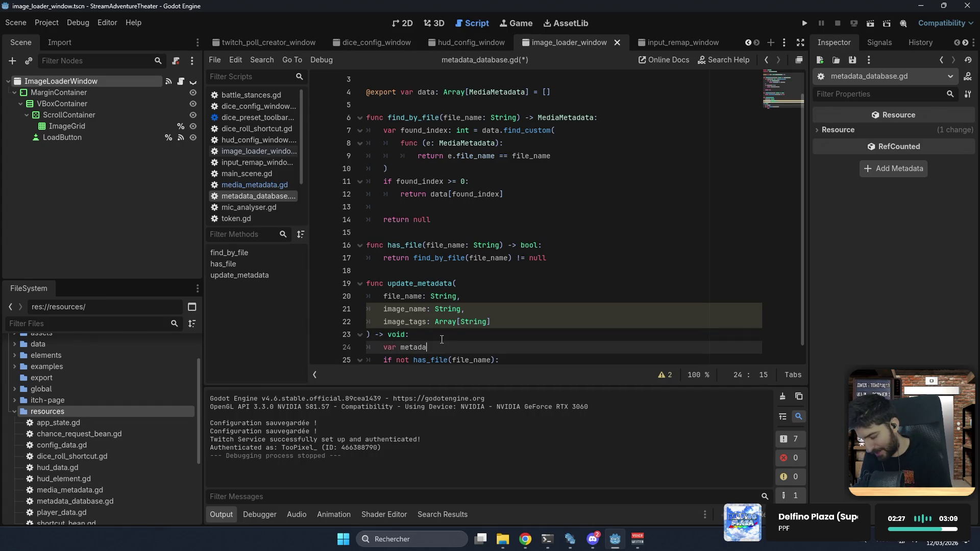
type("ta: L")
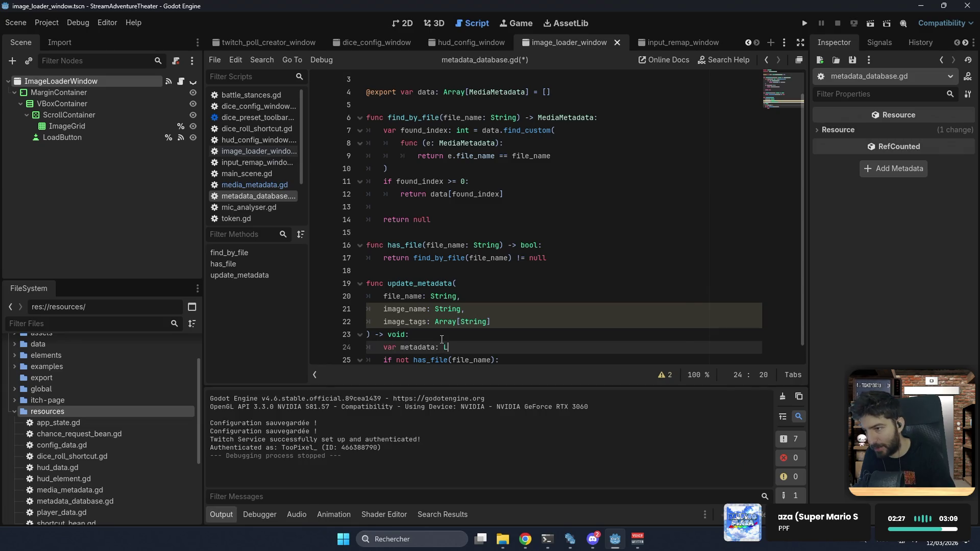
key("BackSpace")
type("Me")
key("Return")
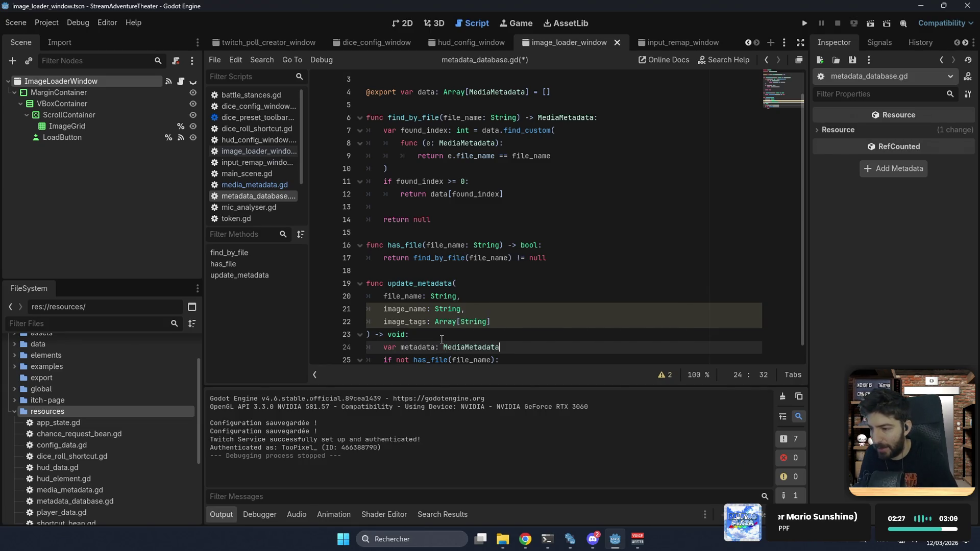
type("M")
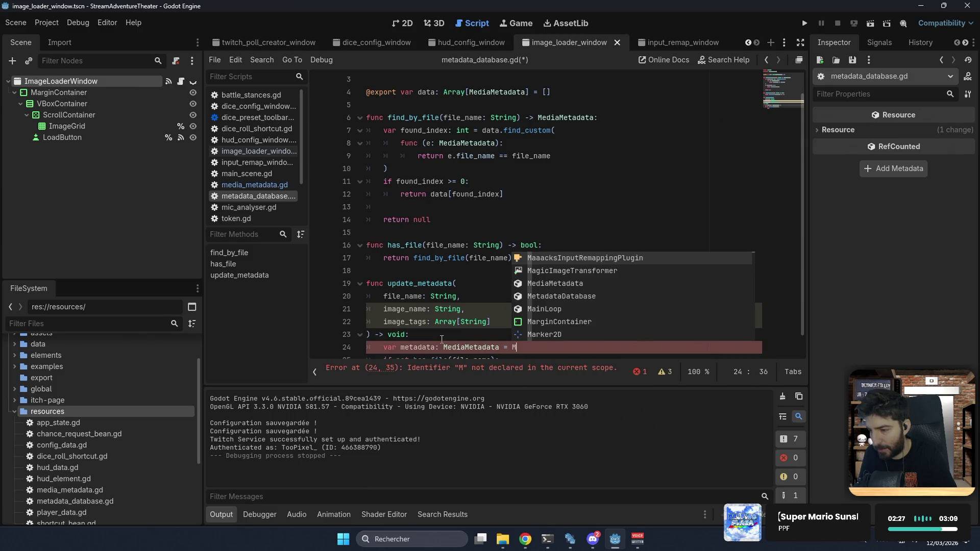
type("e")
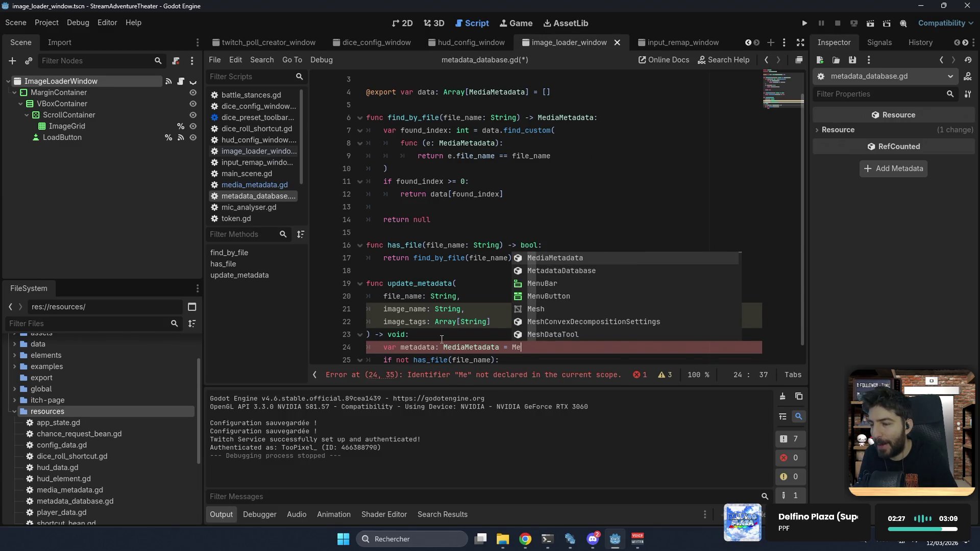
key("Return")
type(".nw")
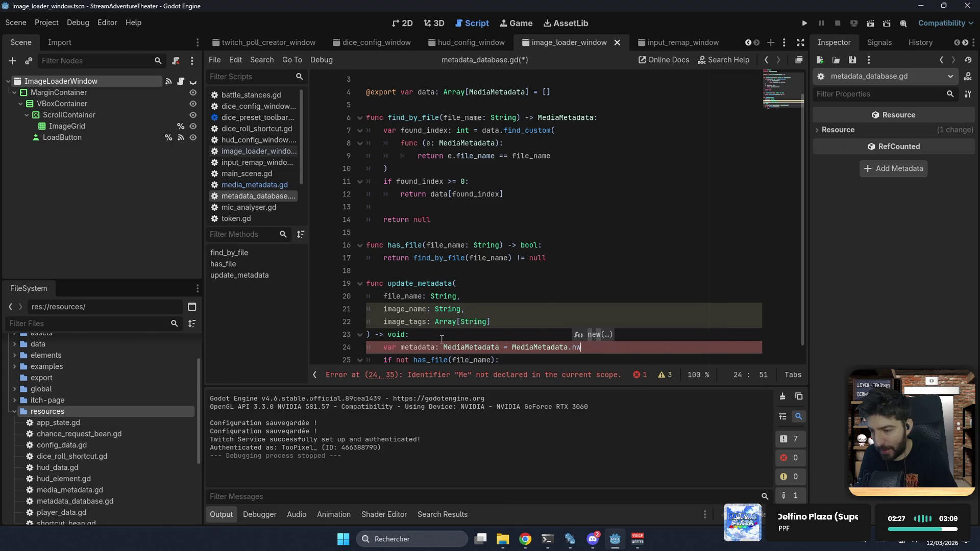
key("Return")
Remove 'not' from the has_file check and assign metadata = find_by_file(file_name) inside it.
scroll(442, 339, "down", 1)
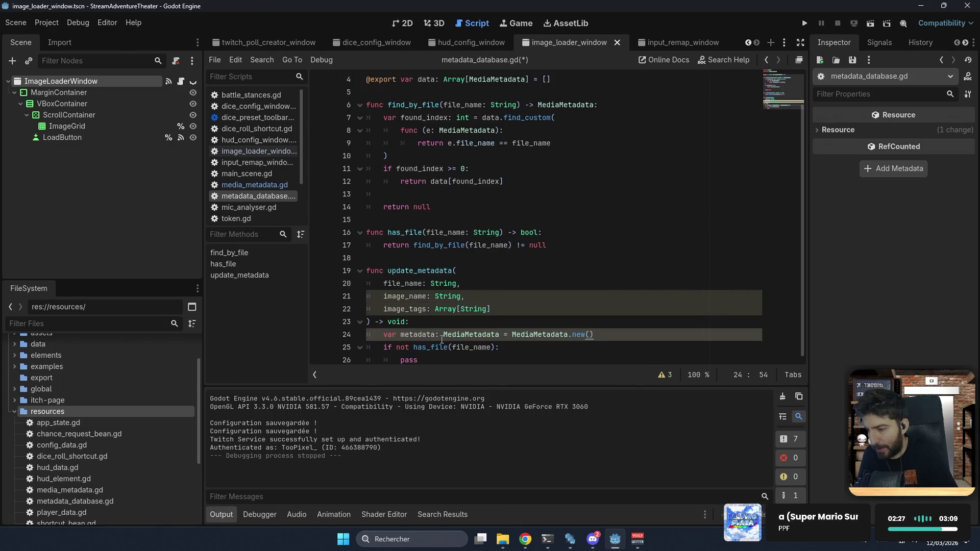
double_click(402, 345)
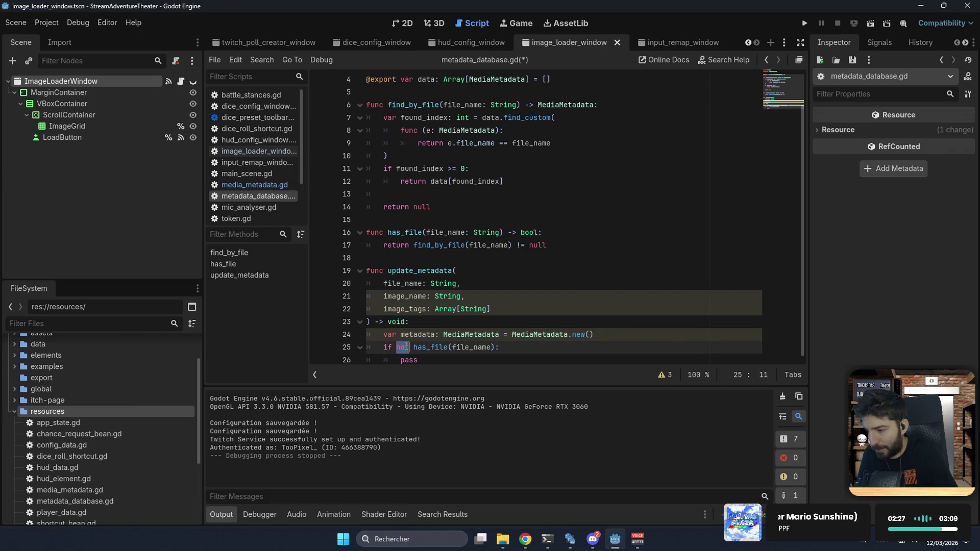
key("Delete")
key("Delete")
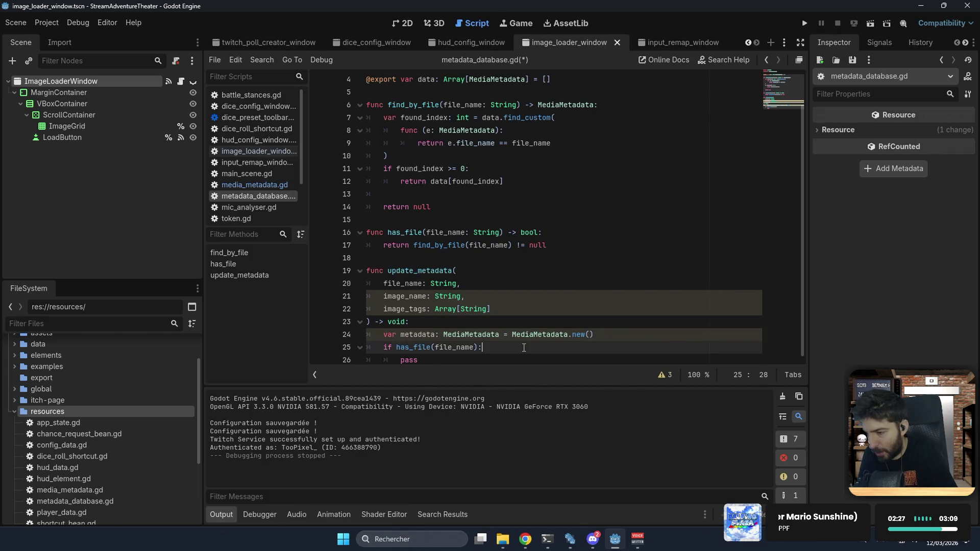
key("Return")
type("metadata =")
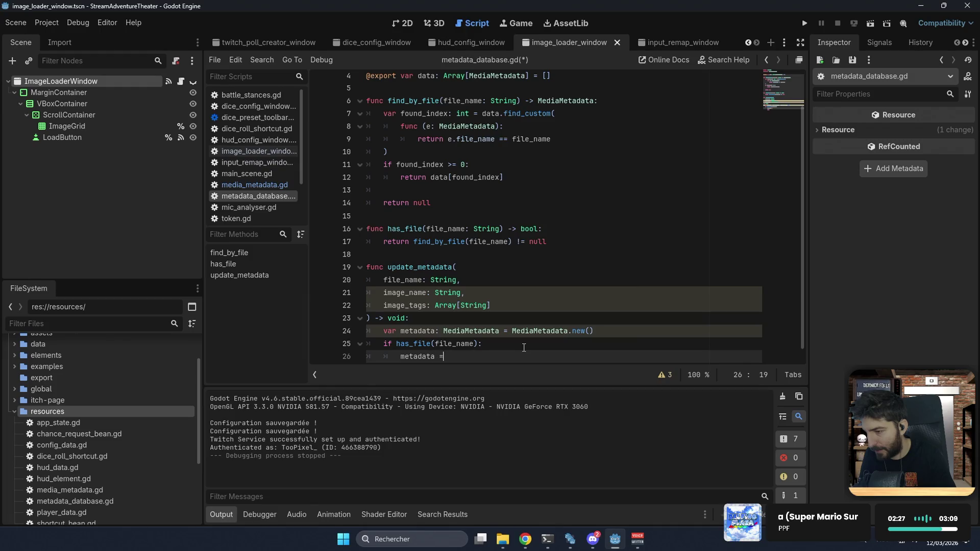
type(" f")
key("Return")
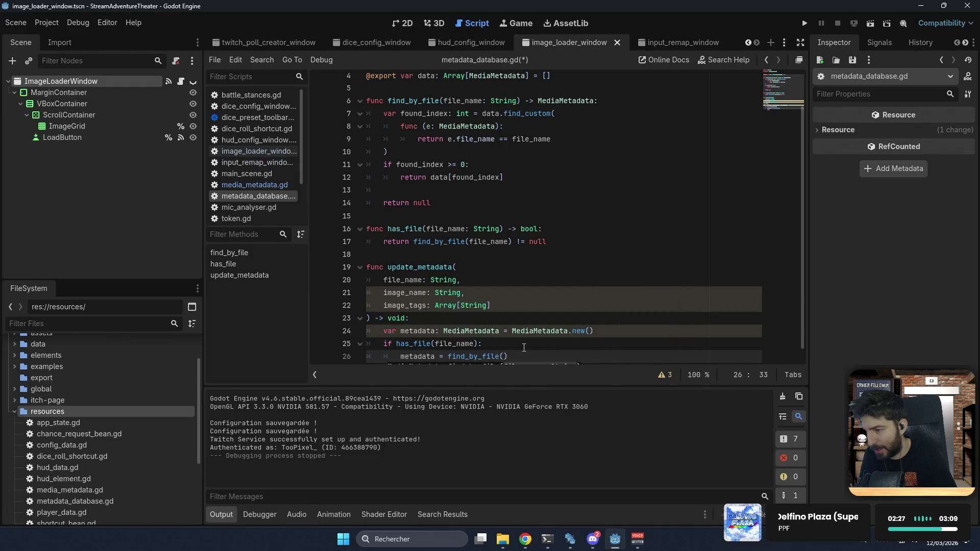
type("fi")
key("Down")
key("Return")
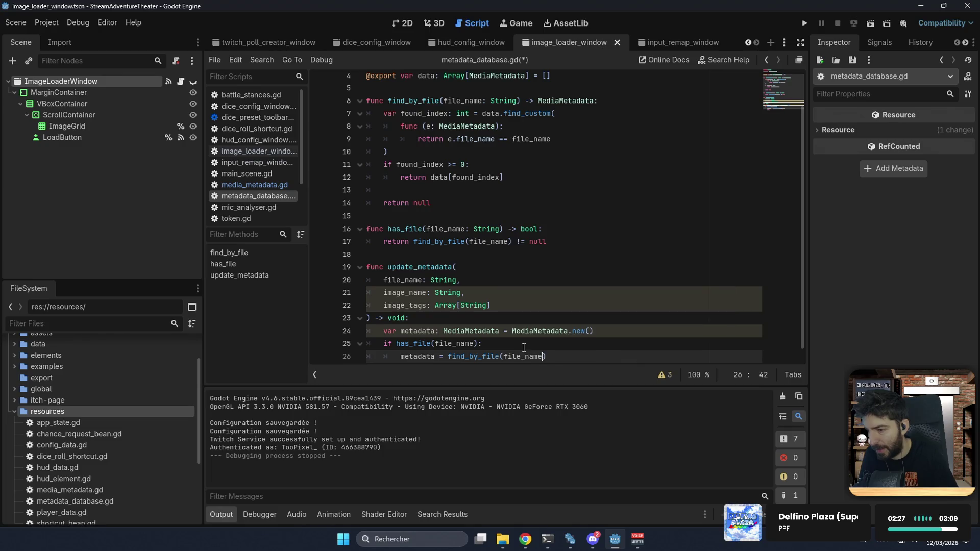
Add an else branch calling data.append(metadata) and delete the leftover pass line.
key("Return")
key("BackSpace")
type("else:")
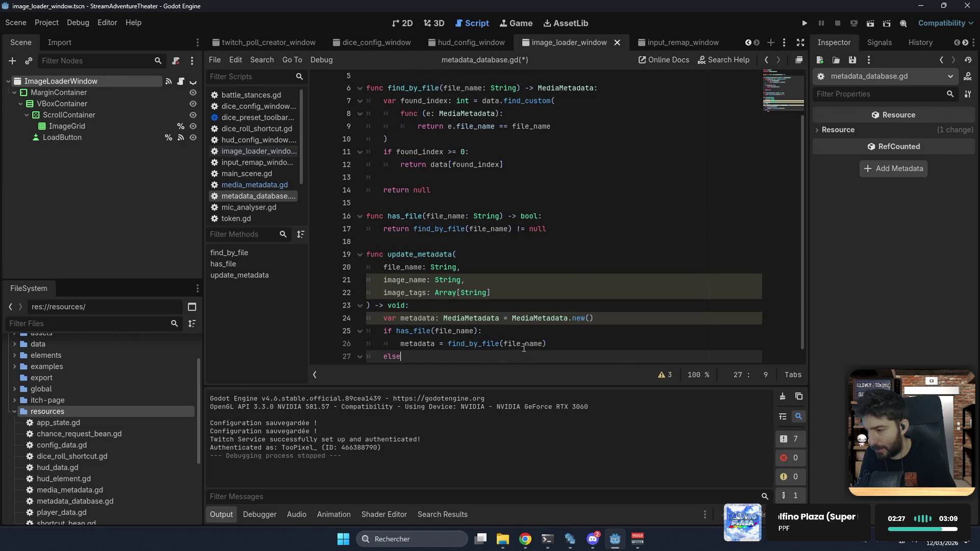
key("Return")
type("data.app")
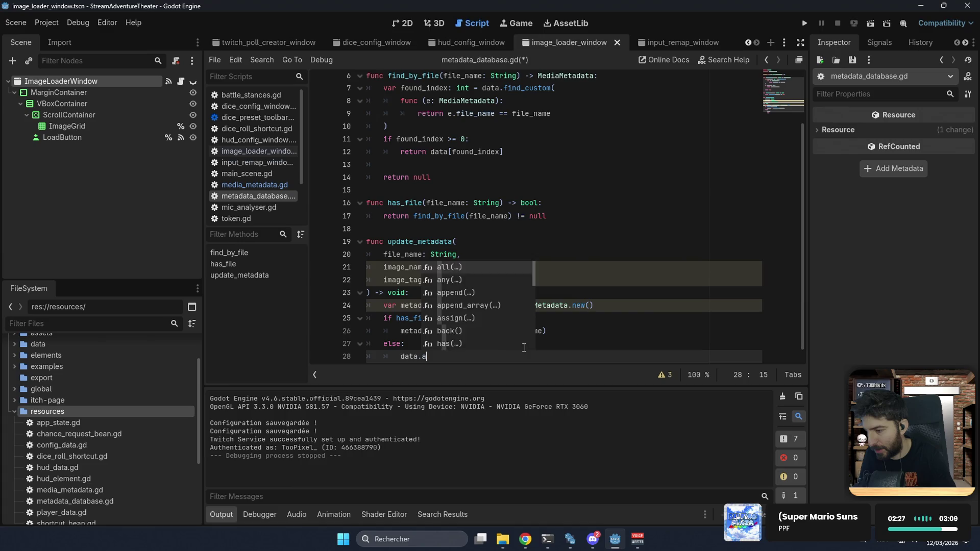
key("Return")
type("end(me")
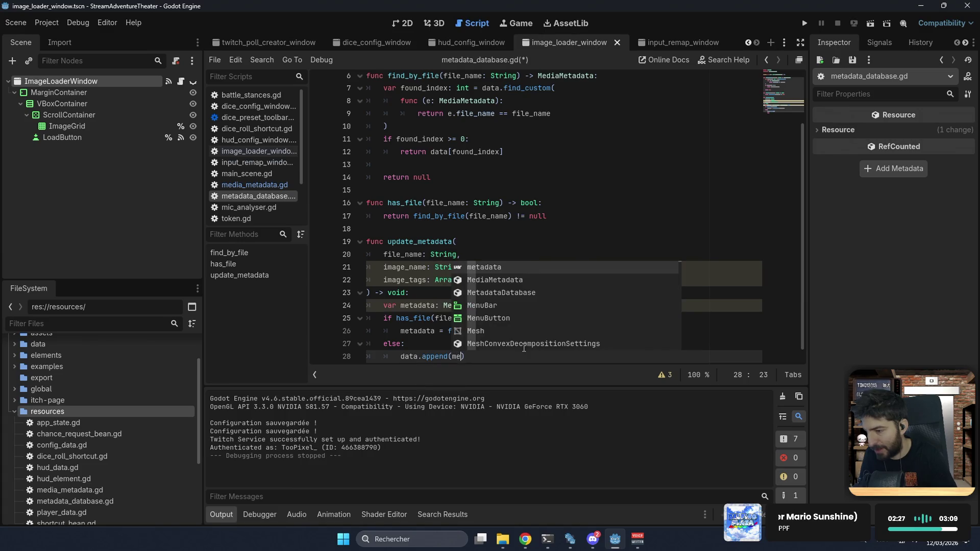
key("Return")
scroll(520, 346, "down", 1)
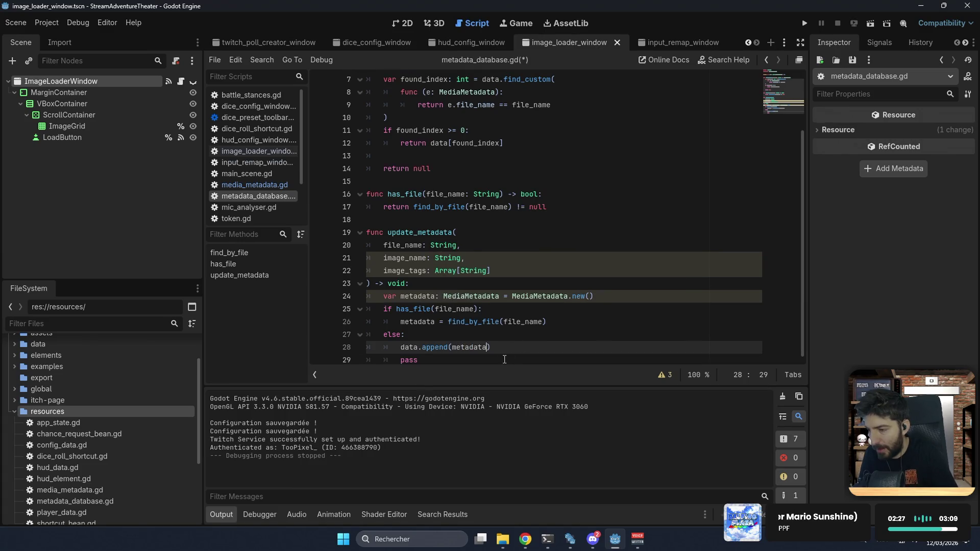
left_click_drag(504, 357, 528, 346)
key("Return")
key("BackSpace")
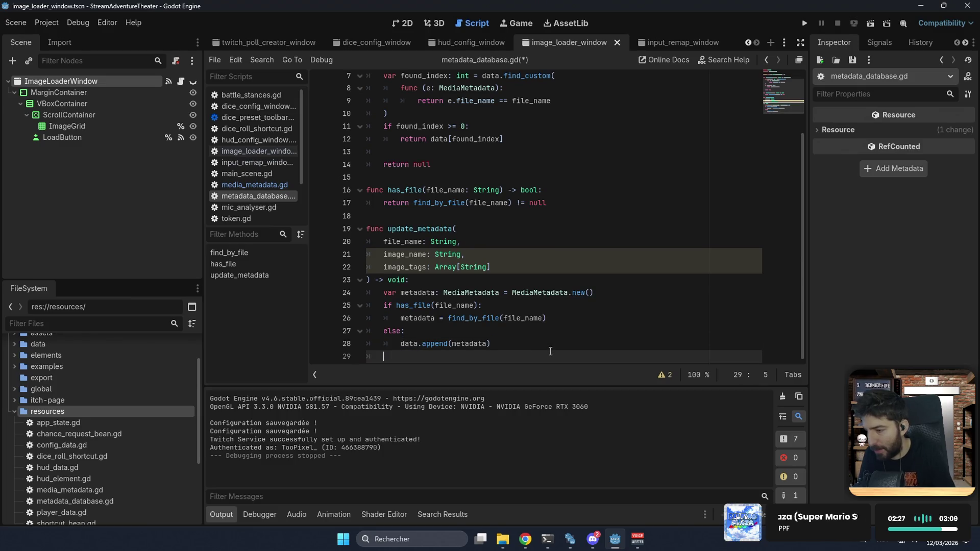
Add metadata.image_name = image_name after the if/else block.
key("Return")
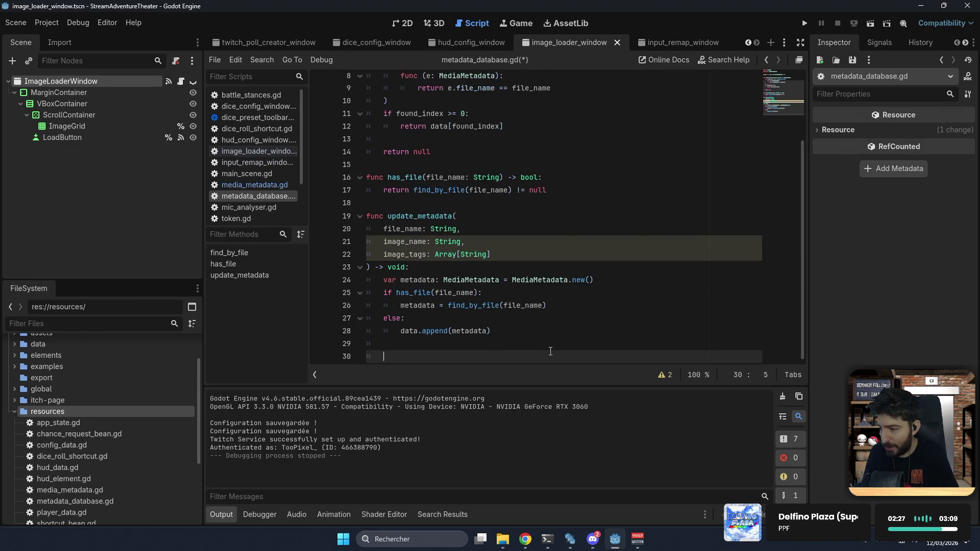
type("me")
key("Return")
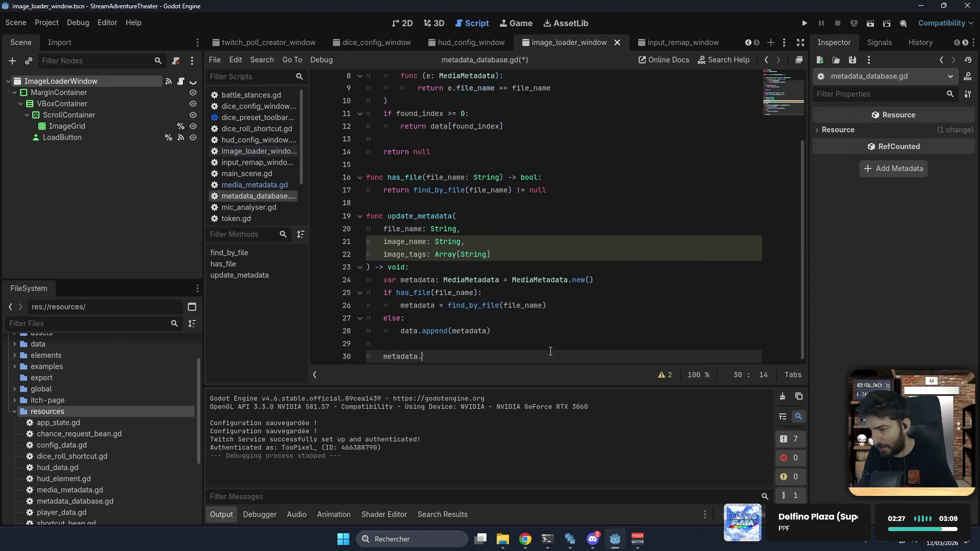
key("Down")
key("Return")
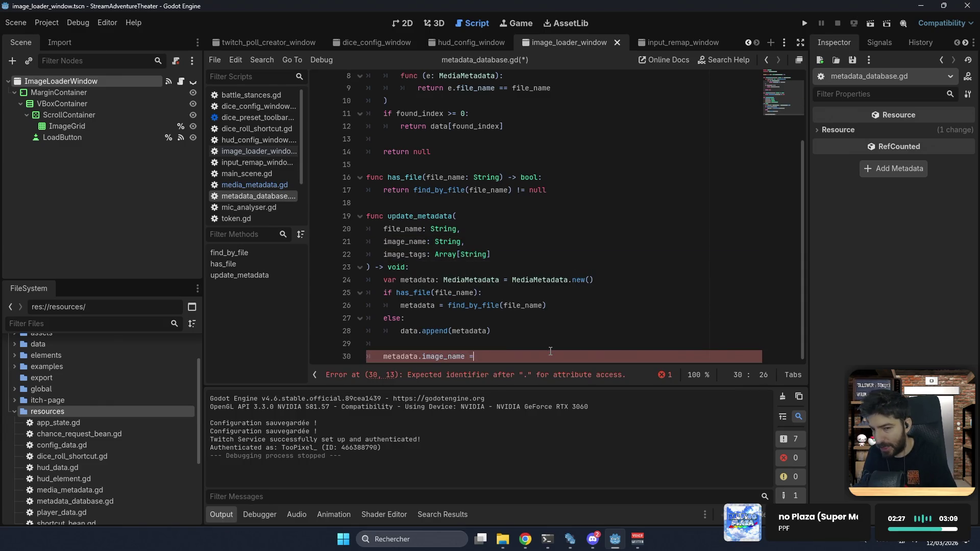
type("im")
key("Return")
Add metadata.image_tags = image_tags, save metadata_database.gd, and run the project.
key("Return")
type("met")
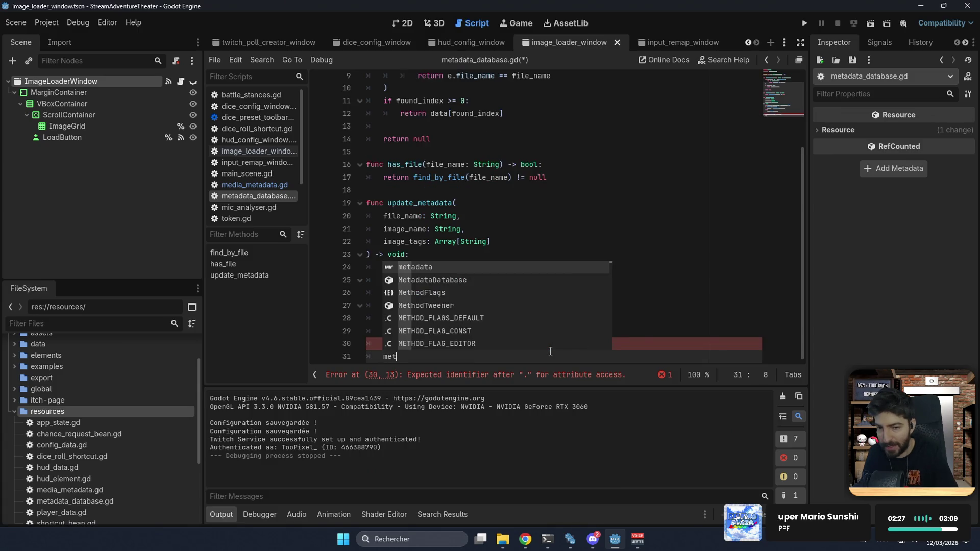
key("Return")
type(".")
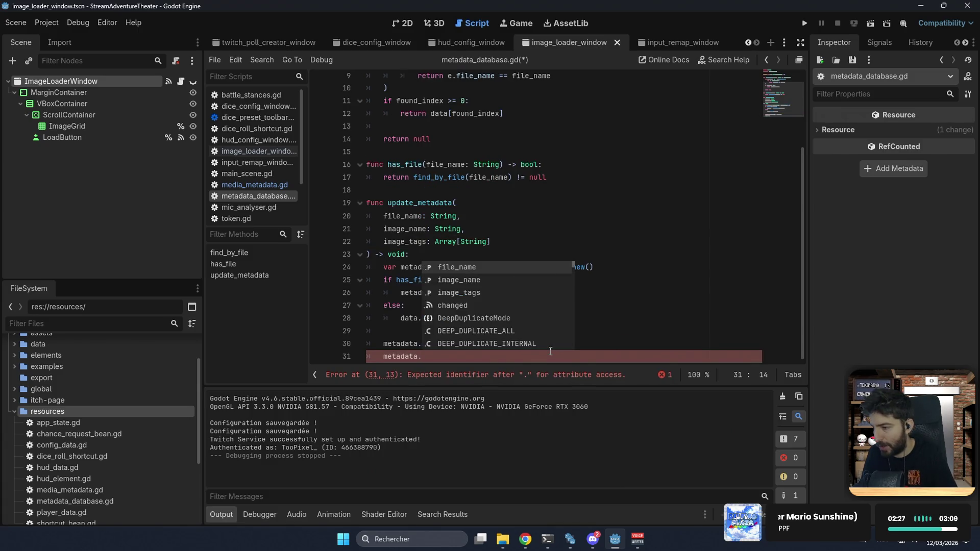
key("Down")
key("Down")
key("Return")
type("image_tags = i")
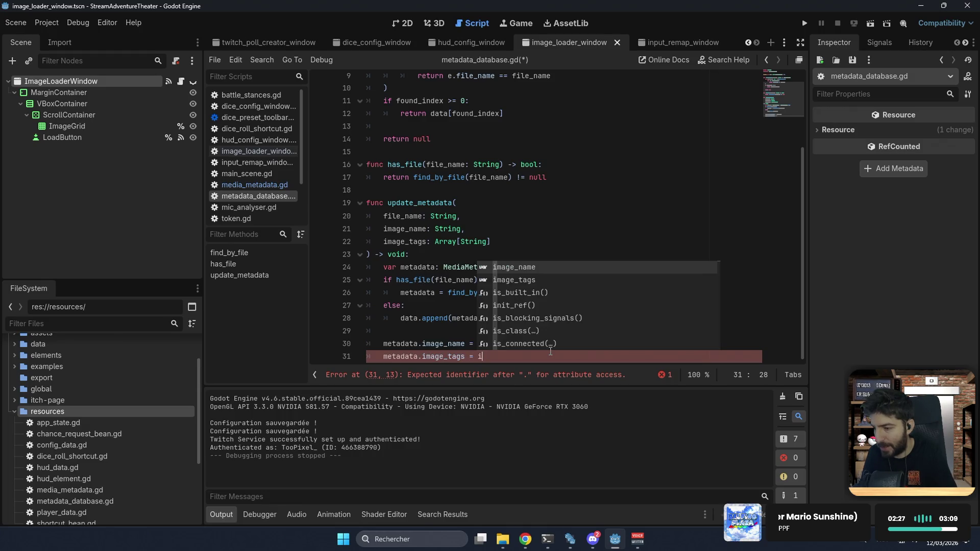
key("Down")
key("Return")
key("ctrl+s")
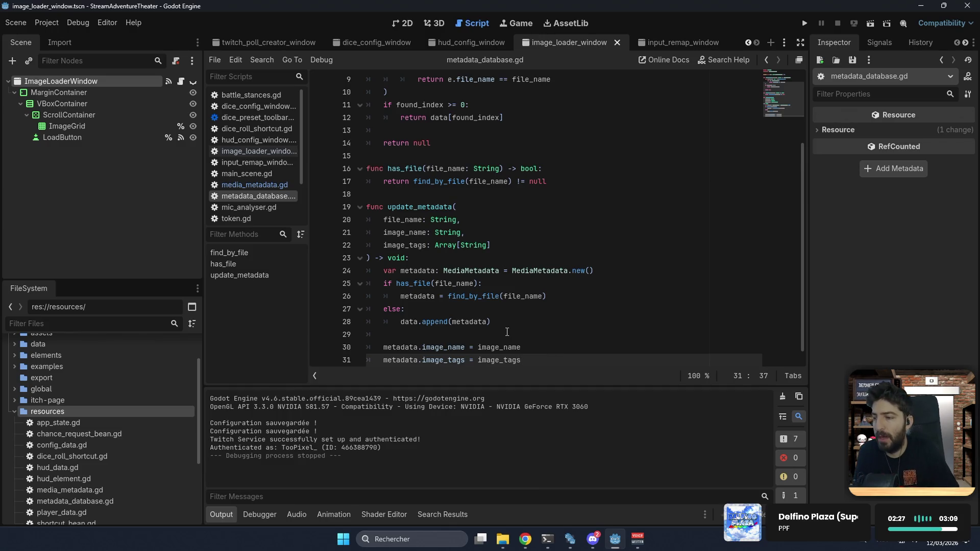
key("Return")
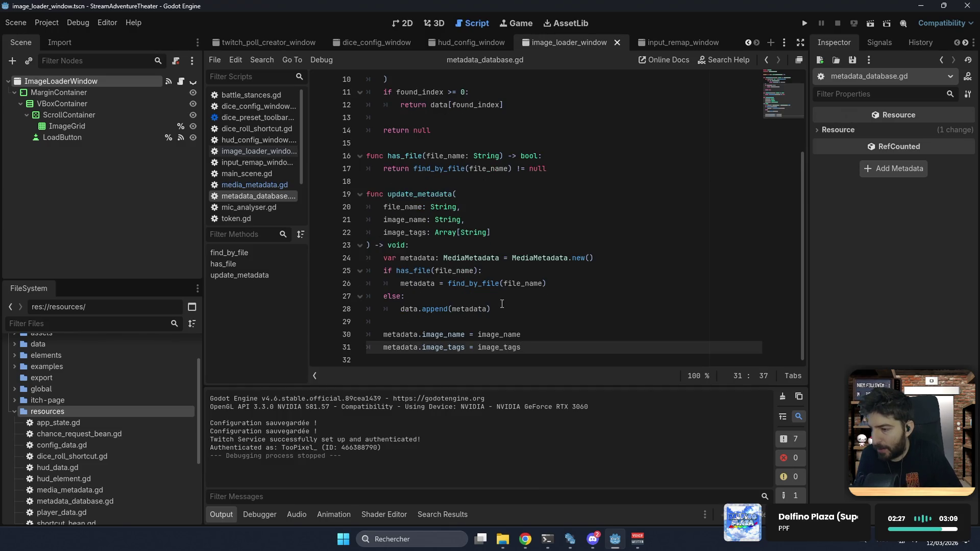
left_click(512, 304)
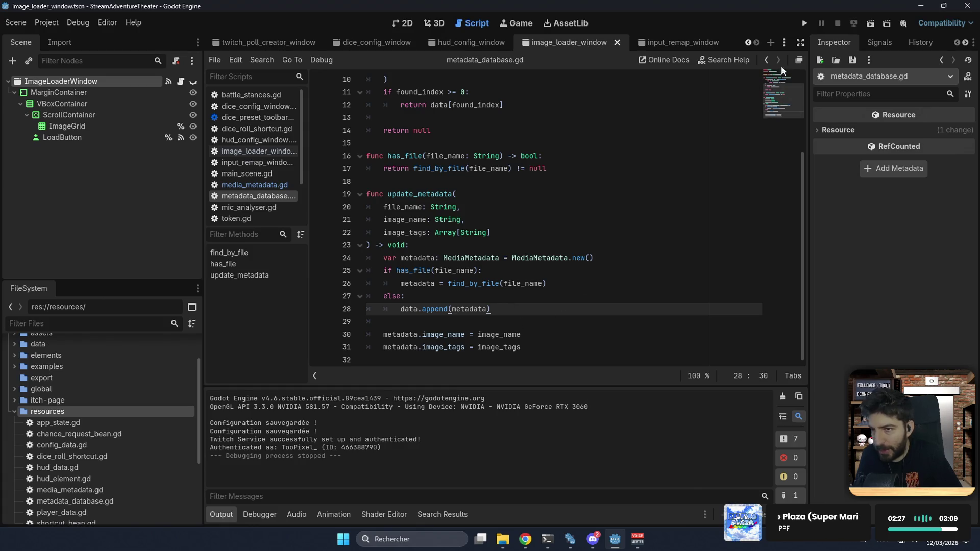
left_click(800, 26)
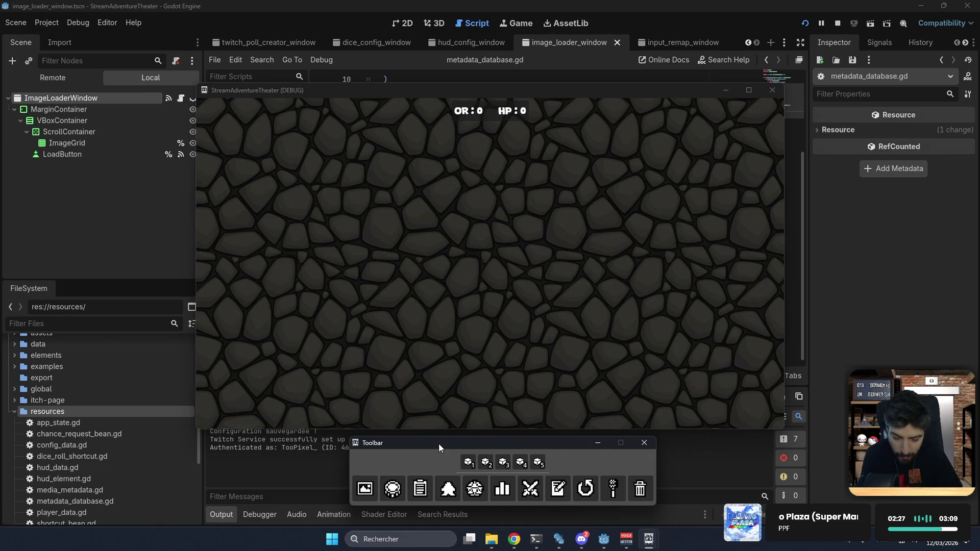
In the running game, open and close the background loader, then load the first character token.
left_click(472, 404)
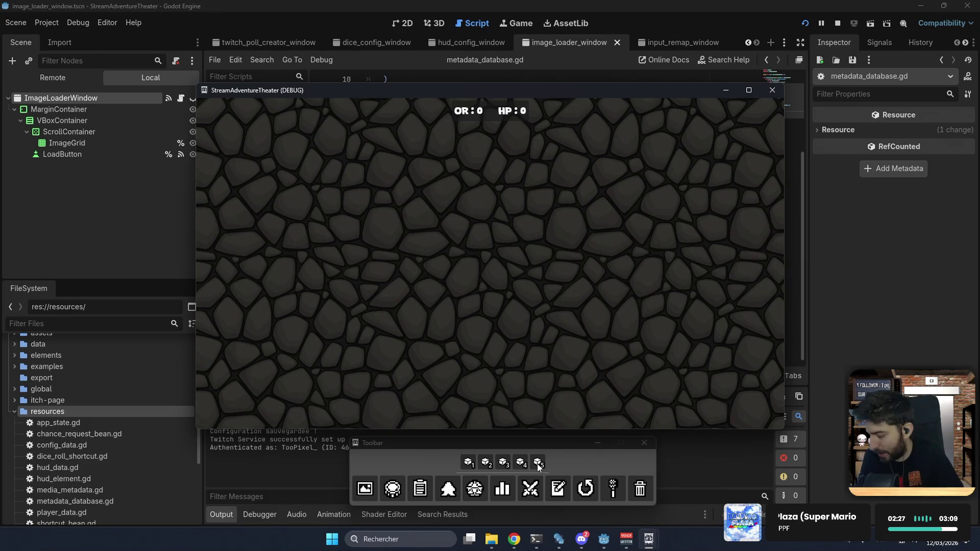
left_click(372, 485)
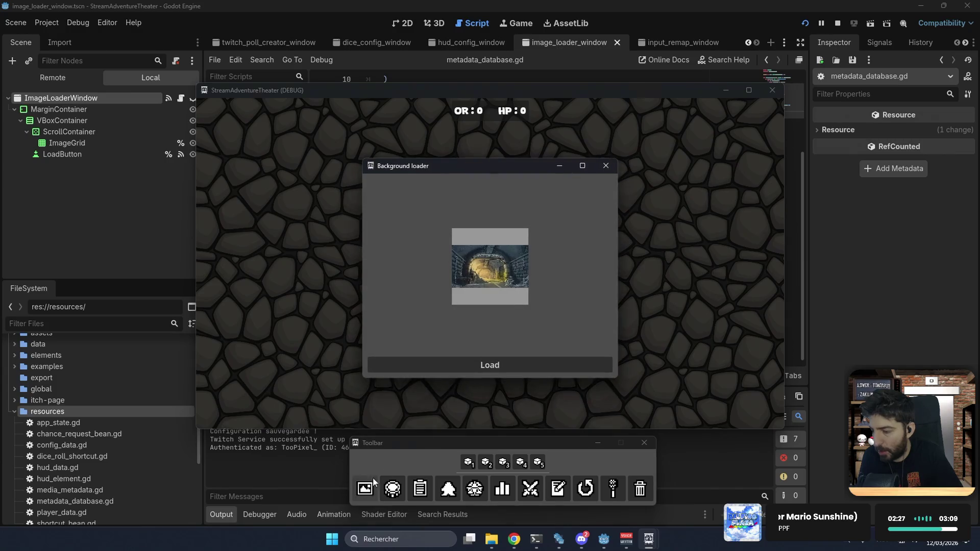
left_click(605, 167)
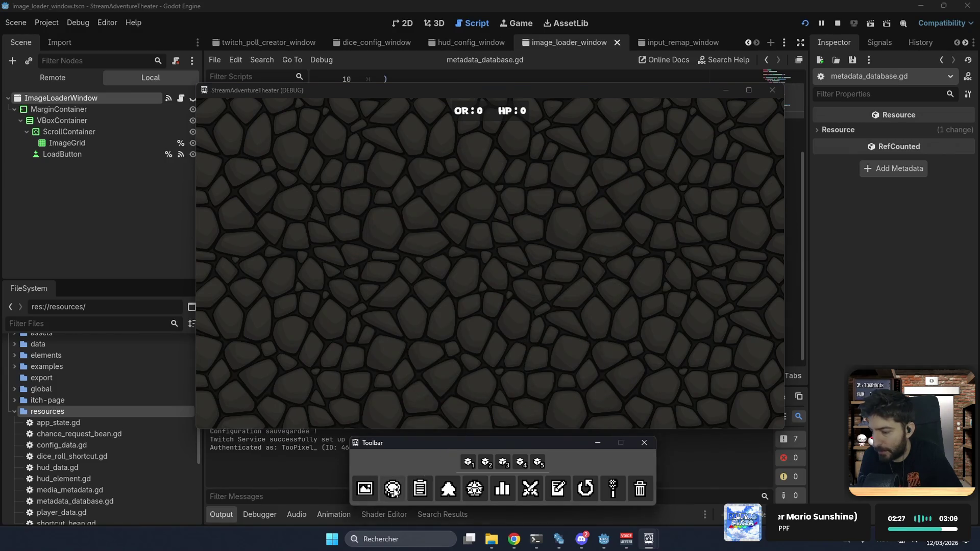
left_click(392, 489)
left_click(483, 247)
left_click(516, 357)
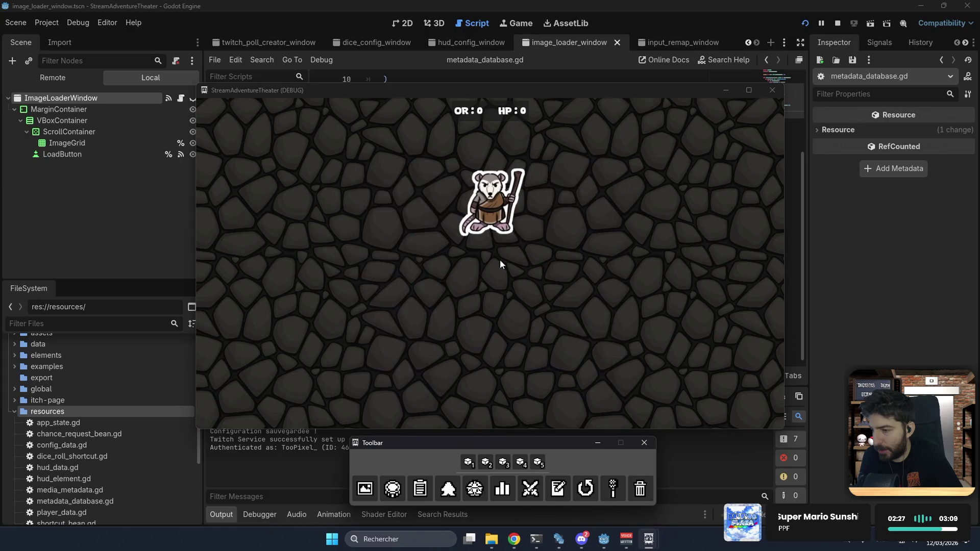
Drag the token toward the centre, enlarge it with a toolbar tool, and stop the game.
mouse_move(493, 214)
left_mouse_down()
mouse_move(503, 311)
mouse_move(514, 316)
mouse_move(394, 275)
left_mouse_up()
left_click(613, 489)
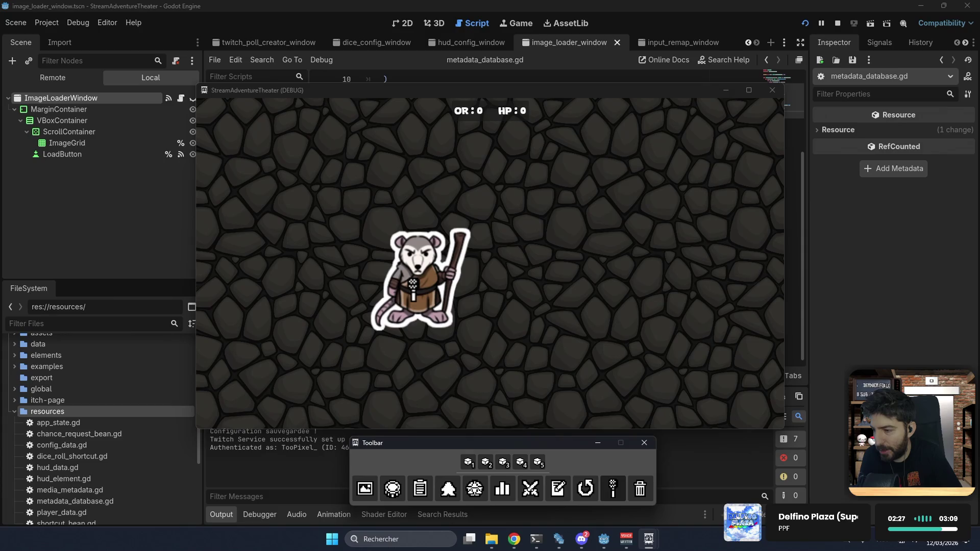
left_click(418, 291)
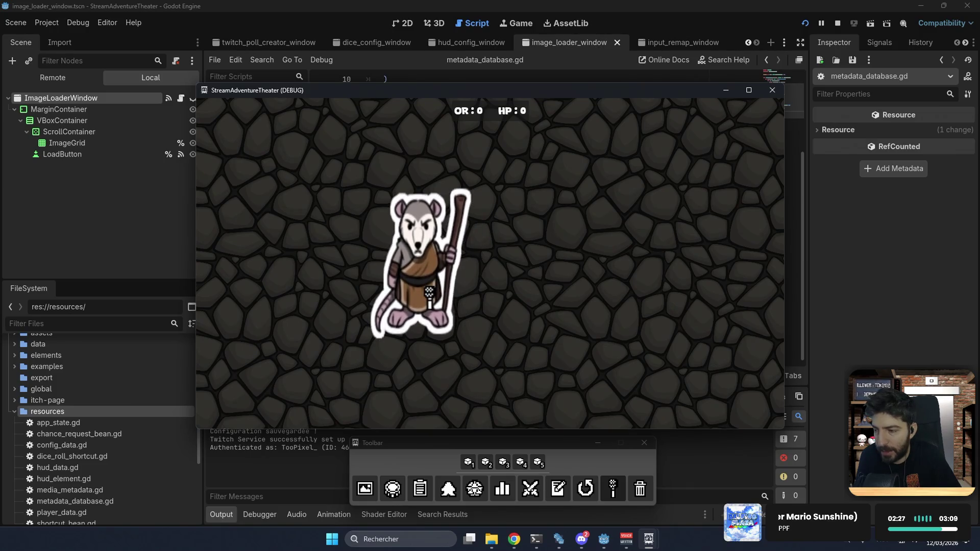
left_click(611, 491)
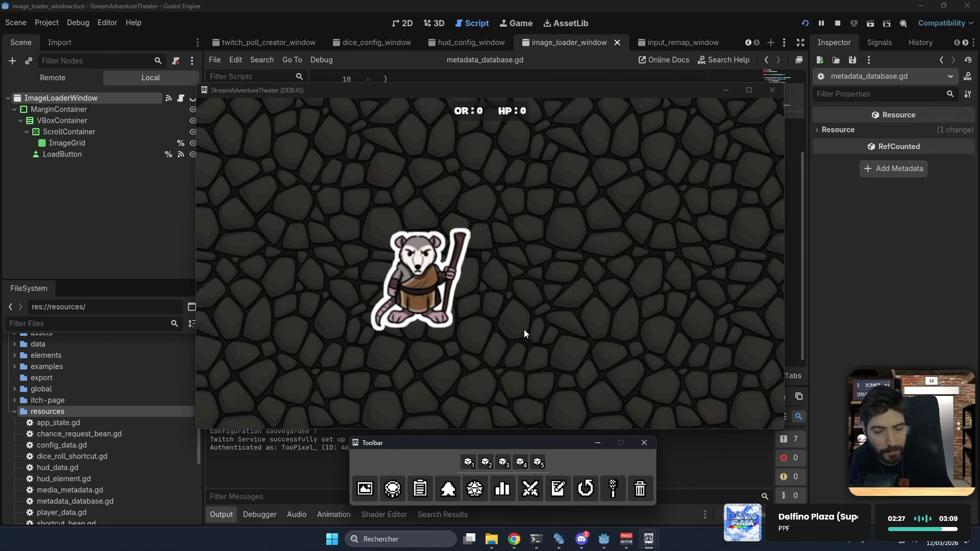
left_click(839, 24)
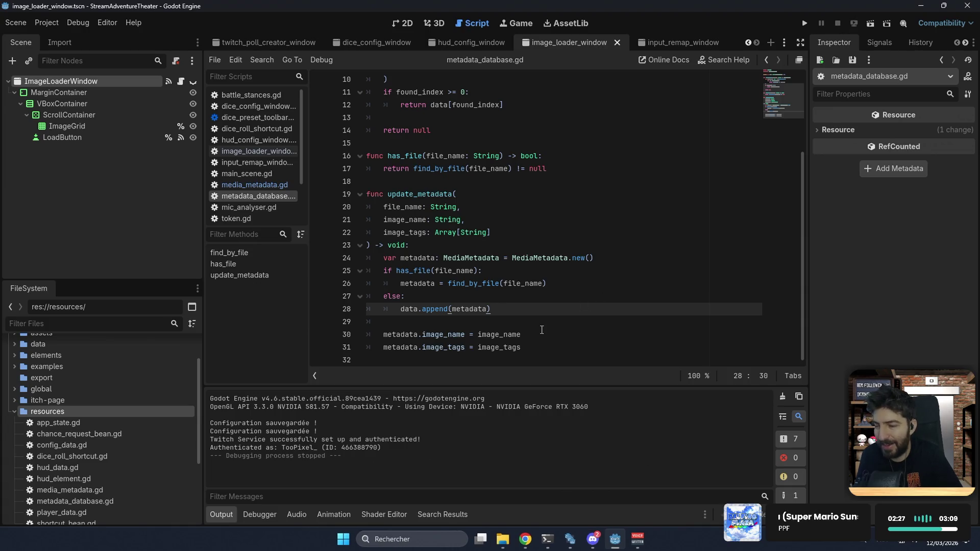
Review metadata_database.gd, scrolling back up to its top lines.
left_click(564, 332)
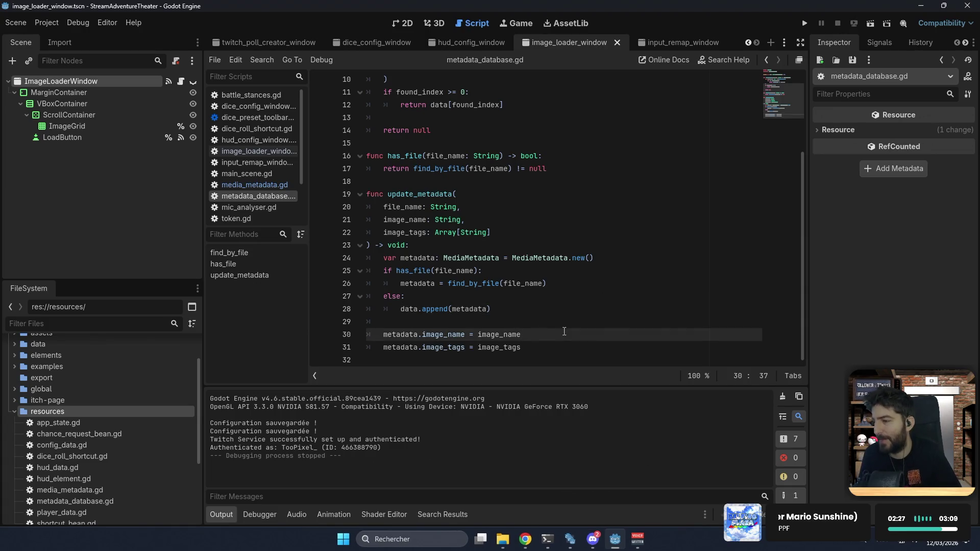
scroll(382, 164, "up", 3)
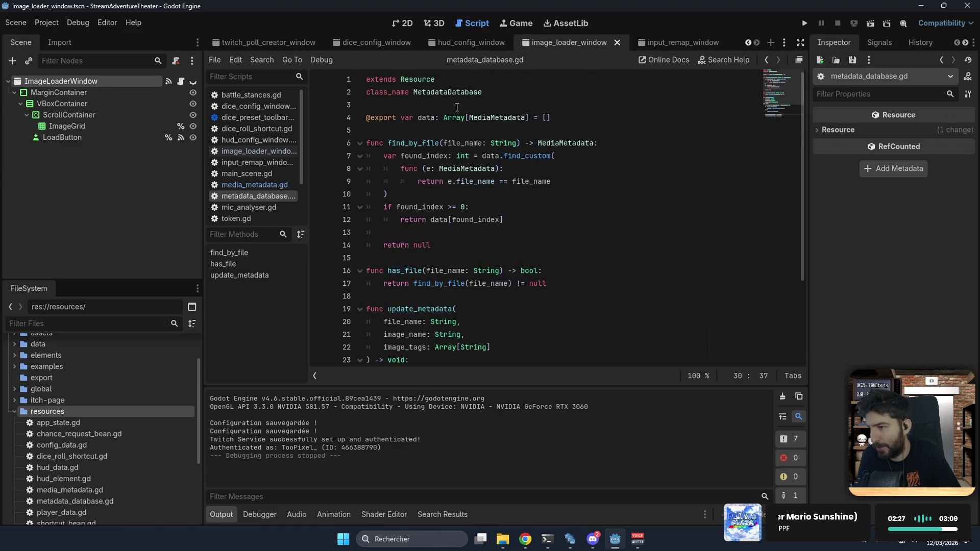
left_click(446, 100)
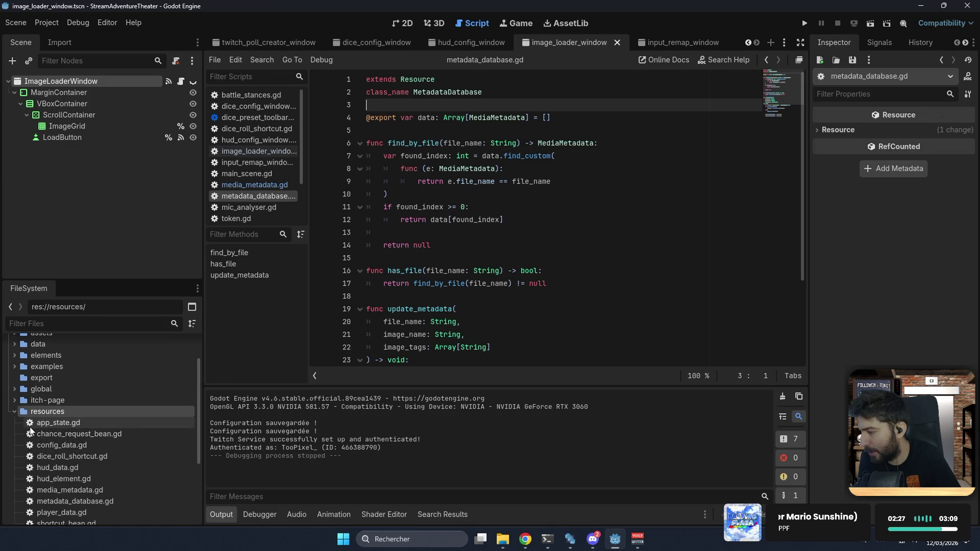
scroll(14, 424, "down", 2)
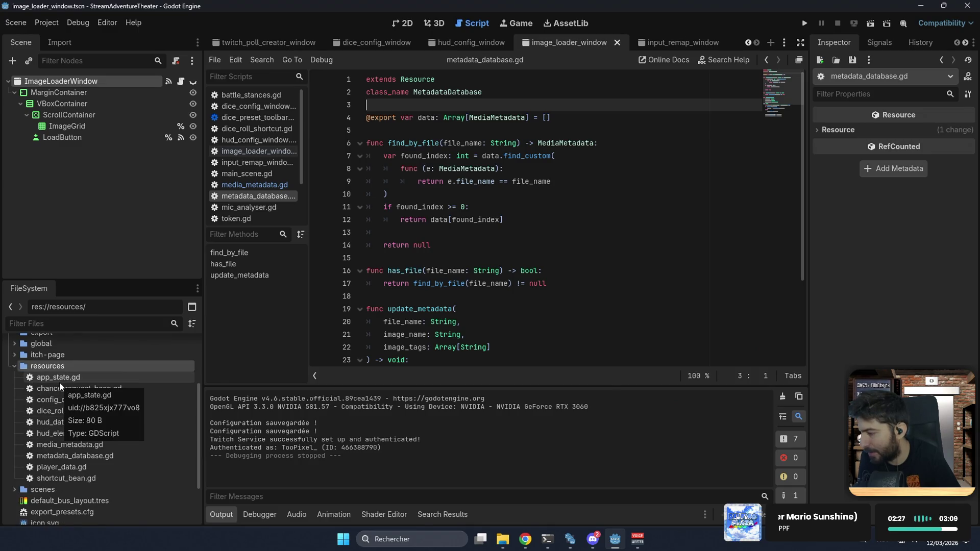
Inspect app_state.gd and config_data.gd from the resources folder in the FileSystem dock.
double_click(60, 382)
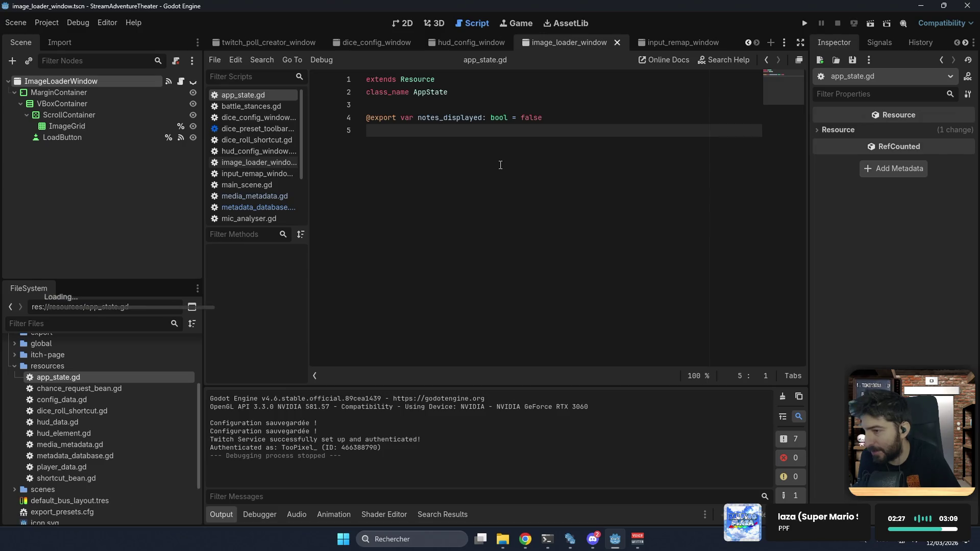
double_click(88, 402)
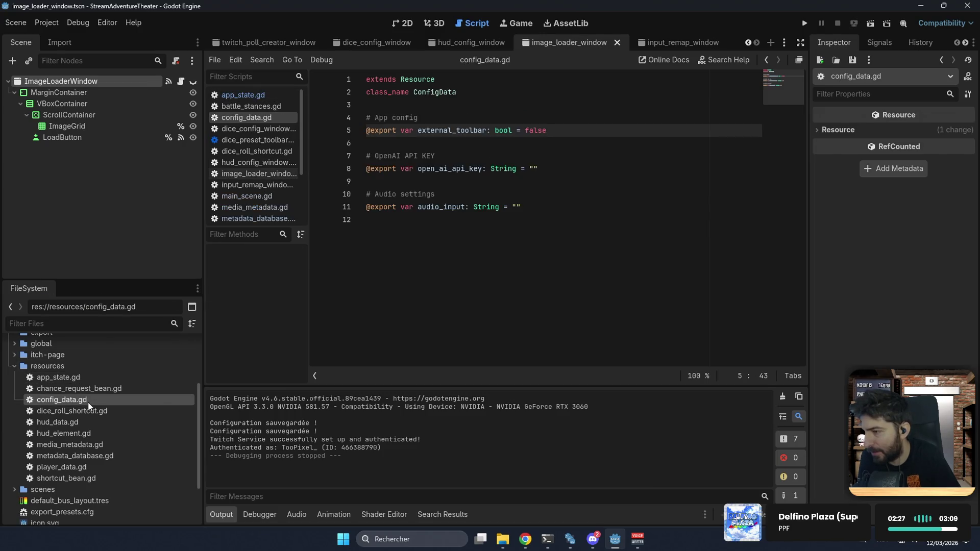
left_click(483, 231)
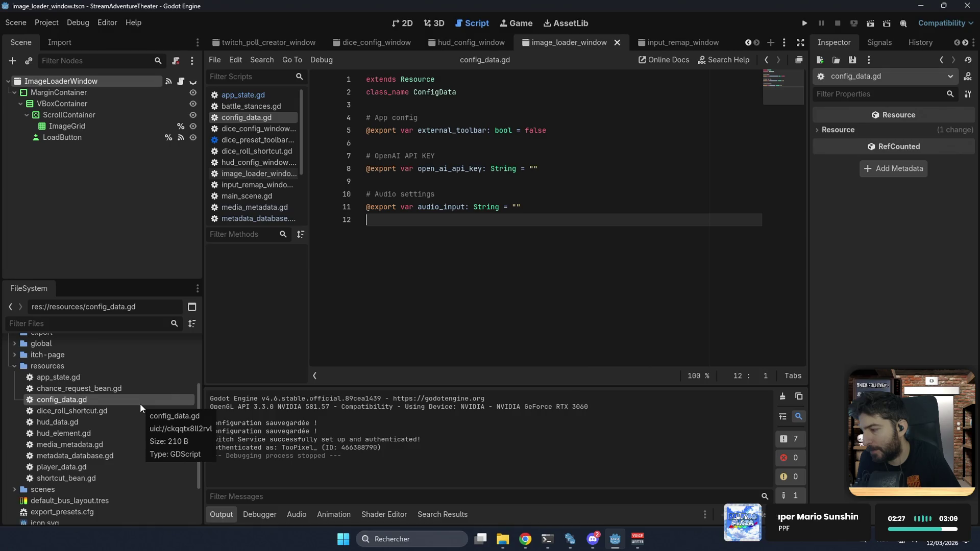
left_click(88, 422)
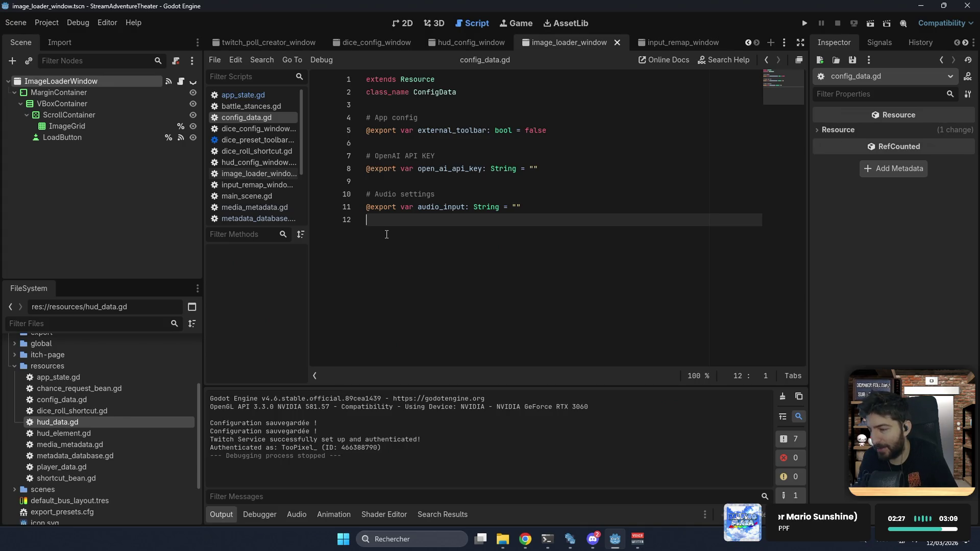
left_click(99, 456)
right_click(59, 366)
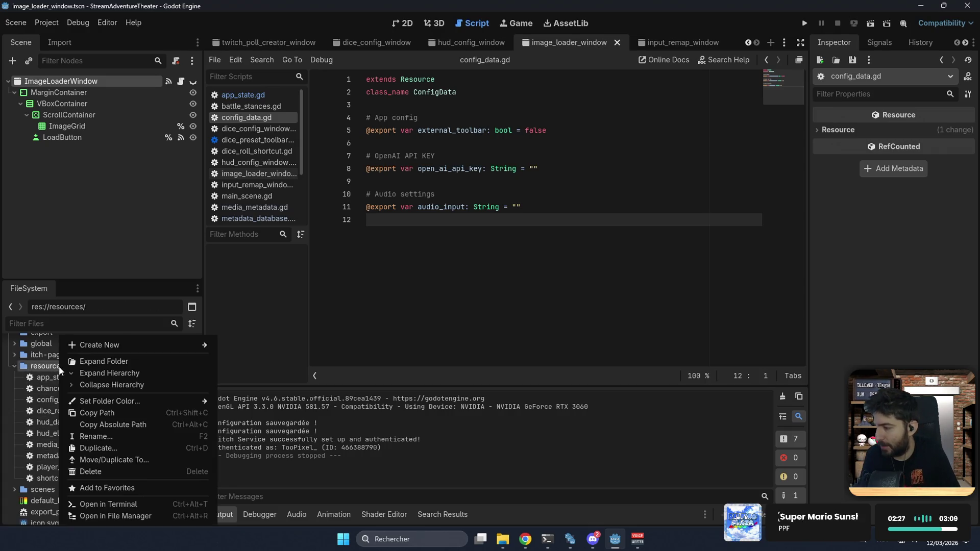
Create metadata_data.gd in the resources folder inheriting Resource via Create New > Script.
mouse_move(140, 345)
left_click(269, 366)
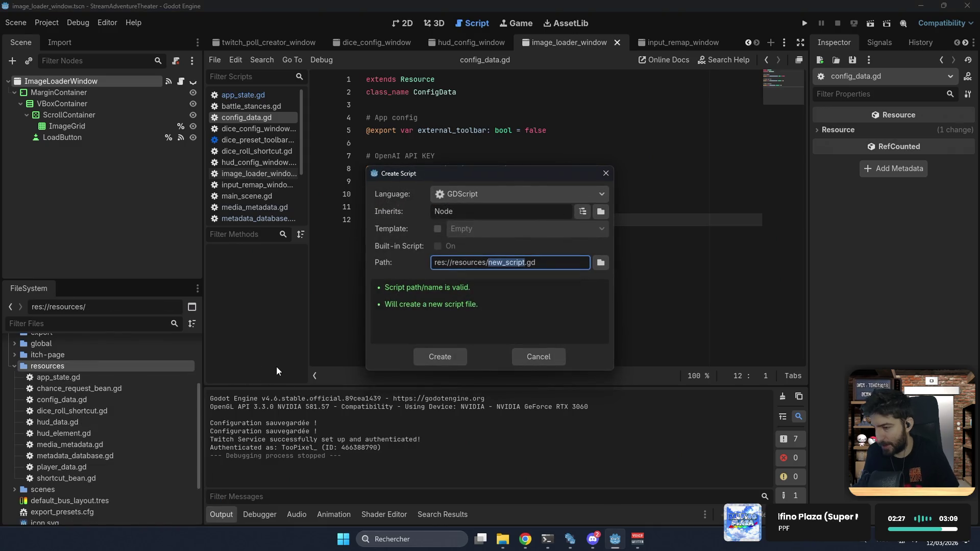
type("metadata_")
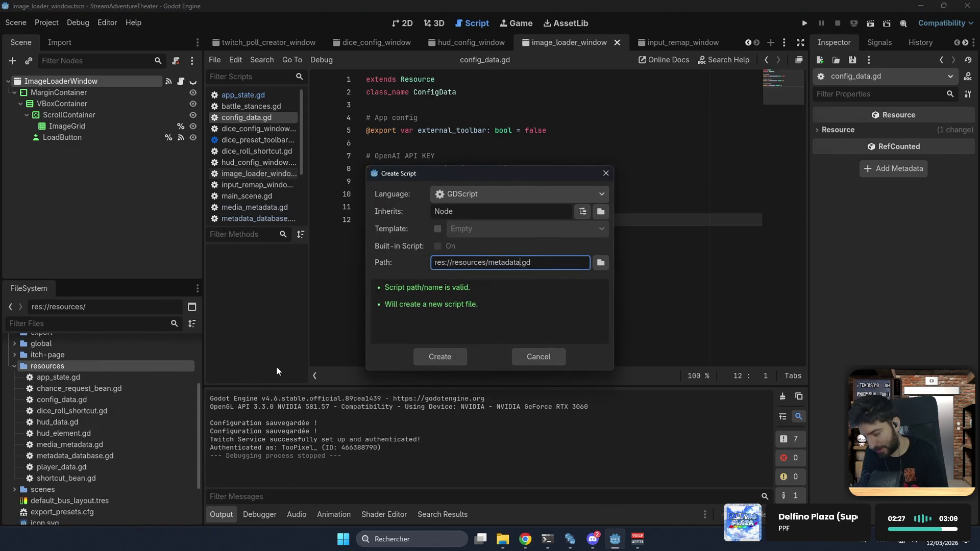
type("data")
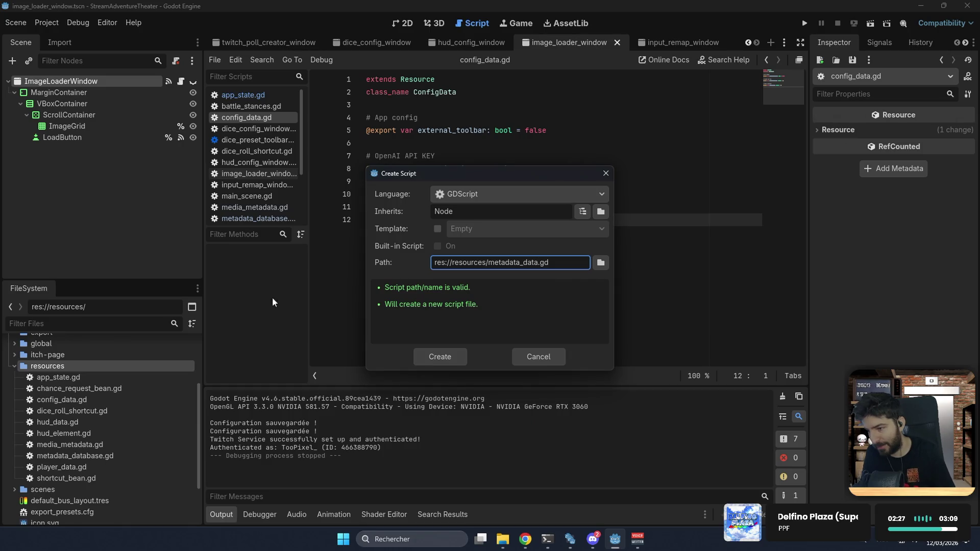
left_click(468, 218)
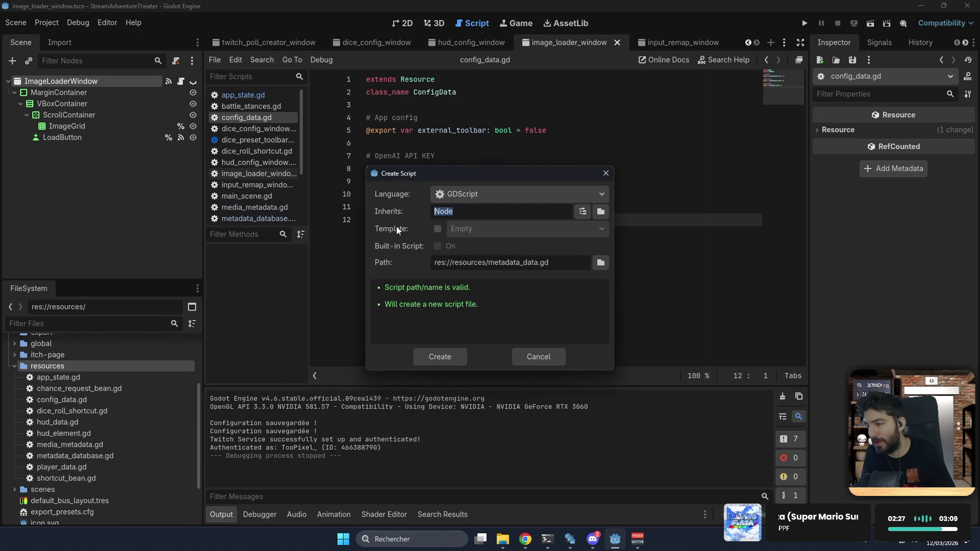
type("Reso")
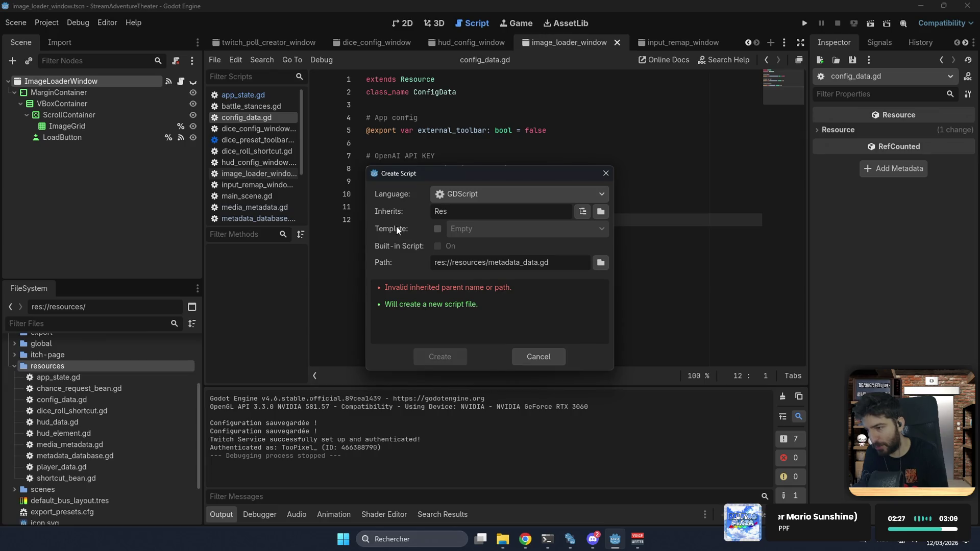
type("urce")
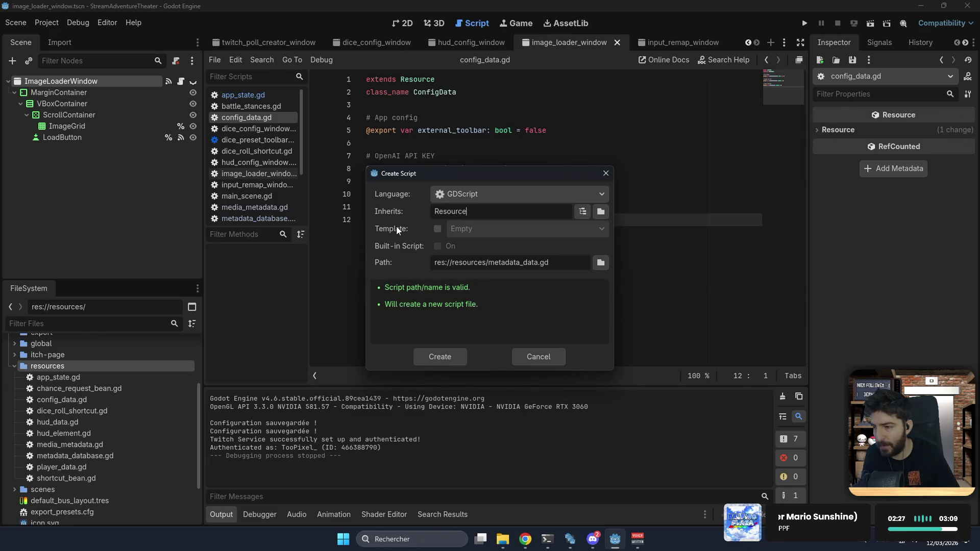
key("Return")
type("cla")
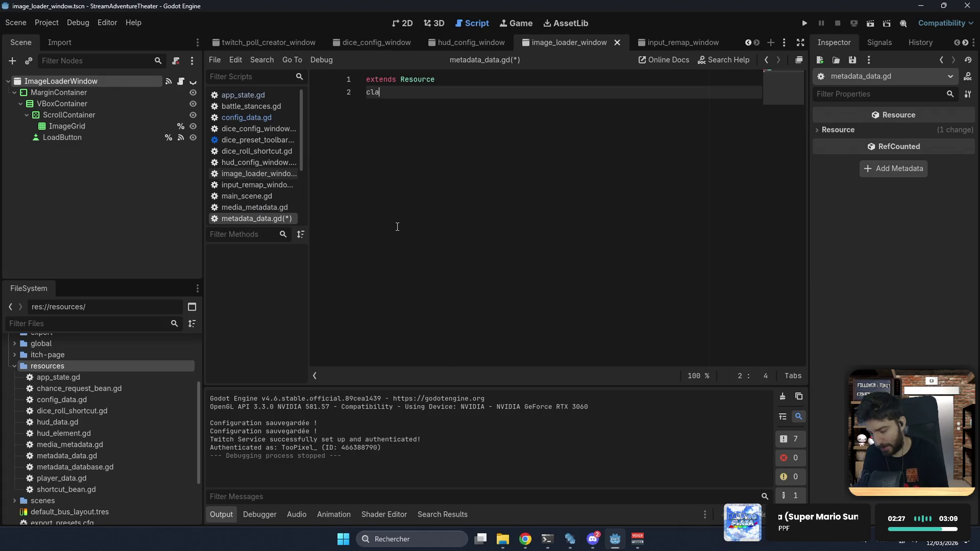
type("ss_n")
key("Return")
type("M")
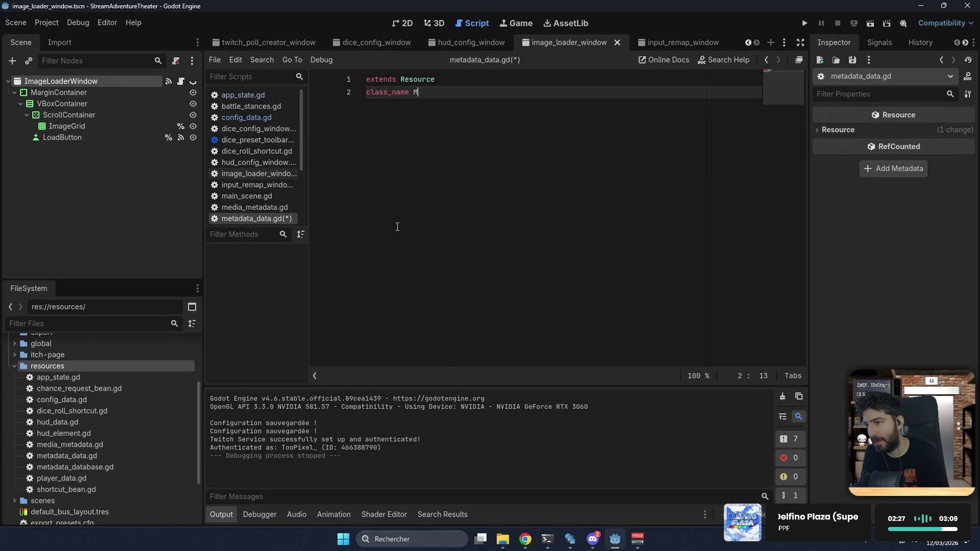
type("e")
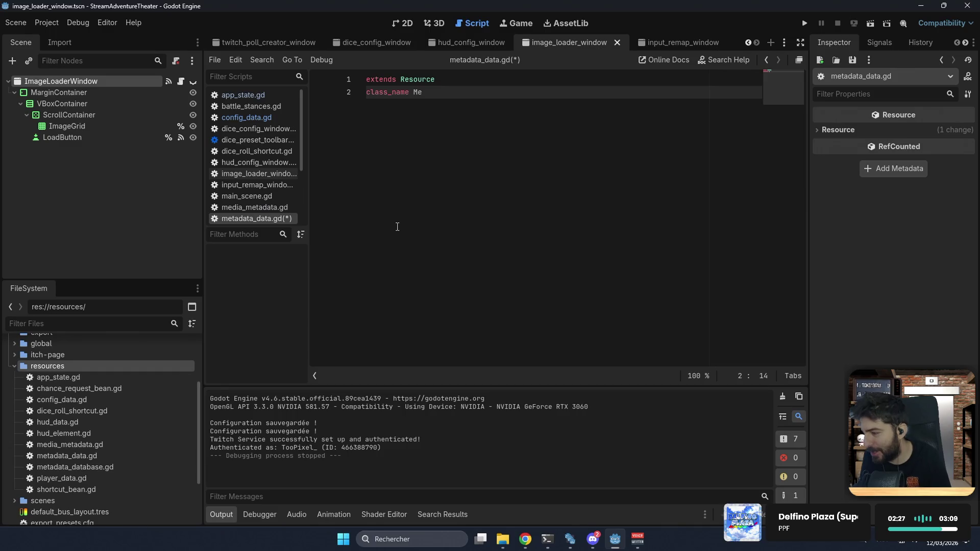
type("tadataData")
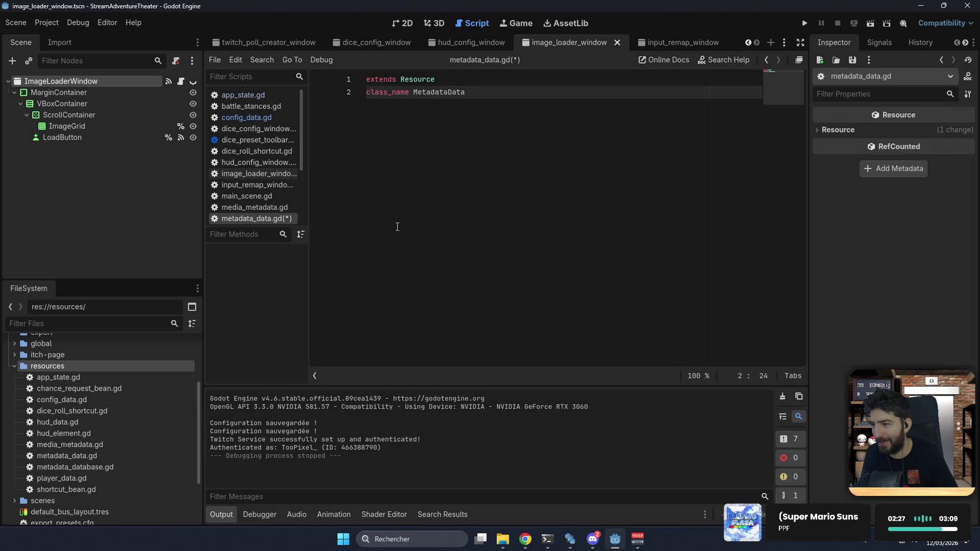
key("Return")
key("Return")
type("@export var ")
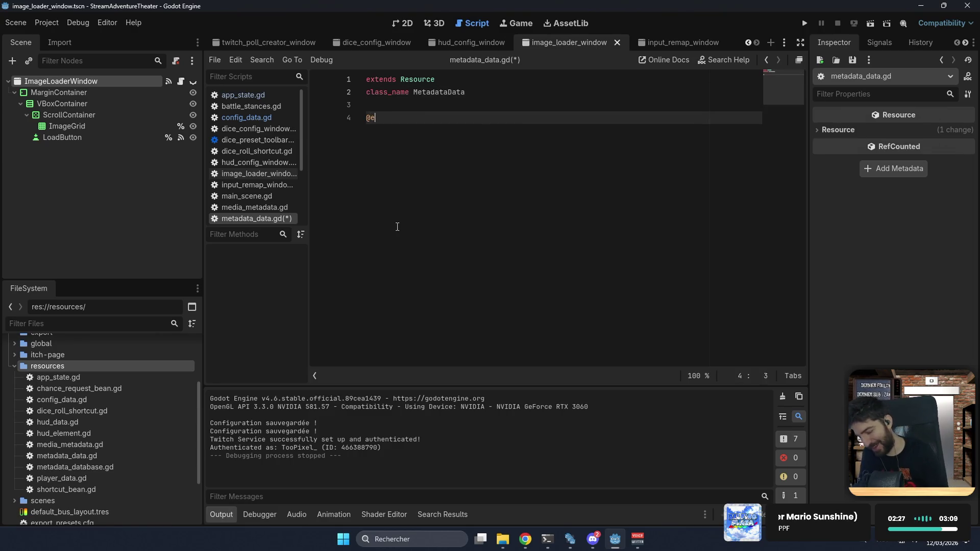
type("background")
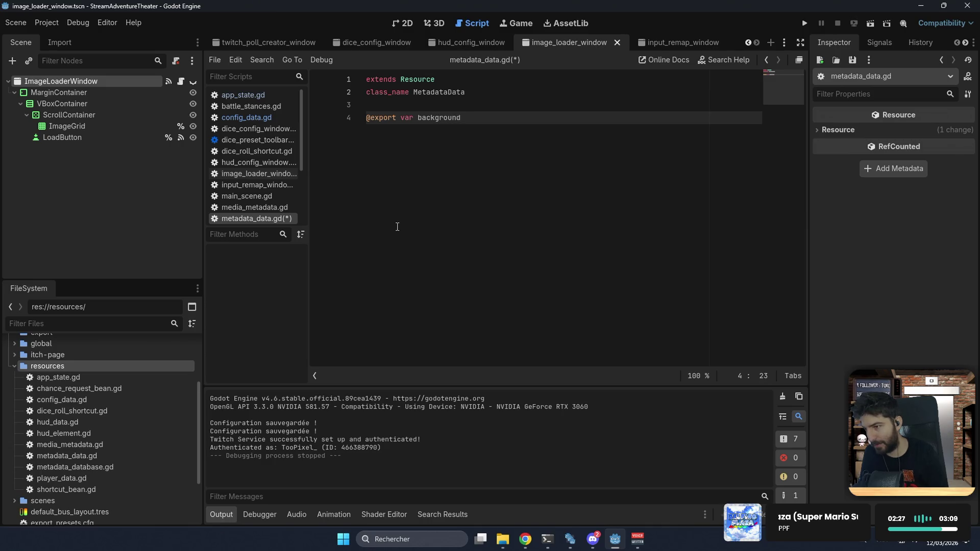
type("_data")
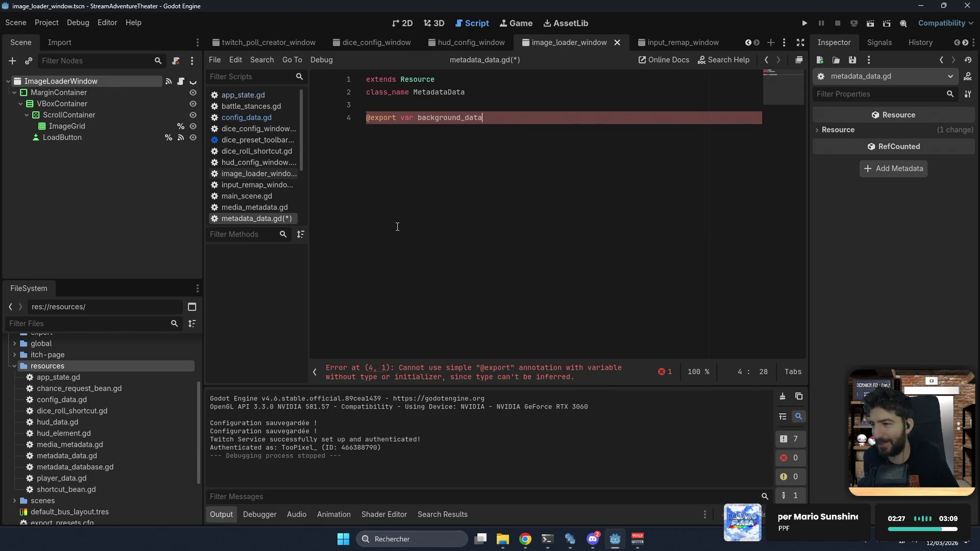
type(":")
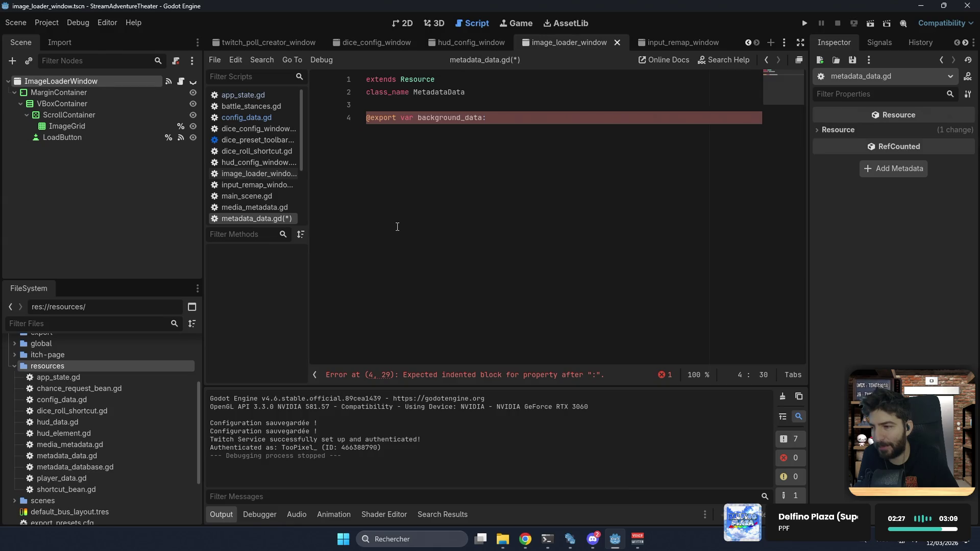
Finish background_data as MetadataDatabase defaulting to MetadataDatabase.new().
type("Me")
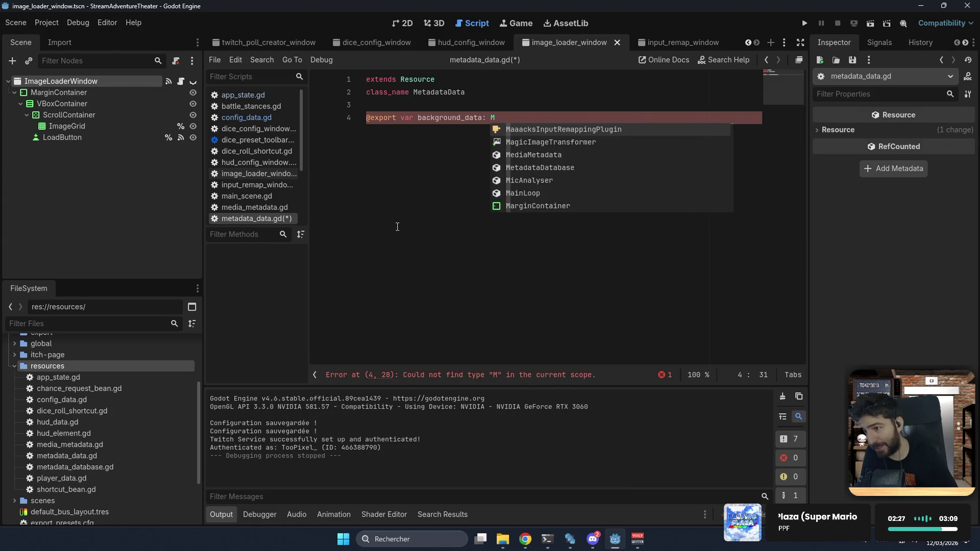
key("Down")
key("Return")
type("= ")
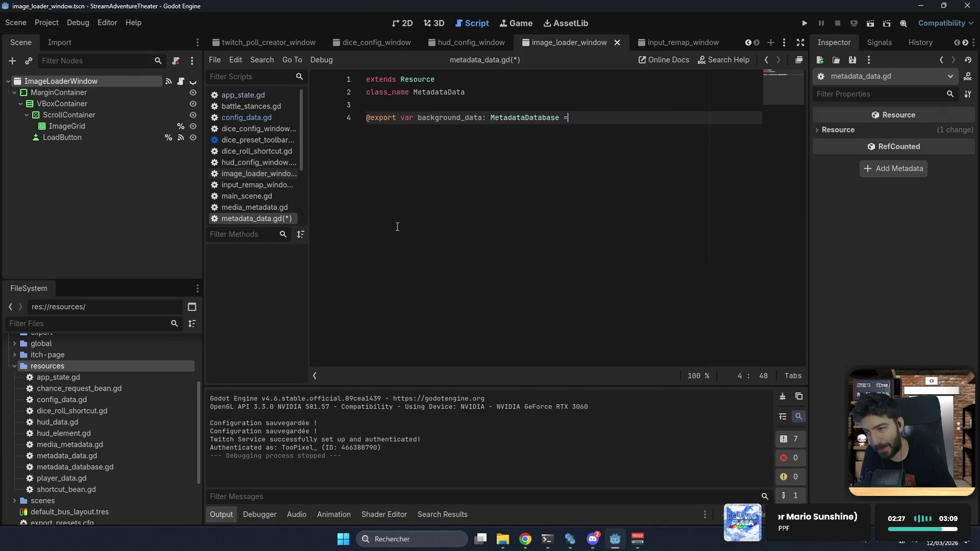
type("M")
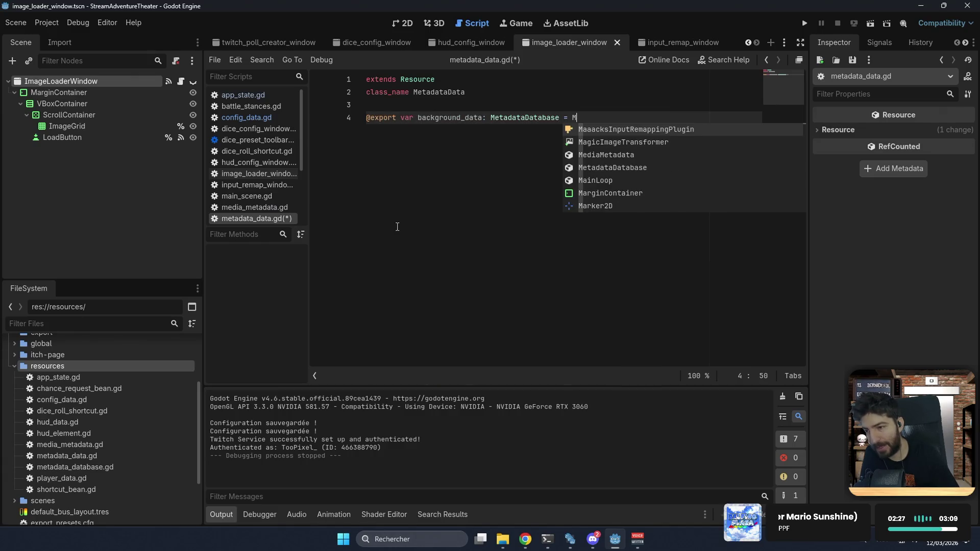
key("Down")
key("Down")
key("Down")
key("Return")
type(".n")
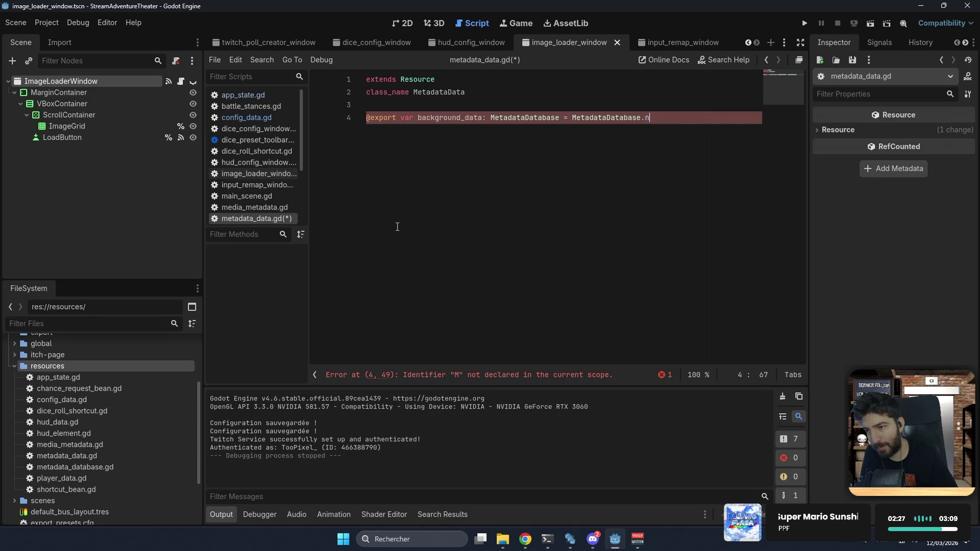
type("ew")
key("Return")
key("Return")
type("@")
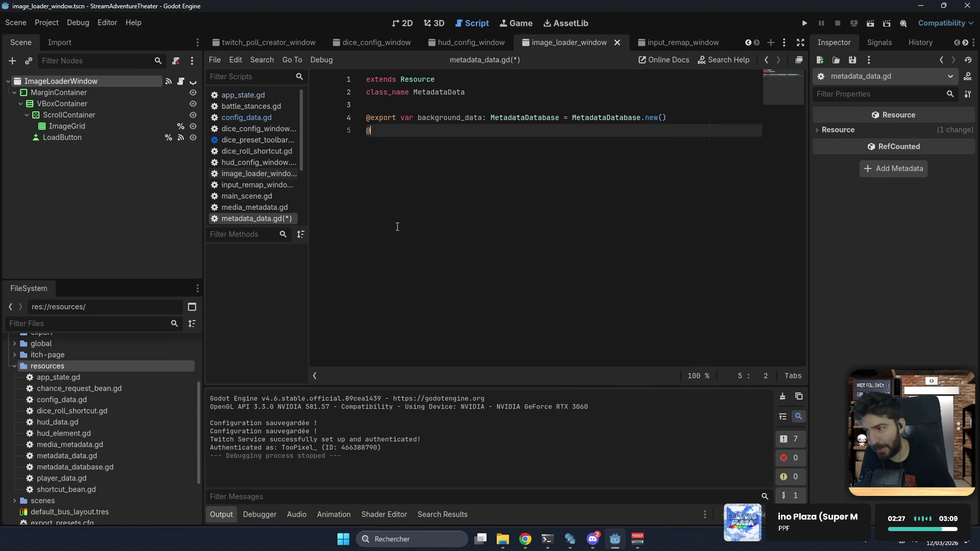
type("export var")
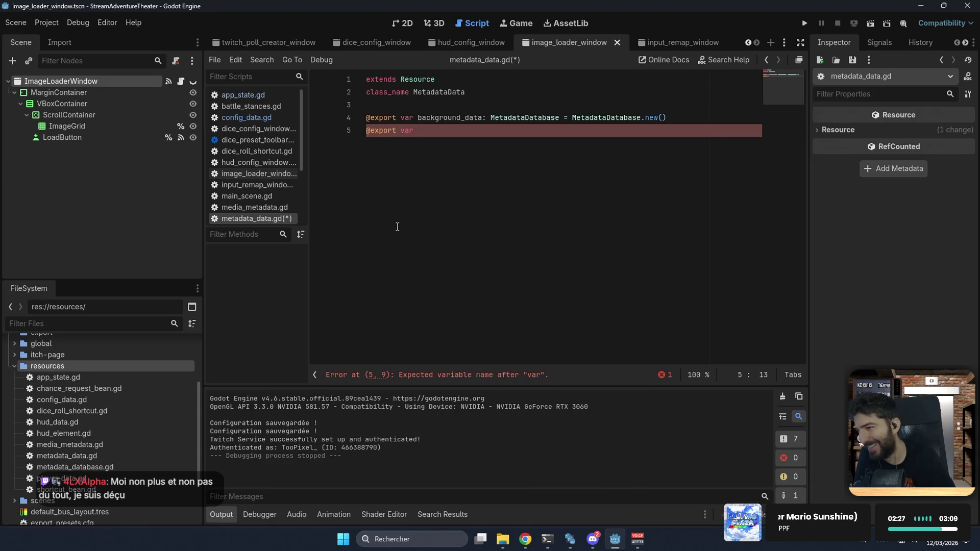
type("token_data: M")
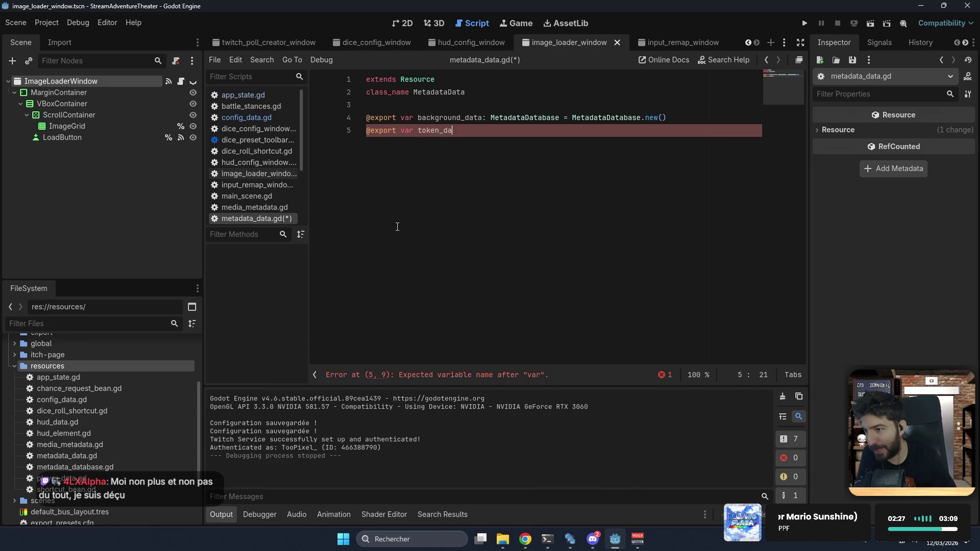
type("e")
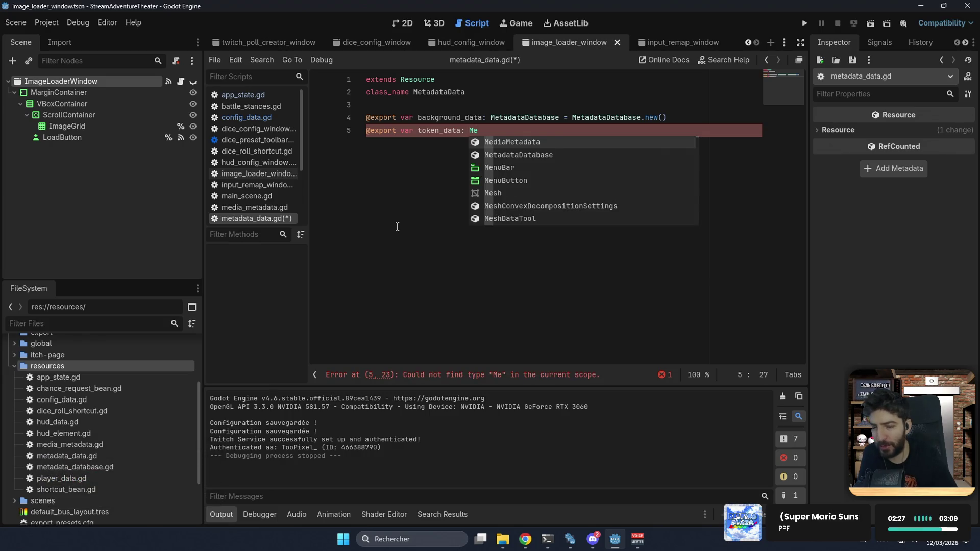
key("Down")
key("Return")
type("=")
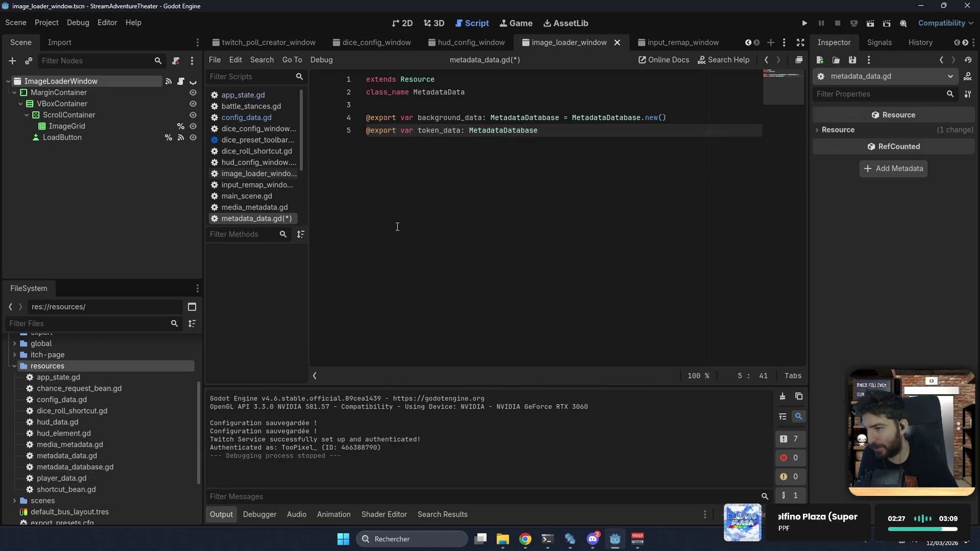
type(" Me")
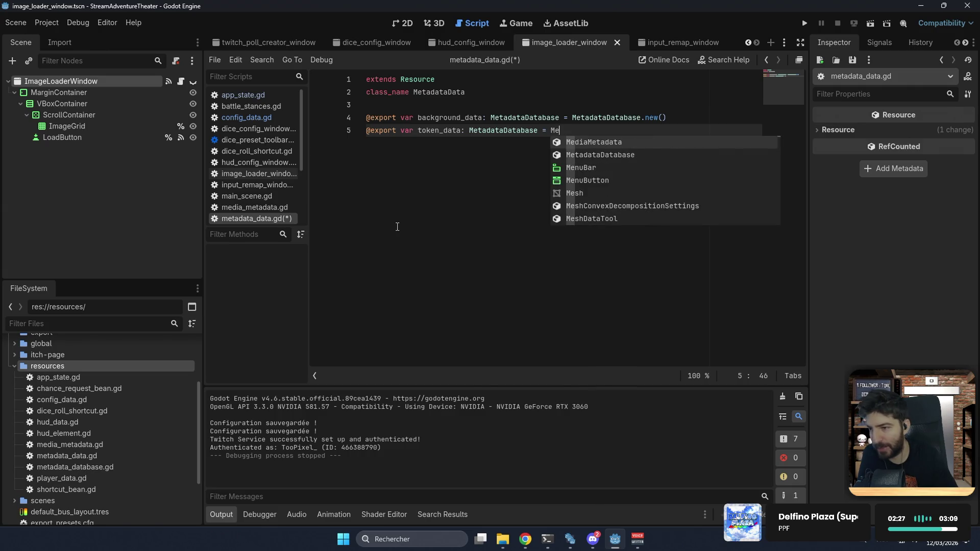
key("Down")
key("Return")
type(".new()")
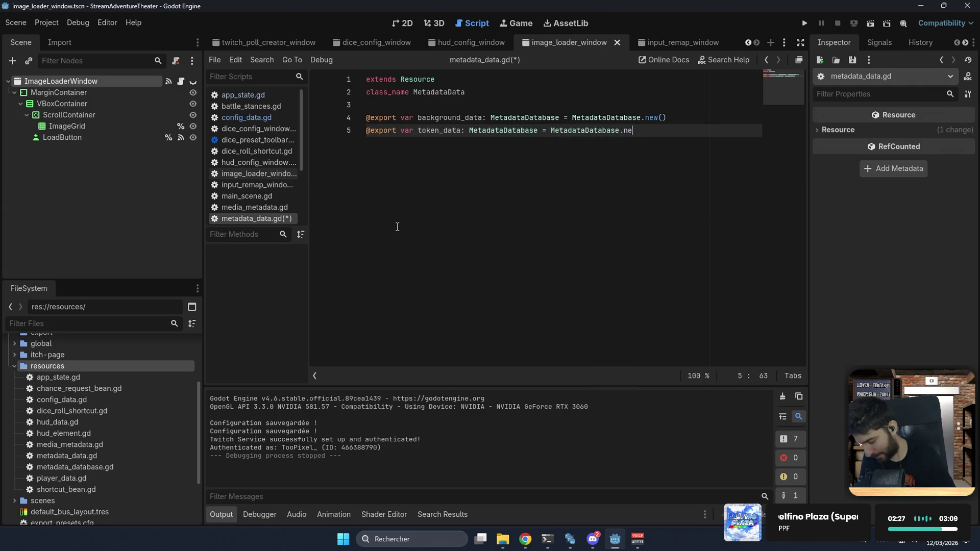
key("ctrl+s")
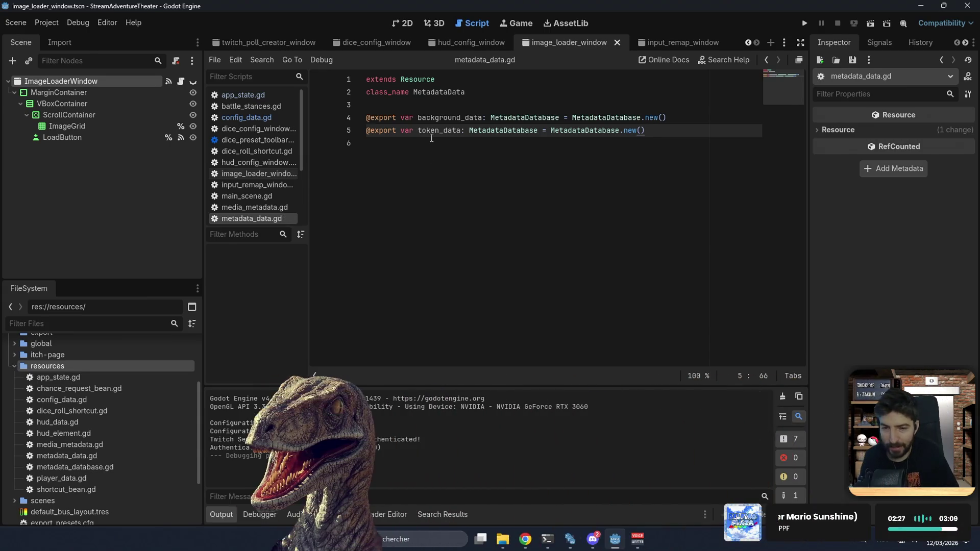
left_click(466, 162)
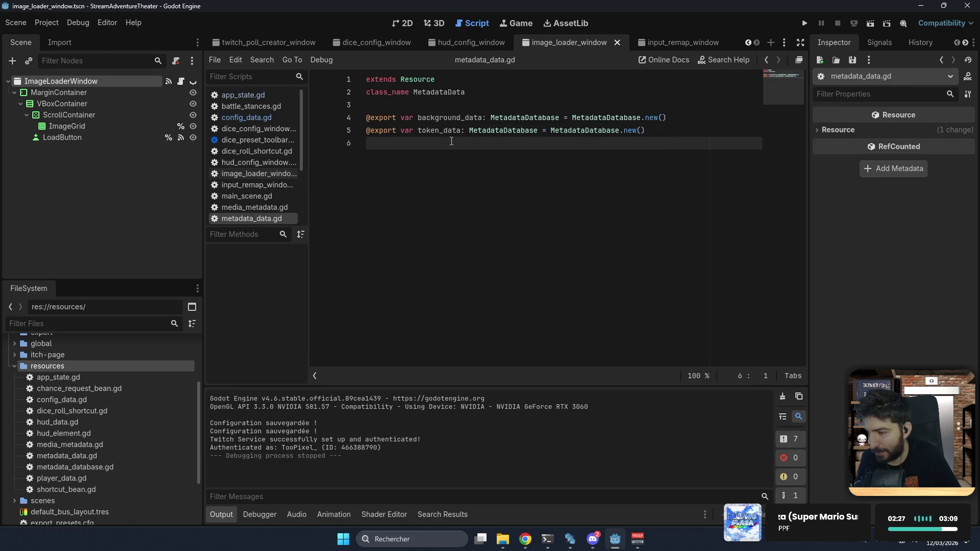
Open File Explorer and go up to the StreamAdventureTheater folder.
left_click(458, 105)
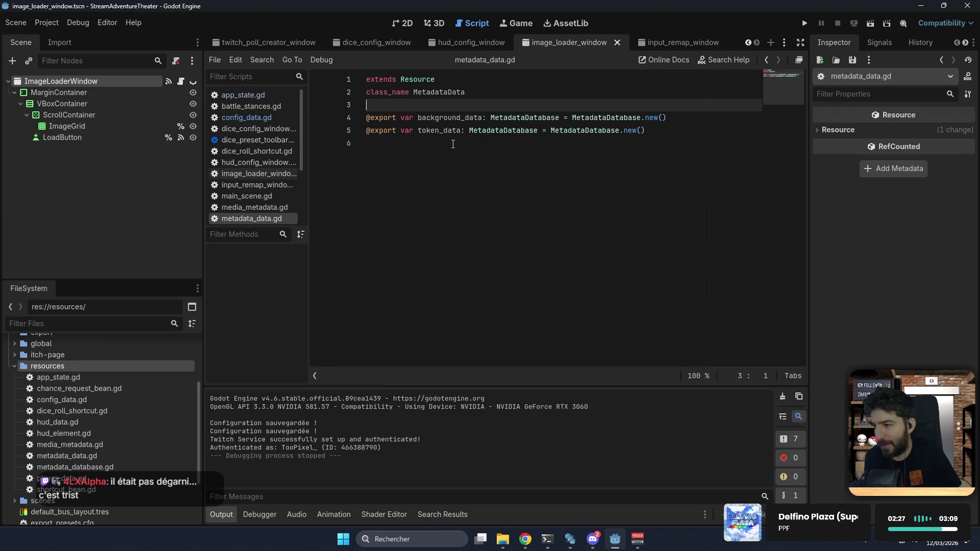
left_click(498, 535)
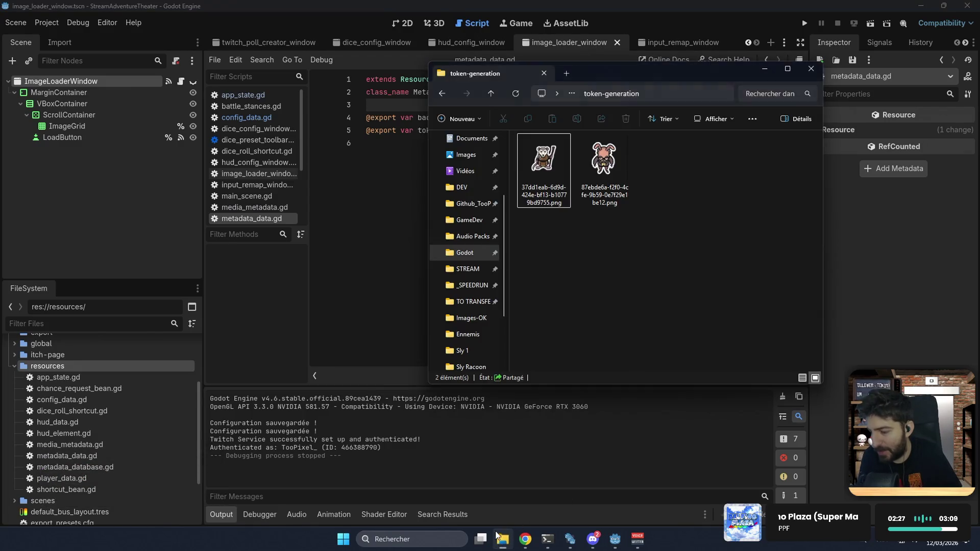
left_click(491, 95)
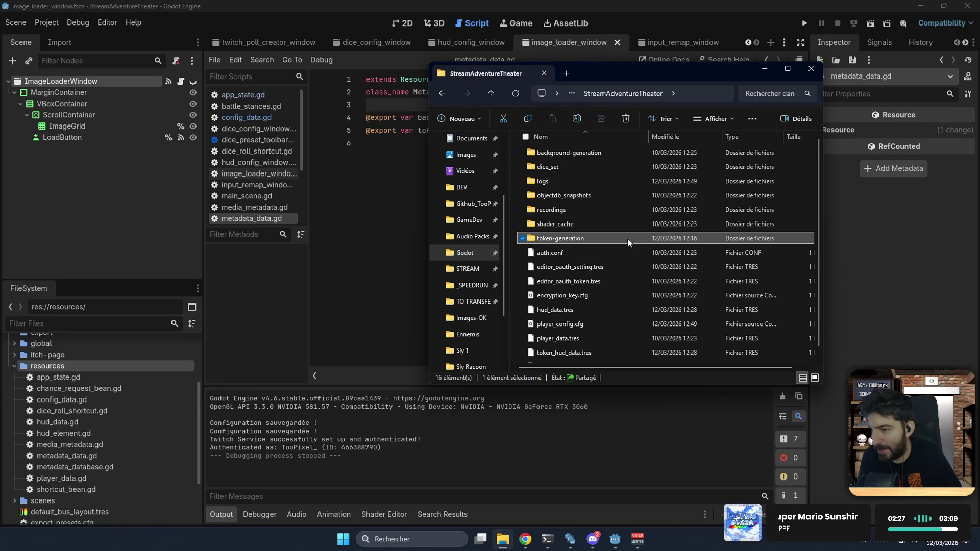
Create res://global/metadata_manager.gd extending Node from the global folder's context menu.
left_click(394, 232)
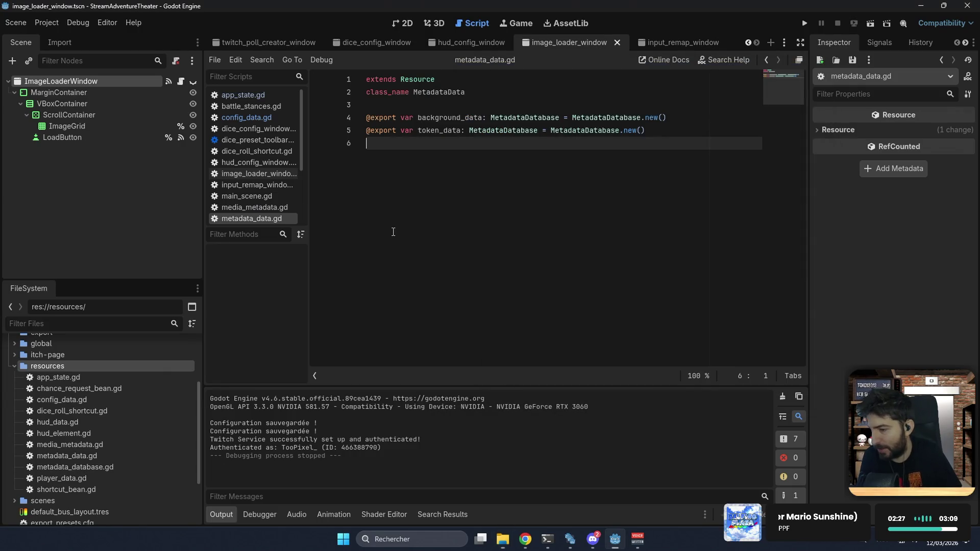
right_click(37, 362)
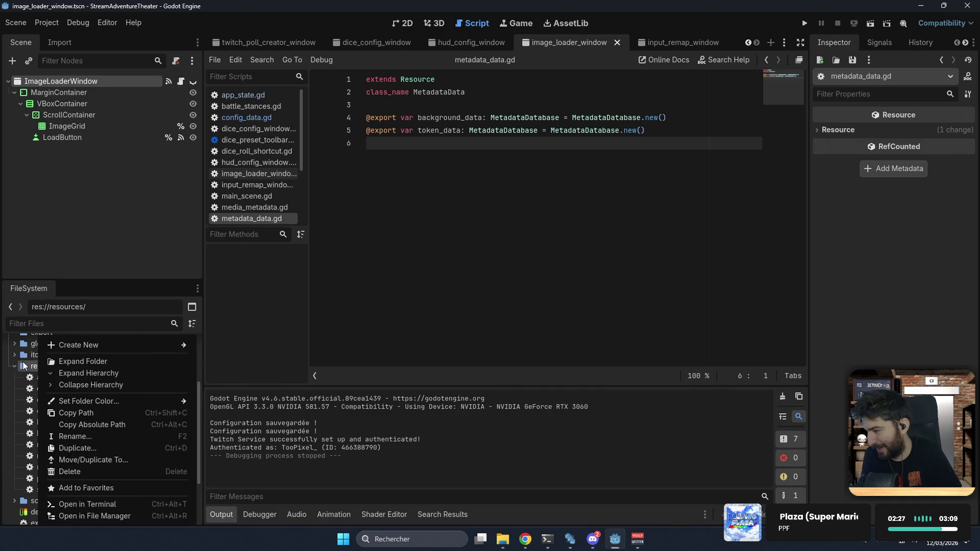
left_click(15, 357)
left_click(12, 343)
left_click(11, 342)
right_click(28, 342)
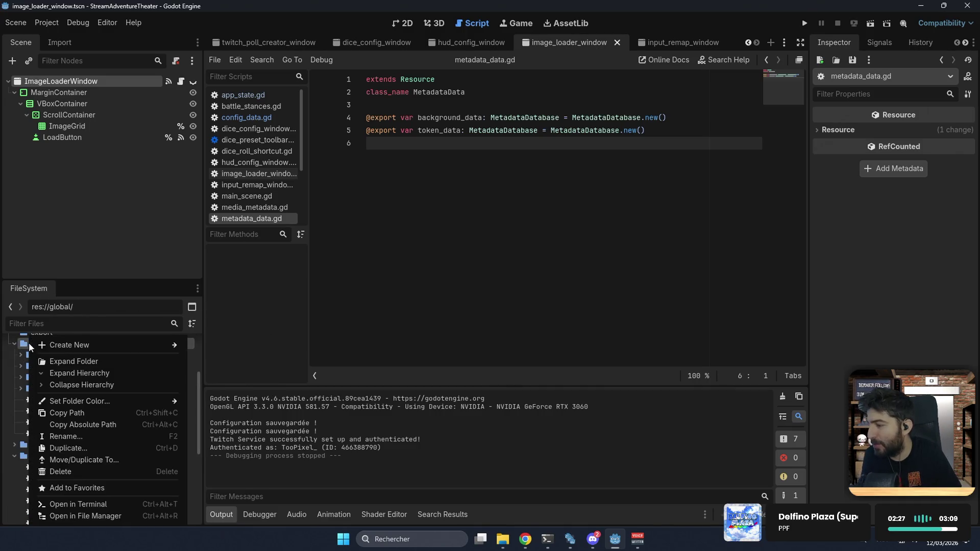
mouse_move(85, 346)
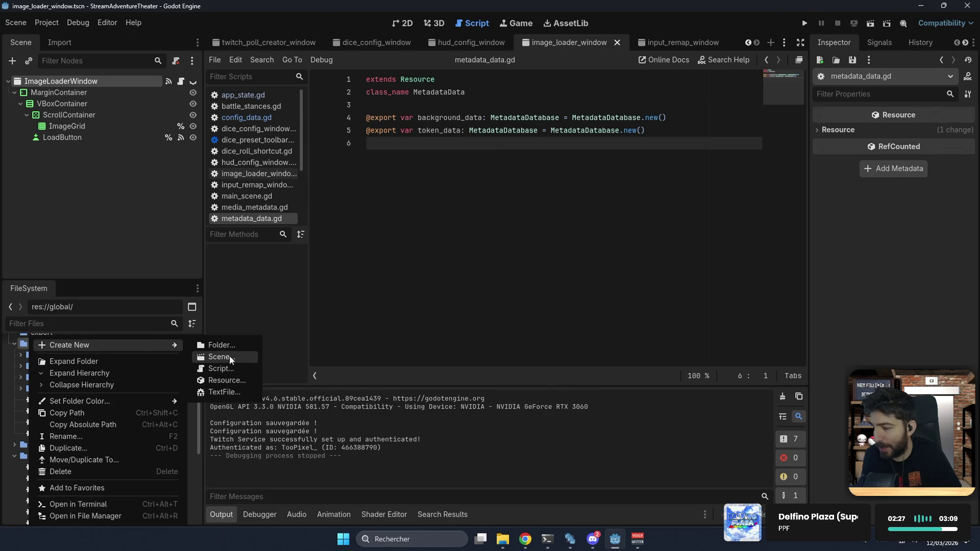
left_click(233, 372)
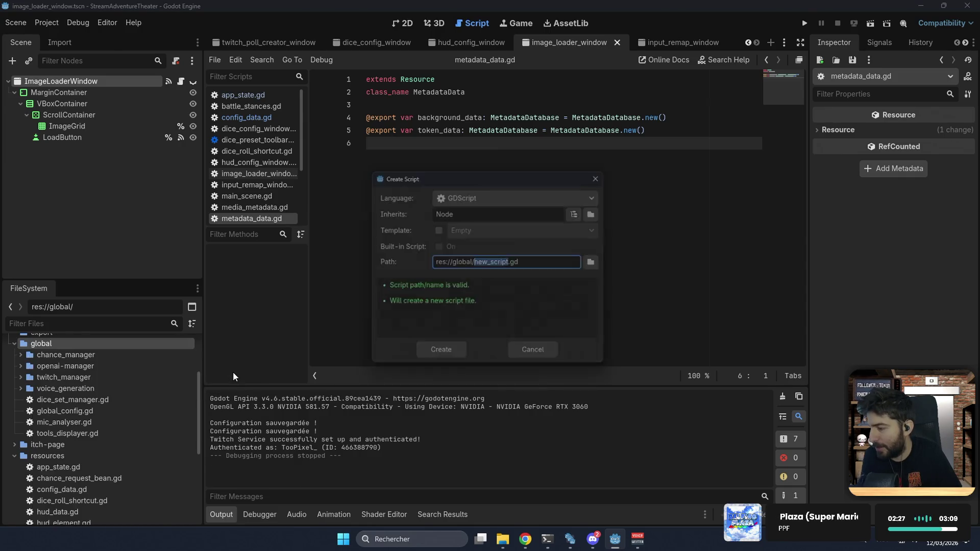
type("medata")
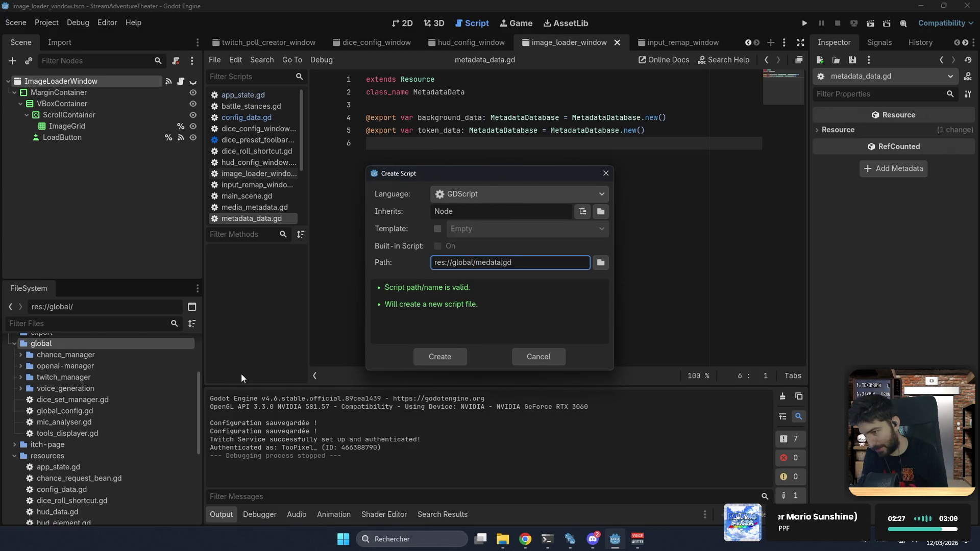
key("BackSpace")
key("BackSpace")
key("BackSpace")
type("tadata")
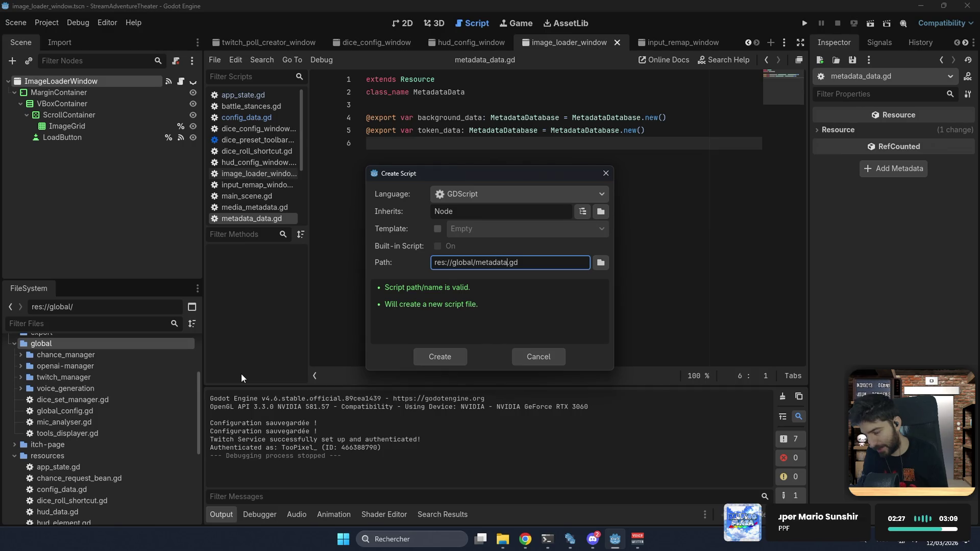
type("_manager")
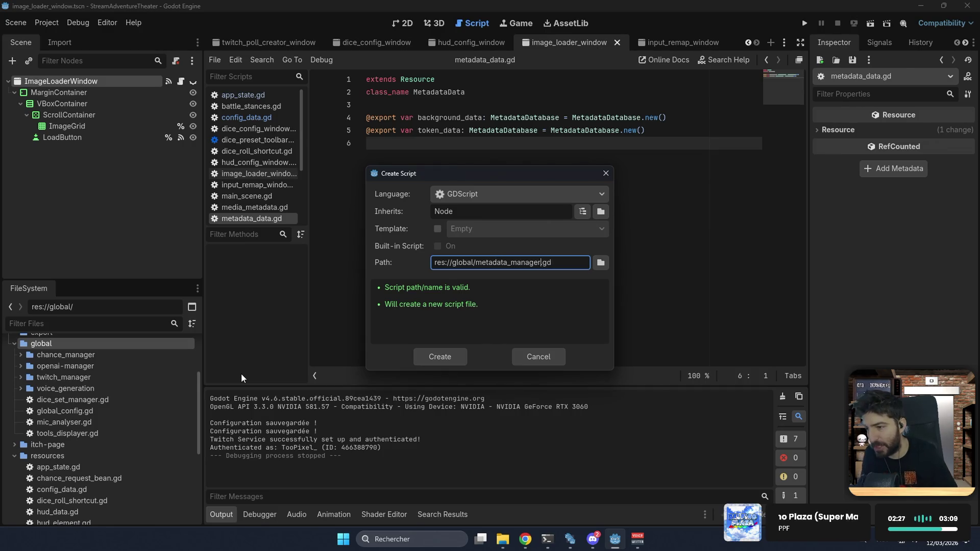
key("Return")
Remove the unfinished class line below extends Node.
type("clas")
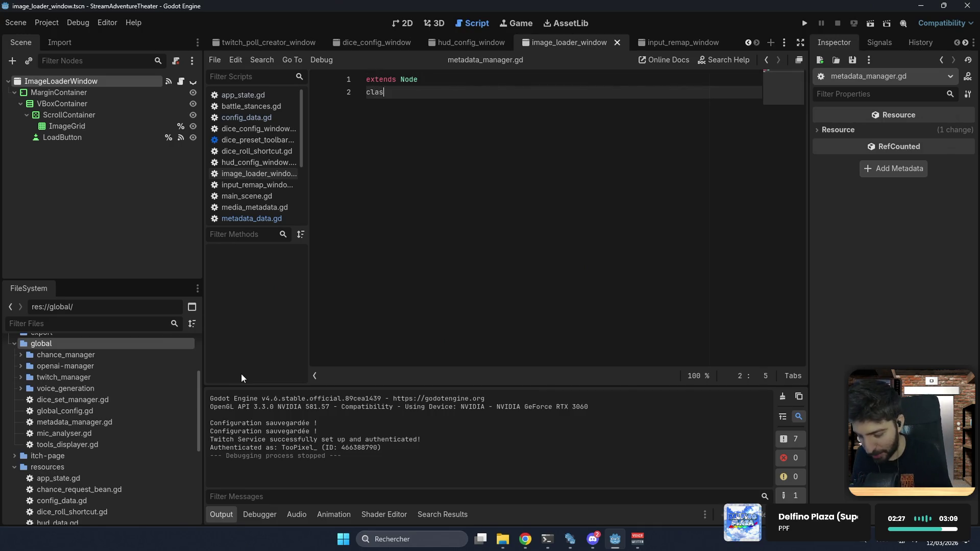
type("s")
key("Escape")
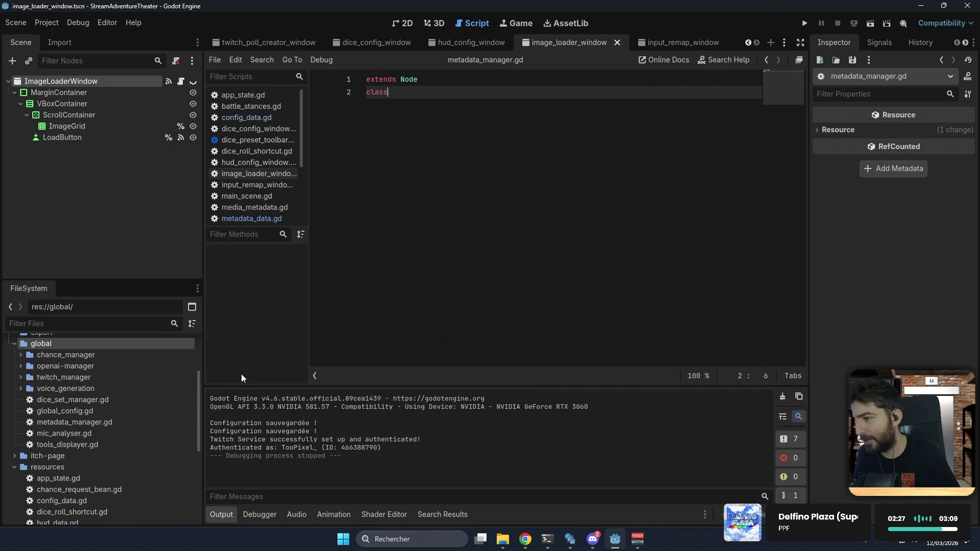
key("BackSpace")
key("BackSpace")
key("BackSpace")
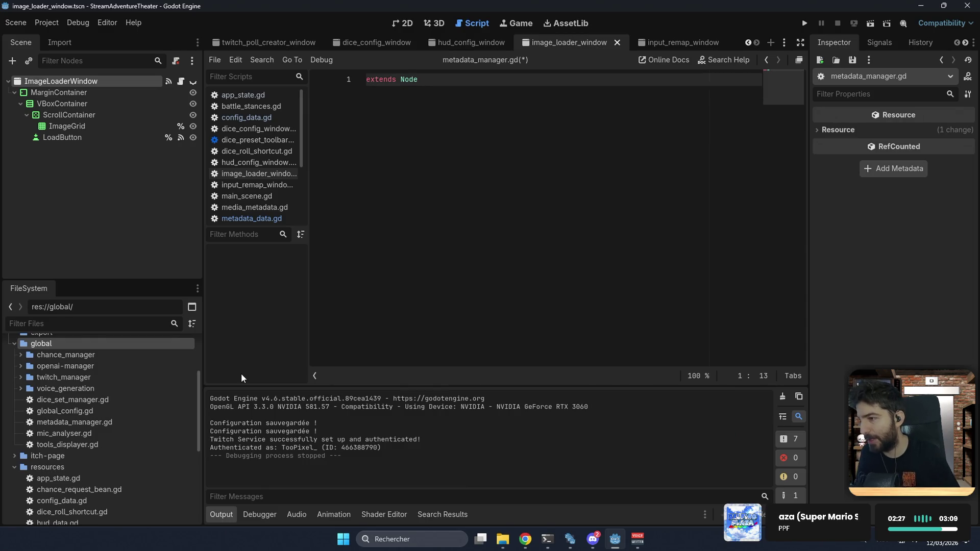
key("Return")
key("Return")
type("@epxo")
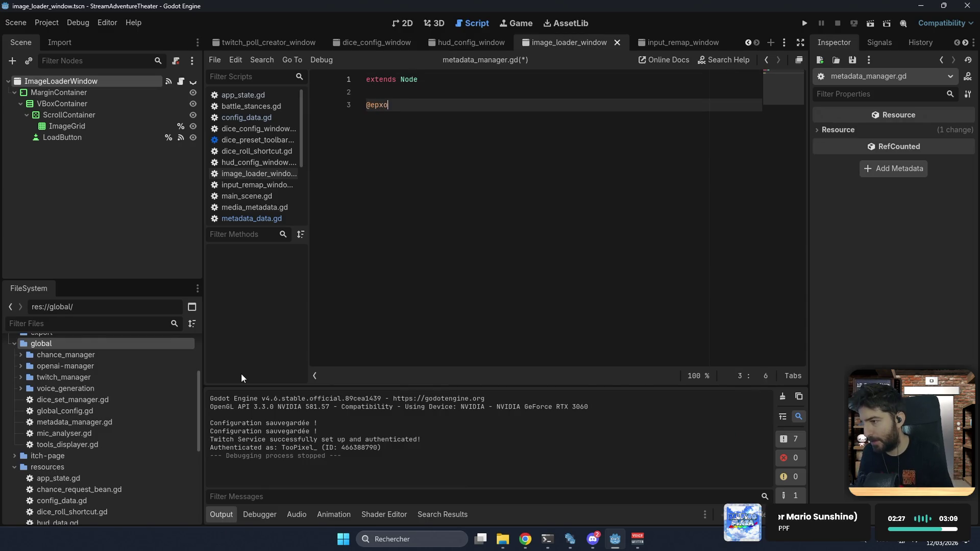
key("BackSpace")
key("BackSpace")
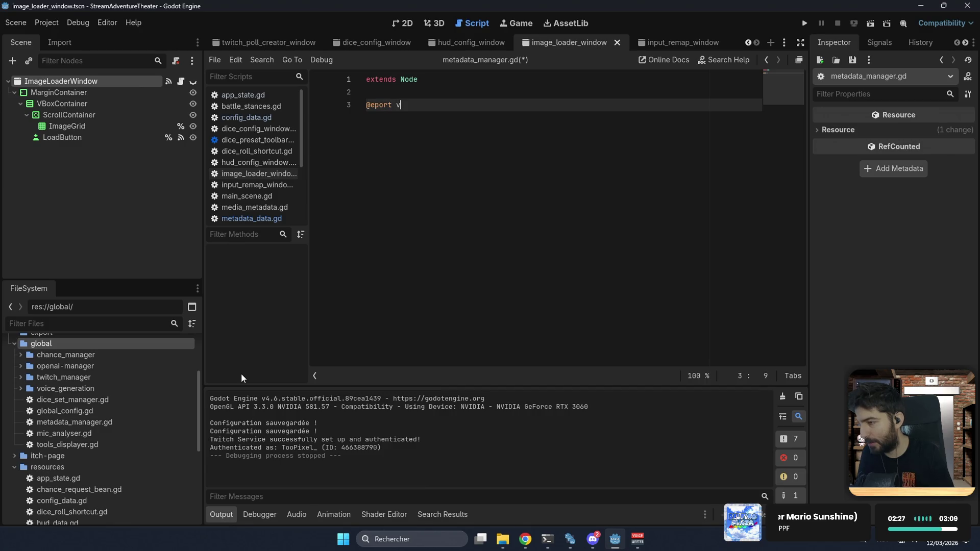
key("BackSpace")
key("BackSpace")
key("BackSpace")
type("xport va")
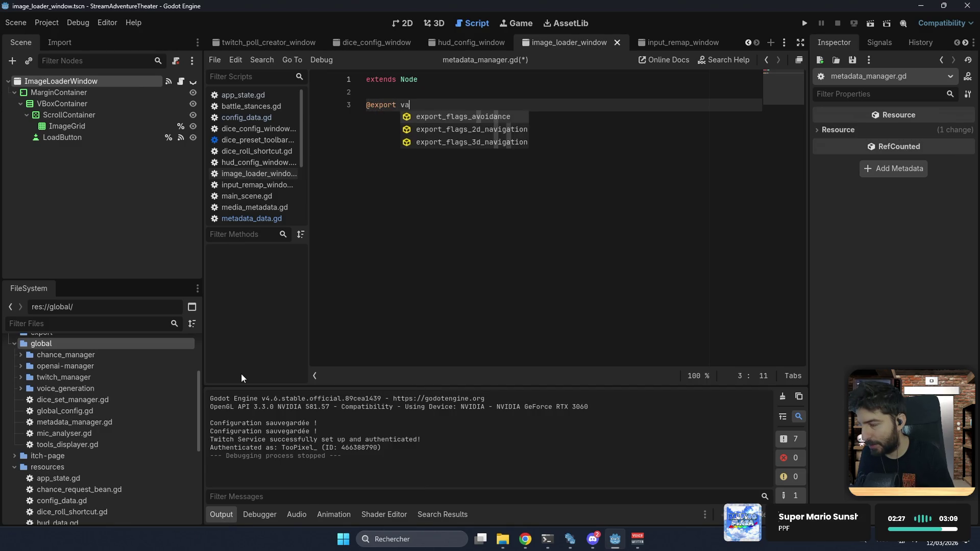
type("r data: M")
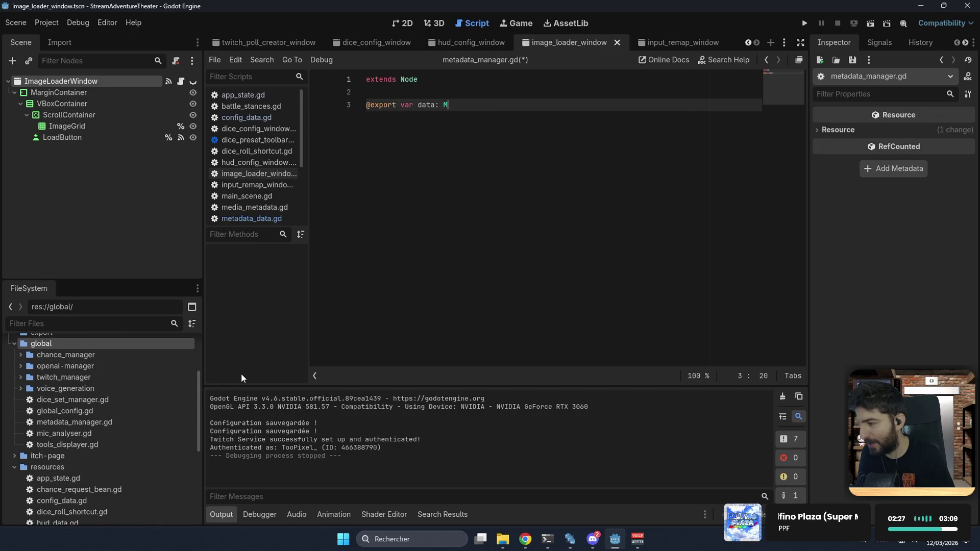
key("Down")
key("Down")
key("Down")
key("Return")
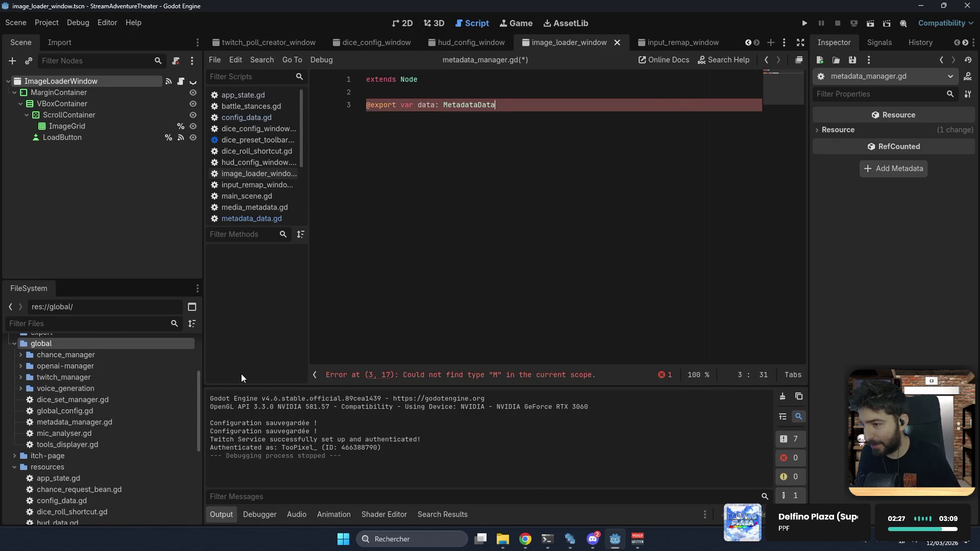
type("= Me")
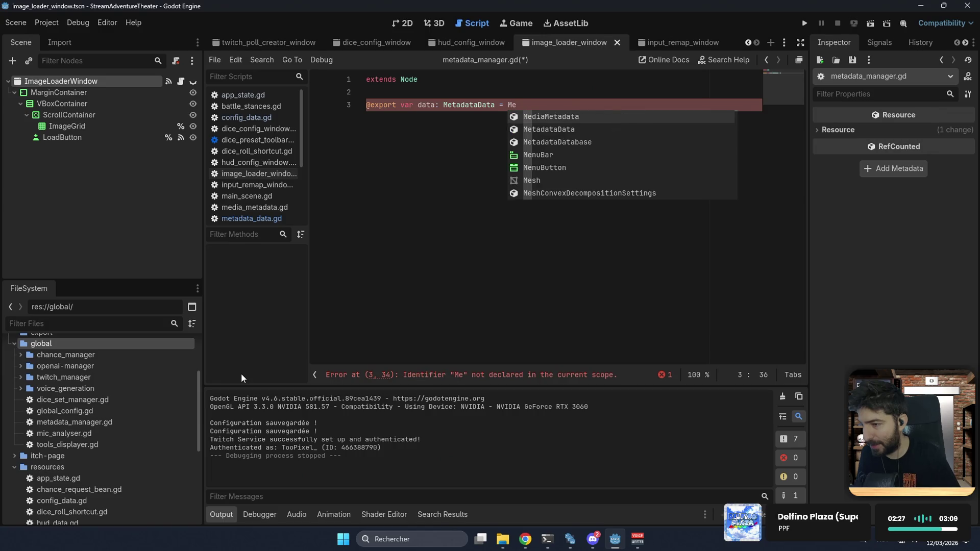
key("Down")
key("Return")
type("w()")
key("ctrl+s")
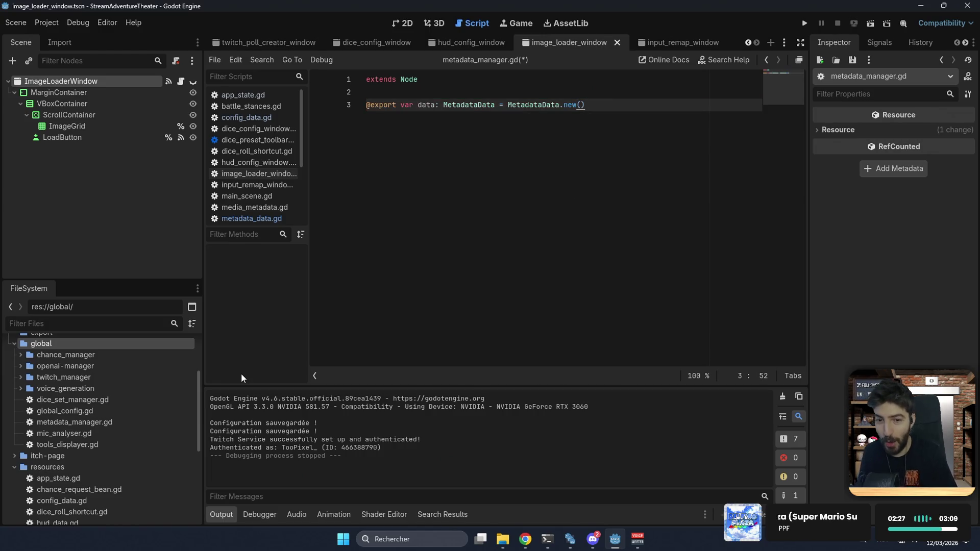
Register res://global/metadata_manager.gd as the MetadataManager autoload, then close Project Settings.
left_click(48, 22)
left_click(71, 38)
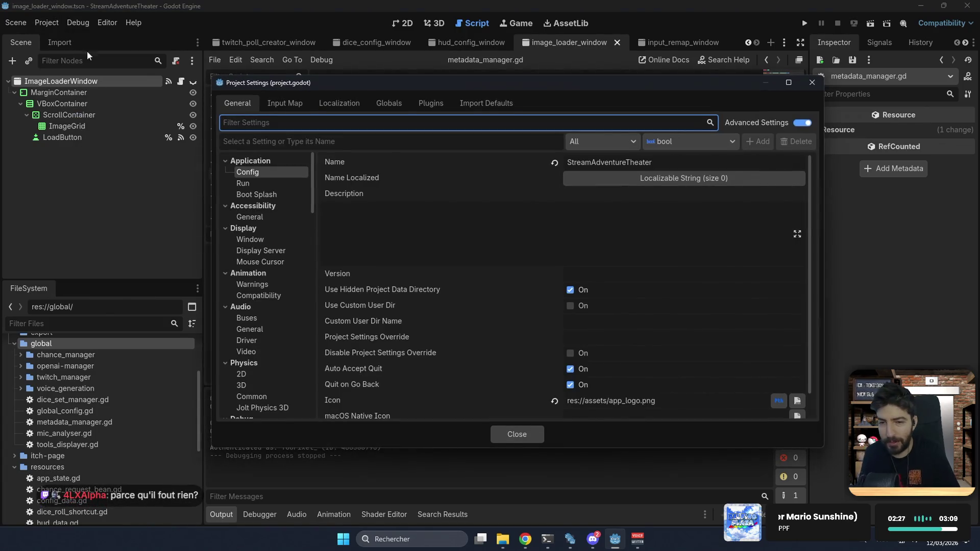
left_click(378, 105)
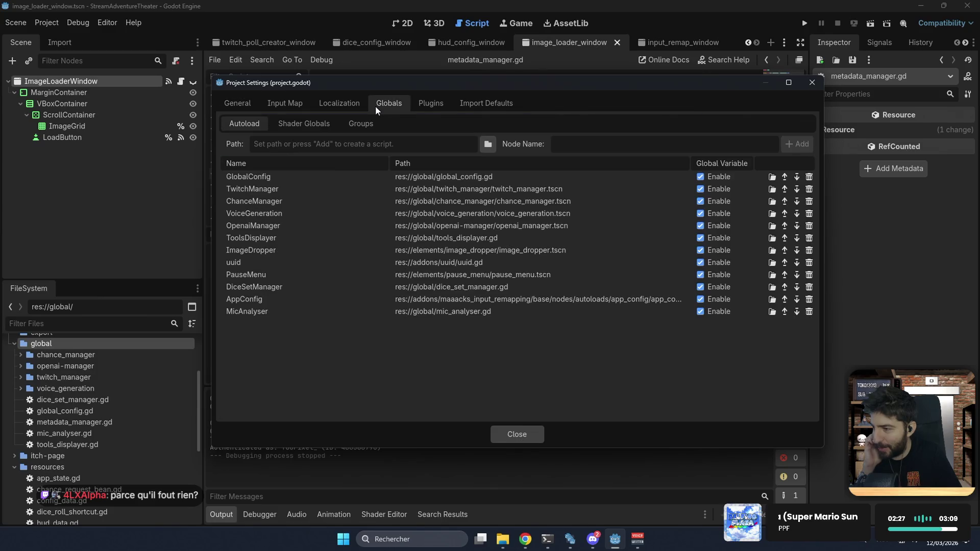
left_click(482, 146)
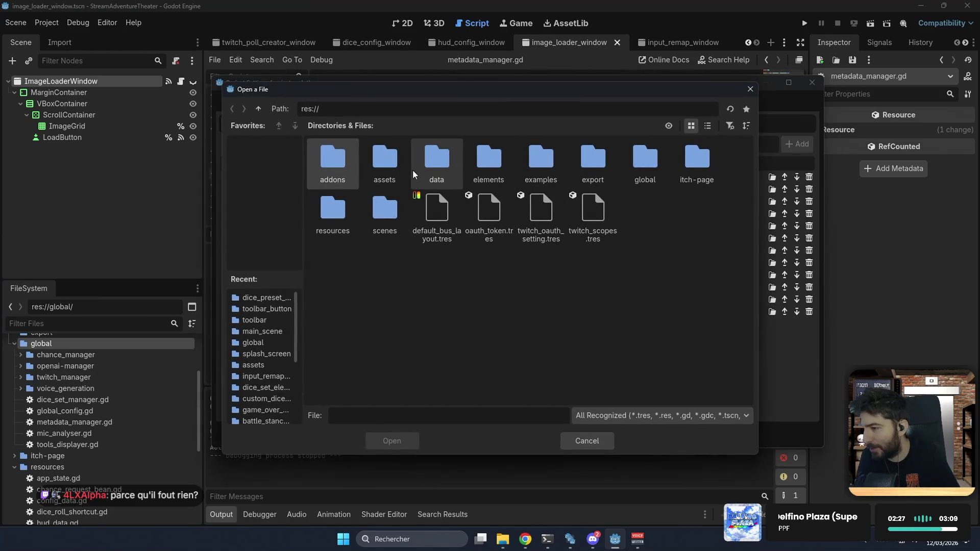
double_click(634, 172)
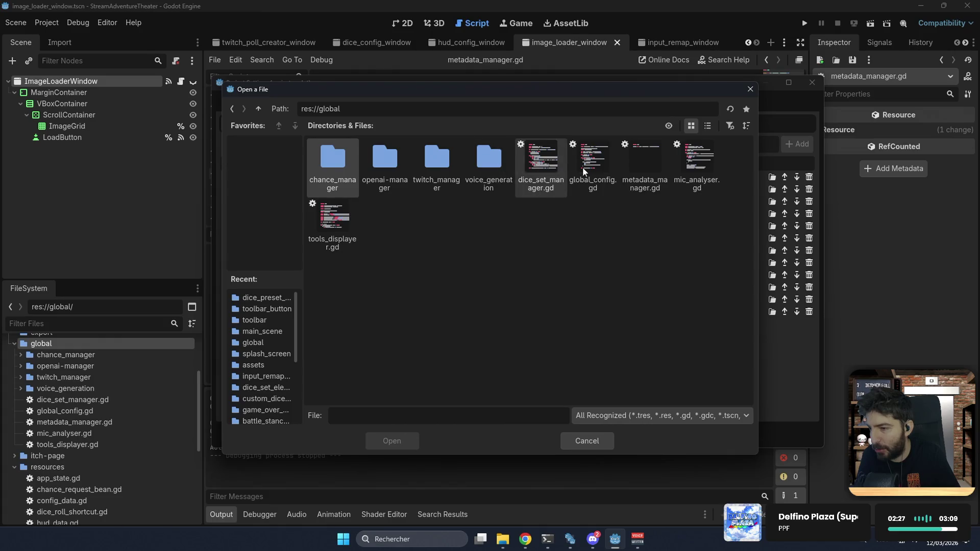
double_click(628, 158)
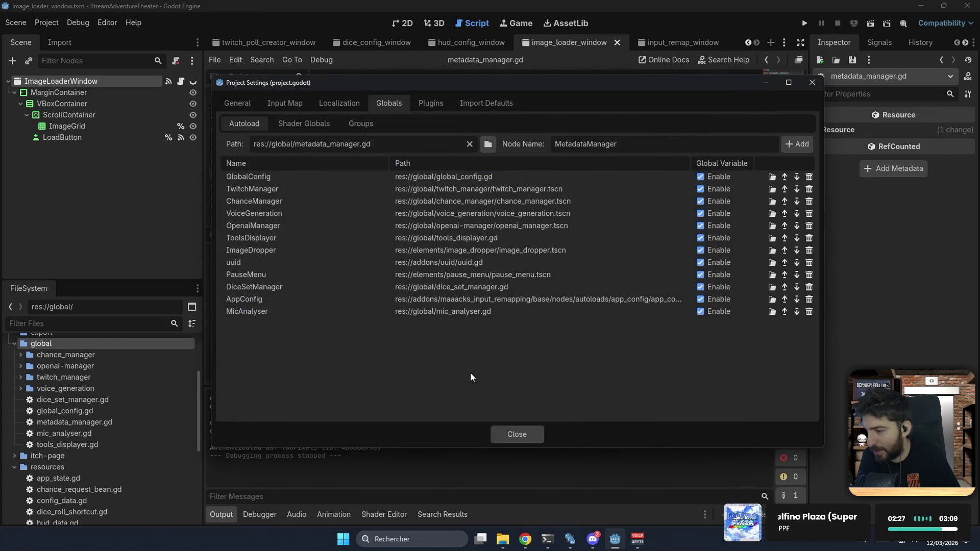
left_click(789, 143)
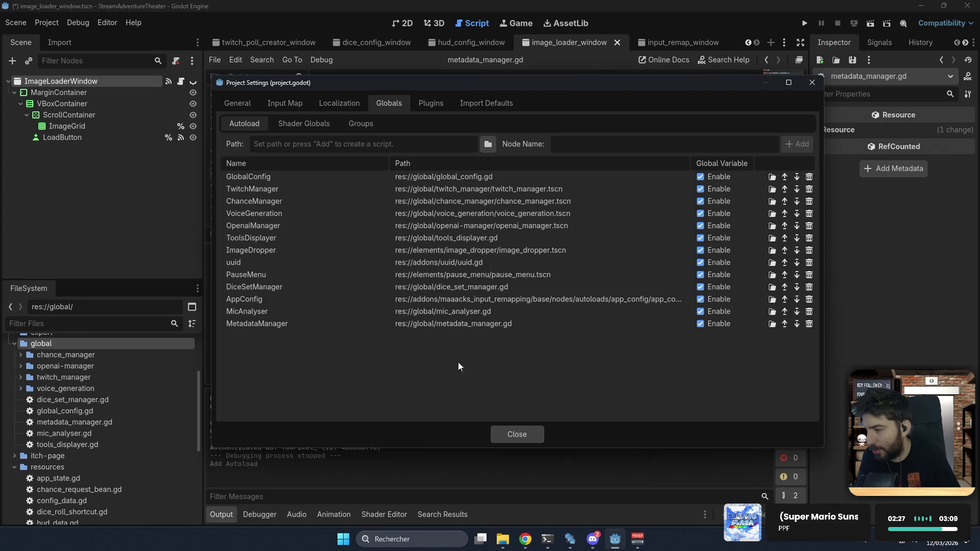
left_click(529, 442)
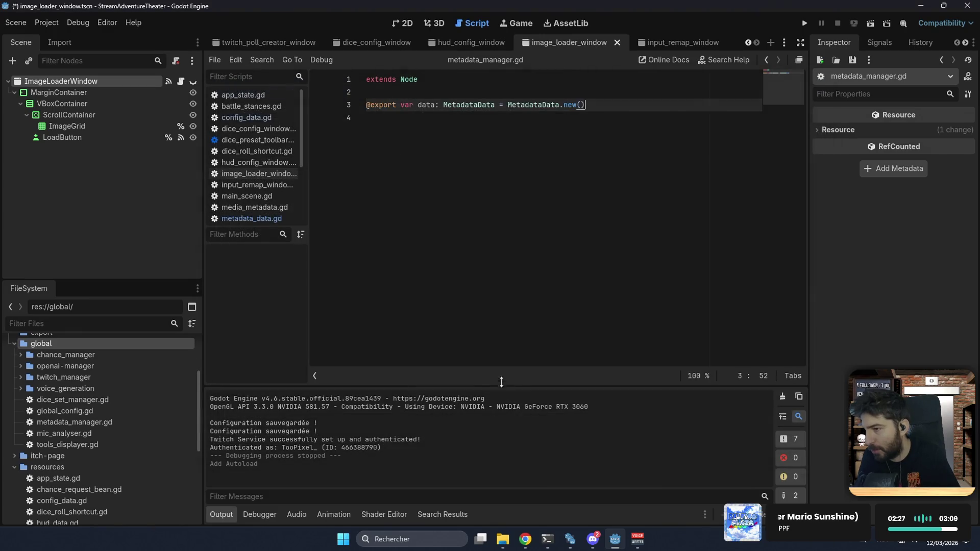
Add a blank line below the data variable in metadata_manager.gd.
left_click(428, 108)
left_click(480, 134)
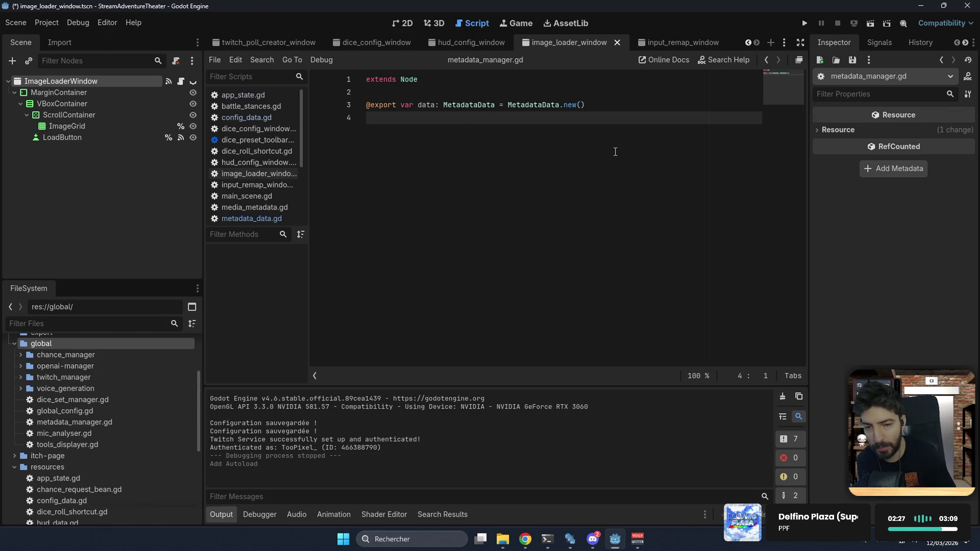
key("Return")
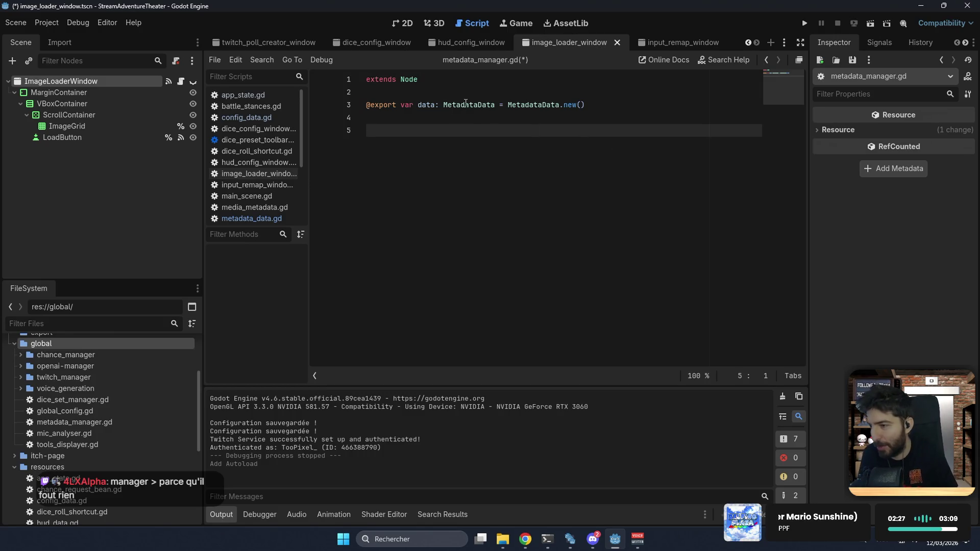
double_click(427, 104)
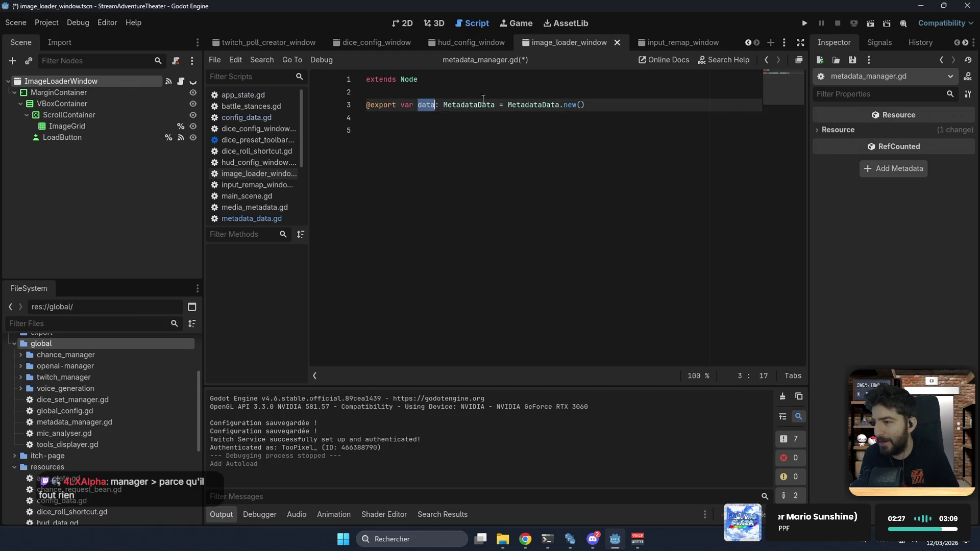
left_click(618, 132)
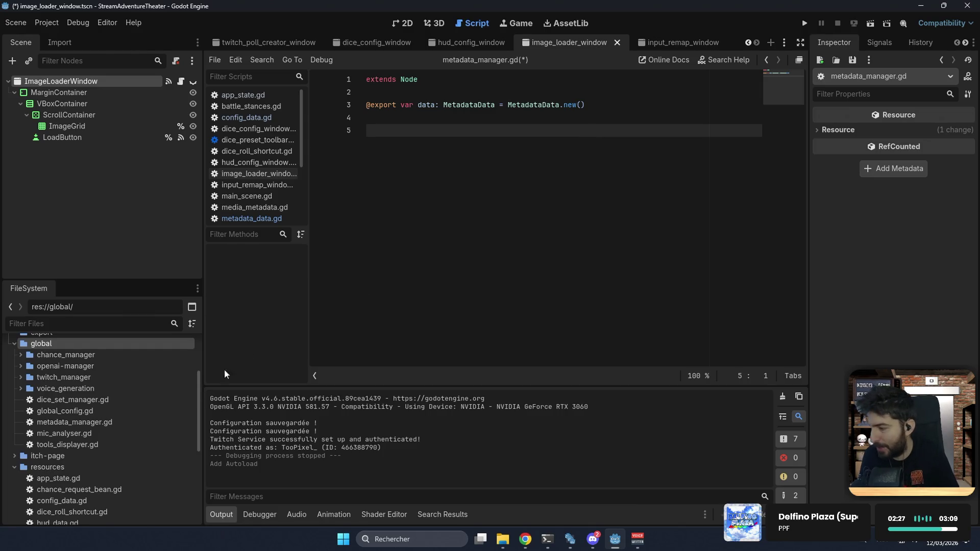
Open global_config.gd and select its code from func _ready() to the end.
double_click(66, 411)
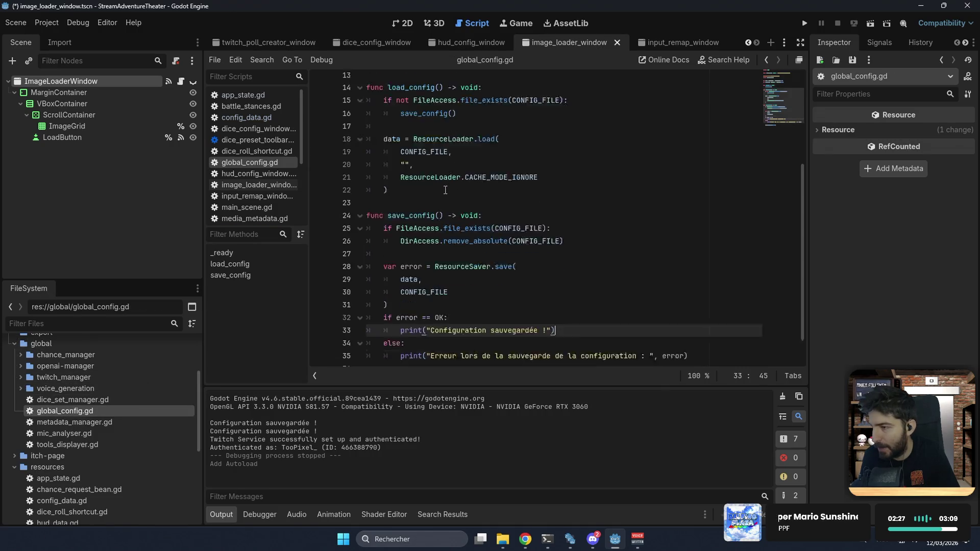
scroll(447, 316, "down", 1)
mouse_move(479, 353)
left_mouse_down()
mouse_move(403, 256)
mouse_move(398, 194)
mouse_move(326, 132)
left_mouse_up()
key("ctrl+c")
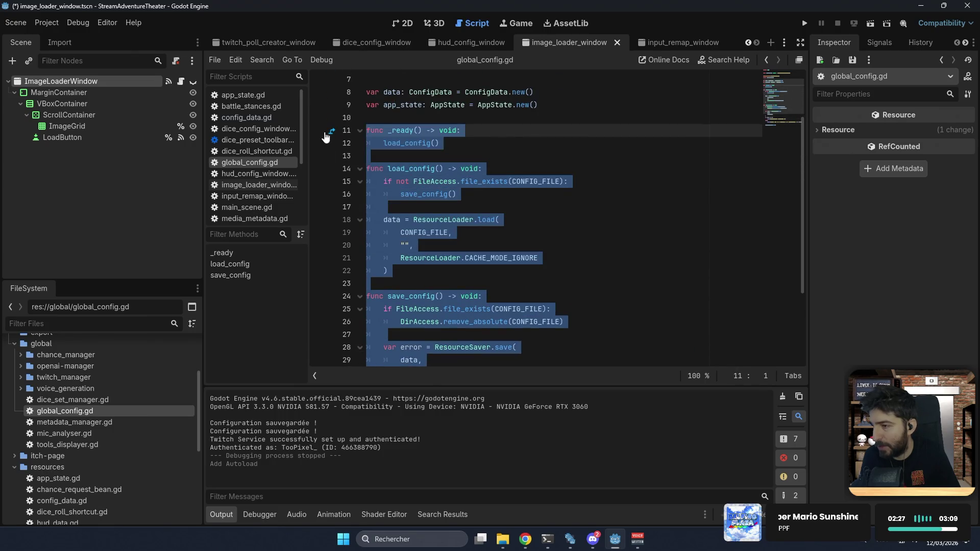
Paste the copied _ready, load_config and save_config functions into metadata_manager.gd.
double_click(81, 421)
left_click(435, 302)
key("ctrl+v")
scroll(436, 302, "up", 3)
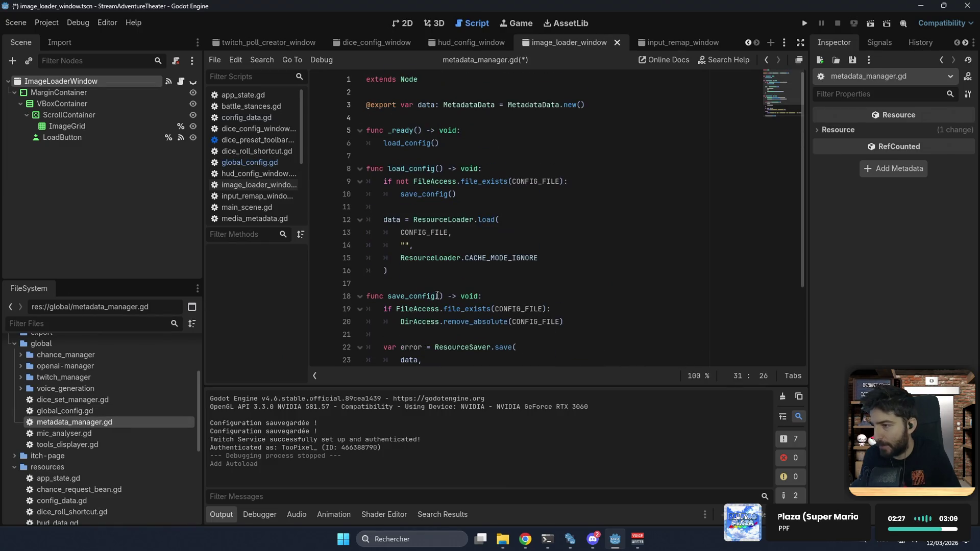
left_click(457, 131)
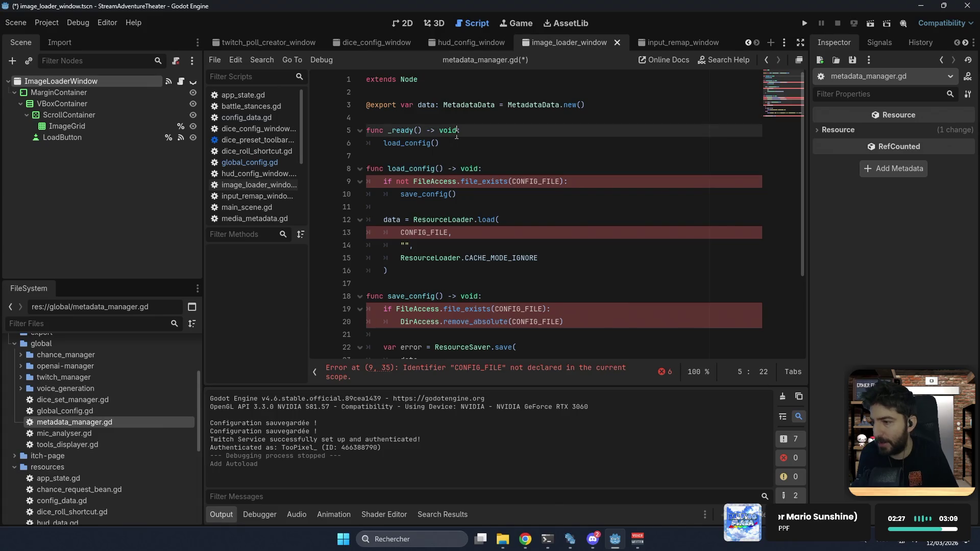
left_click(405, 146, "ctrl")
double_click(561, 183)
key("ctrl+c")
Declare const CONFIG_FILE: String = "user://metadata_data.tres" below extends Node and save the script.
left_click(447, 79)
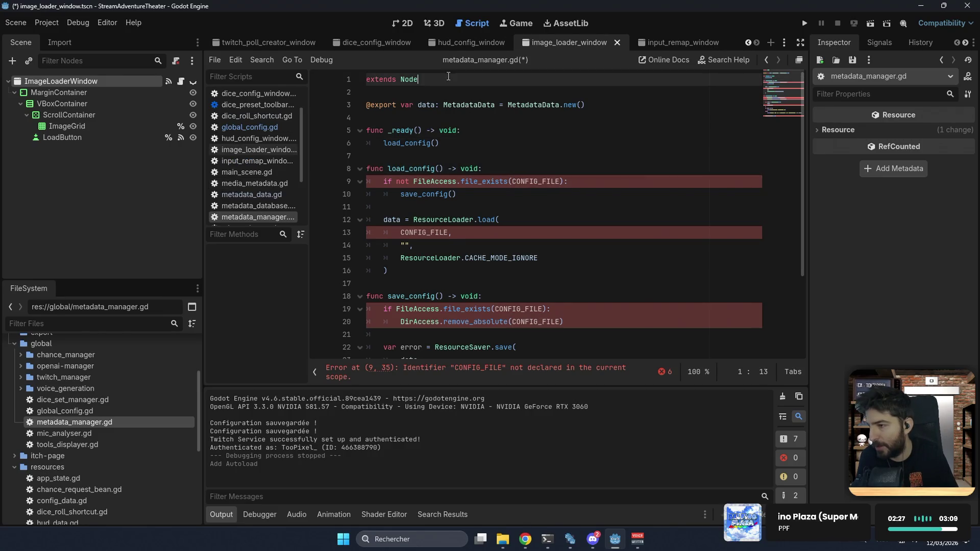
key("Return")
key("Return")
type("cosnt")
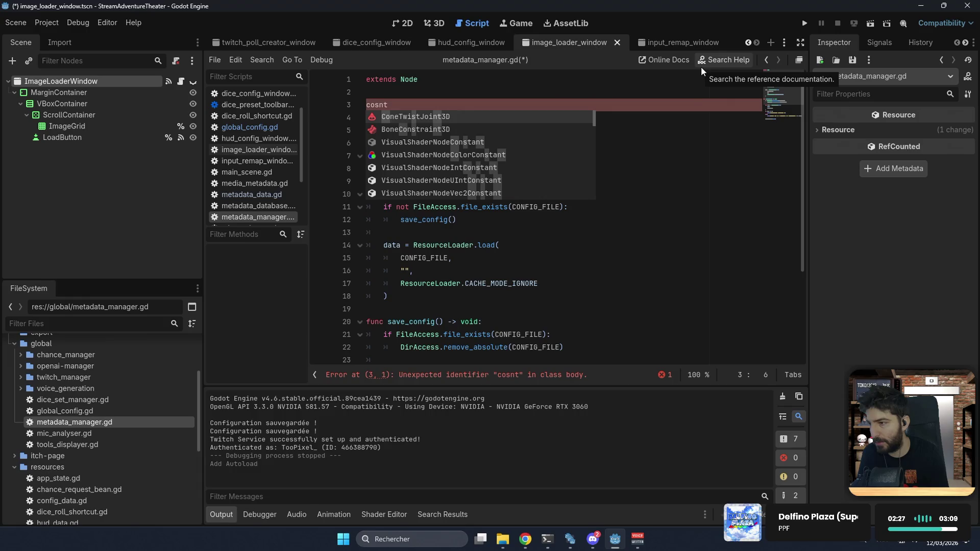
key("BackSpace")
key("BackSpace")
key("BackSpace")
key("Return")
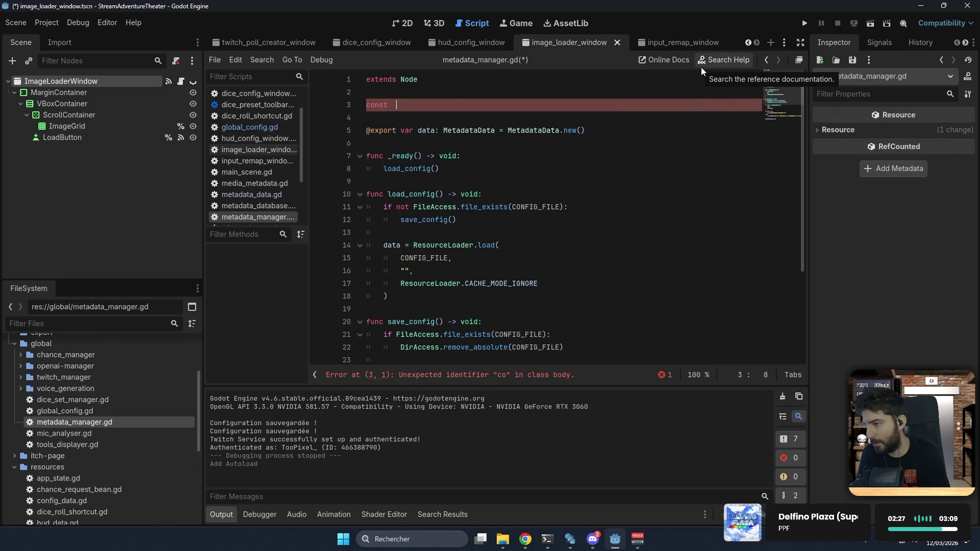
key("ctrl+v")
type("String = ")
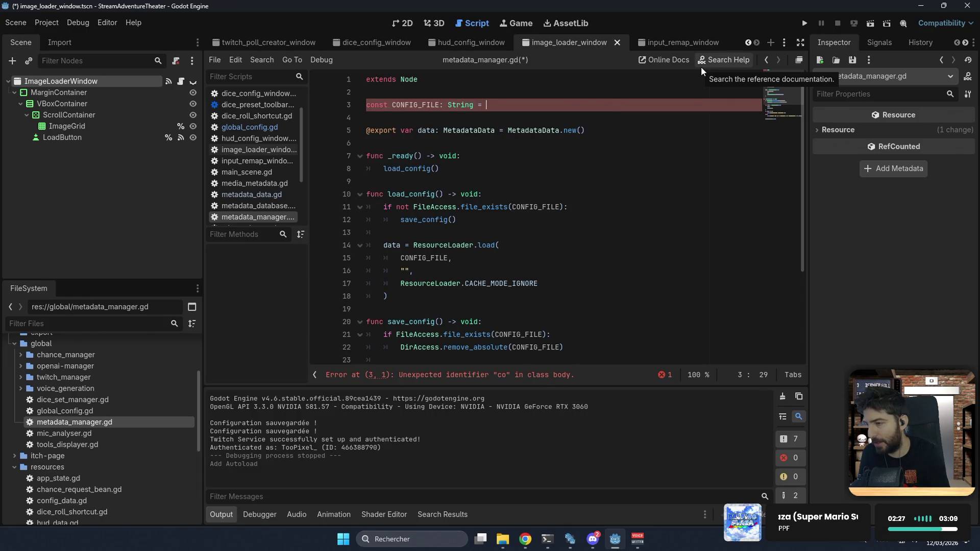
type("\"user://me")
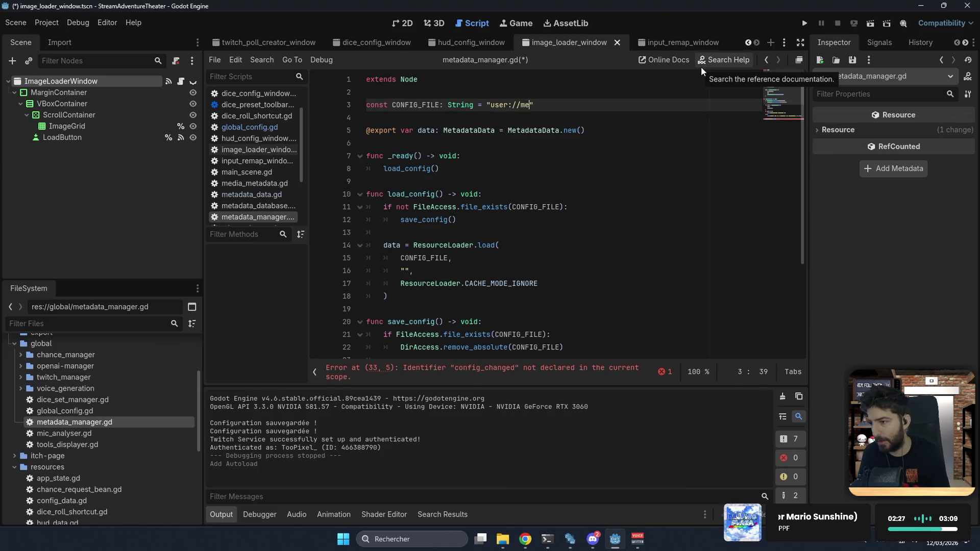
type("tadat")
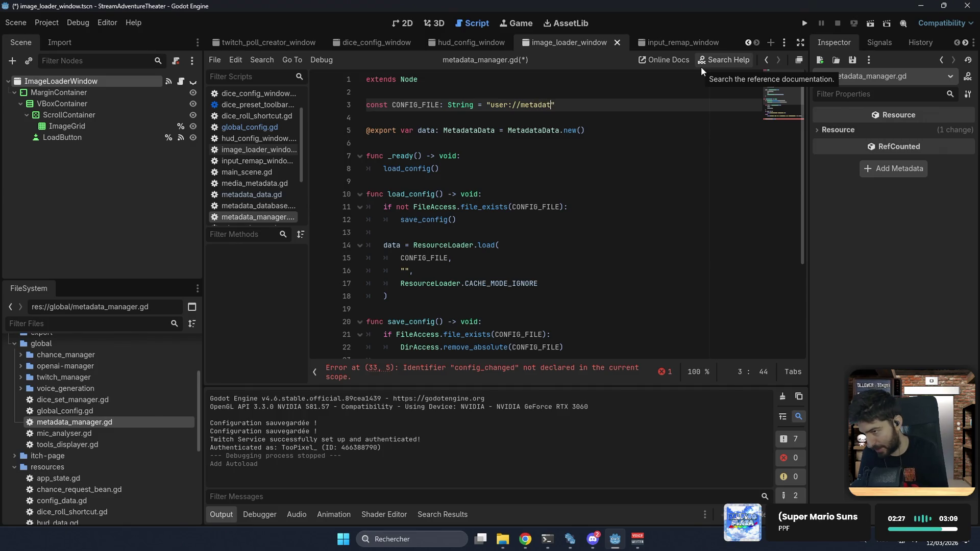
type("a_data.t")
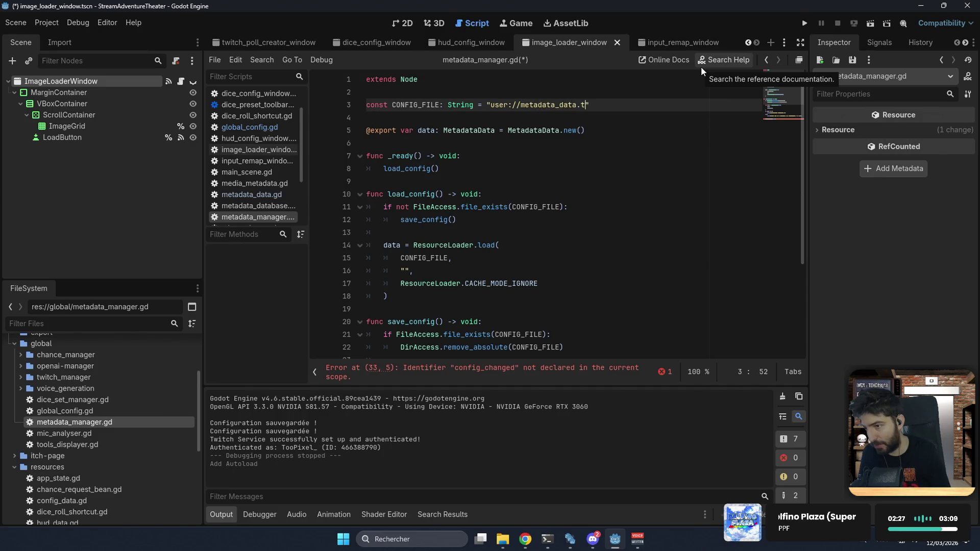
type("res")
key("ctrl+s")
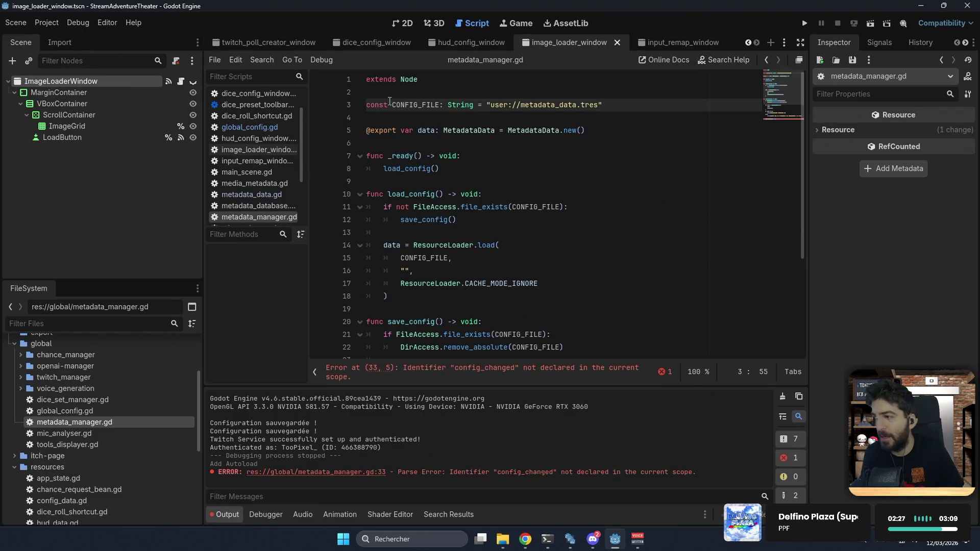
Review load_config and its CONFIG_FILE file_exists check on lines 10-11.
left_click(509, 208)
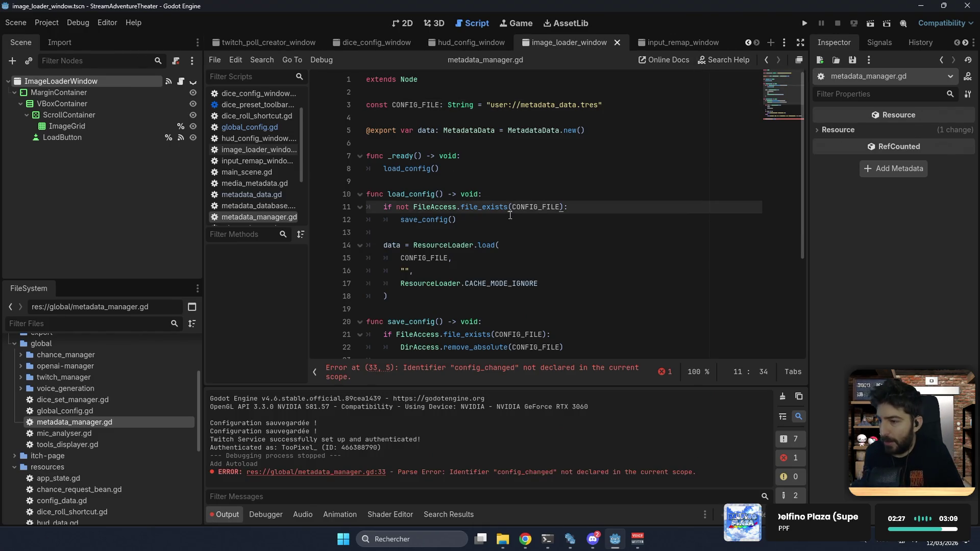
double_click(417, 196)
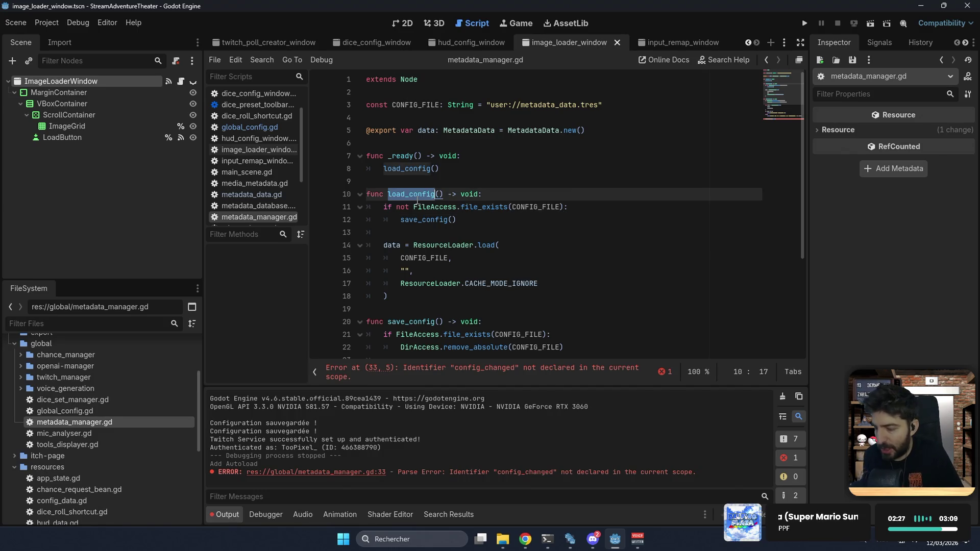
left_click(519, 199)
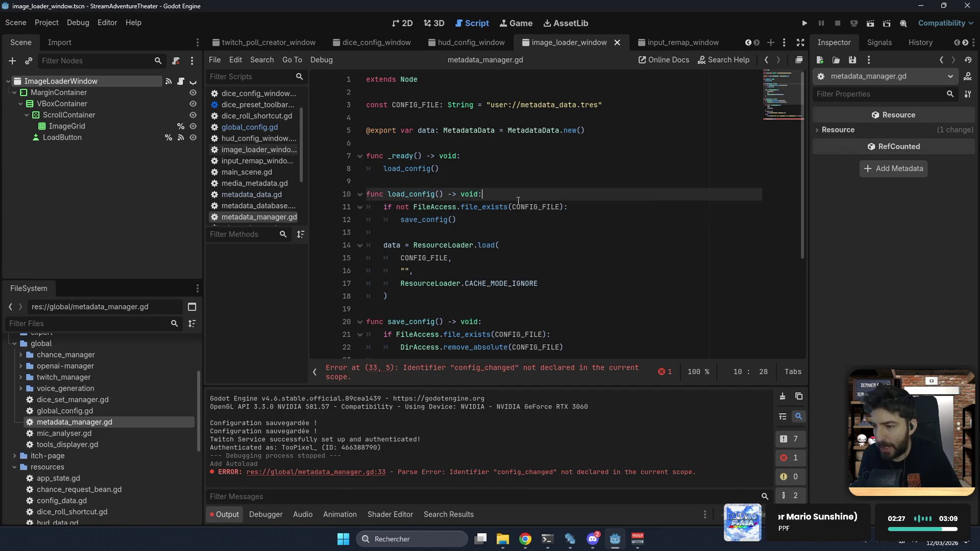
double_click(554, 207)
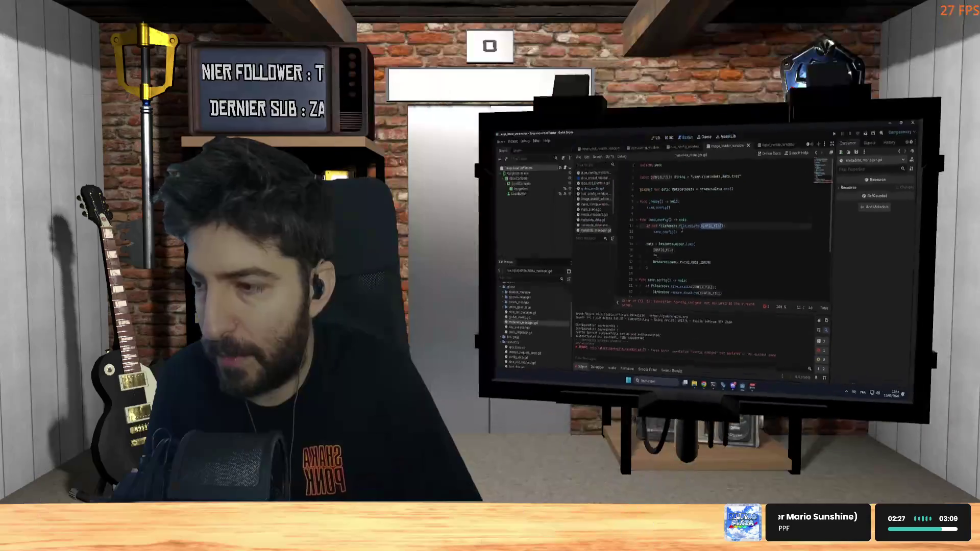
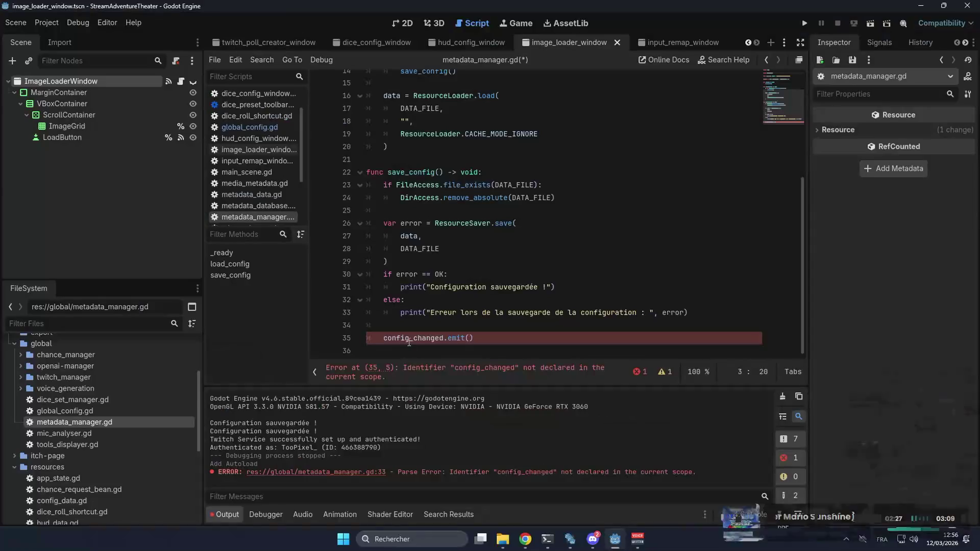
Replace the undeclared config_changed with data_changed on line 35.
double_click(409, 342)
type("data_changed")
scroll(470, 286, "up", 2)
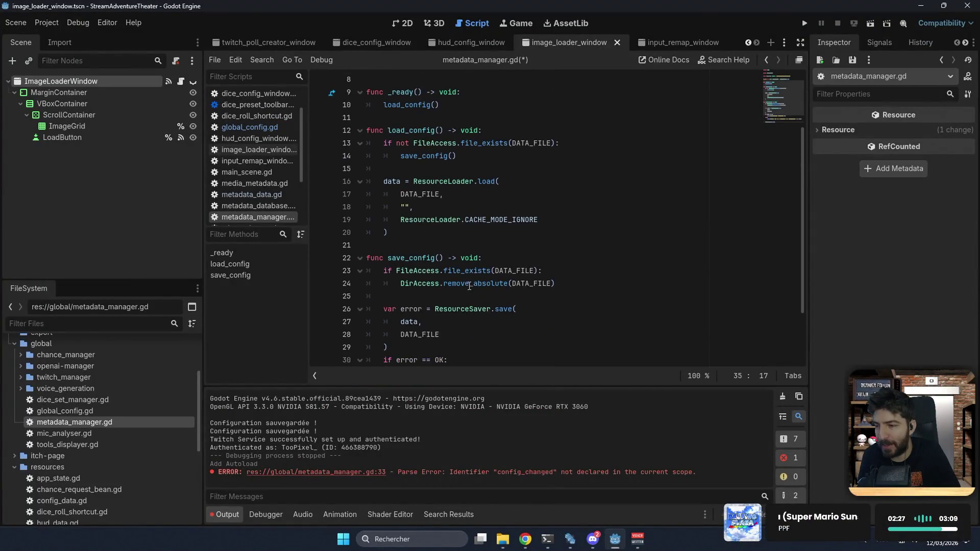
mouse_move(477, 276)
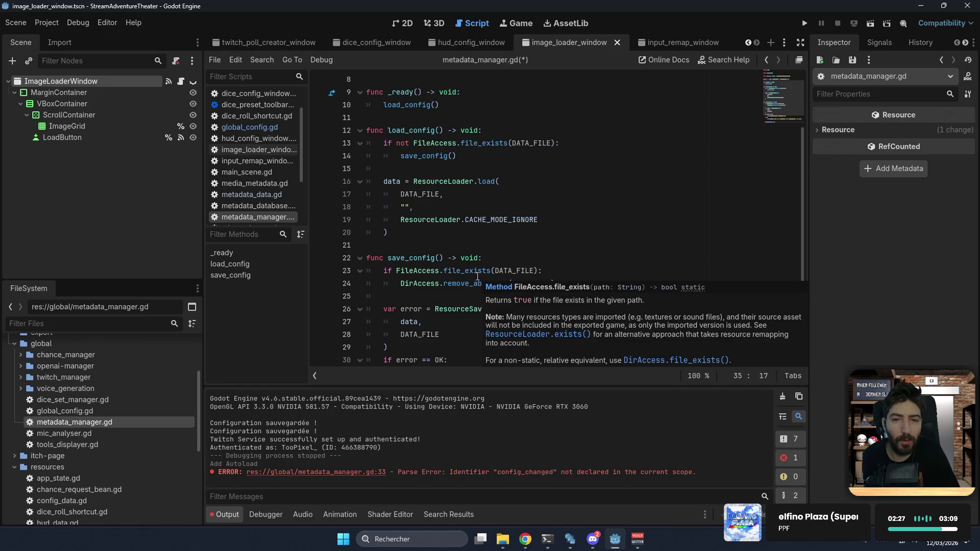
left_click(516, 157)
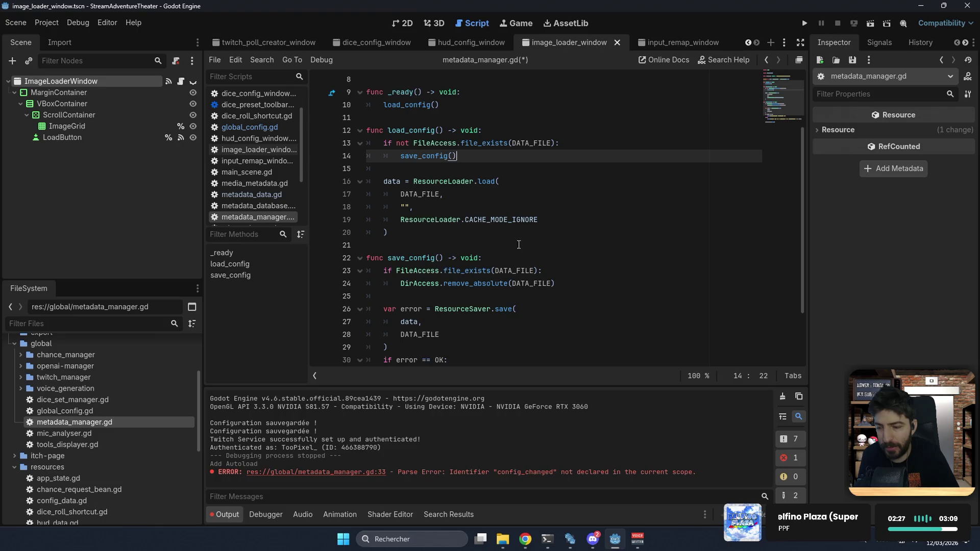
mouse_move(504, 539)
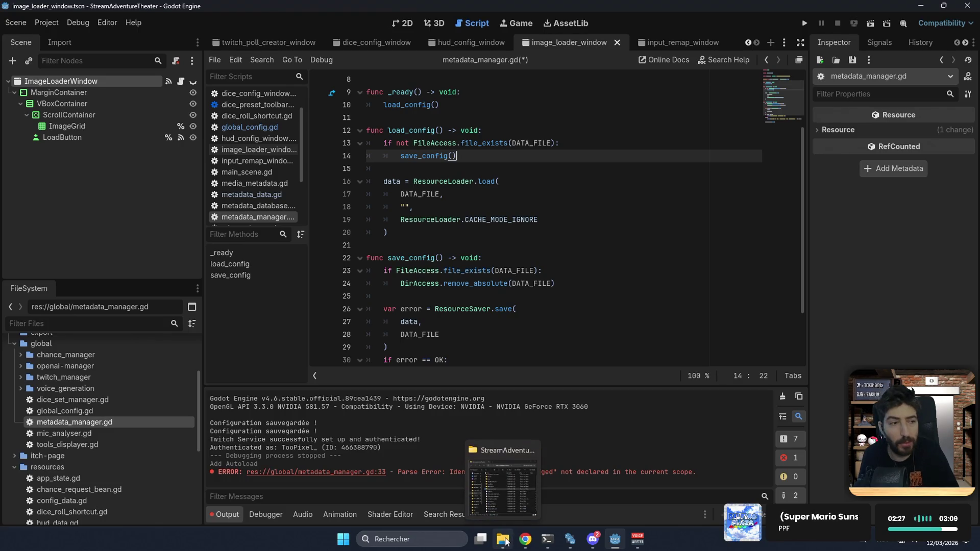
mouse_move(492, 469)
left_click(570, 272)
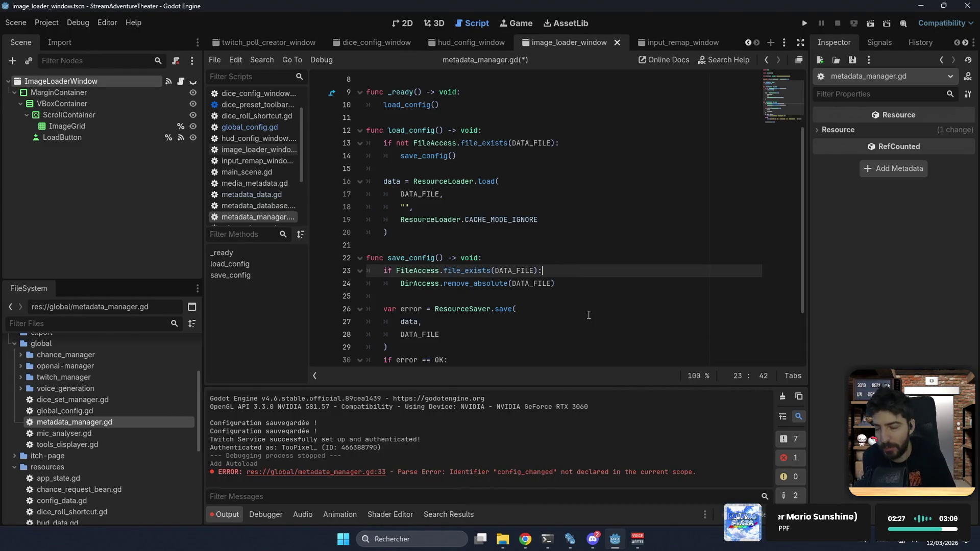
Change the line 31 success message to 'Metadatas sauvegardées !'.
scroll(589, 315, "down", 2)
double_click(469, 291)
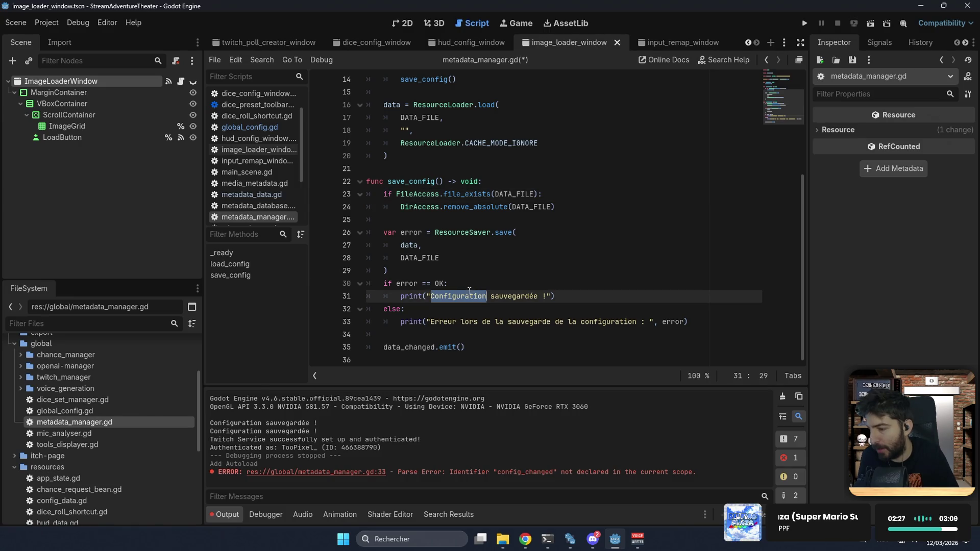
type("Metadata")
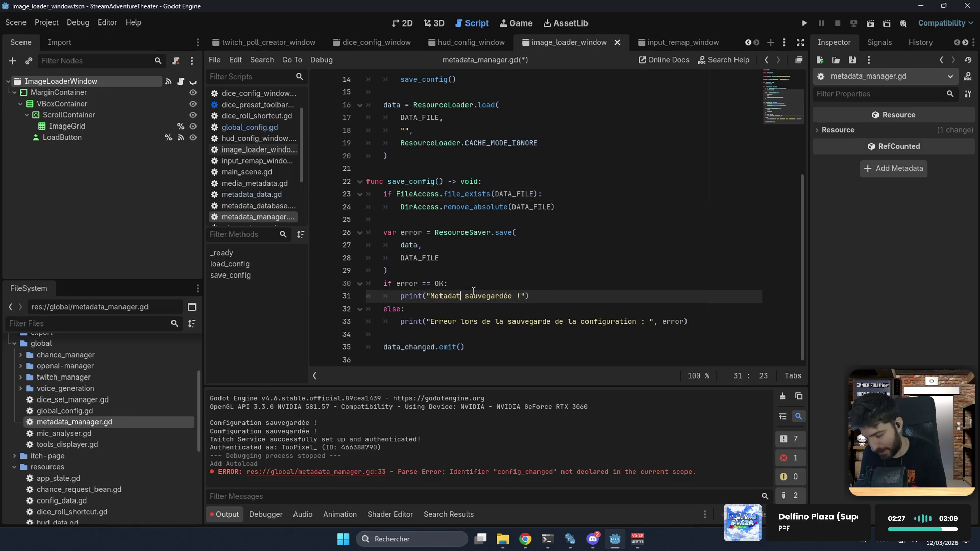
type("s")
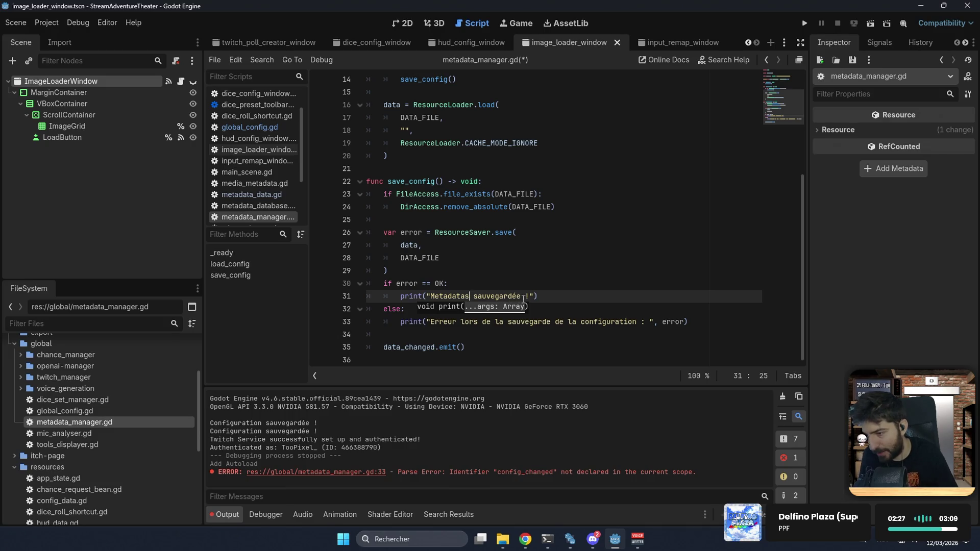
left_click(525, 296)
type("s")
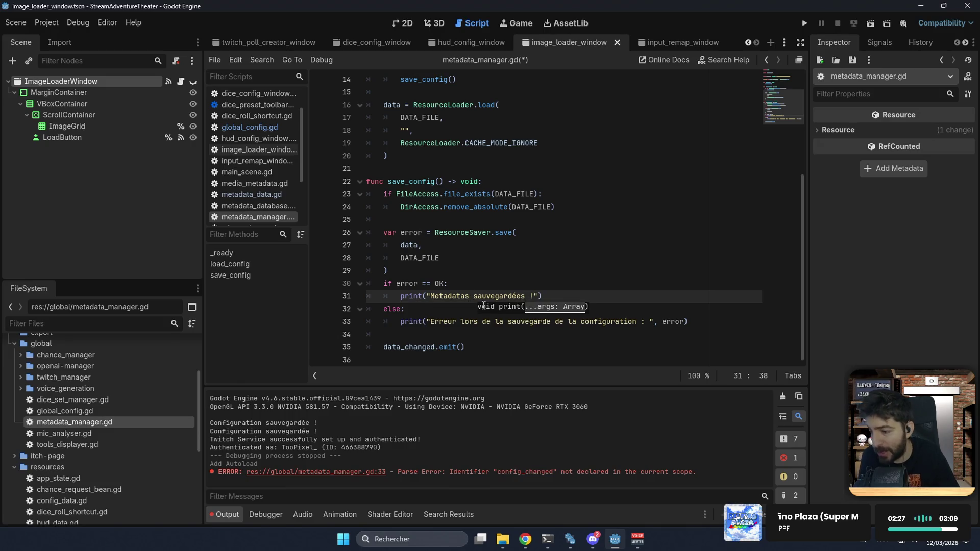
double_click(454, 296)
key("ctrl+c")
double_click(510, 323)
key("ctrl+v")
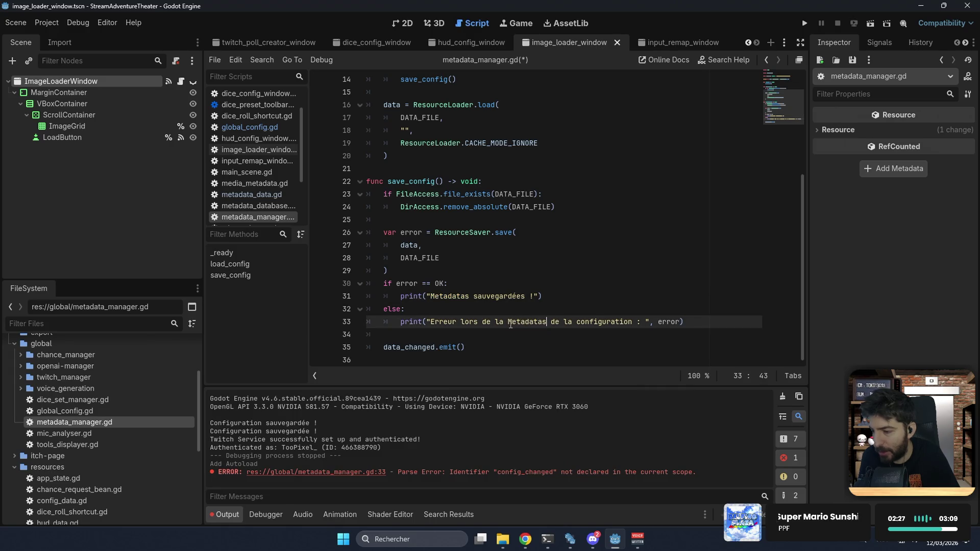
key("Delete")
type("m")
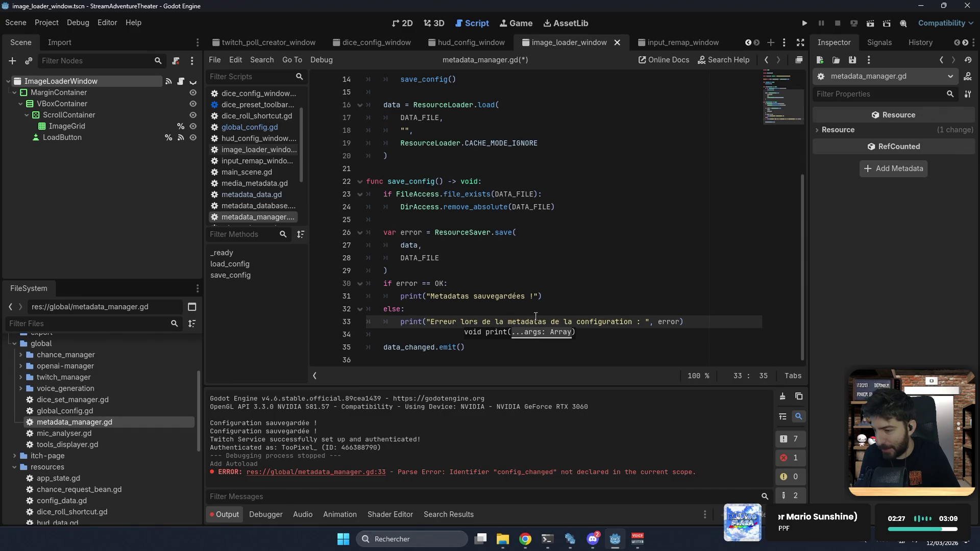
key("ctrl+z")
key("ctrl+z")
key("ctrl+z")
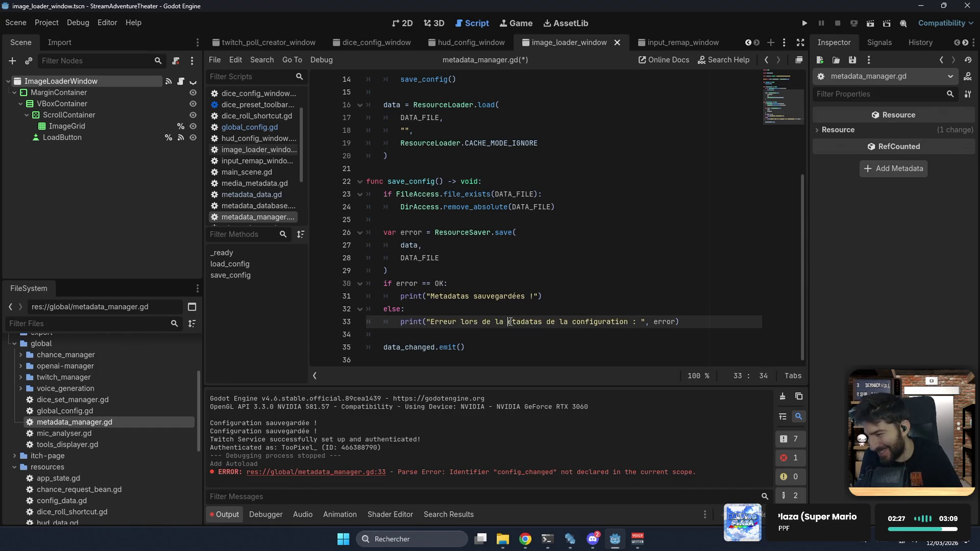
Make the line 33 error message read 'Erreur lors de la sauvegarde des métadatas' and save metadata_manager.gd.
double_click(608, 322)
key("BackSpace")
key("BackSpace")
key("BackSpace")
key("BackSpace")
key("BackSpace")
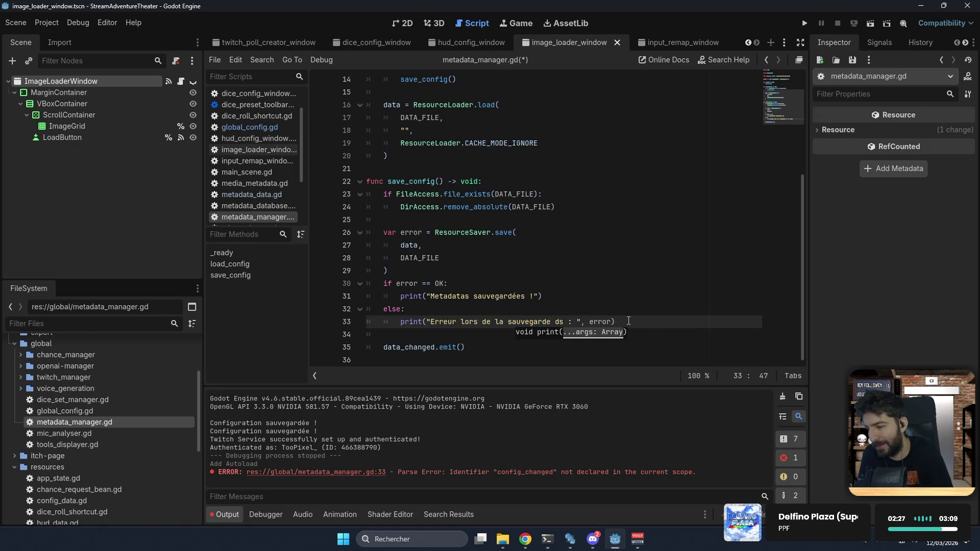
type("s métadata")
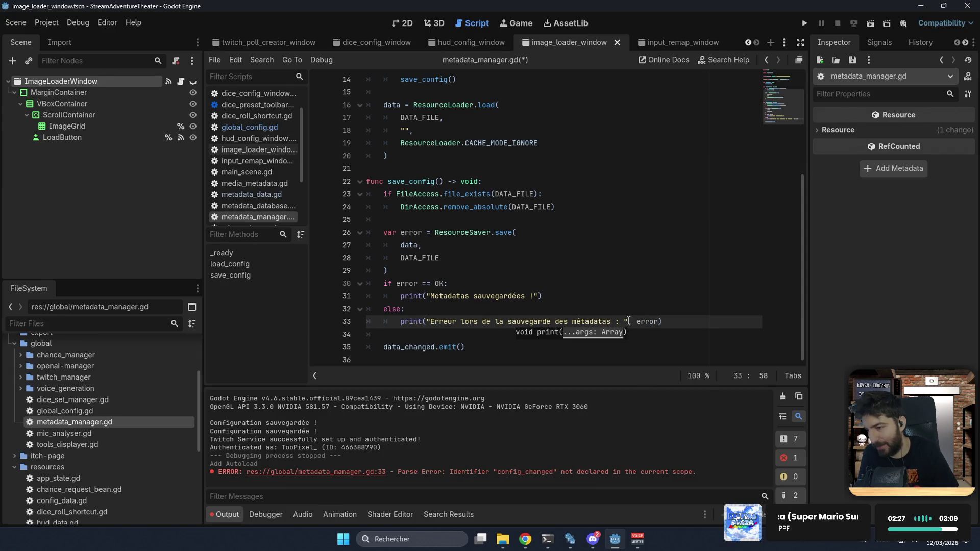
key("ctrl+s")
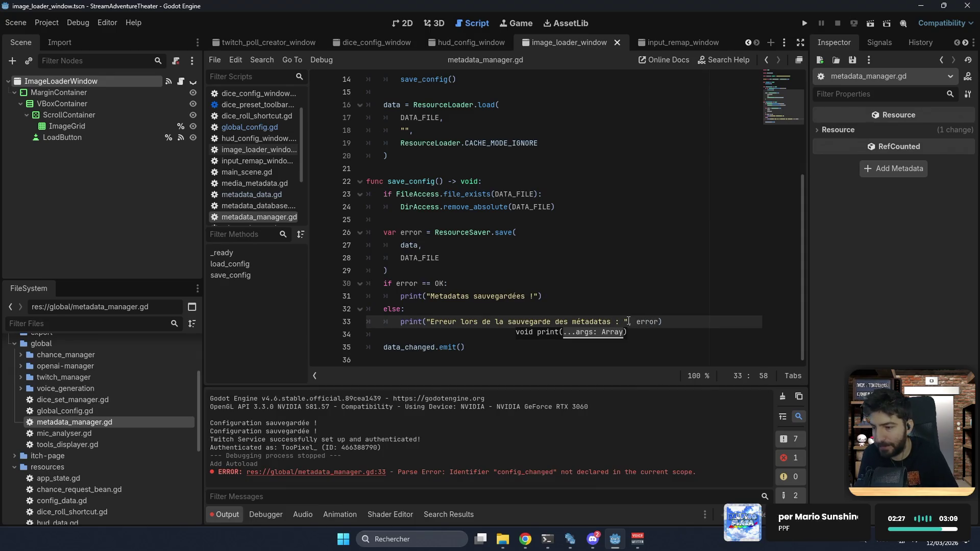
left_click(571, 318)
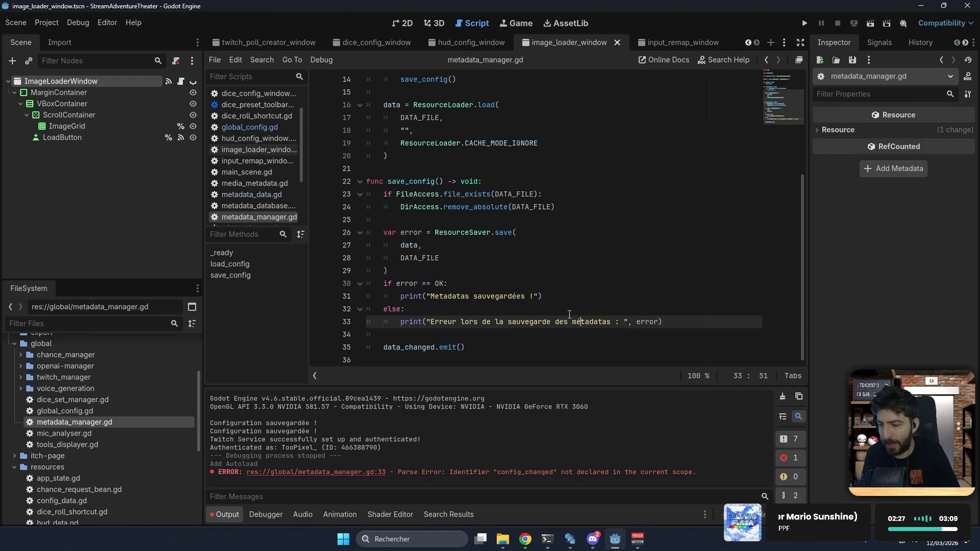
type("e")
left_click(589, 314)
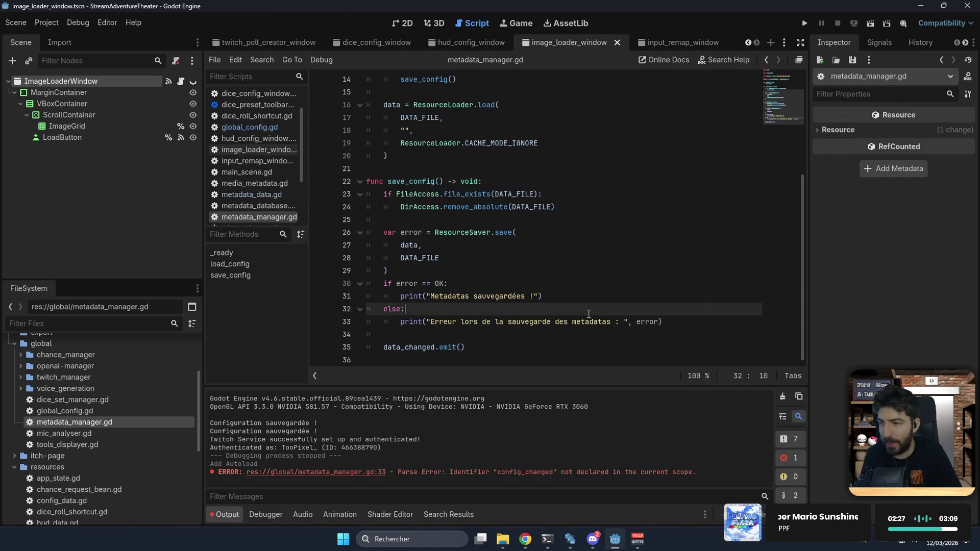
scroll(589, 314, "up", 5)
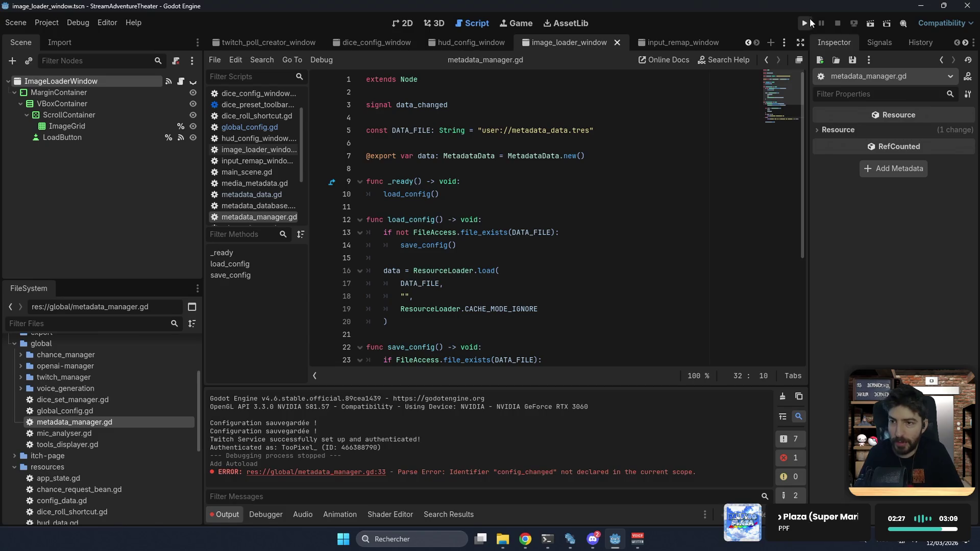
left_click(502, 536)
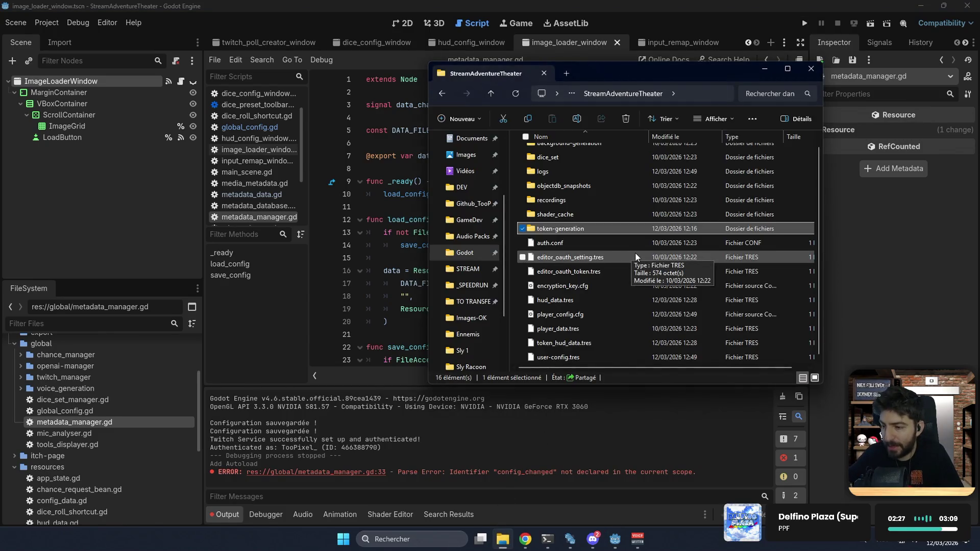
Run the game, then inspect the new metadata_data.tres in Notepad and close it.
left_click(805, 20)
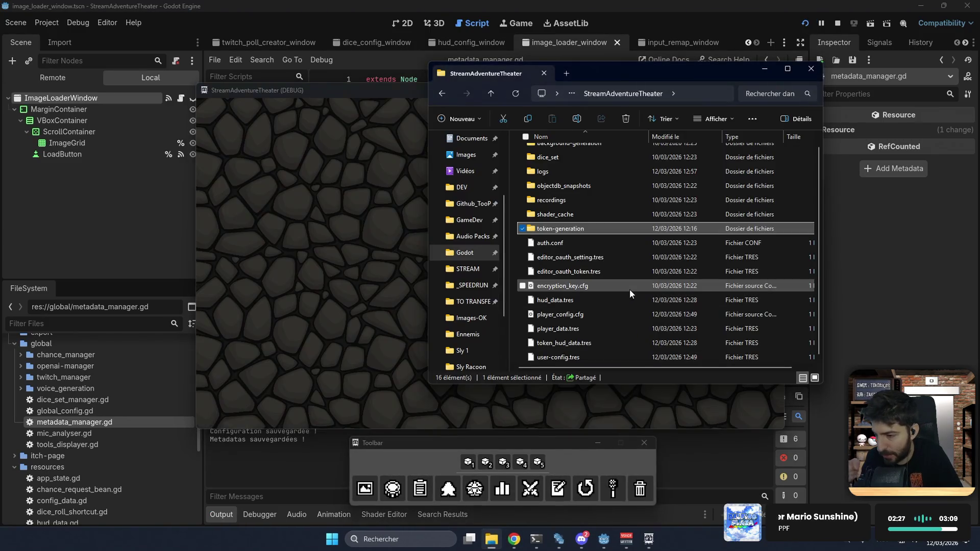
scroll(630, 289, "down", 1)
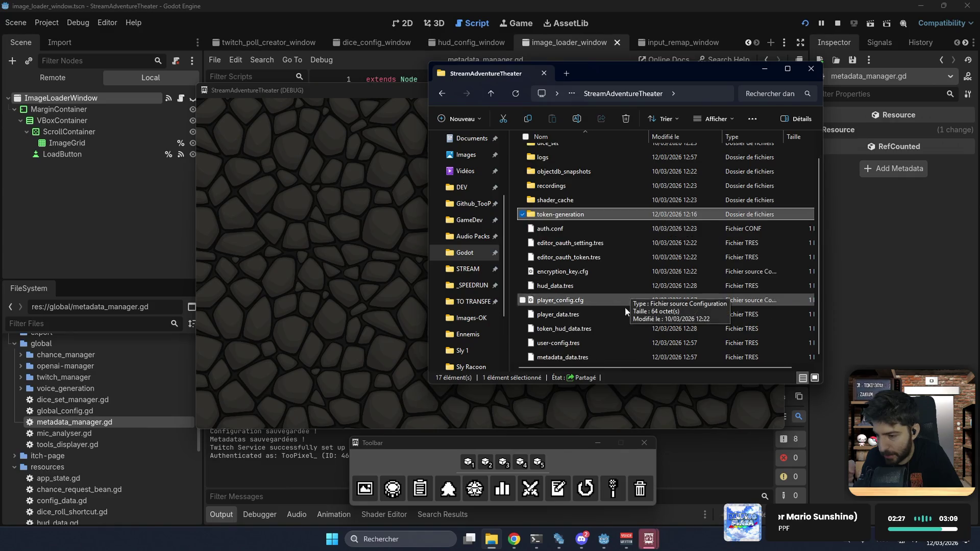
double_click(604, 357)
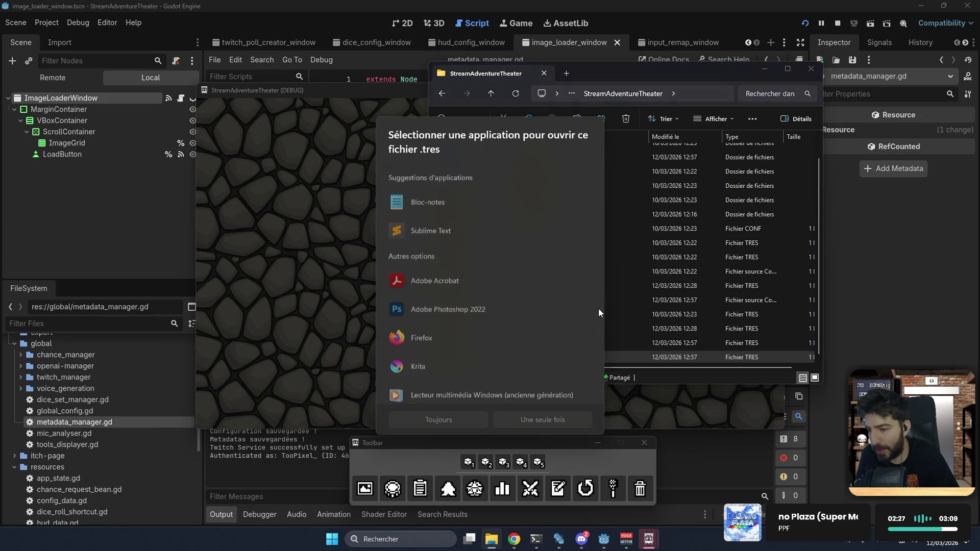
double_click(469, 203)
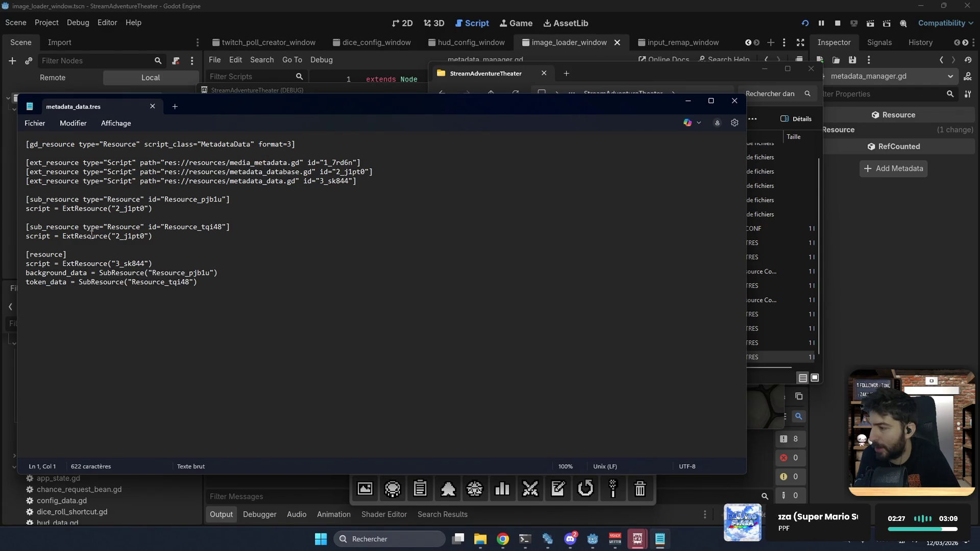
left_click(735, 100)
left_click(458, 239)
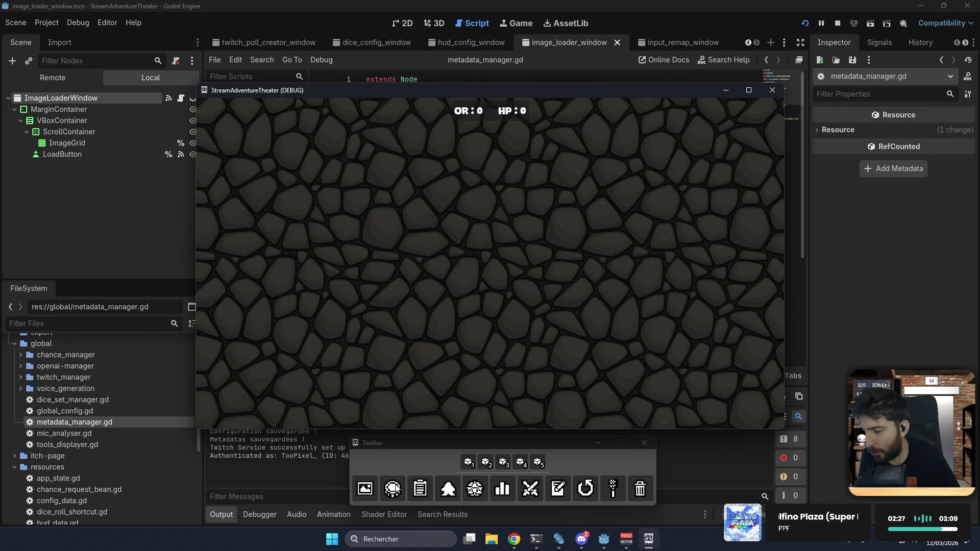
Open the game's Token loader, then collapse resources and global and expand elements in FileSystem.
left_click(392, 488)
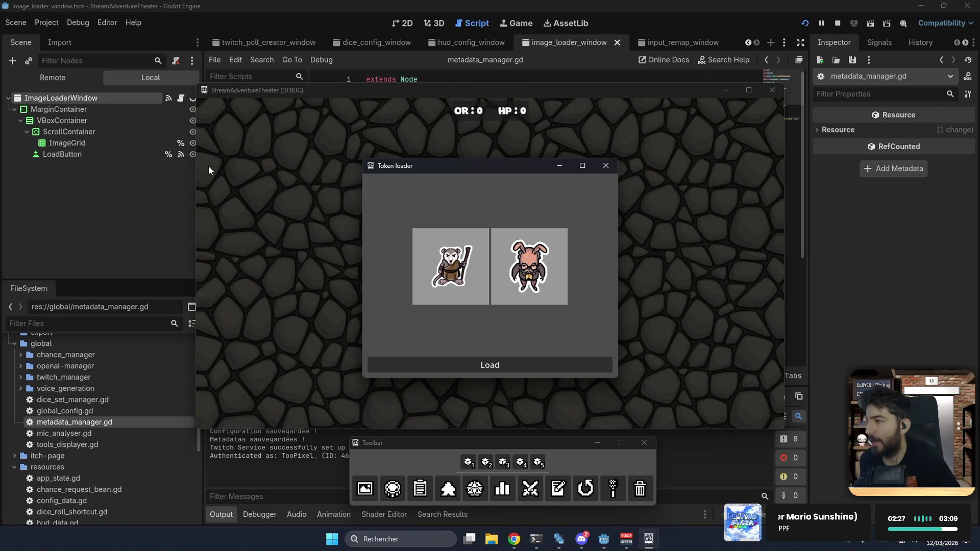
left_click(133, 198)
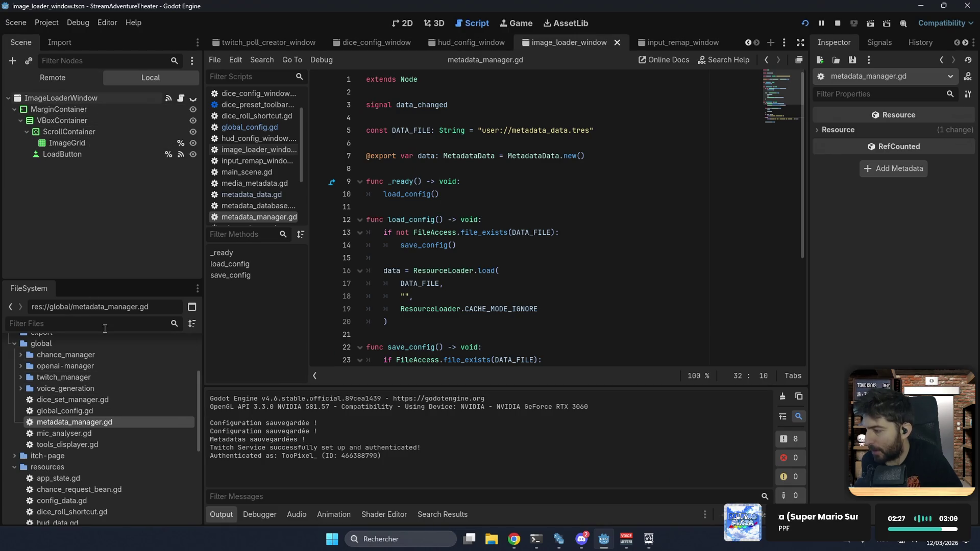
scroll(71, 423, "down", 3)
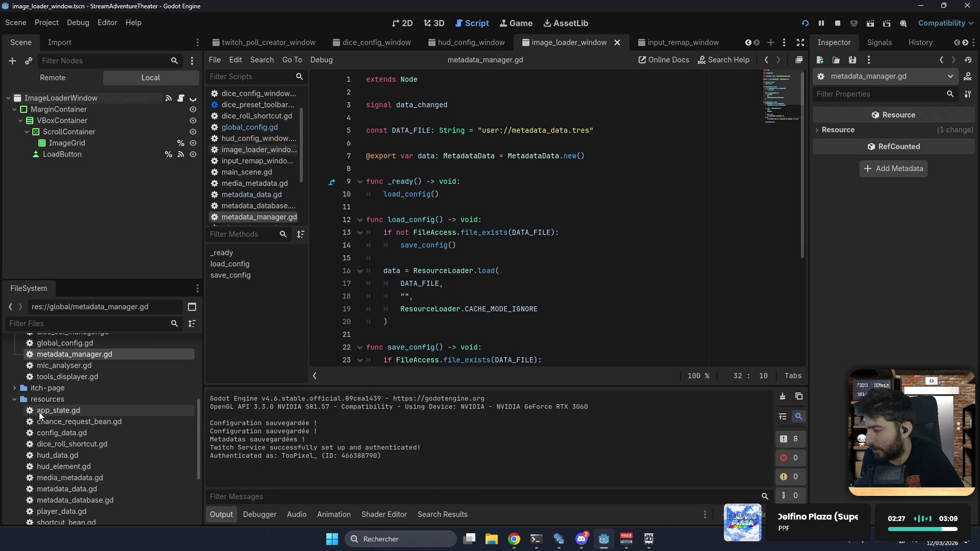
left_click(14, 399)
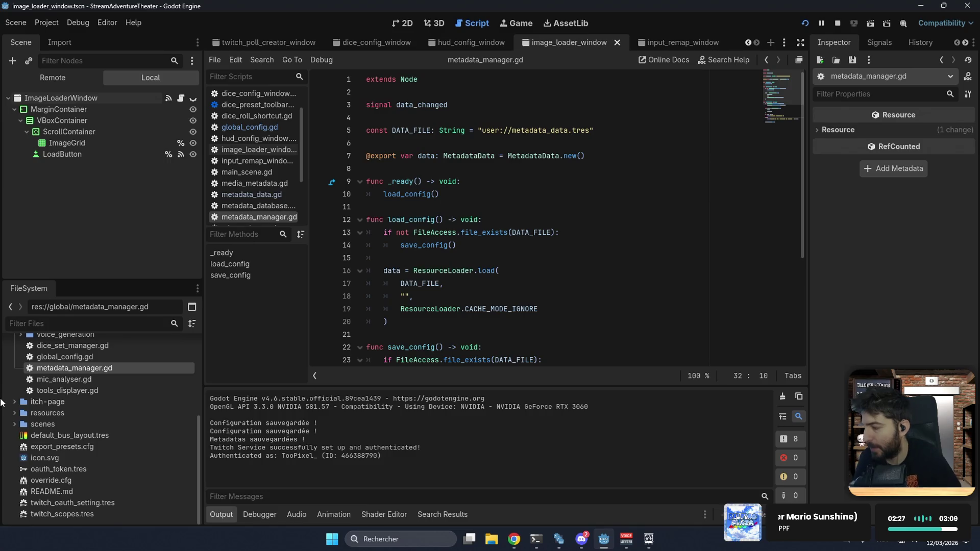
scroll(65, 415, "up", 3)
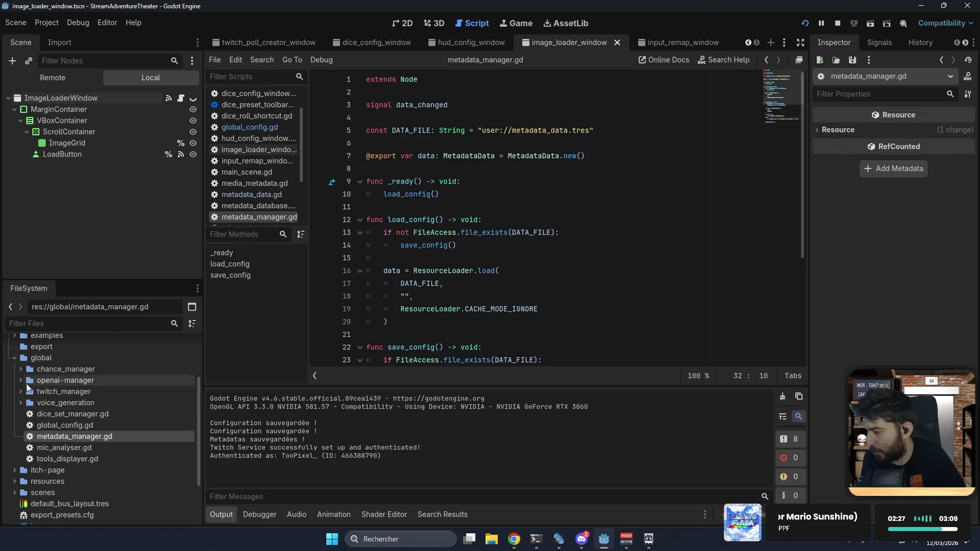
left_click(13, 360)
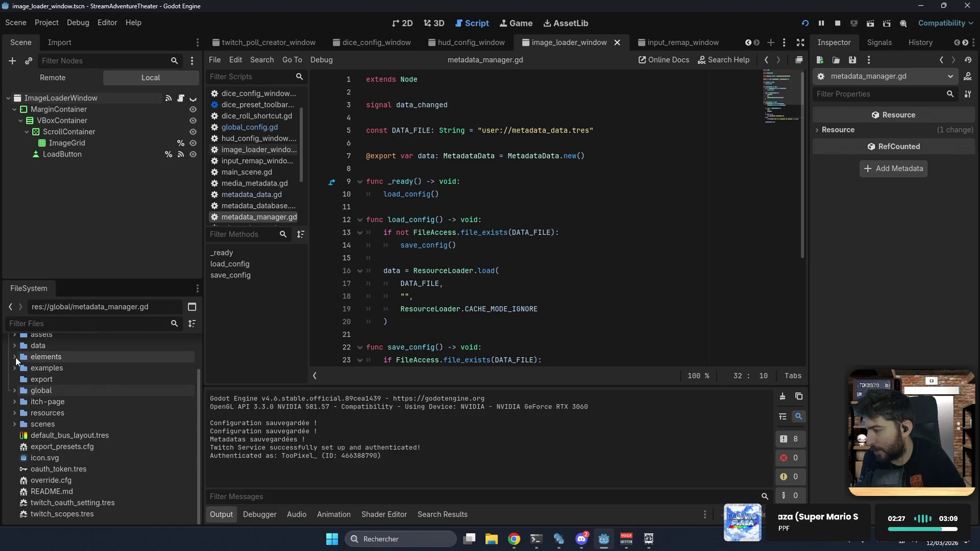
left_click(14, 357)
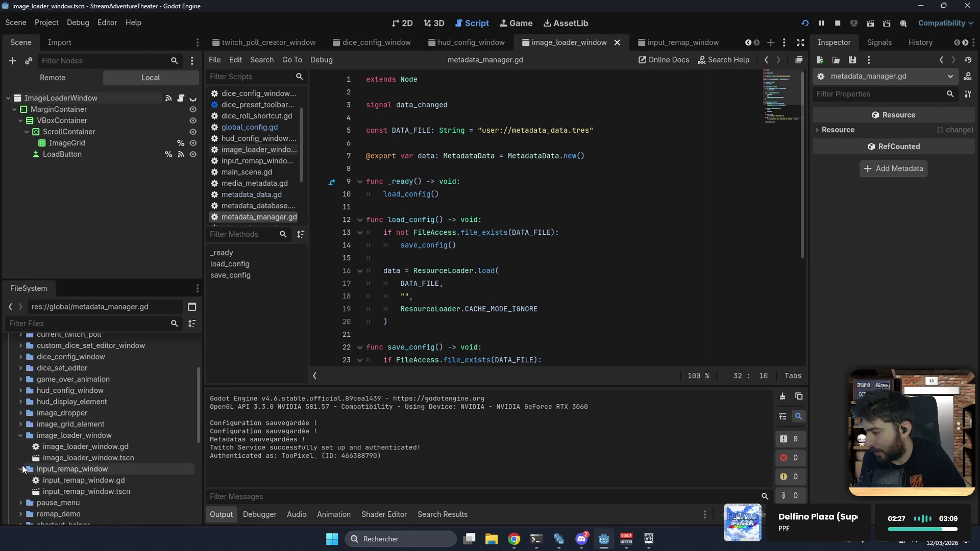
scroll(22, 444, "down", 2)
Open image_grid_element.tscn in the 2D view and select the first token in the running game.
left_click(21, 424)
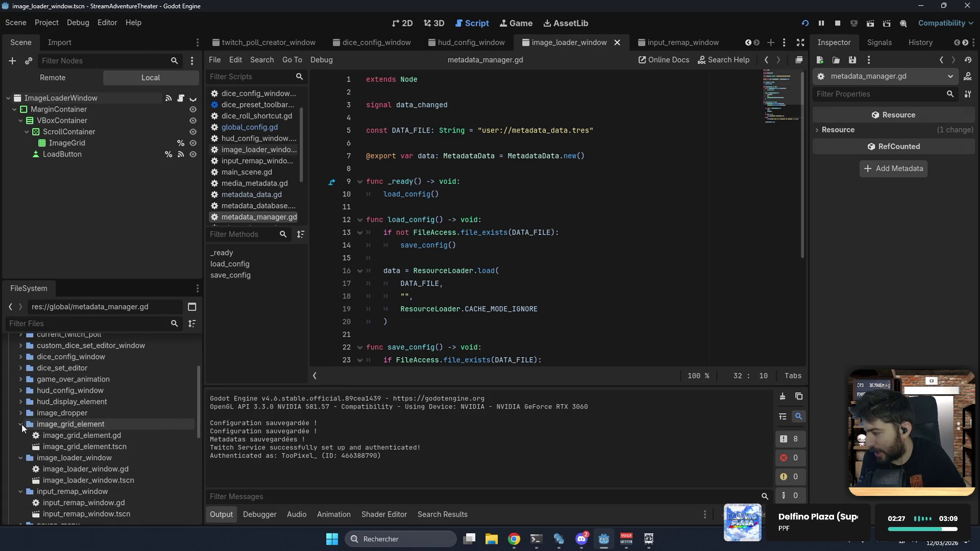
double_click(68, 447)
left_click(403, 23)
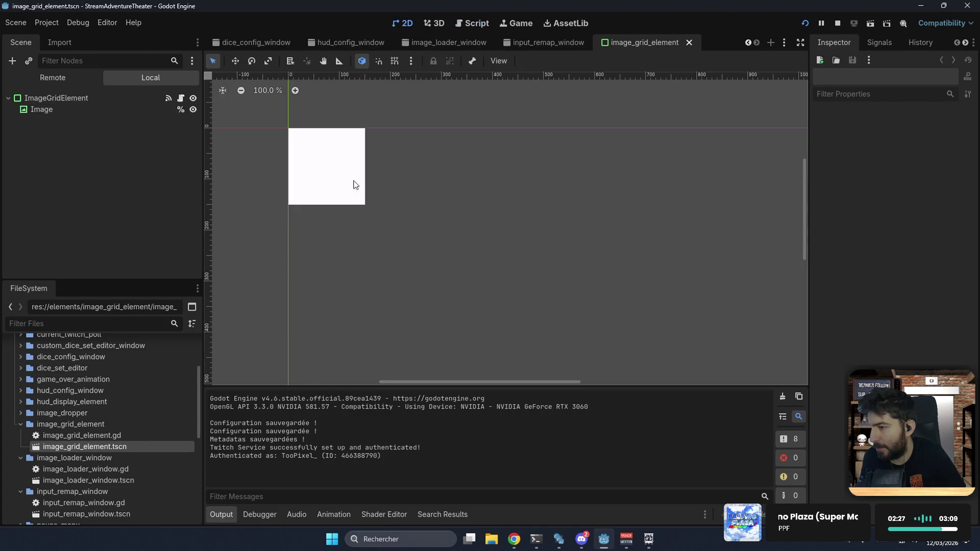
scroll(342, 185, "down", 2)
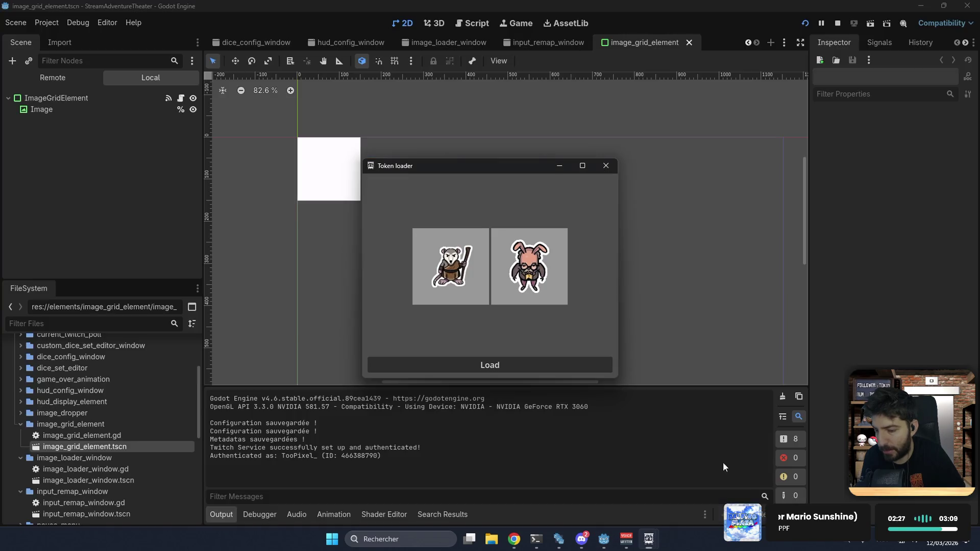
left_click(476, 259)
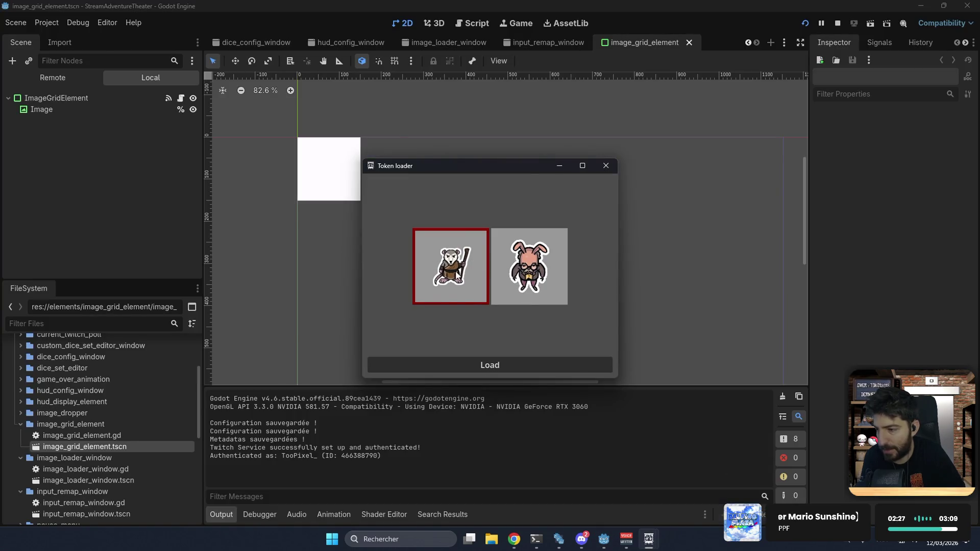
left_click(104, 149)
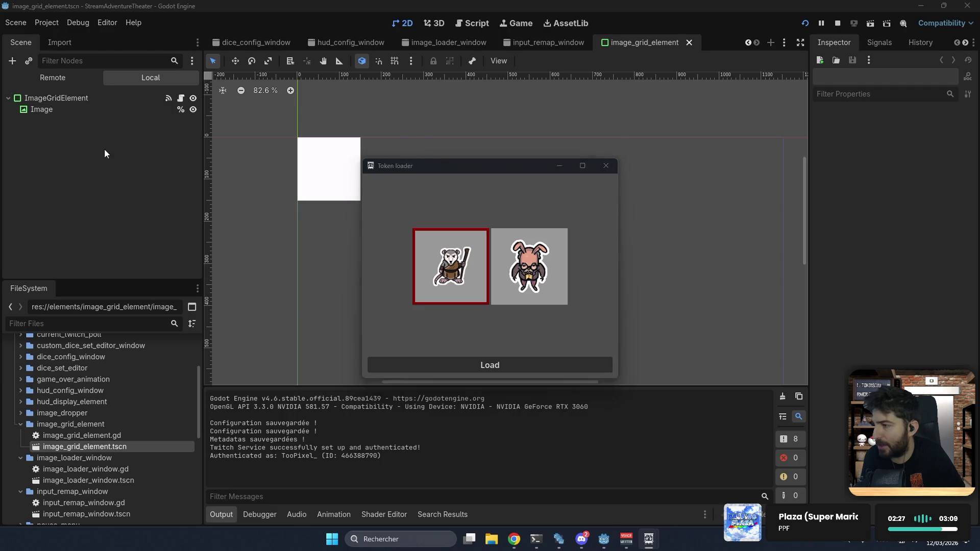
left_click(139, 99)
Search 'menu' in the node dialog and create a PopupMenu child of ImageGridElement.
key("ctrl+a")
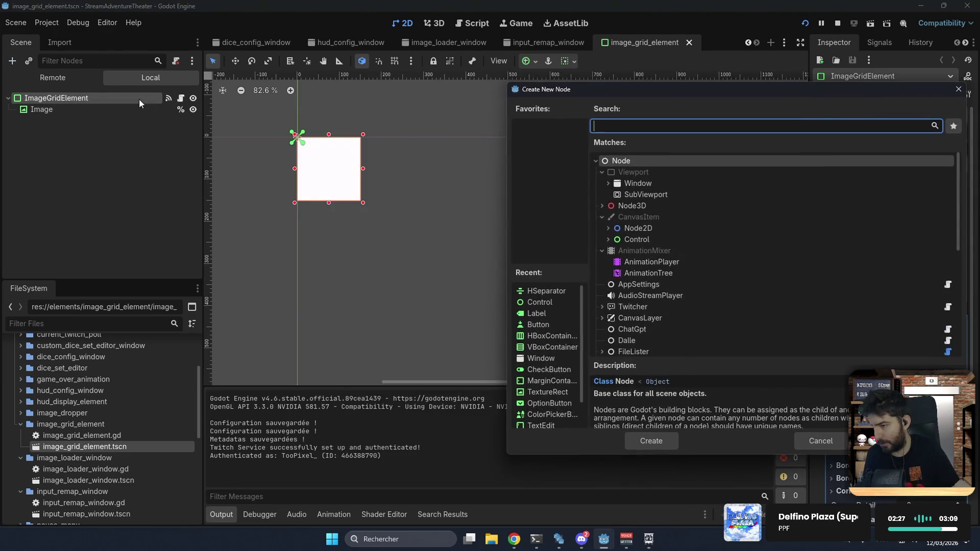
type("context")
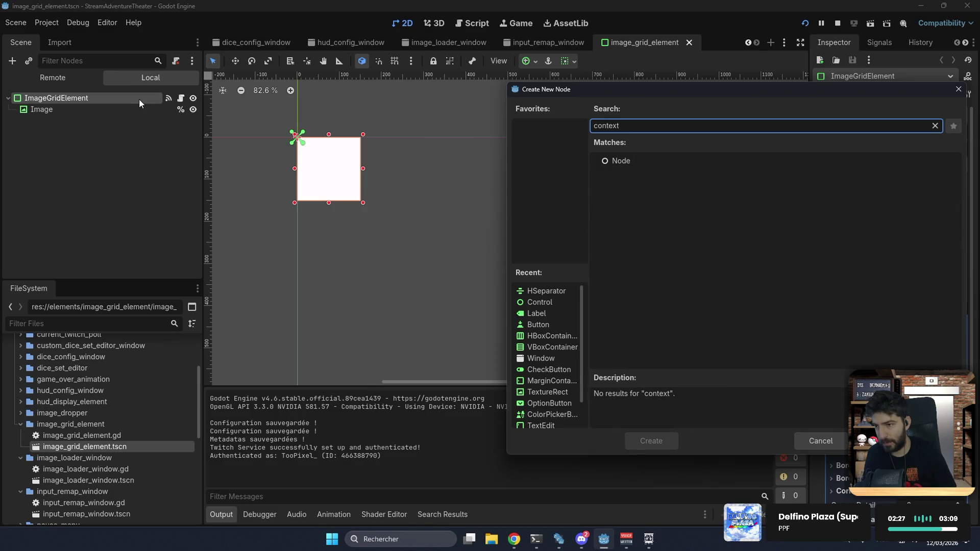
key("BackSpace")
key("BackSpace")
key("BackSpace")
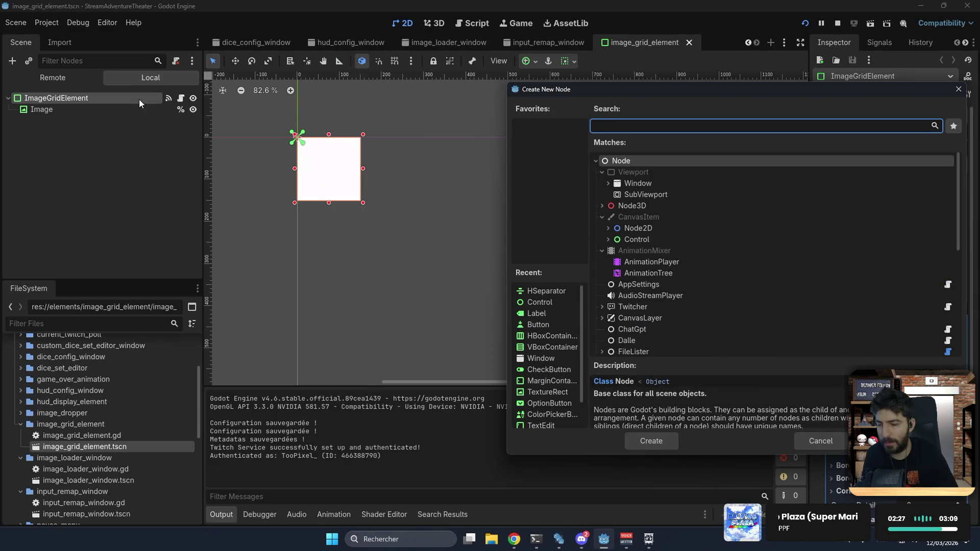
type("menu")
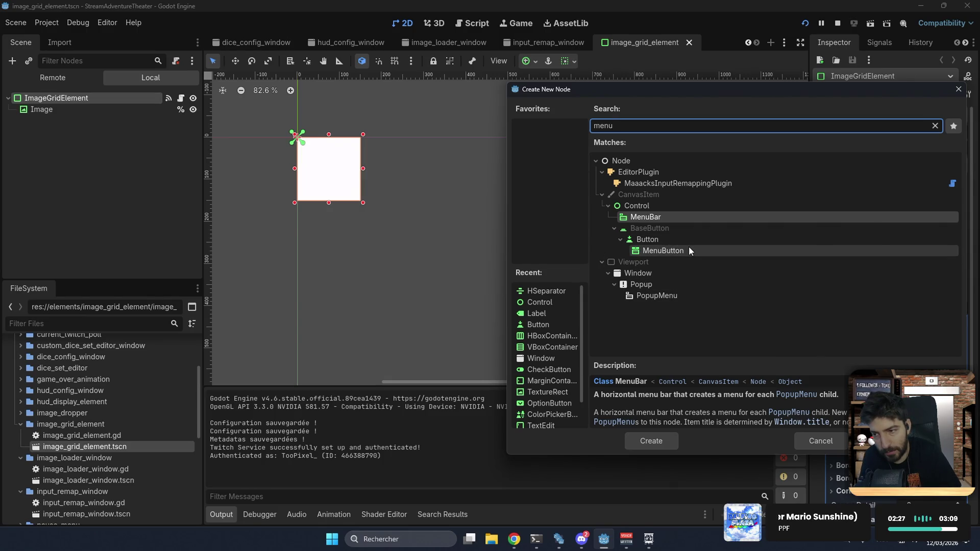
left_click(672, 295)
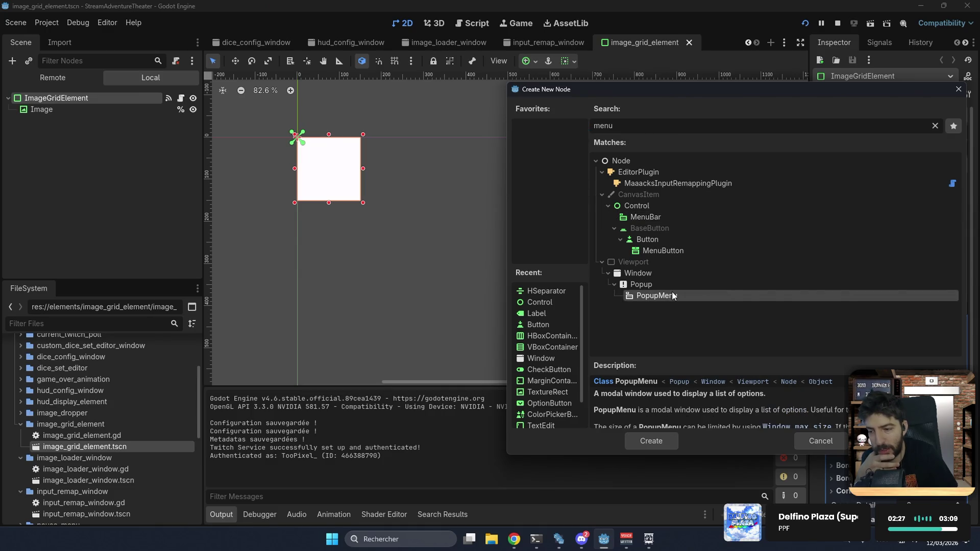
scroll(716, 405, "down", 1)
scroll(716, 405, "down", 1)
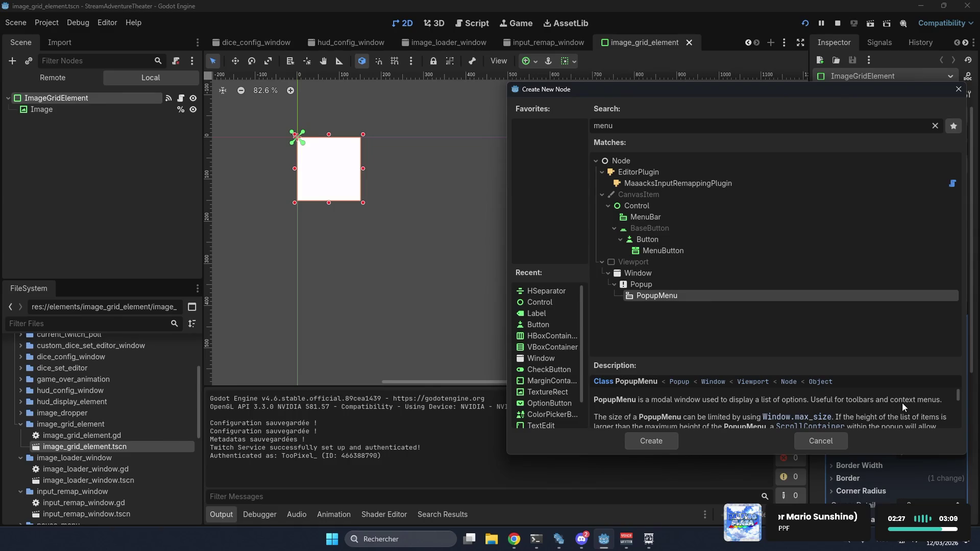
left_click(658, 435)
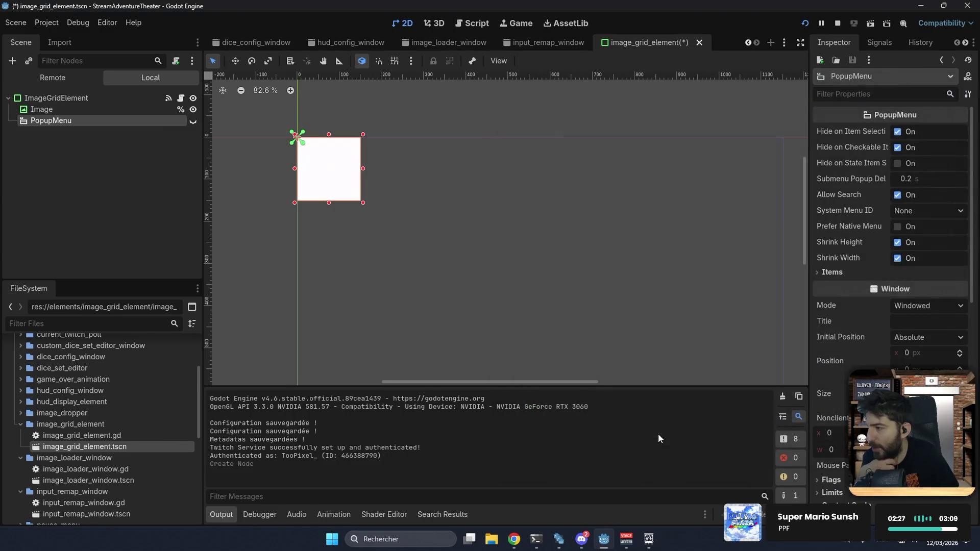
Rename the PopupMenu to ContextMenu and make it visible in the editor.
key("F2")
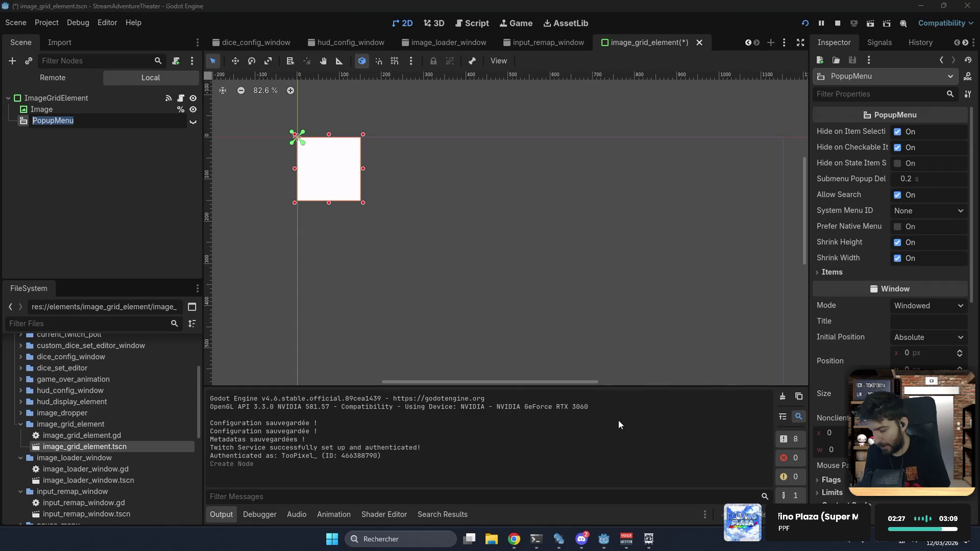
type("ContextMen")
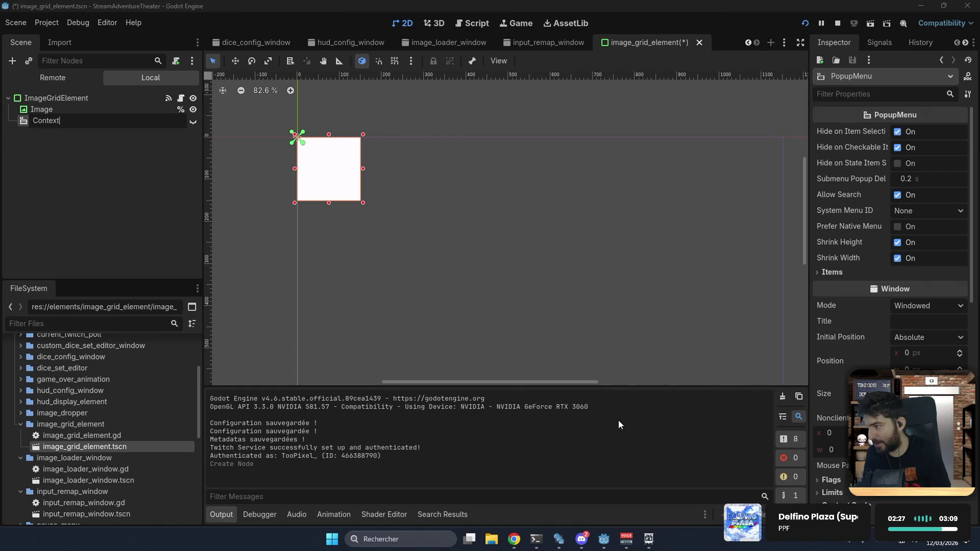
type("u")
key("Return")
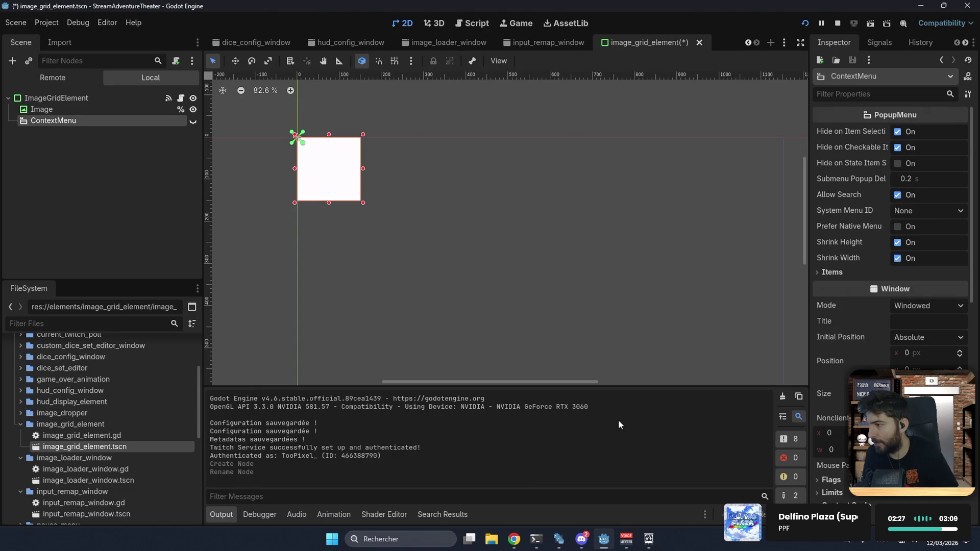
left_click(192, 121)
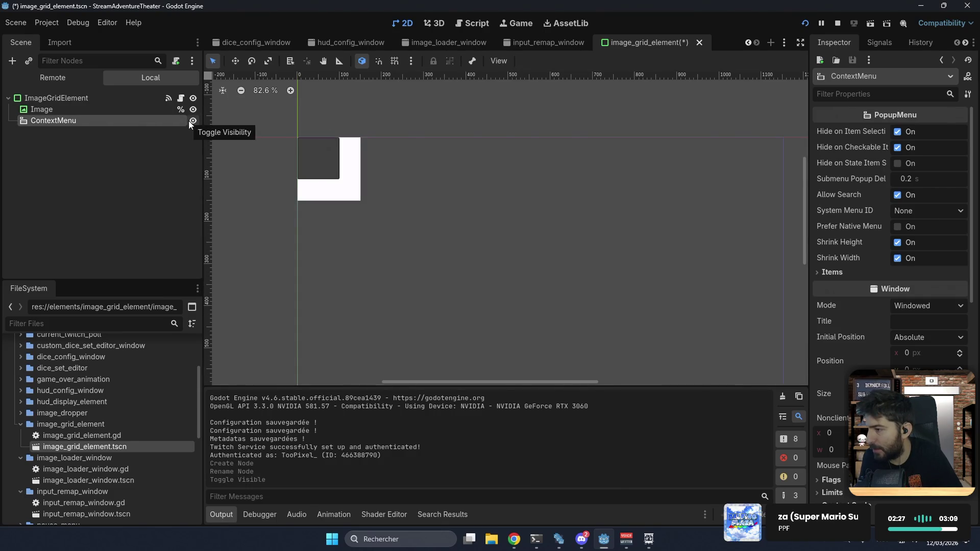
scroll(334, 213, "left", 5)
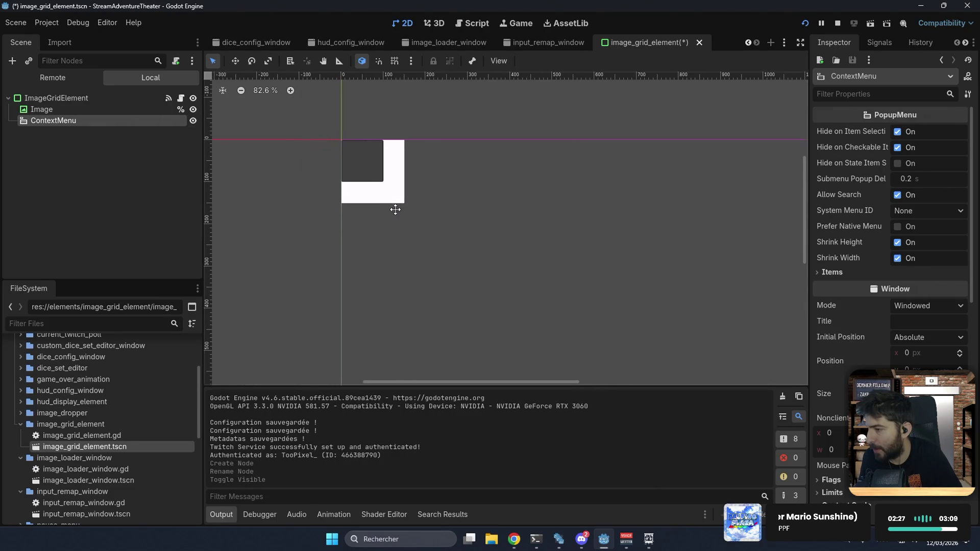
double_click(85, 119)
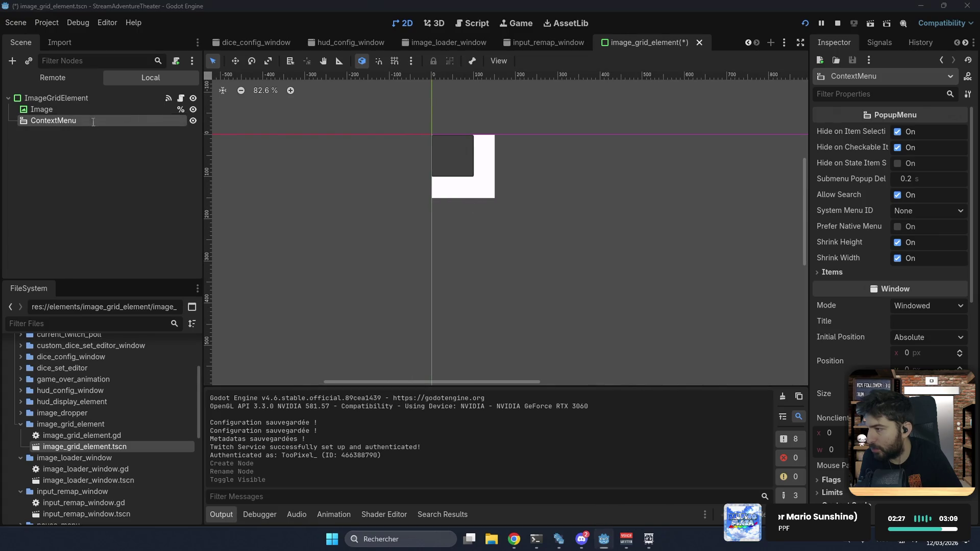
left_click(920, 341)
Set the ContextMenu's initial position to Absolute, keeping the window mode Windowed.
left_click(921, 341)
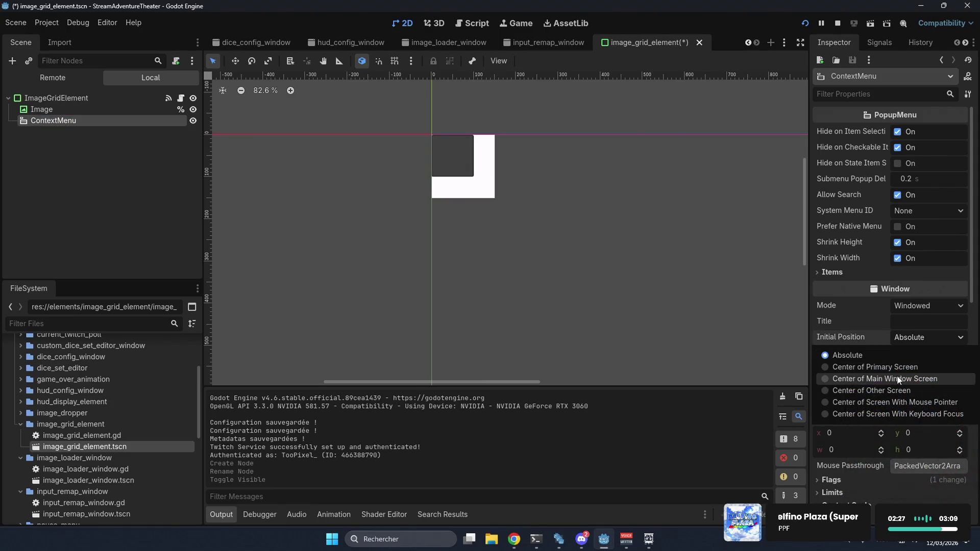
left_click(893, 377)
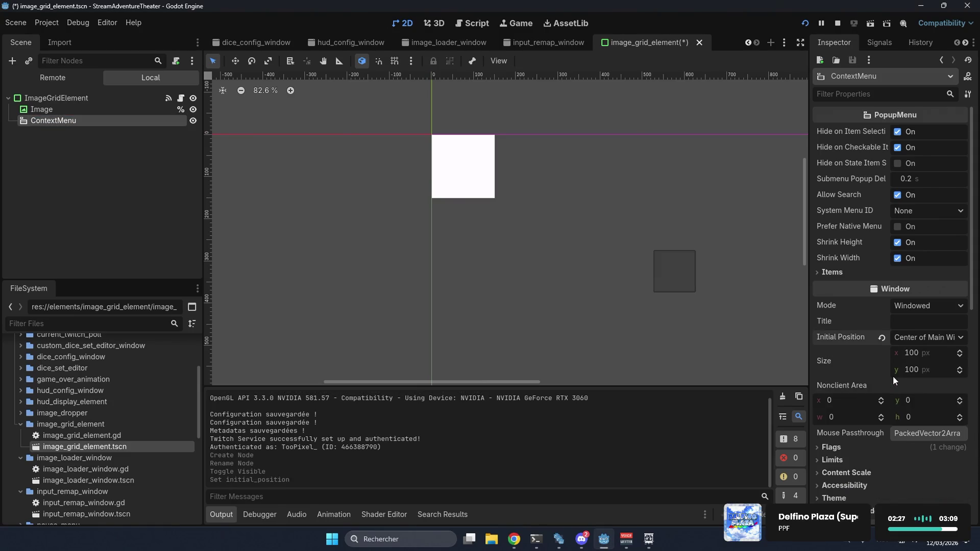
left_click(905, 307)
left_click(890, 305)
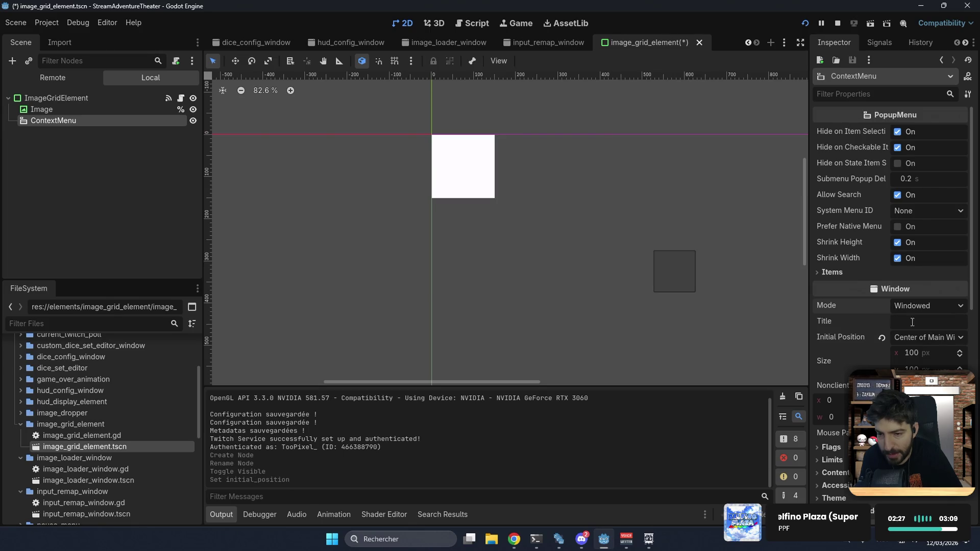
left_click(922, 341)
left_click(879, 356)
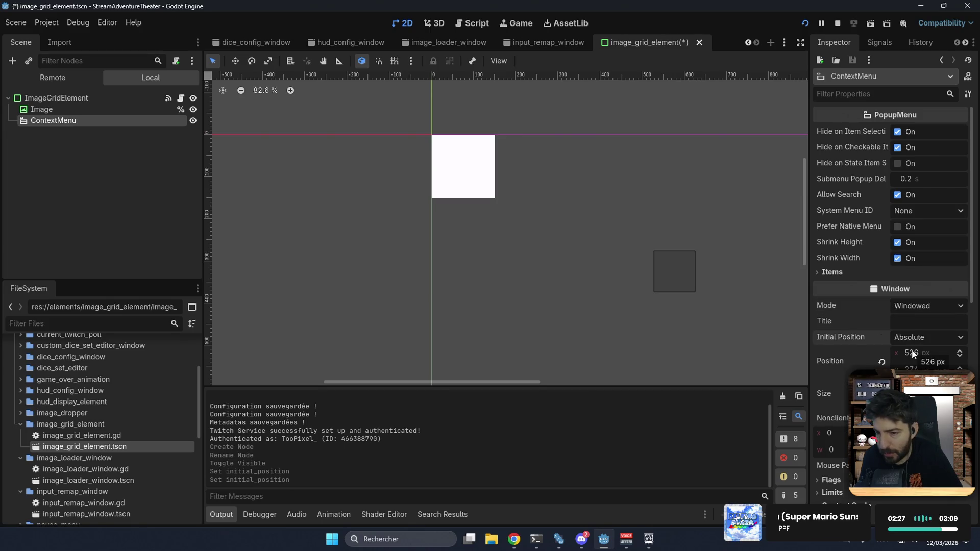
left_click(882, 362)
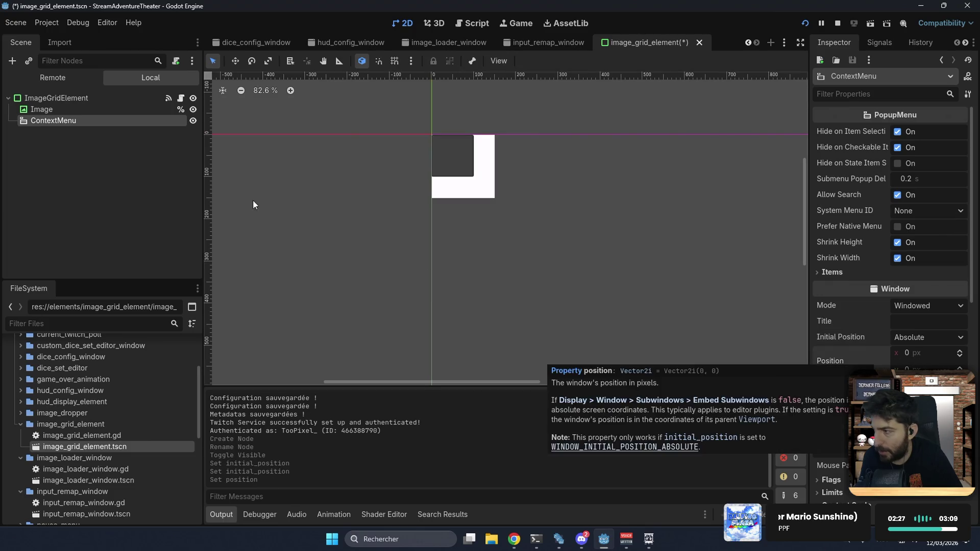
Set the ContextMenu's x position to 25 px.
left_click(114, 100)
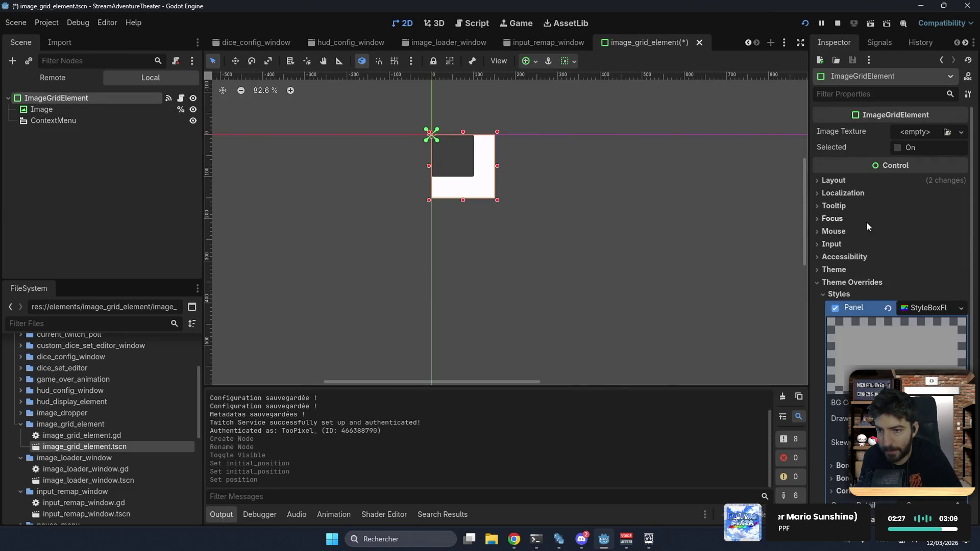
left_click(866, 179)
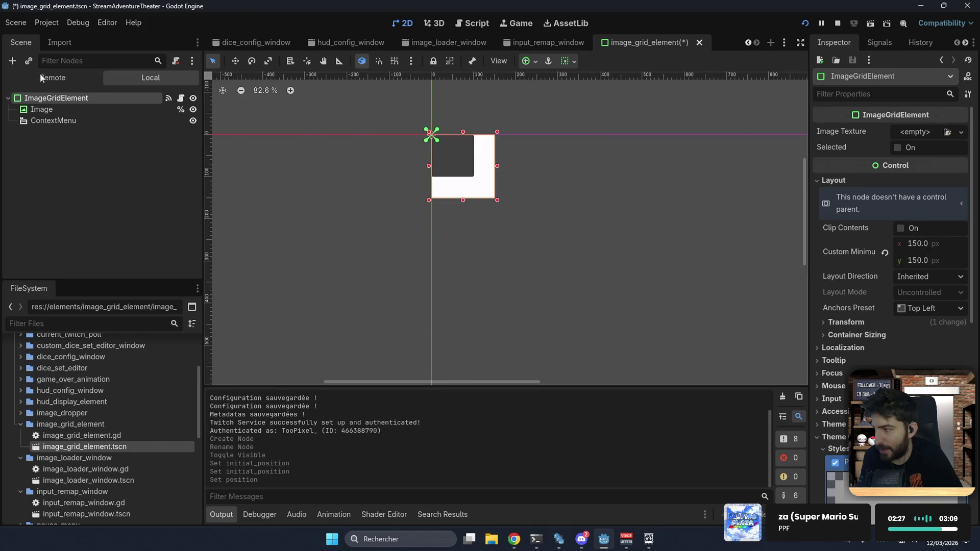
left_click(70, 121)
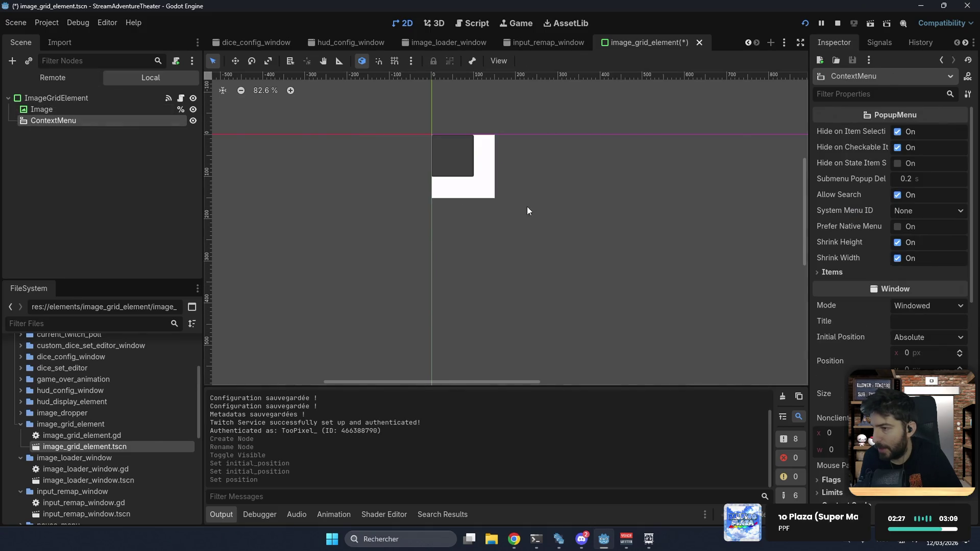
left_click(939, 354)
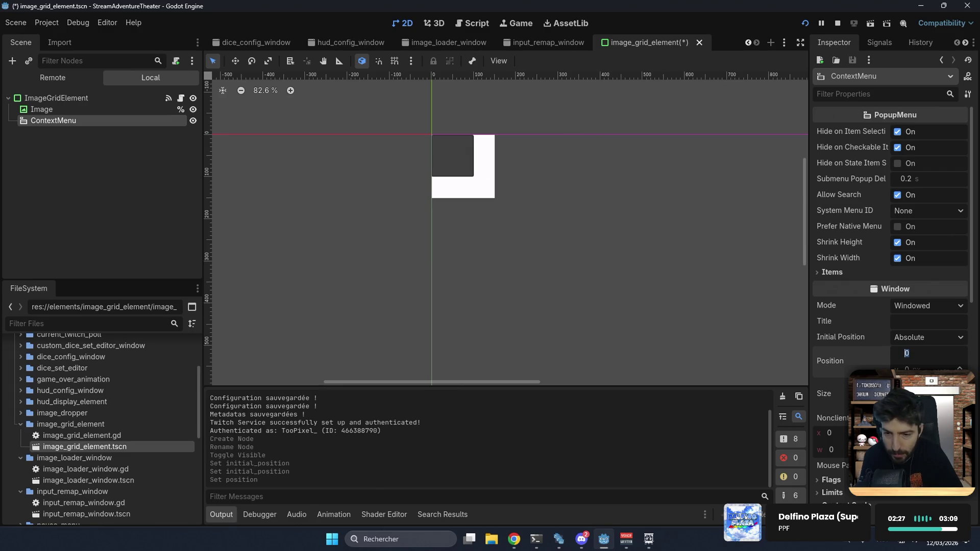
type("75")
key("Return")
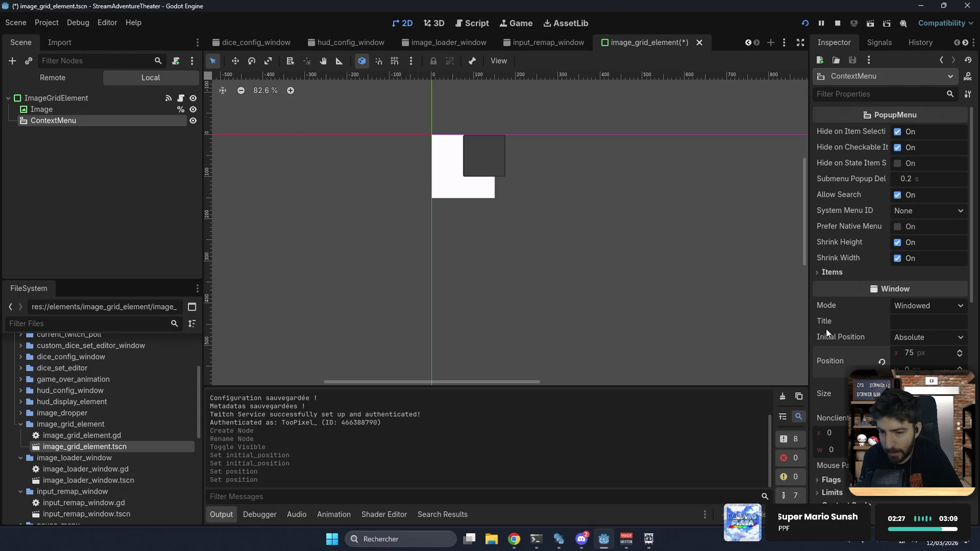
left_click(919, 353)
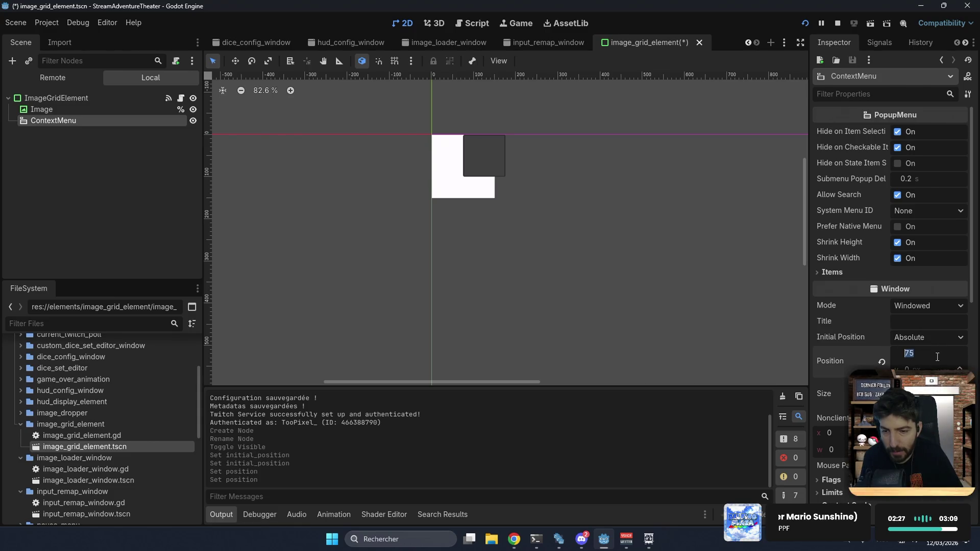
key("BackSpace")
key("BackSpace")
type("25")
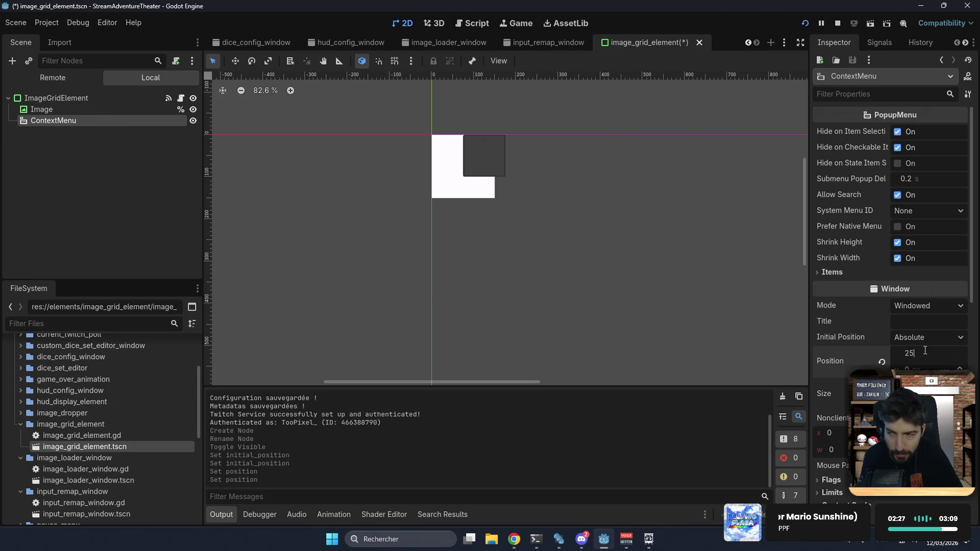
key("Return")
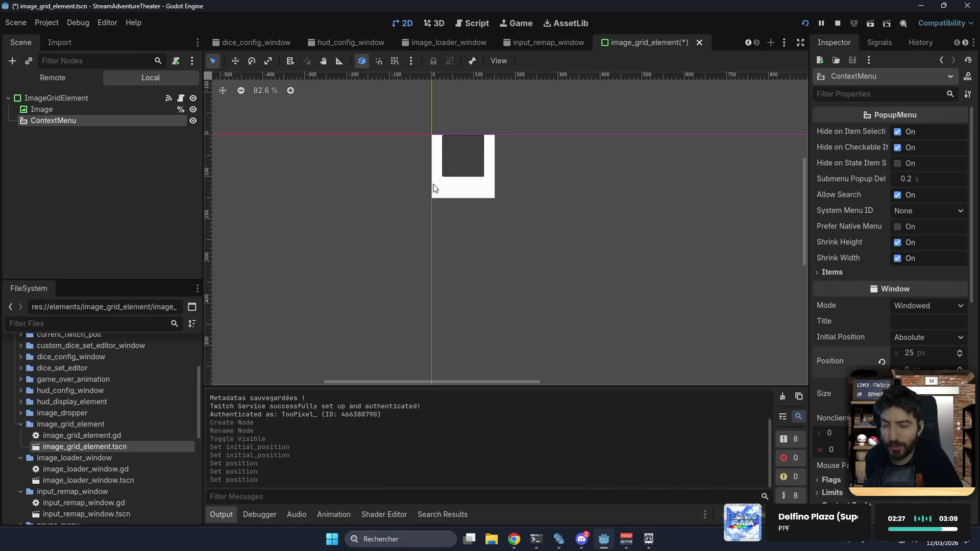
Add a MarginContainer under ContextMenu and anchor it to Full Rect.
key("ctrl+a")
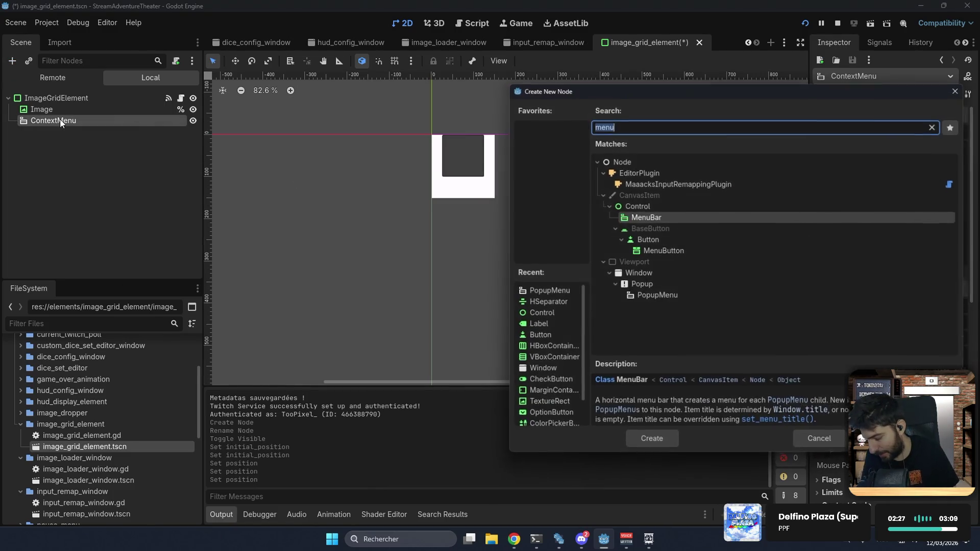
type("ma")
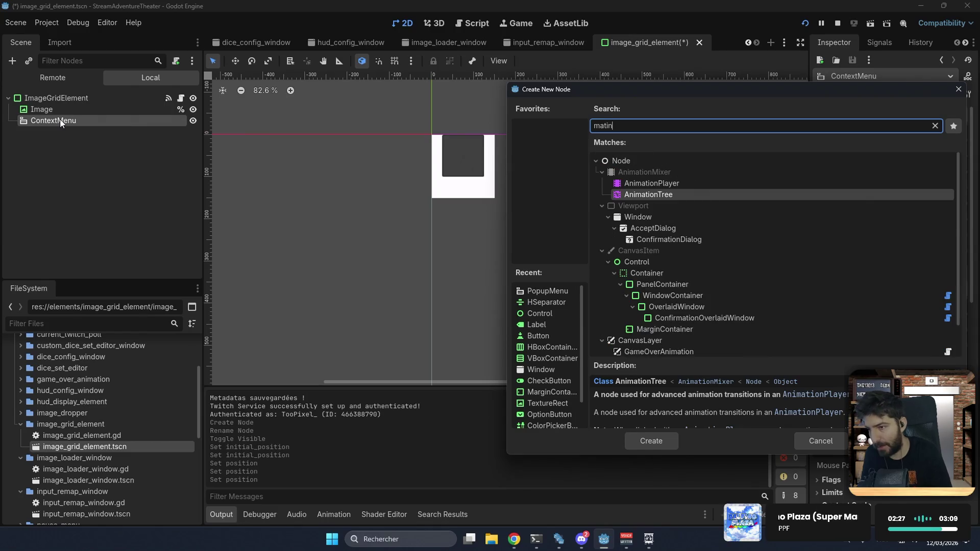
type("gin")
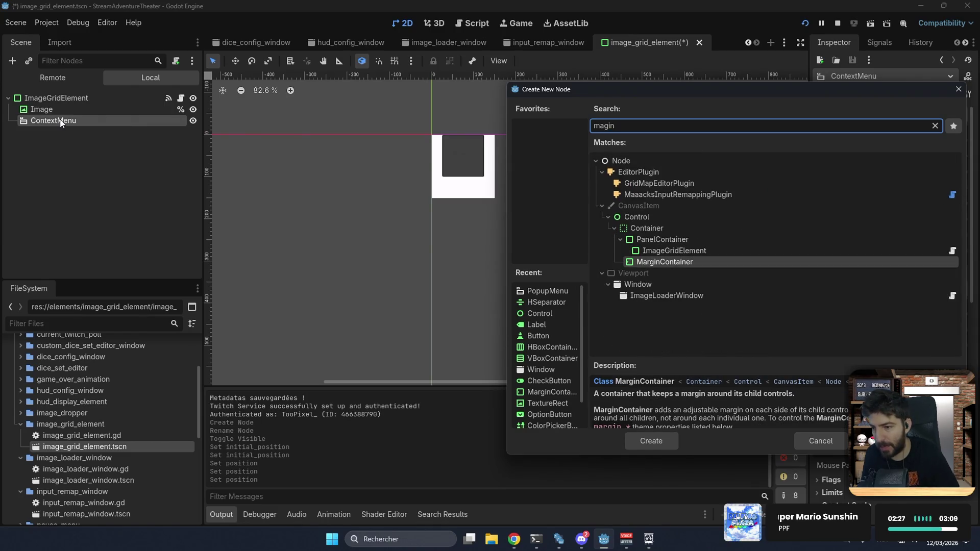
key("Return")
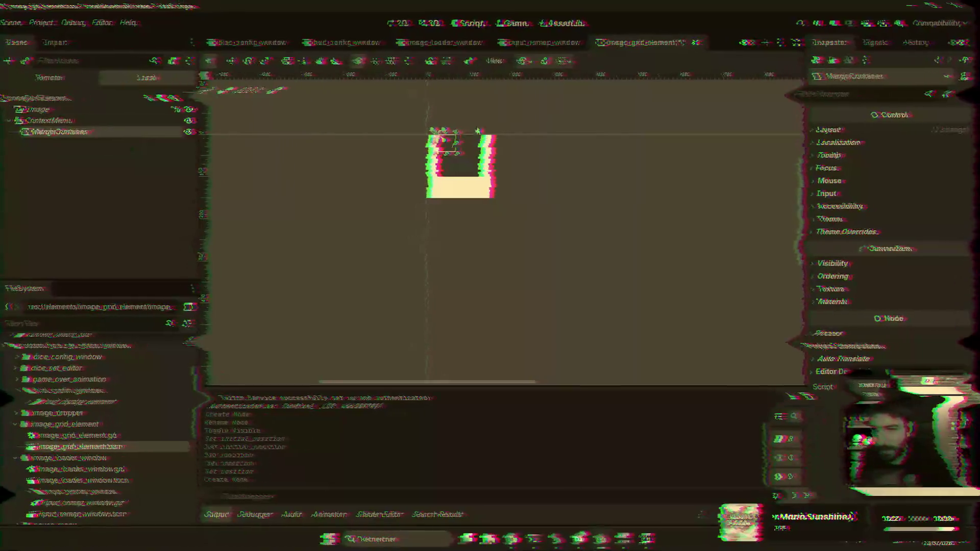
left_click(828, 130)
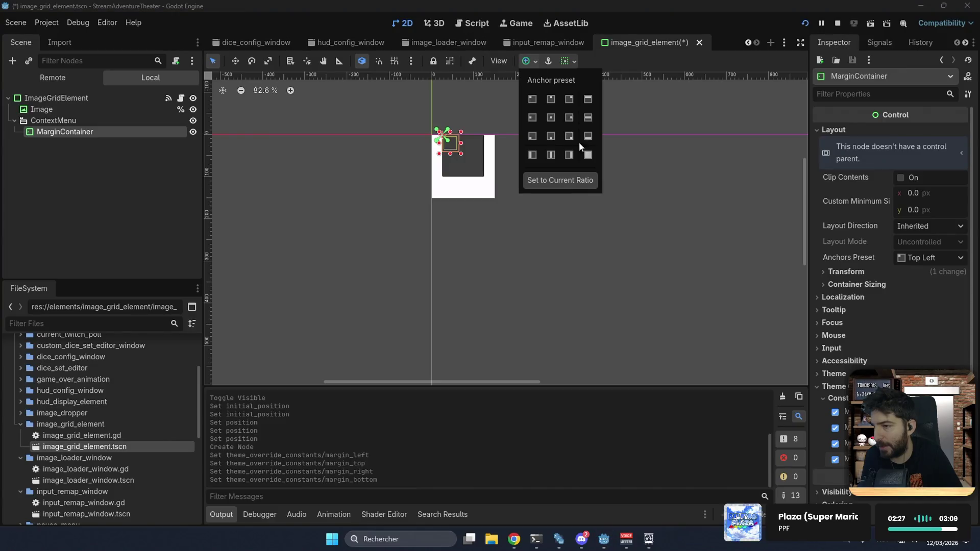
left_click(588, 155)
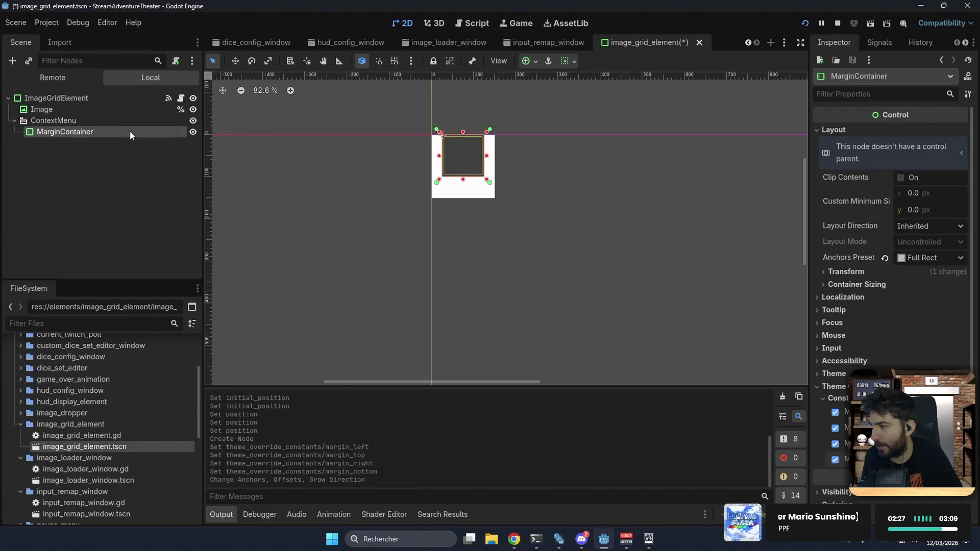
Add a VBoxContainer inside the MarginContainer.
key("ctrl+a")
type("lis")
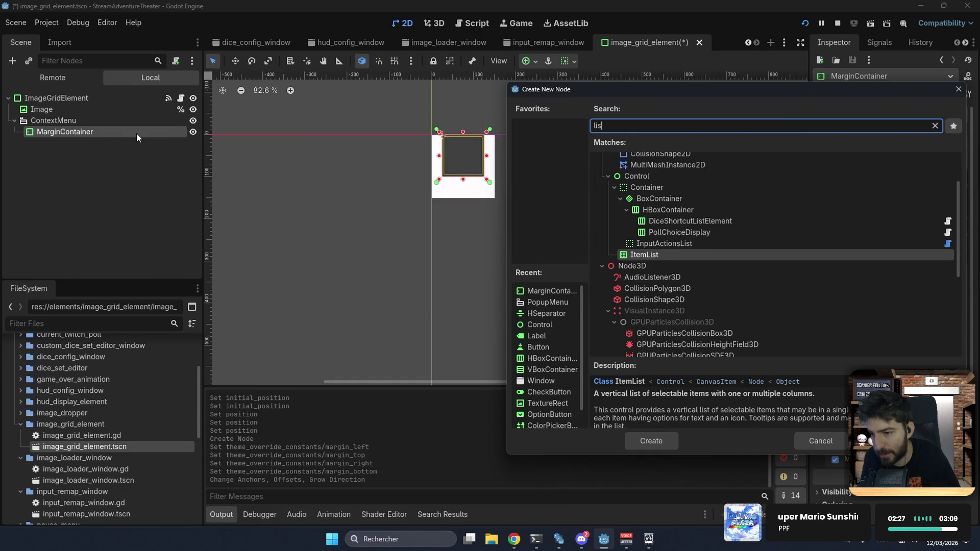
key("BackSpace")
key("BackSpace")
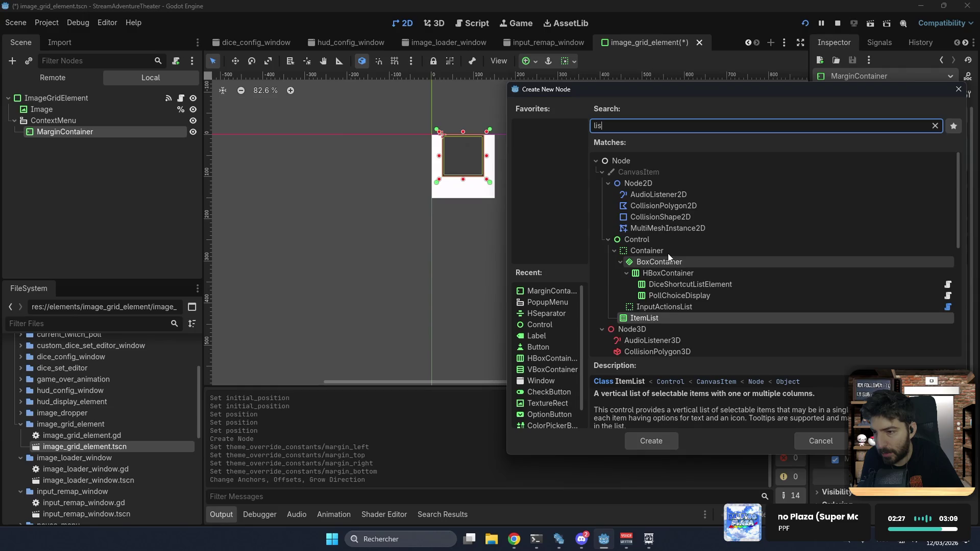
key("BackSpace")
type("vbo")
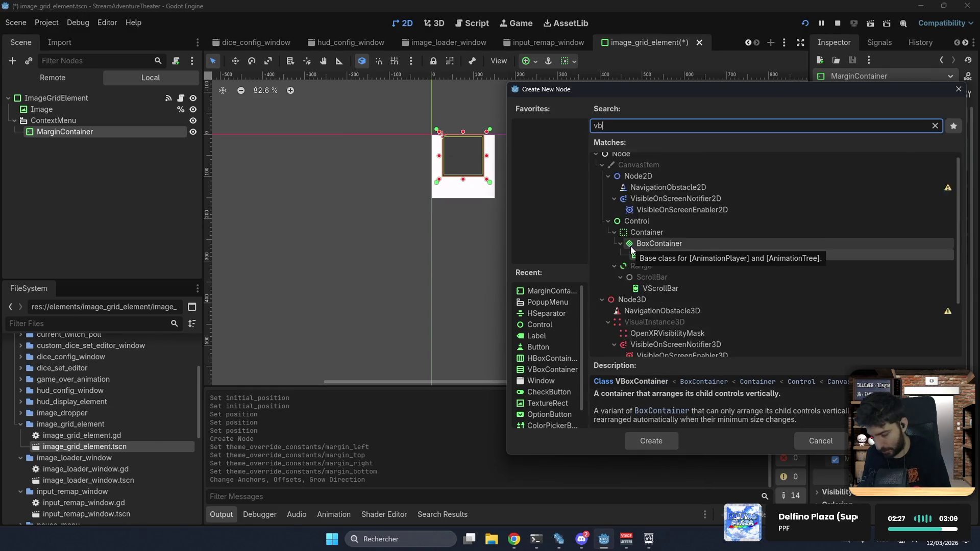
key("Return")
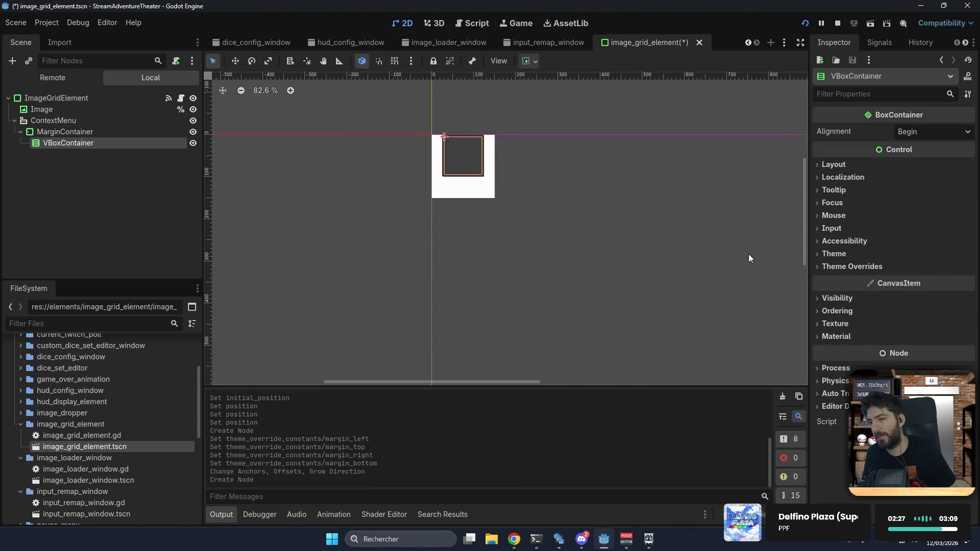
scroll(508, 201, "up", 2)
scroll(437, 145, "up", 1)
left_click_drag(437, 144, 564, 206)
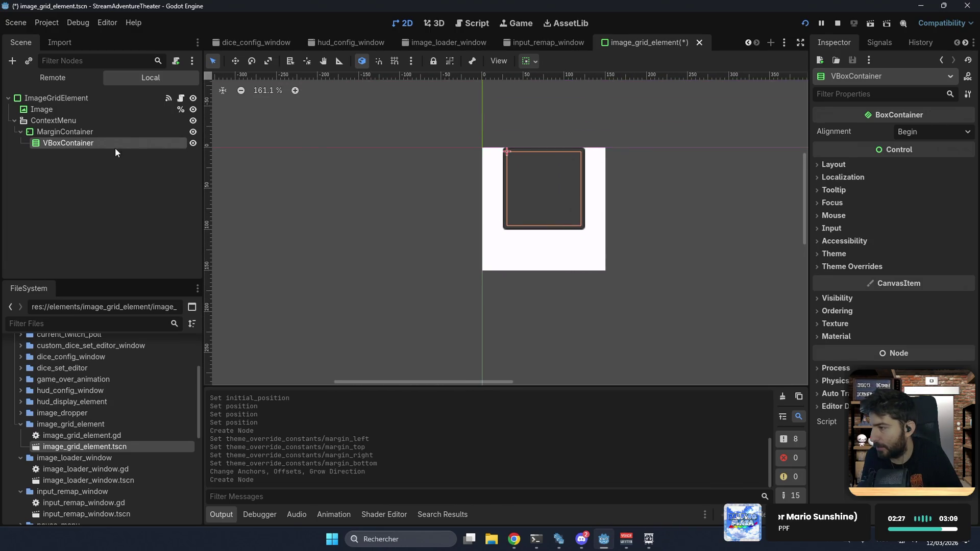
Add a Button labelled 'Edit metadata' and name it EditMetadataButton.
key("ctrl+a")
type("bu")
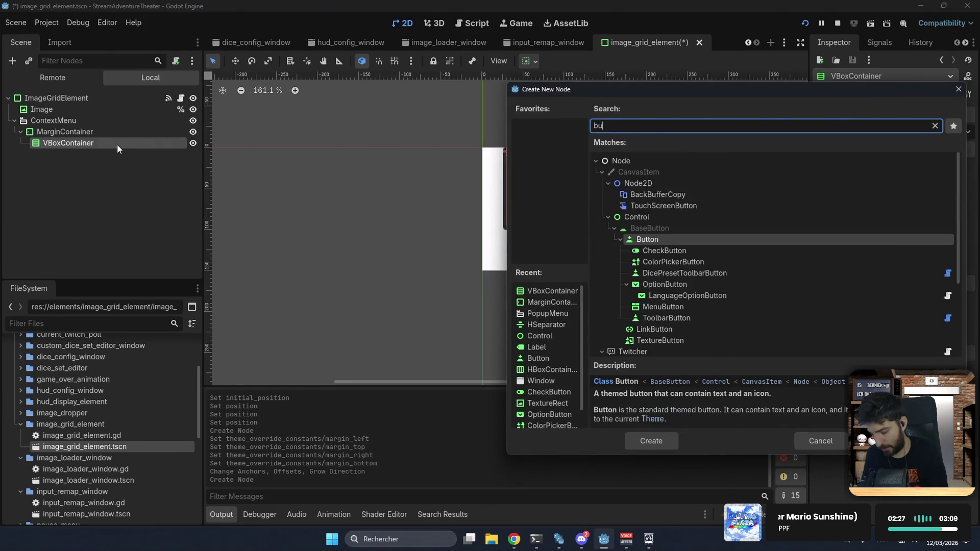
type("tt")
key("Return")
left_click(838, 183)
type("Edit ")
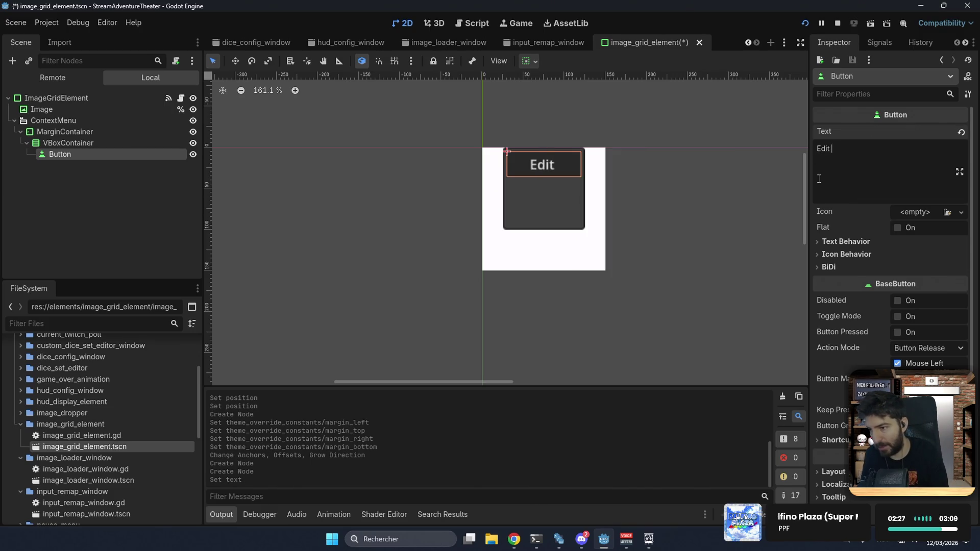
type("metadata")
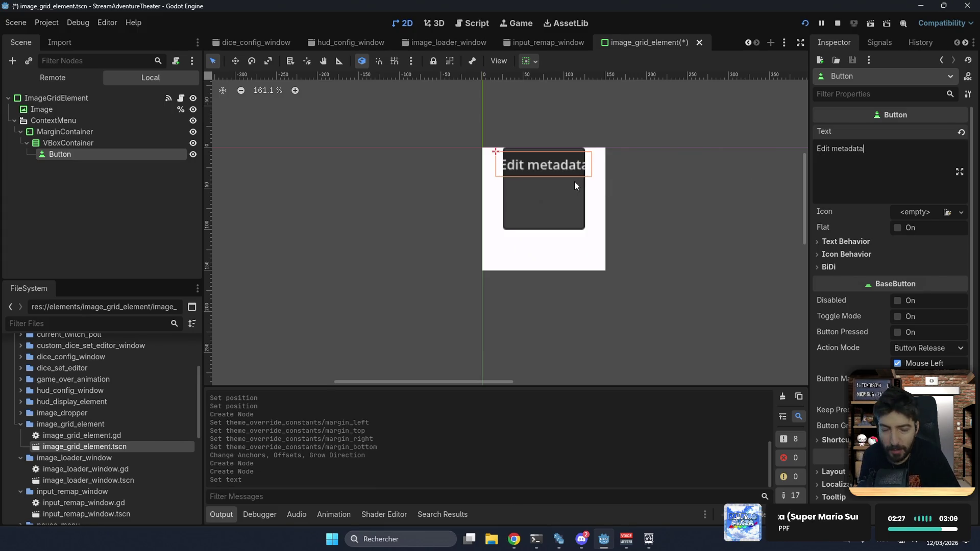
left_click(100, 132)
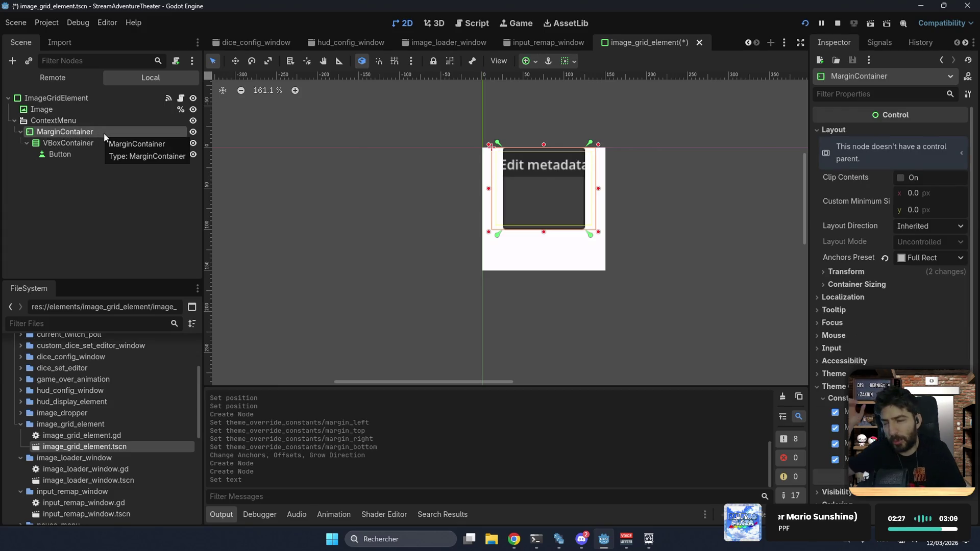
left_click(71, 146)
left_click(72, 155)
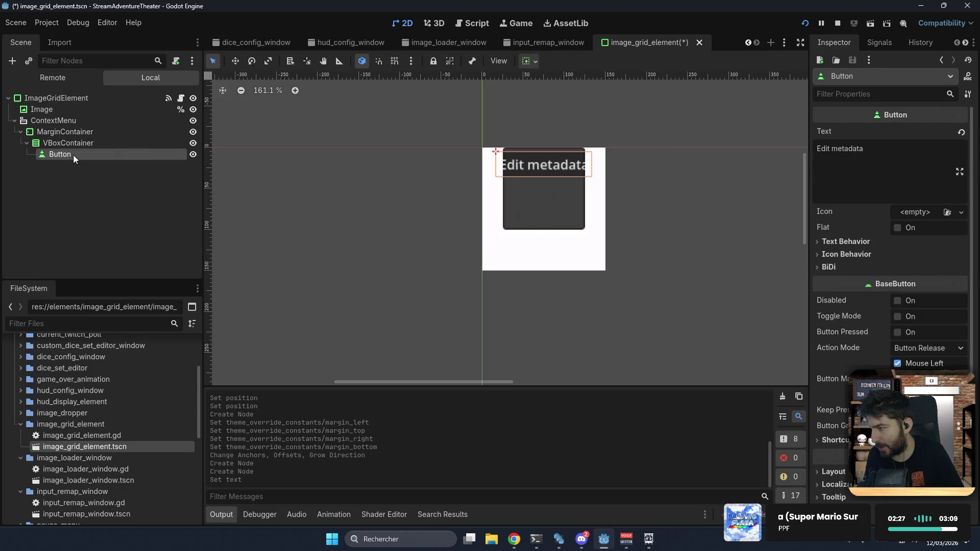
left_click(72, 154)
type("Edit")
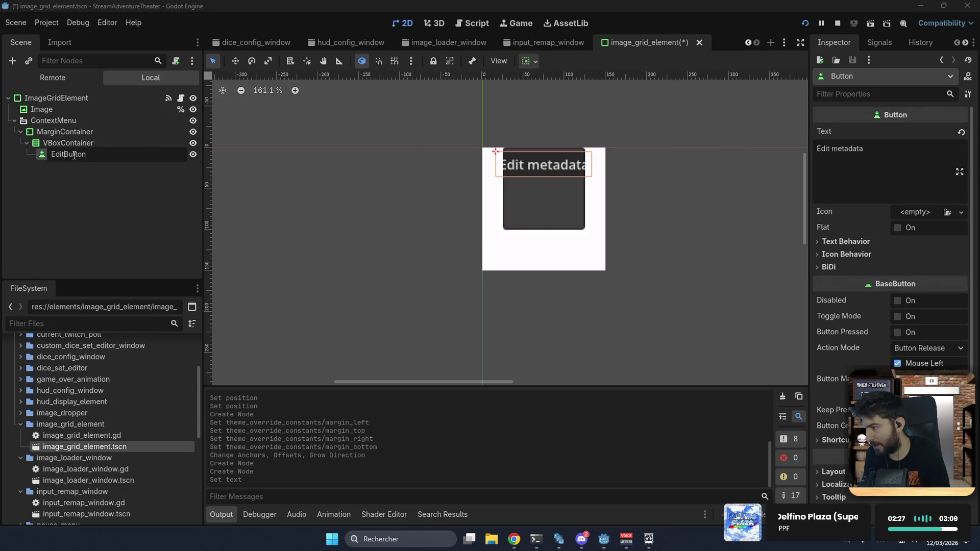
key("Return")
Duplicate it as DeleteButton with the text 'Delete', then review the MarginContainer's layout.
key("ctrl+d")
key("F2")
key("Home")
key("Delete")
key("Delete")
key("Delete")
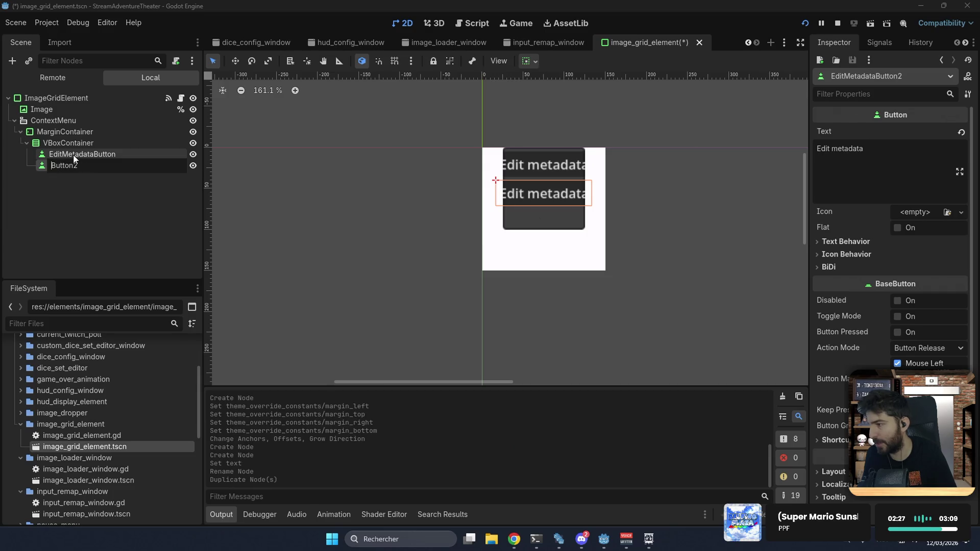
type("Delet")
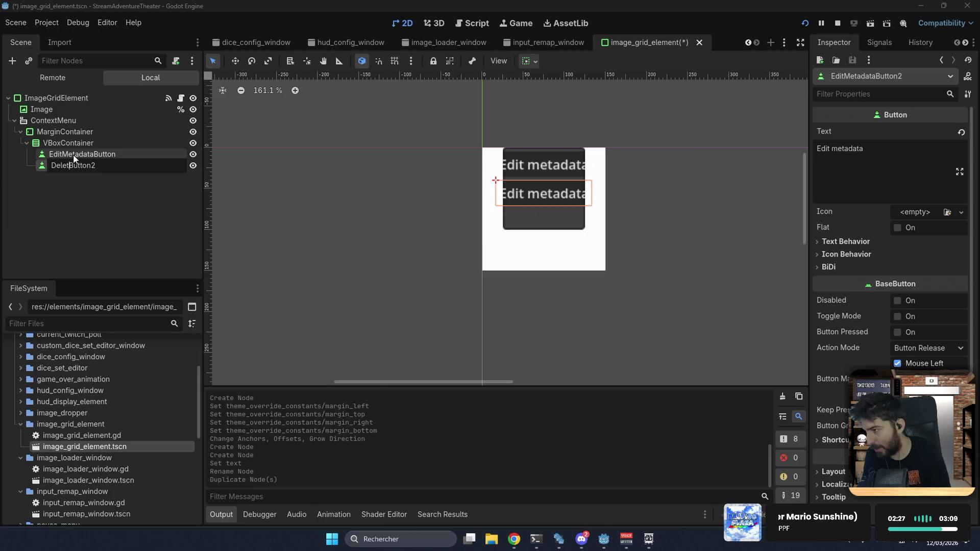
key("Return")
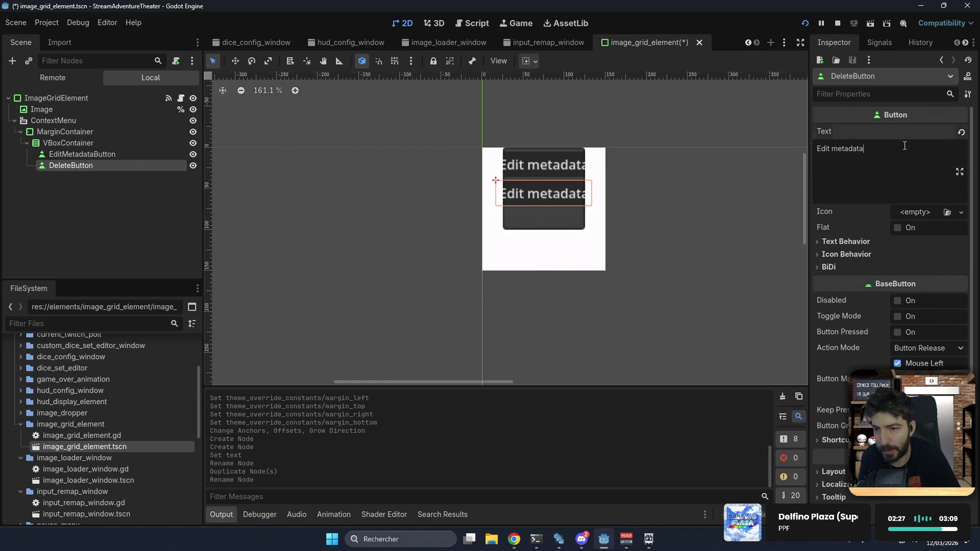
left_click_drag(866, 149, 797, 144)
type("Delete")
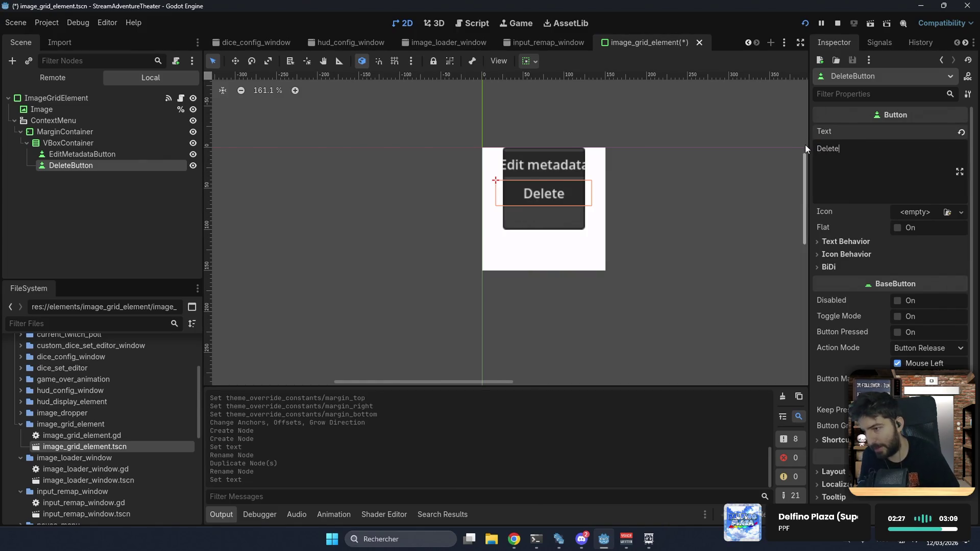
left_click(95, 116)
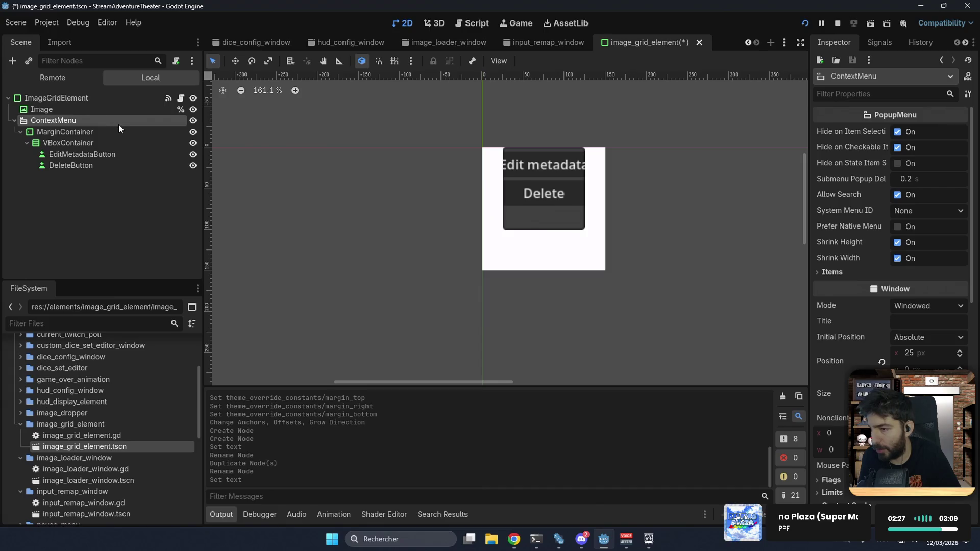
left_click(108, 133)
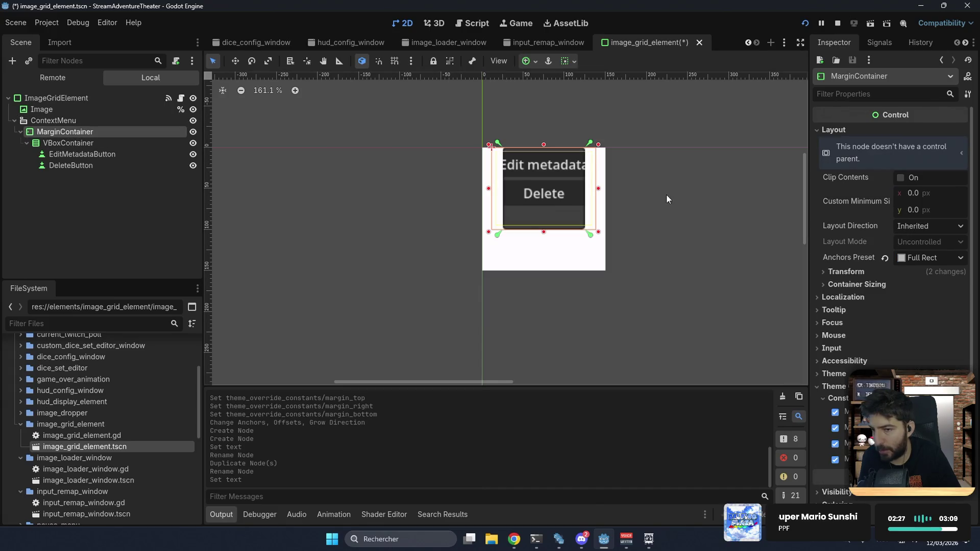
left_click(852, 271)
Set the ContextMenu popup's width to 150 px.
left_click(920, 284)
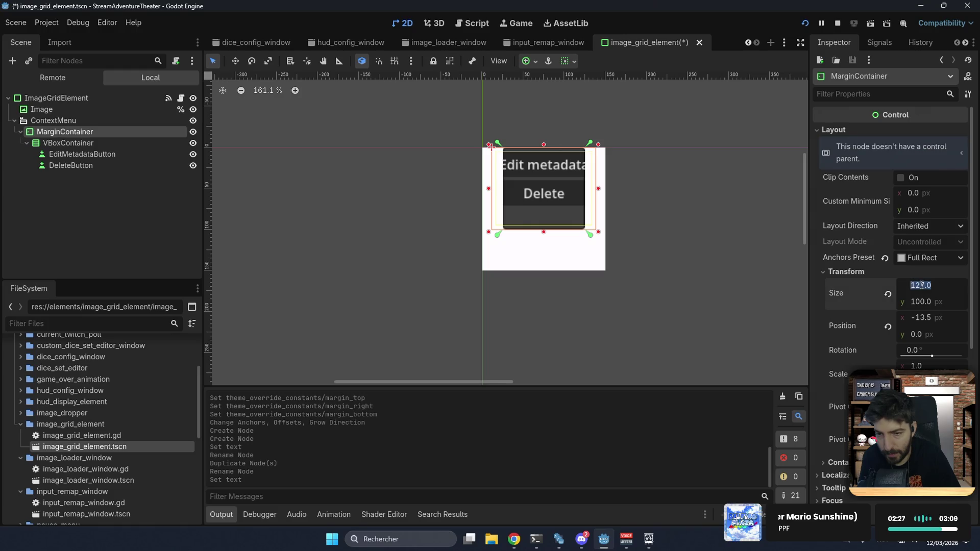
left_click(103, 121)
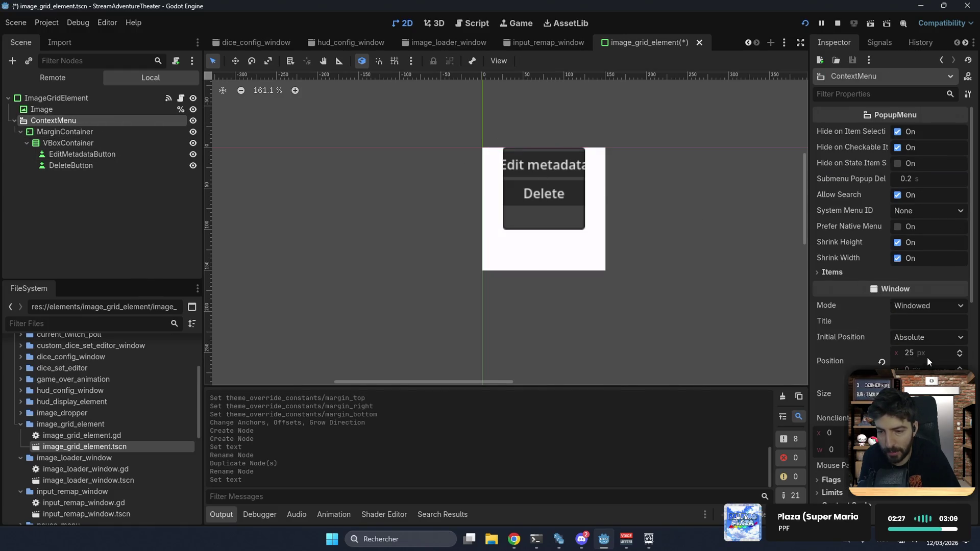
left_click(929, 384)
key("Return")
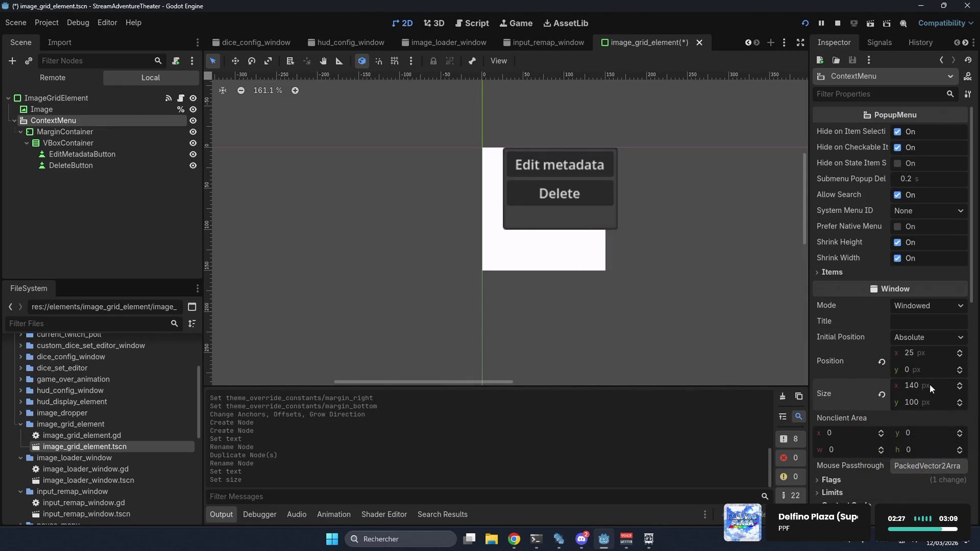
left_click(930, 384)
type("150")
key("Return")
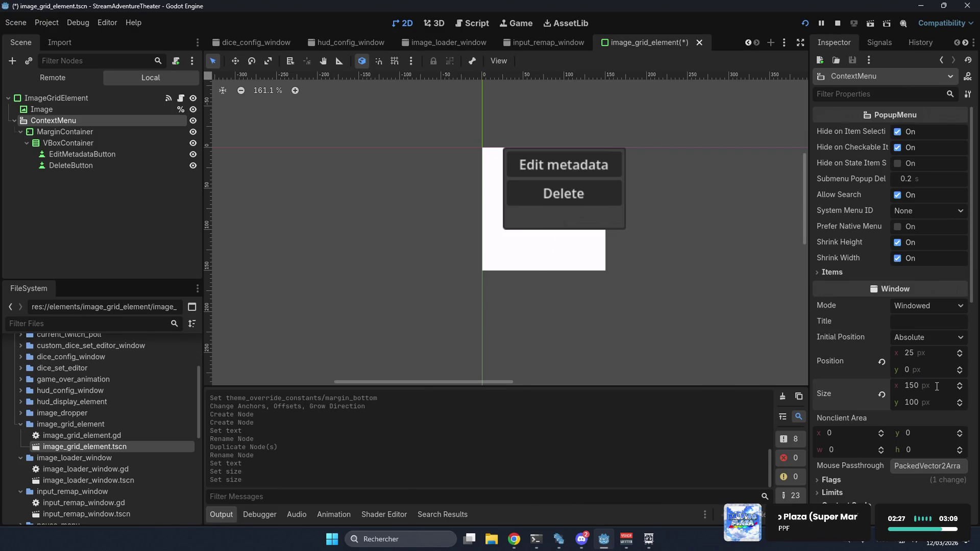
left_click(947, 389)
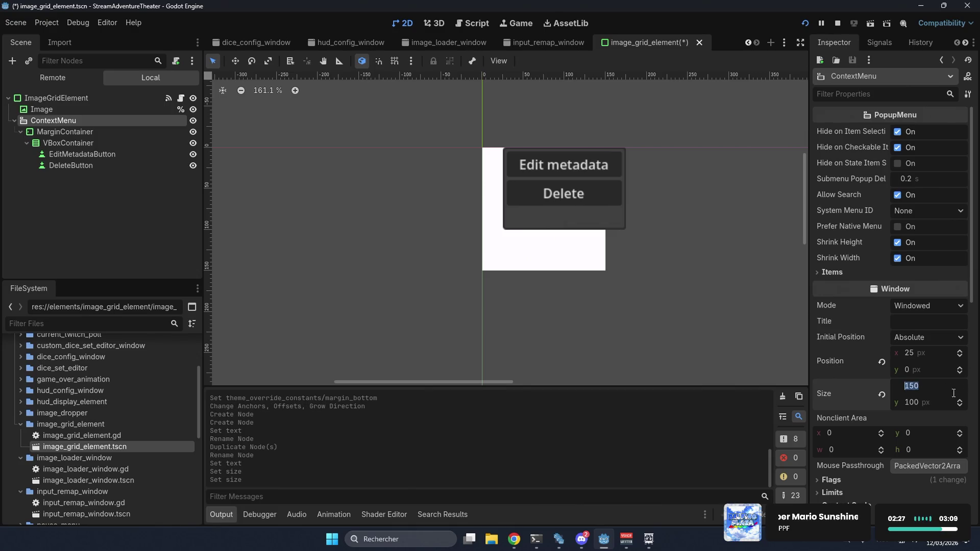
Position the ContextMenu popup at x 0, y 25.
left_click(937, 353)
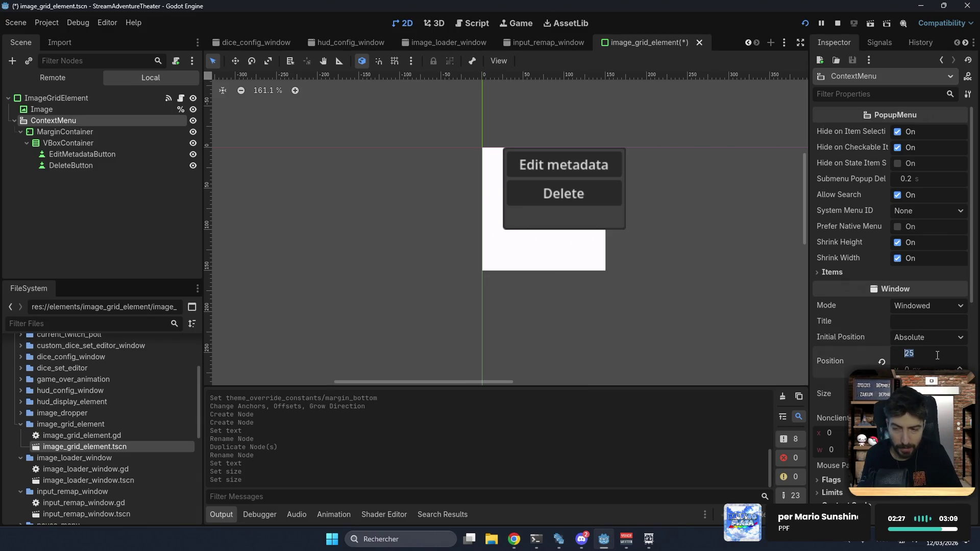
type("0")
key("Return")
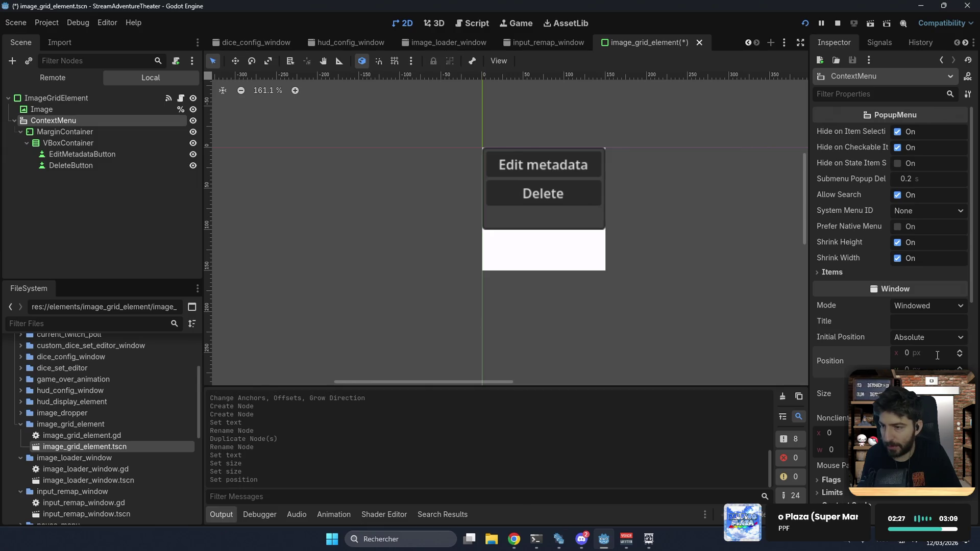
left_click(929, 369)
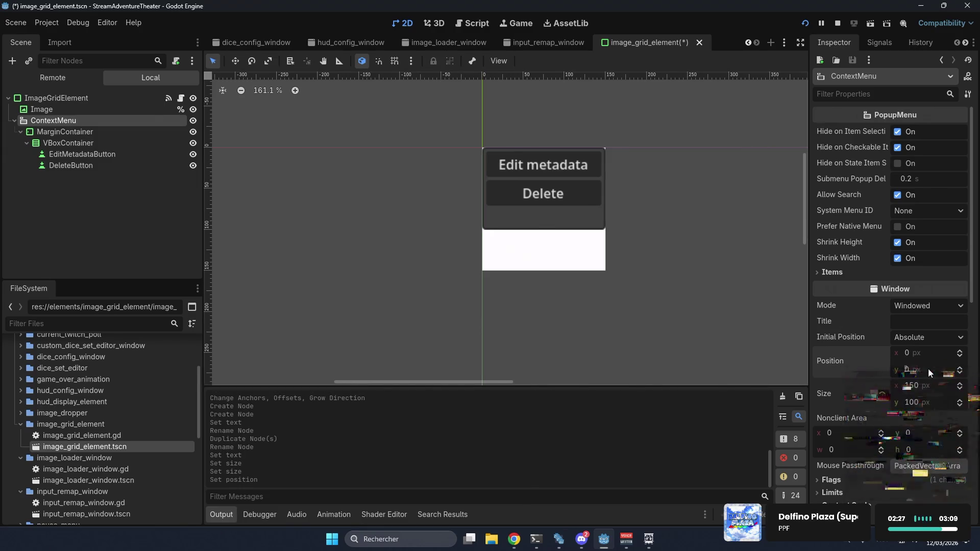
type("50")
key("Return")
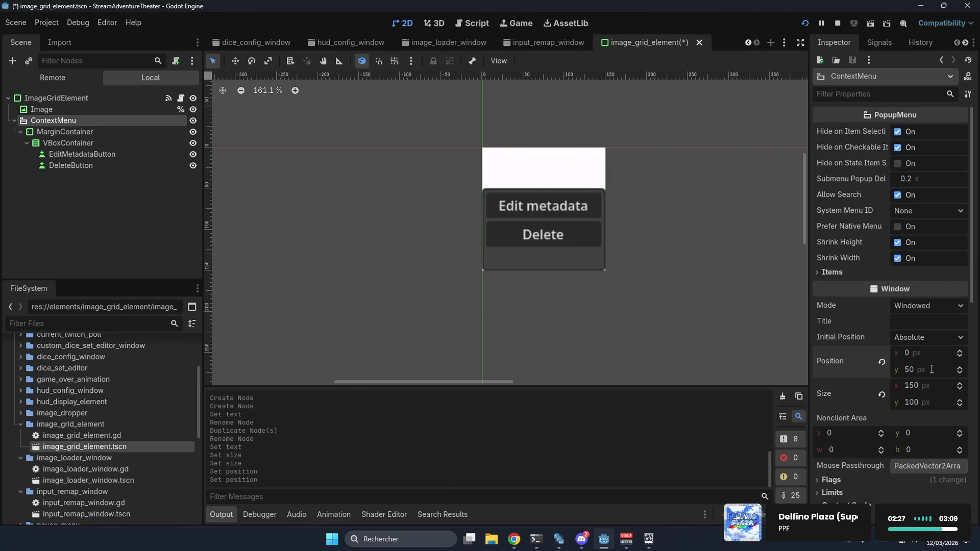
type("25")
key("Return")
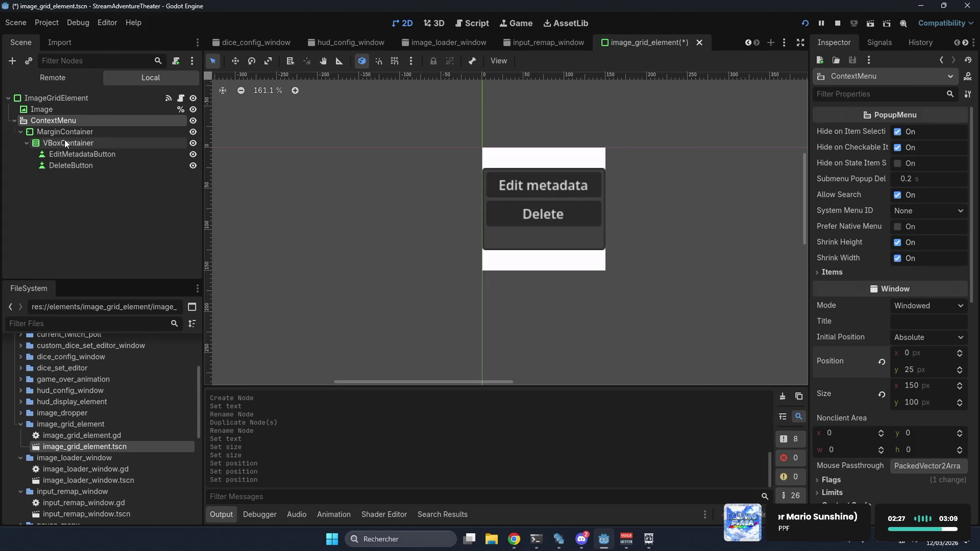
Hide the ContextMenu and open ImageGridElement's gui_input handler from its Signals list.
left_click(194, 121)
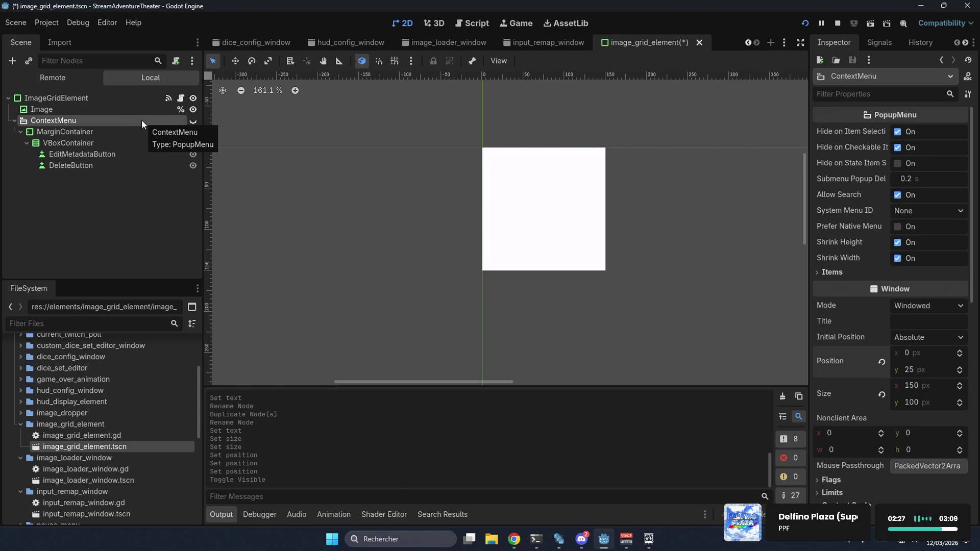
left_click(121, 108)
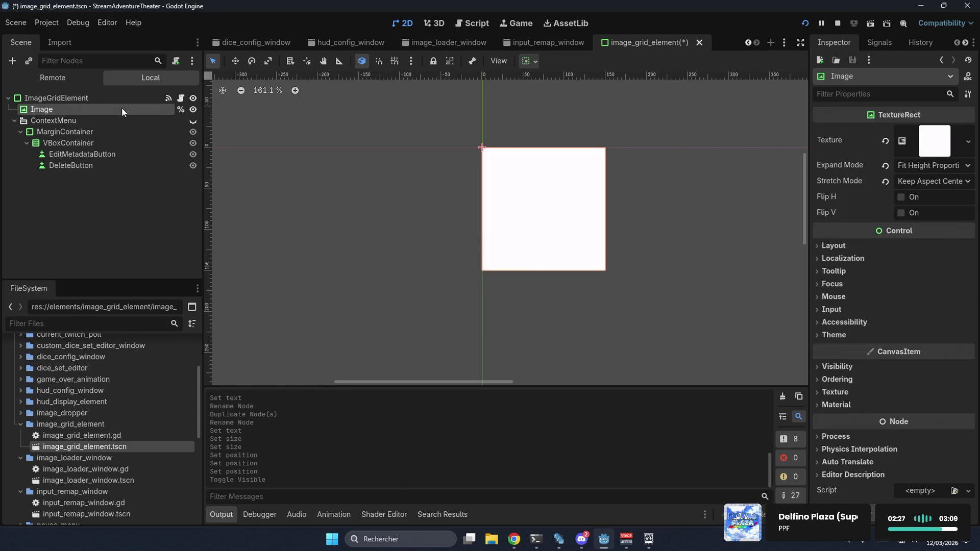
left_click(875, 41)
left_click(23, 99)
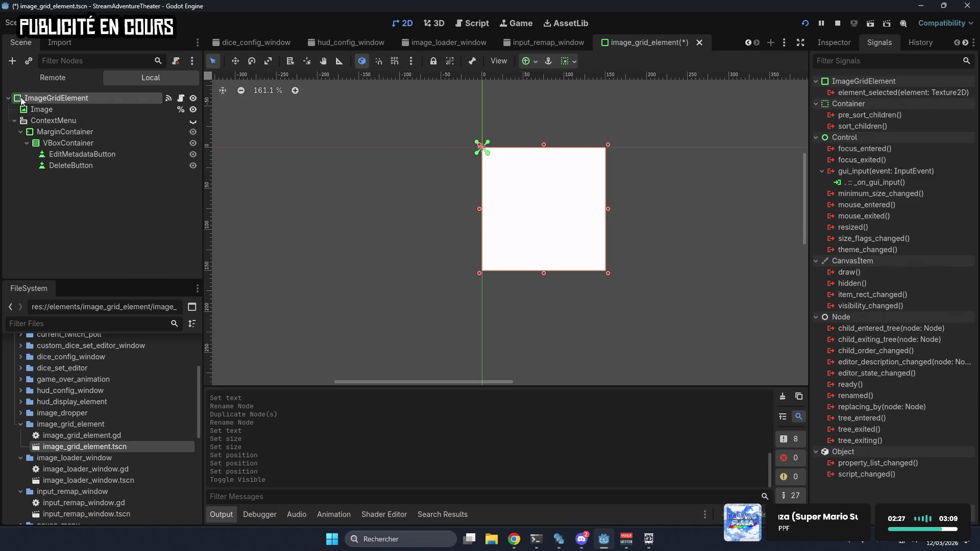
double_click(878, 183)
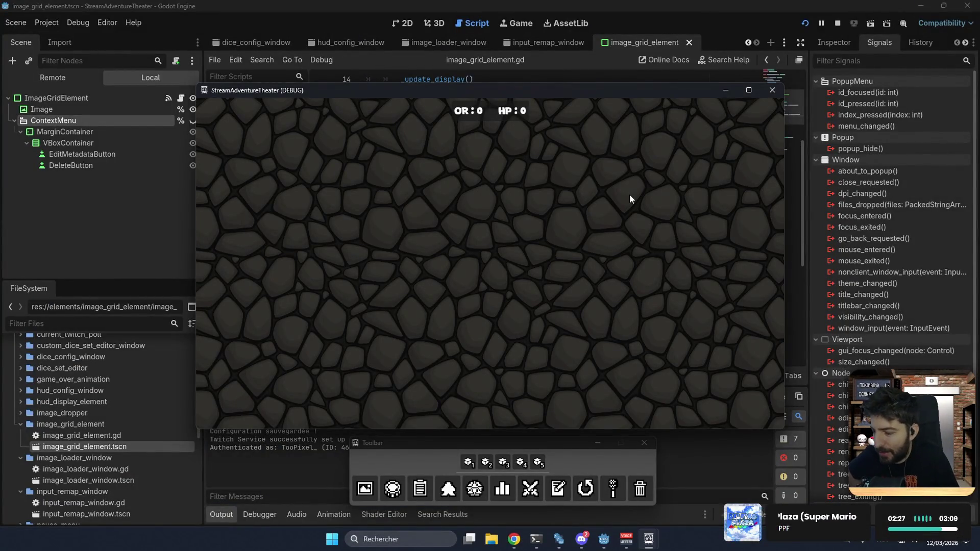
In Token loader, repeatedly open the Edit metadata/Delete menu on tokens and dismiss it by clicking elsewhere.
left_click(393, 493)
right_click(456, 272)
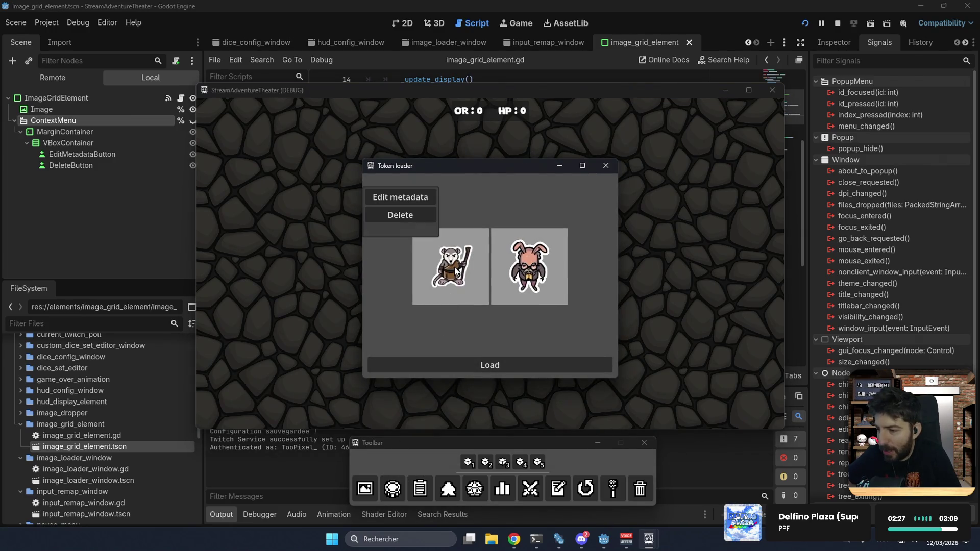
left_click(445, 244)
right_click(445, 244)
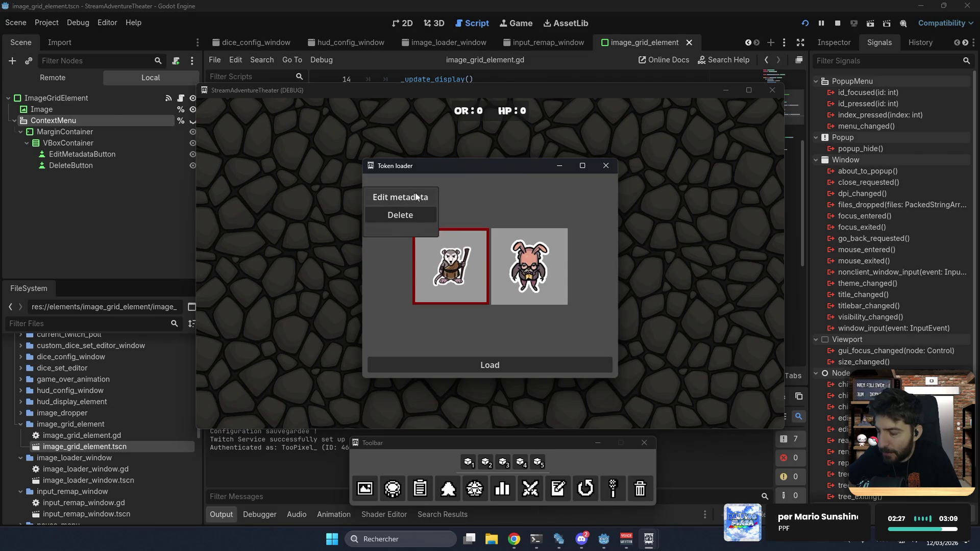
left_click(438, 256)
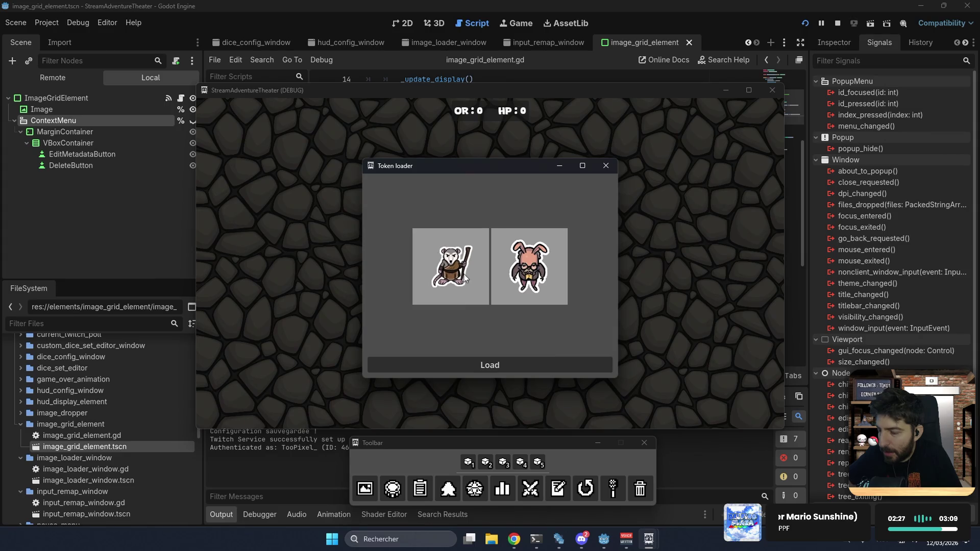
right_click(552, 267)
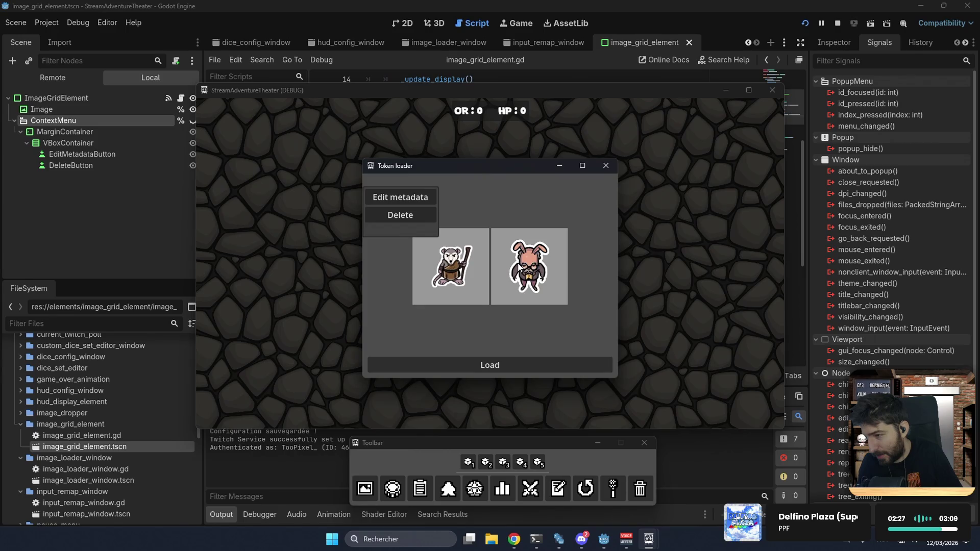
left_click(464, 250)
right_click(520, 265)
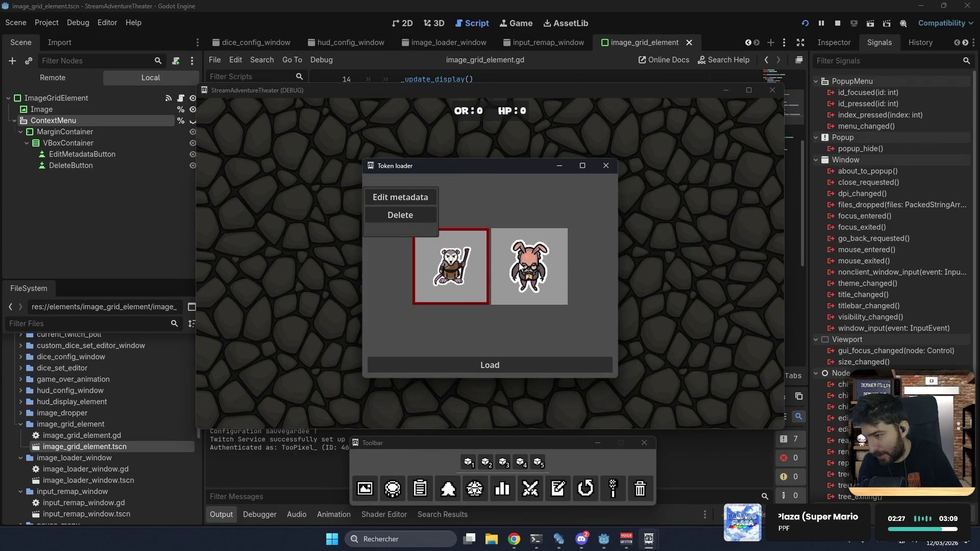
left_click(461, 266)
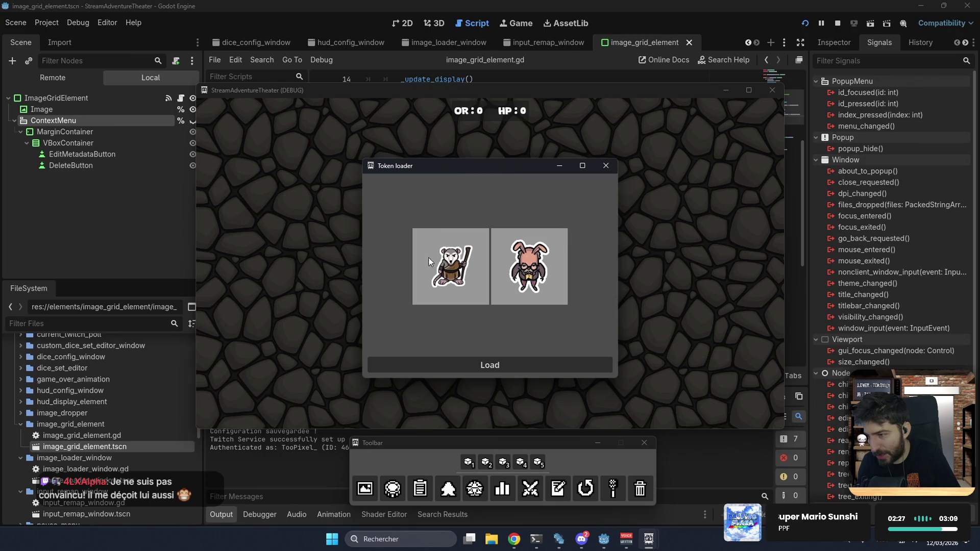
right_click(458, 281)
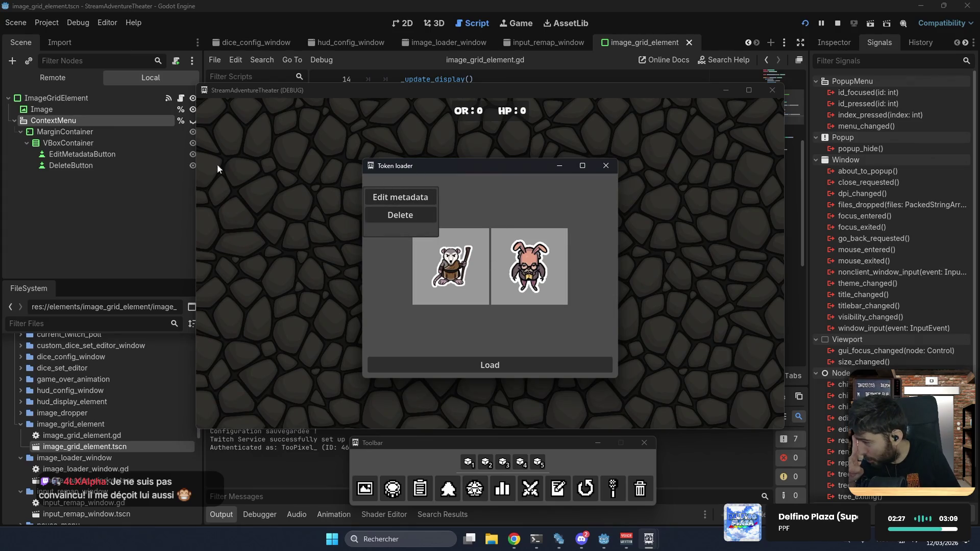
left_click(145, 121)
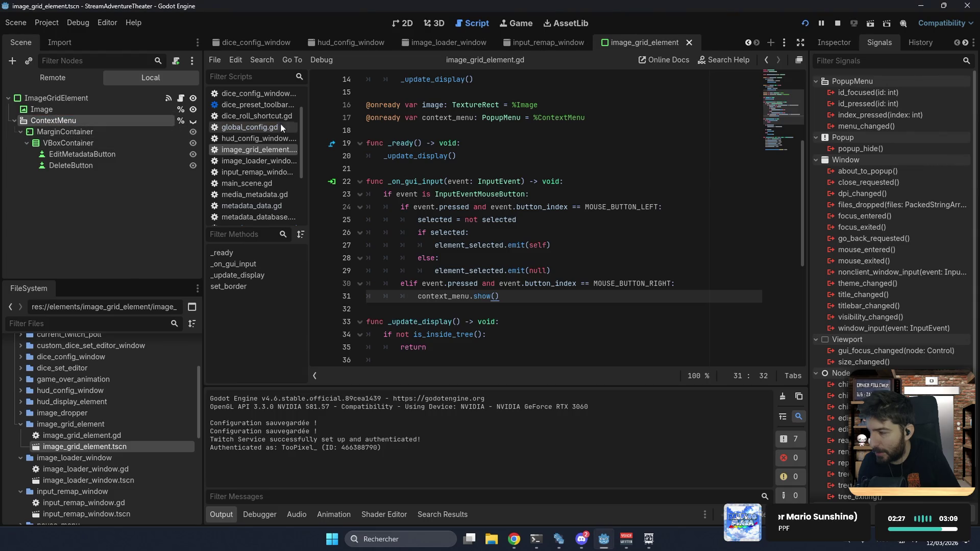
Turn on Prefer Native Menu for the ContextMenu node and run the game.
left_click(842, 41)
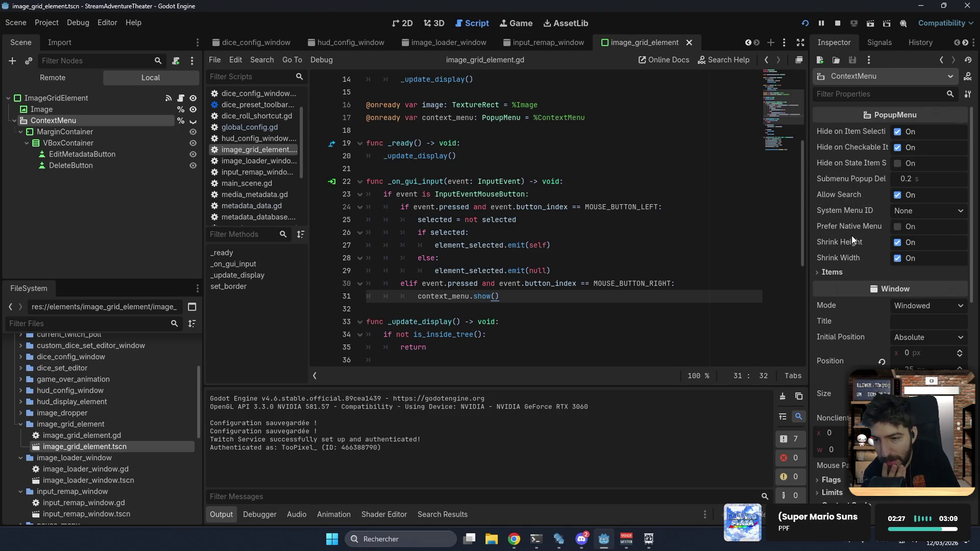
left_click(898, 225)
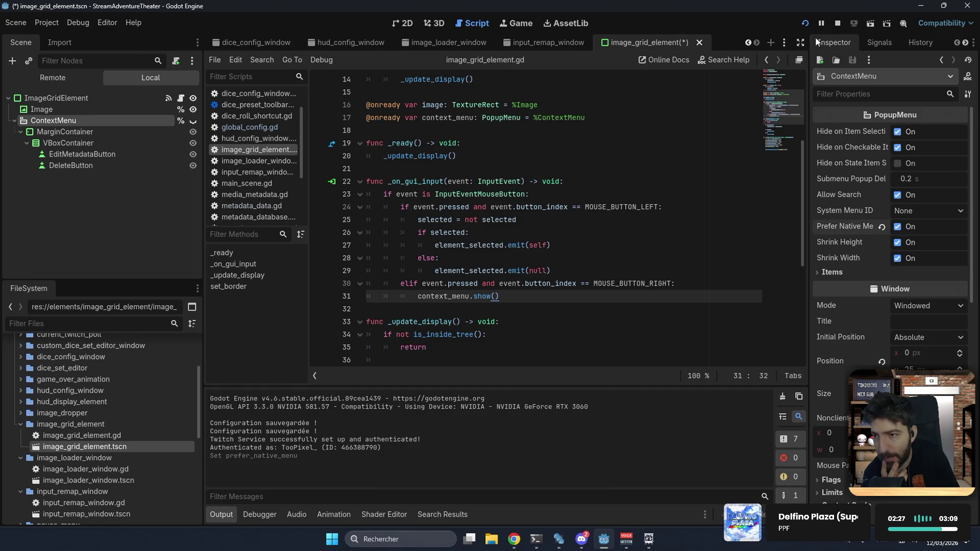
left_click(805, 24)
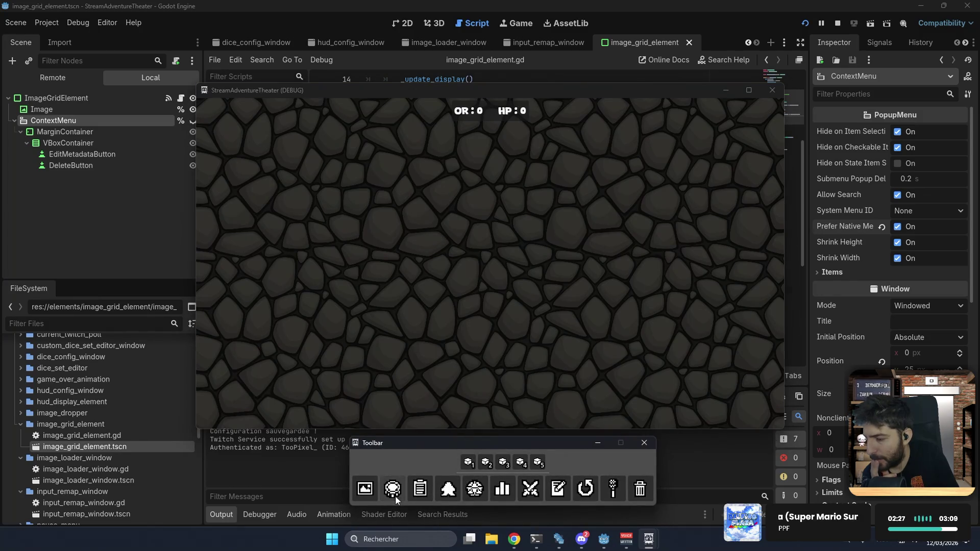
Open the Token loader window in the running game, then stop the test run.
left_click(393, 489)
left_click(430, 261)
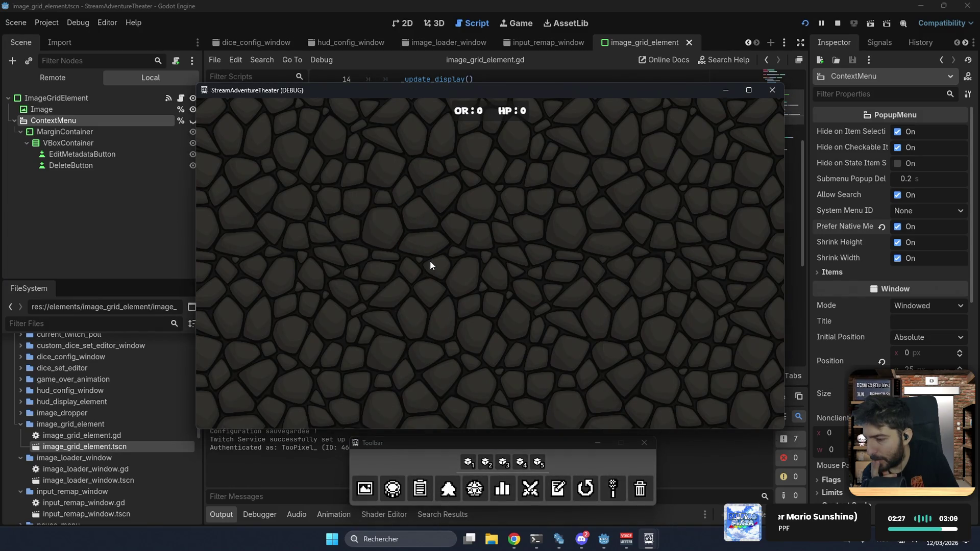
mouse_move(648, 538)
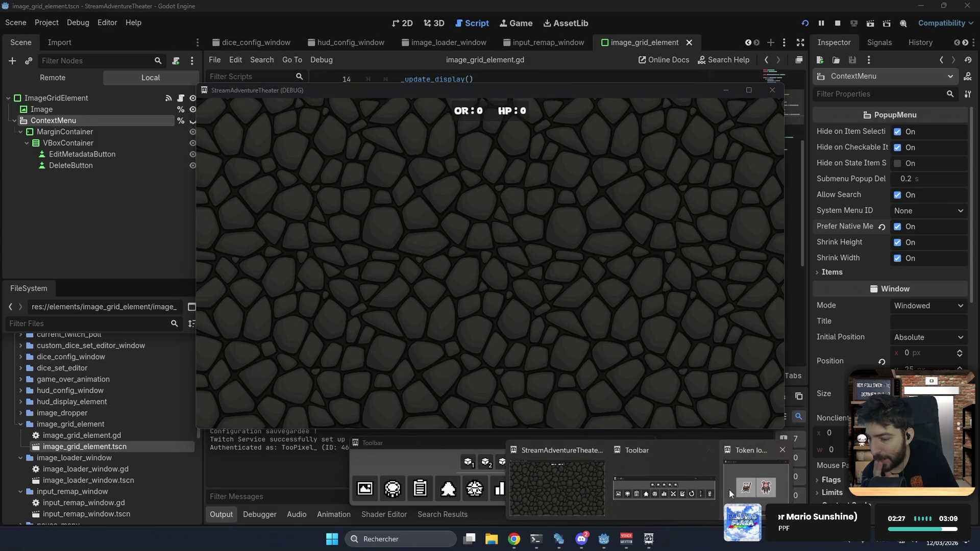
left_click(741, 491)
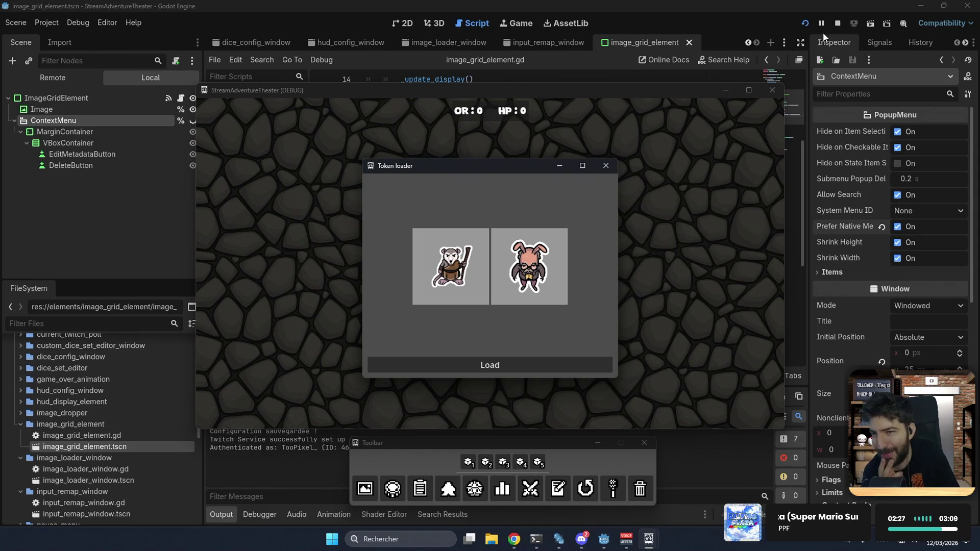
left_click(838, 23)
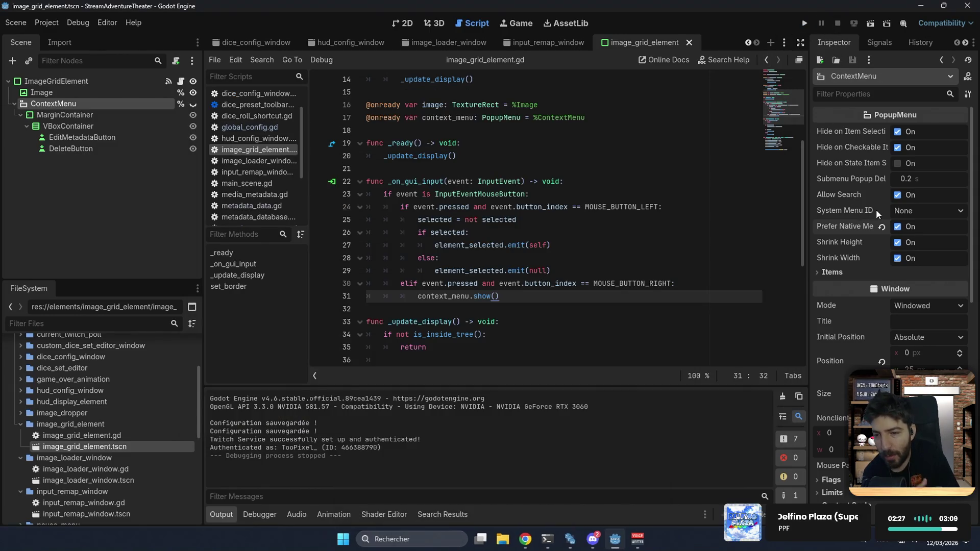
Turn Prefer Native Menu off, keeping Mode as Windowed and Initial Position as Absolute.
left_click(897, 227)
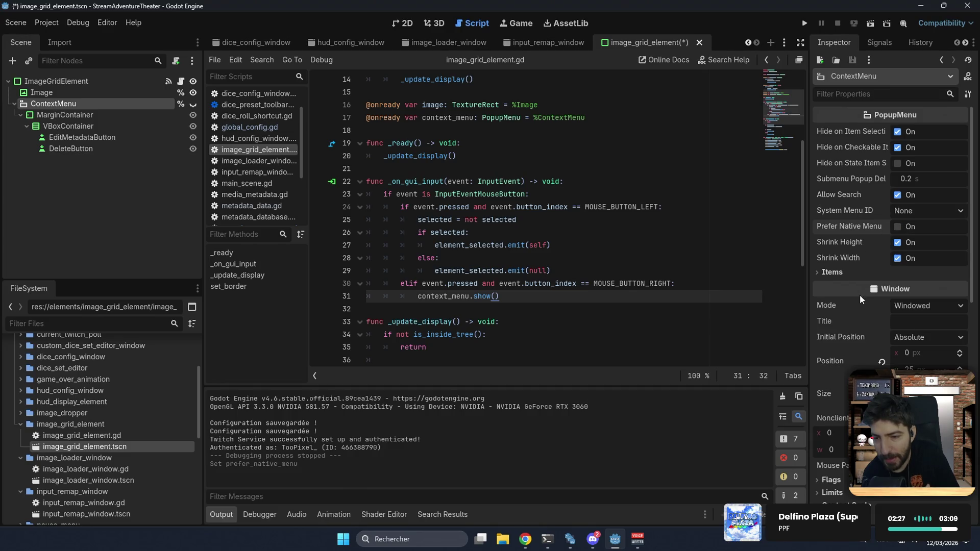
left_click(907, 309)
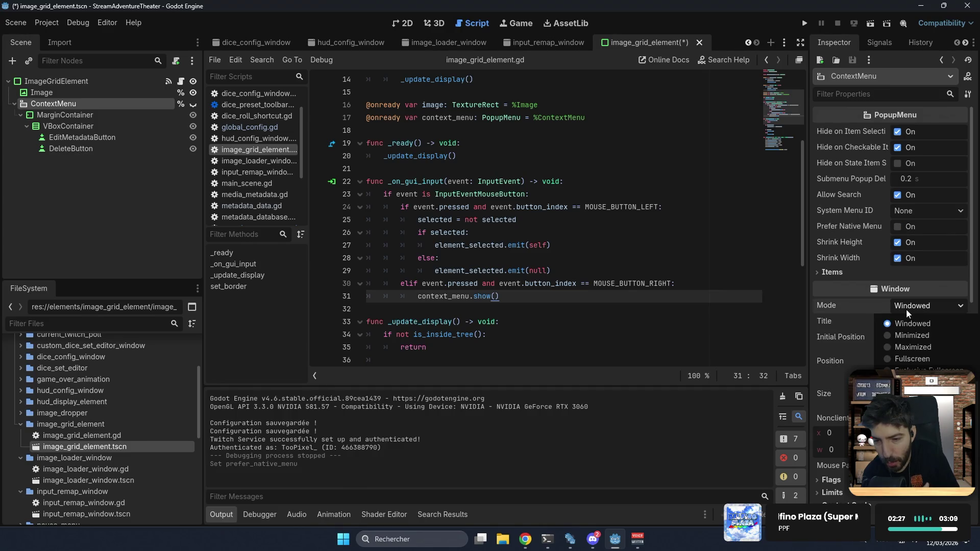
left_click(906, 308)
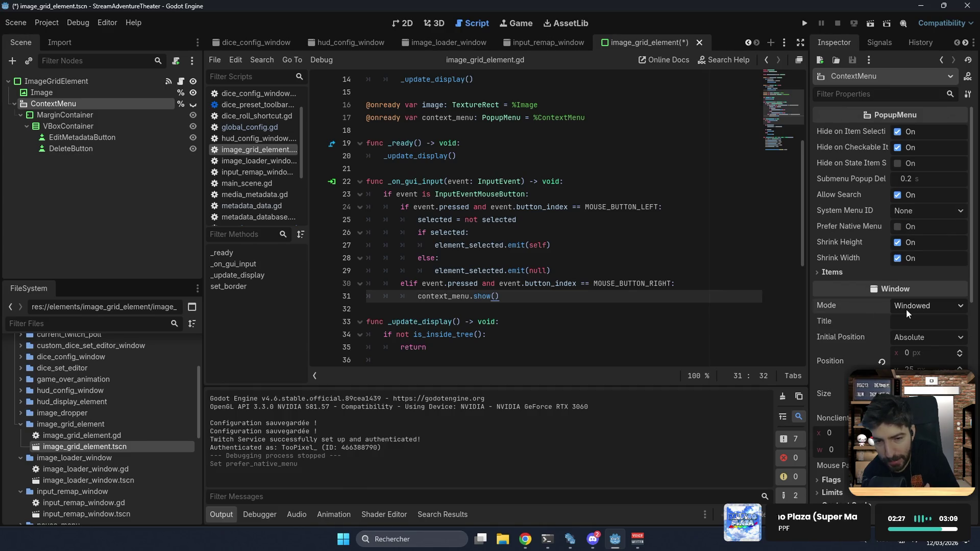
left_click(903, 339)
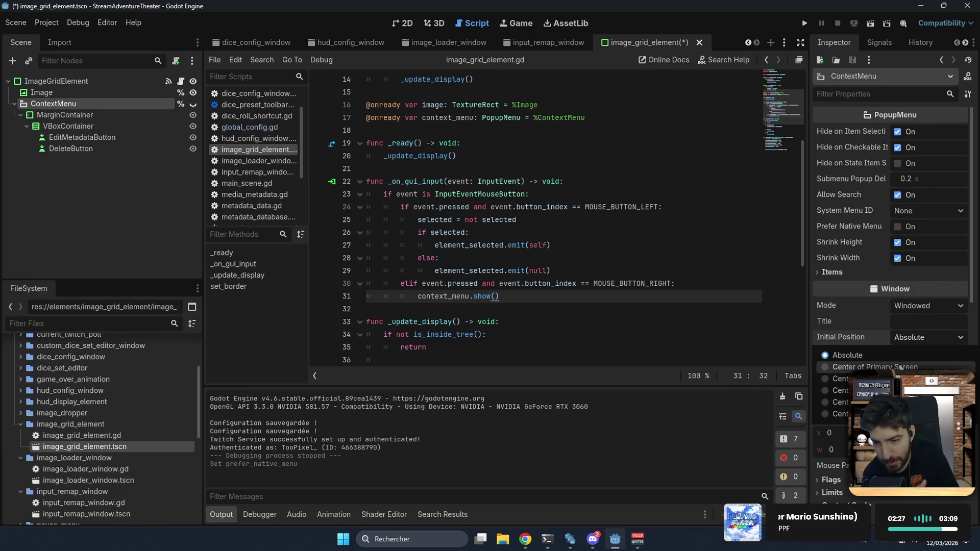
left_click(878, 341)
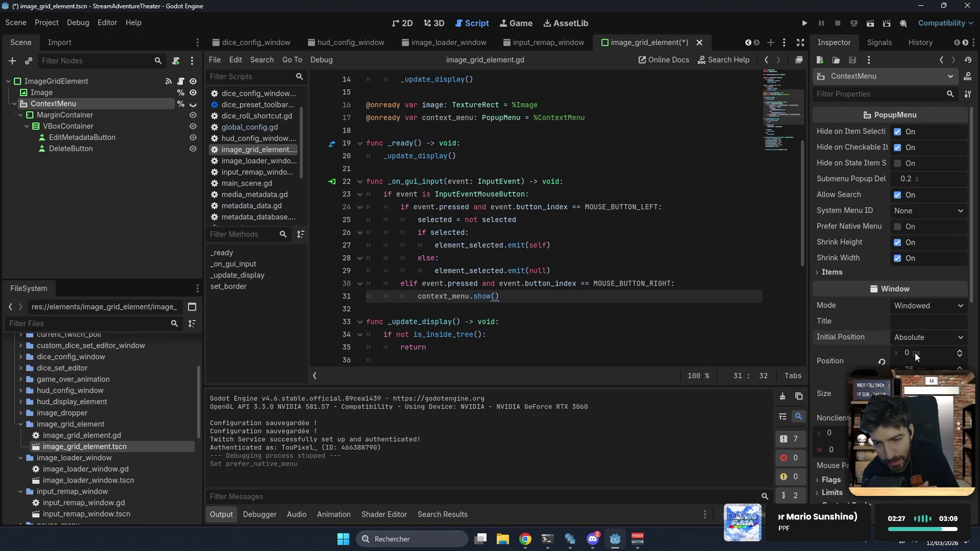
Expand the ContextMenu's window Flags properties and look through them.
scroll(860, 381, "down", 3)
left_click(859, 380)
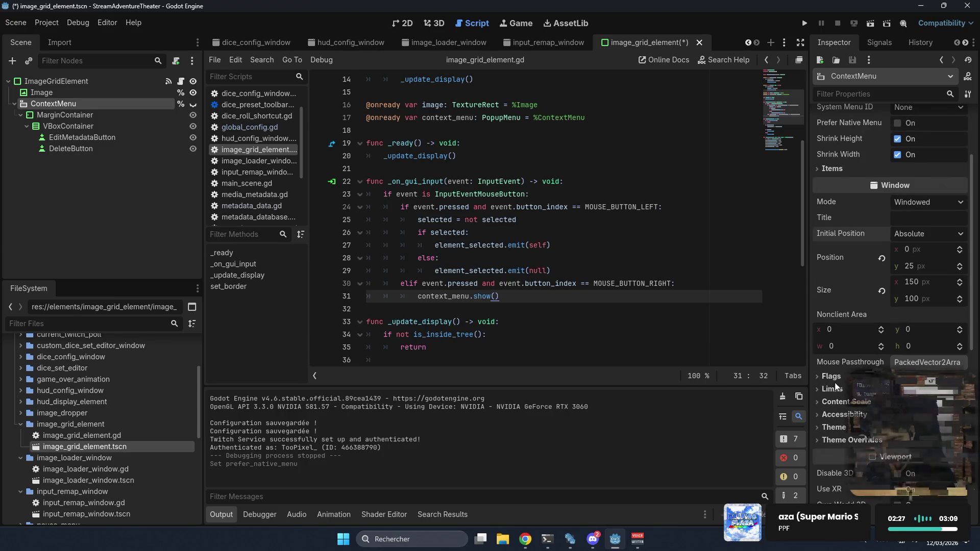
scroll(835, 381, "down", 3)
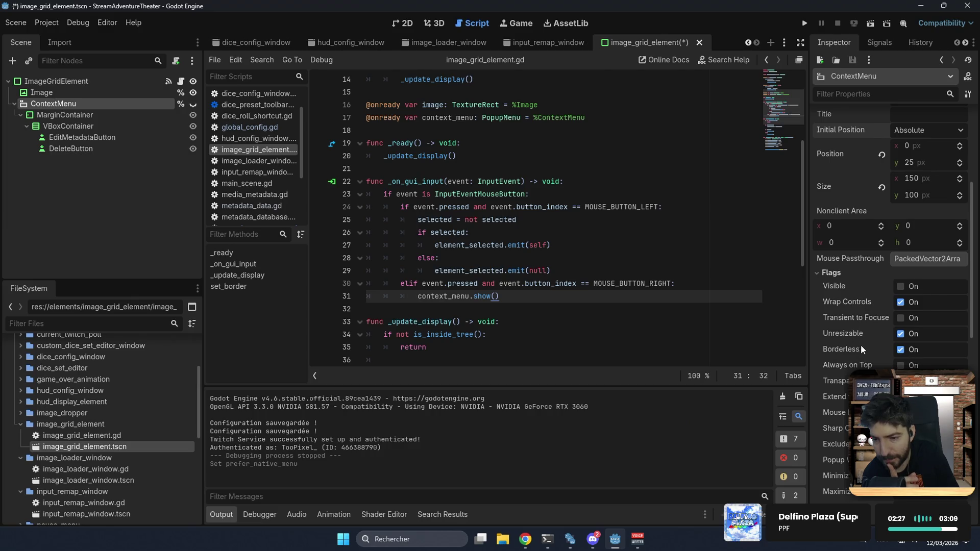
scroll(850, 349, "down", 2)
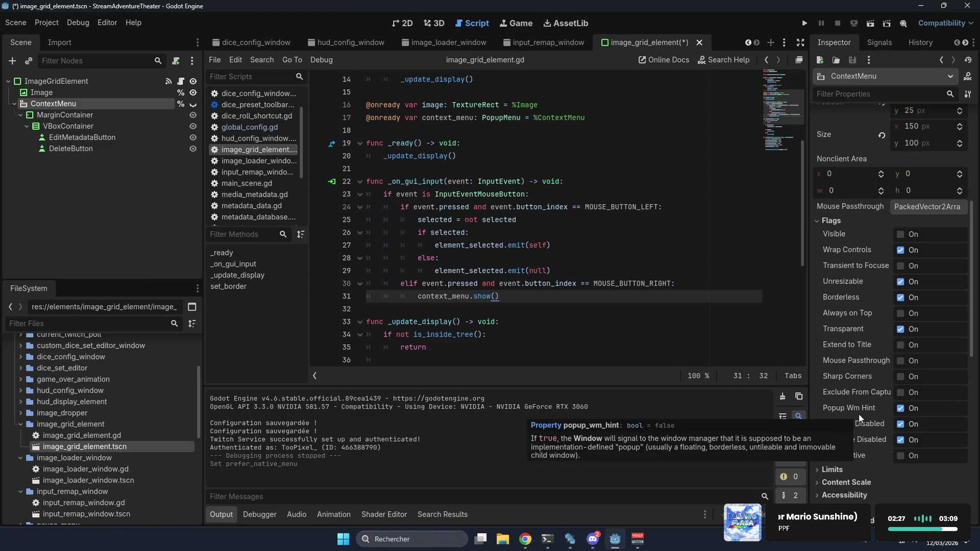
scroll(859, 416, "down", 2)
scroll(860, 436, "up", 5)
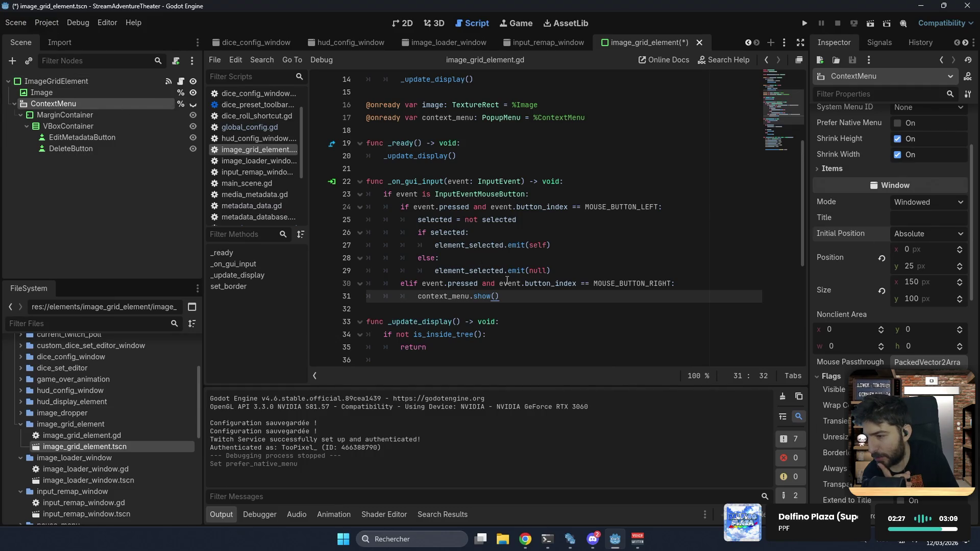
scroll(485, 250, "up", 1)
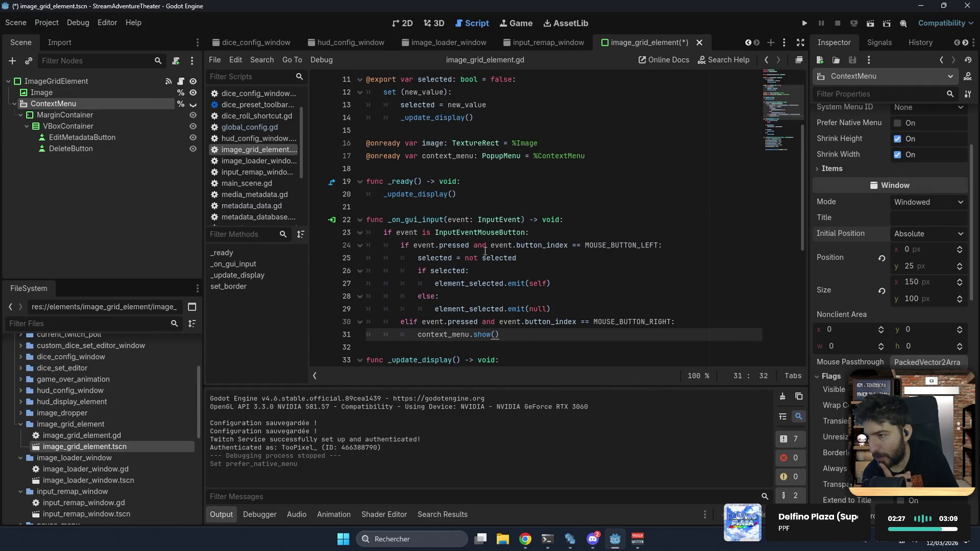
Add a line above context_menu.show() starting 'context_menu.position = event.po'.
left_click(481, 196)
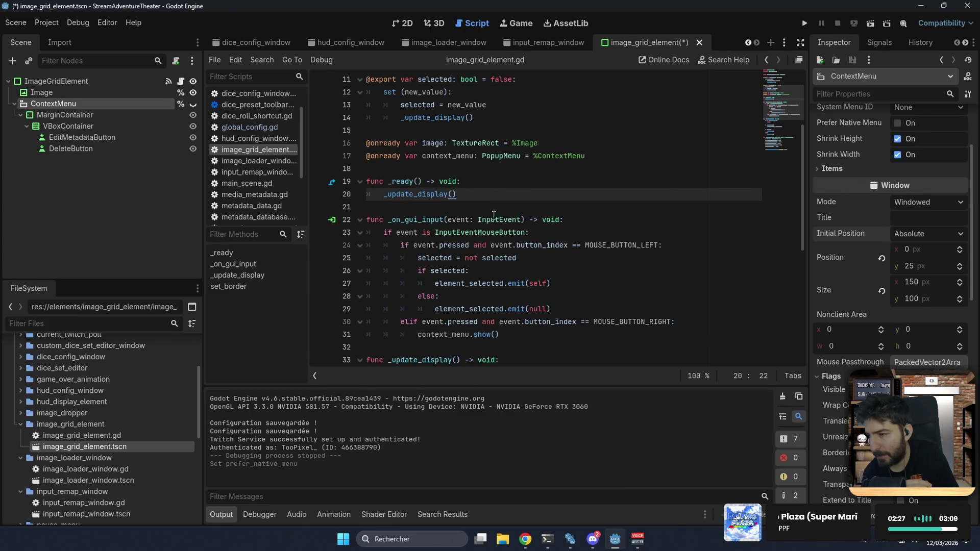
left_click(524, 332)
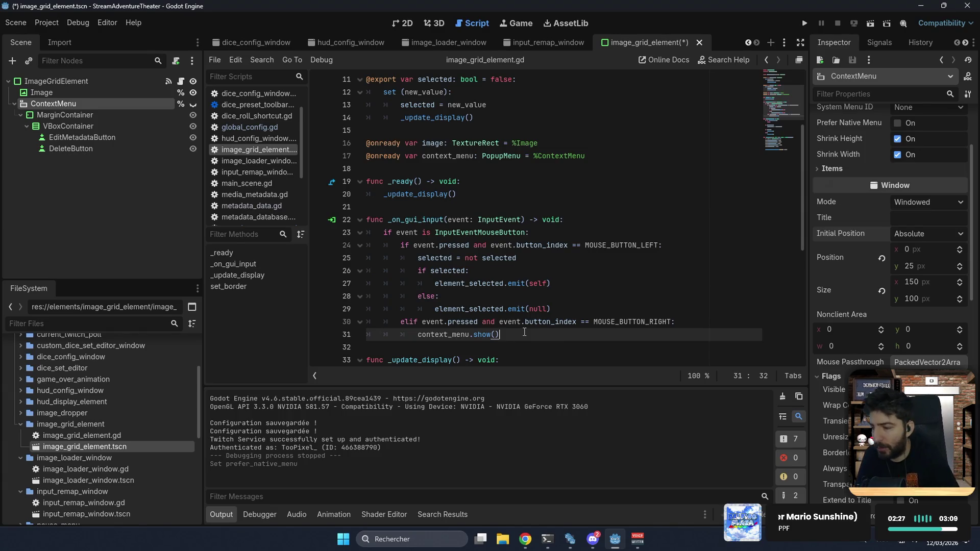
key("ctrl+shift+Return")
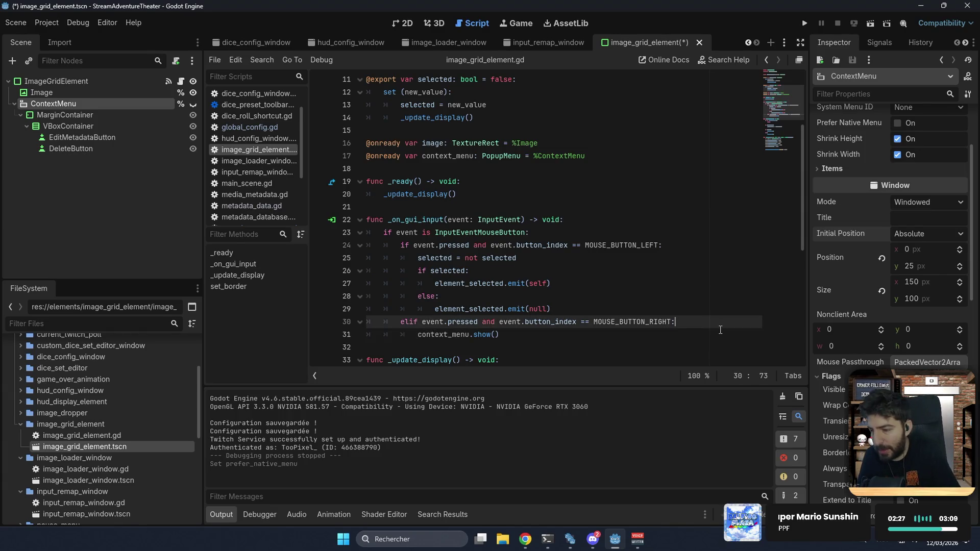
type("con")
key("Return")
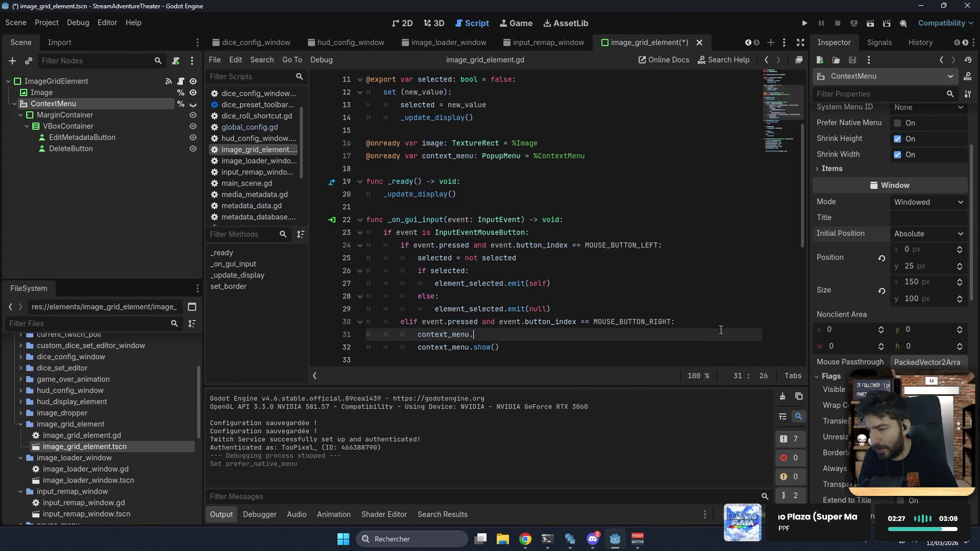
type(".po")
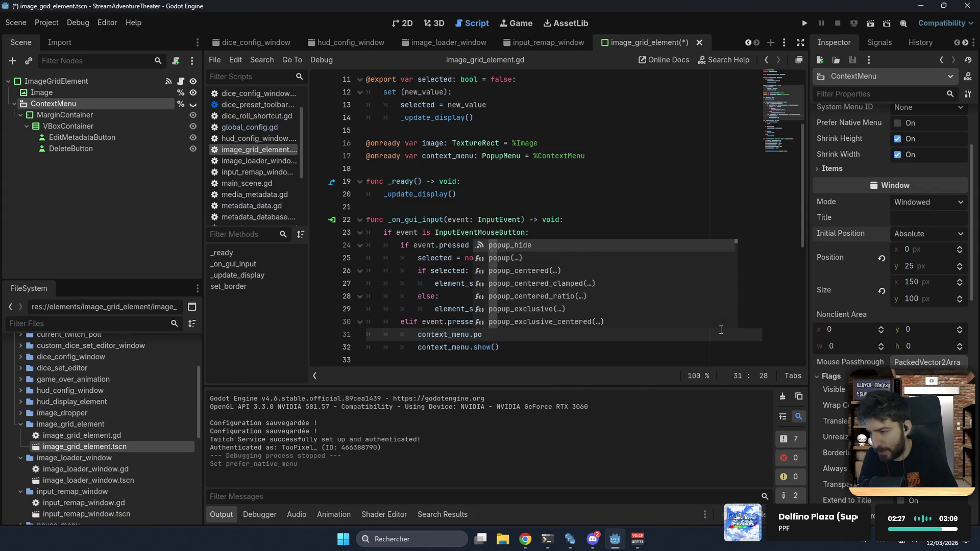
type("sition = ")
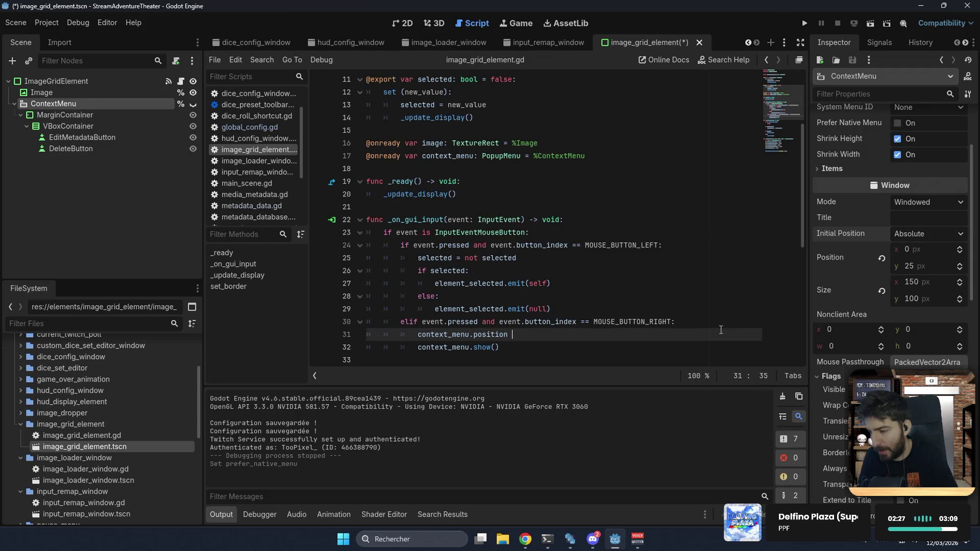
type("e")
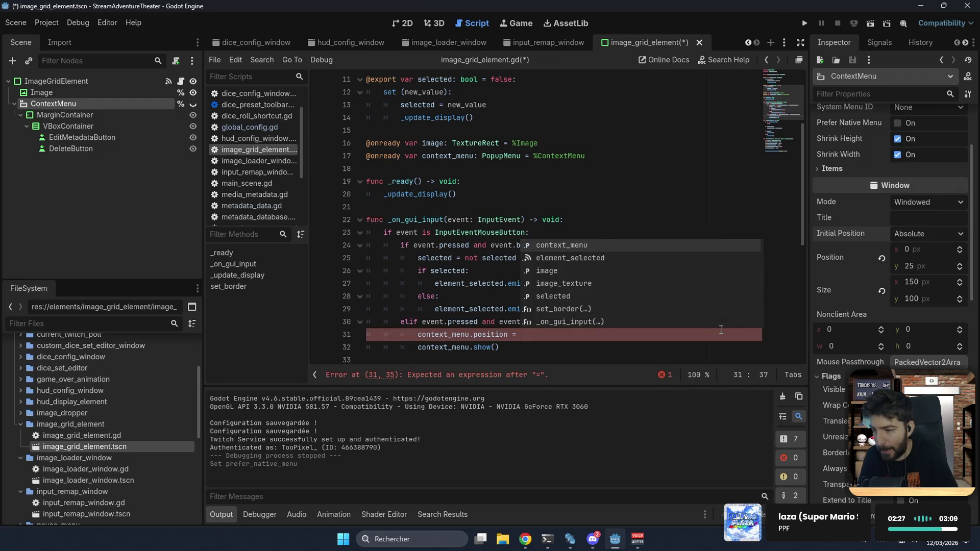
type("vent.")
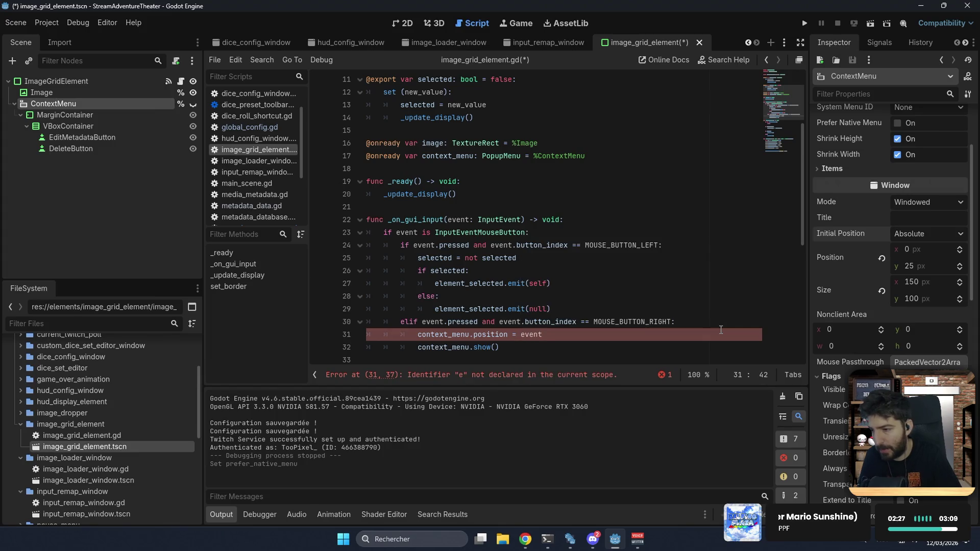
type("po")
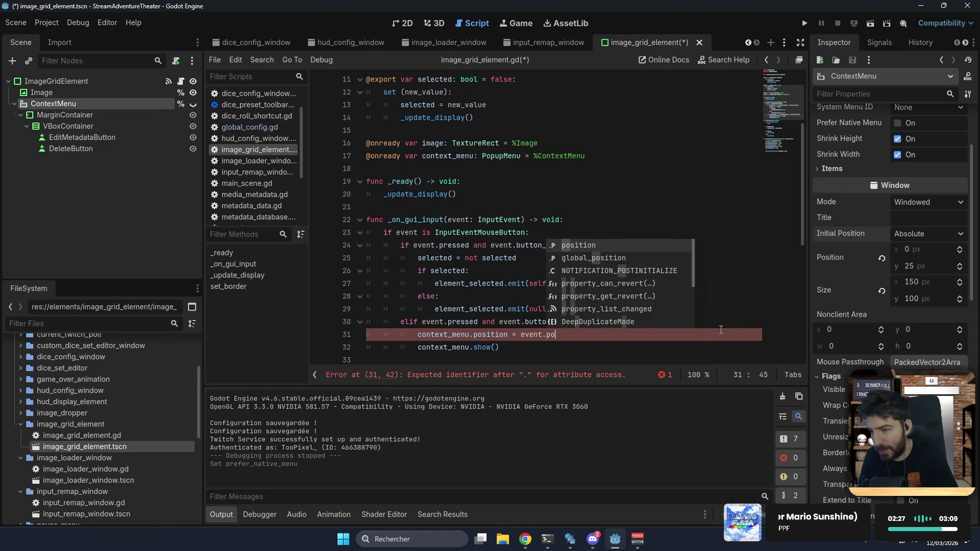
Try event and Input mouse/position autocomplete members, leaving line 31 as context_menu.position = Input.
key("BackSpace")
key("BackSpace")
type("mou")
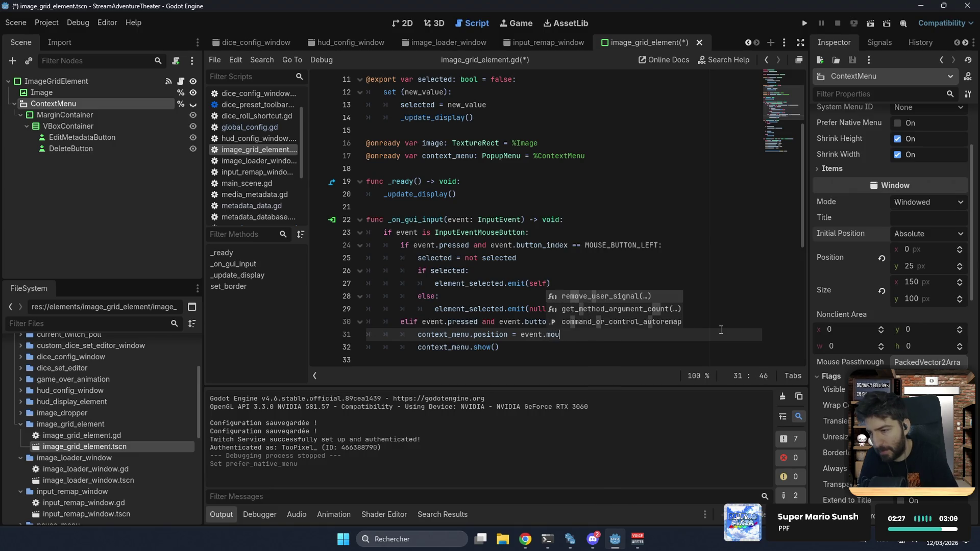
key("BackSpace")
key("BackSpace")
key("BackSpace")
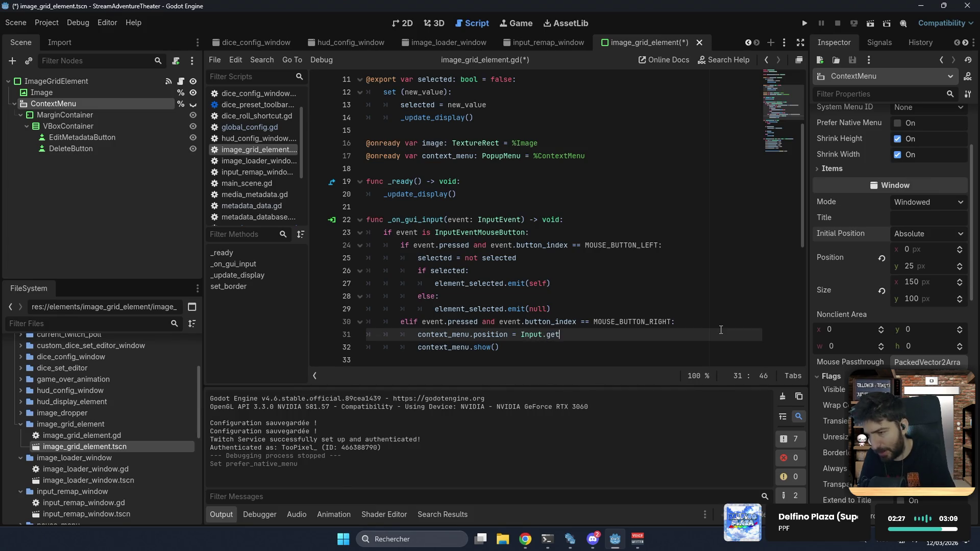
type("_mou")
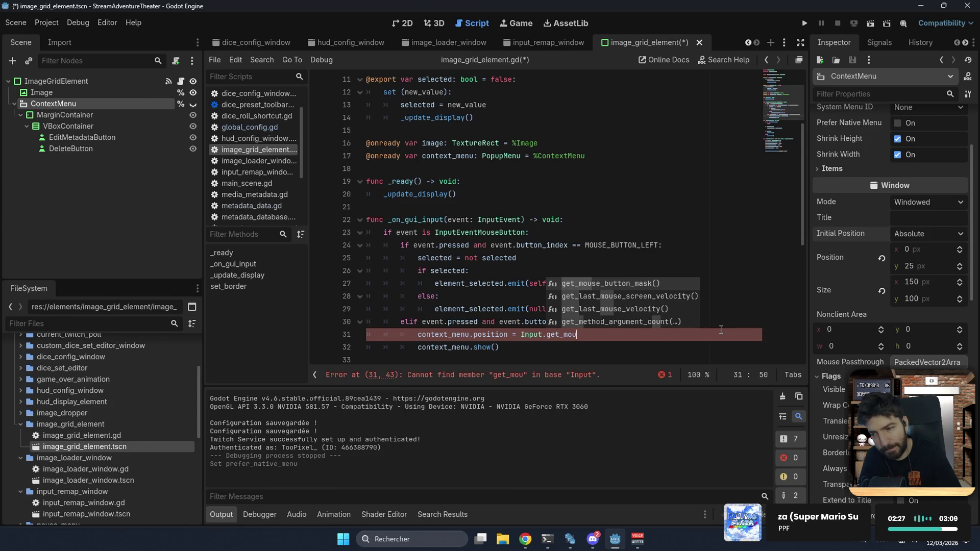
key("BackSpace")
key("BackSpace")
key("BackSpace")
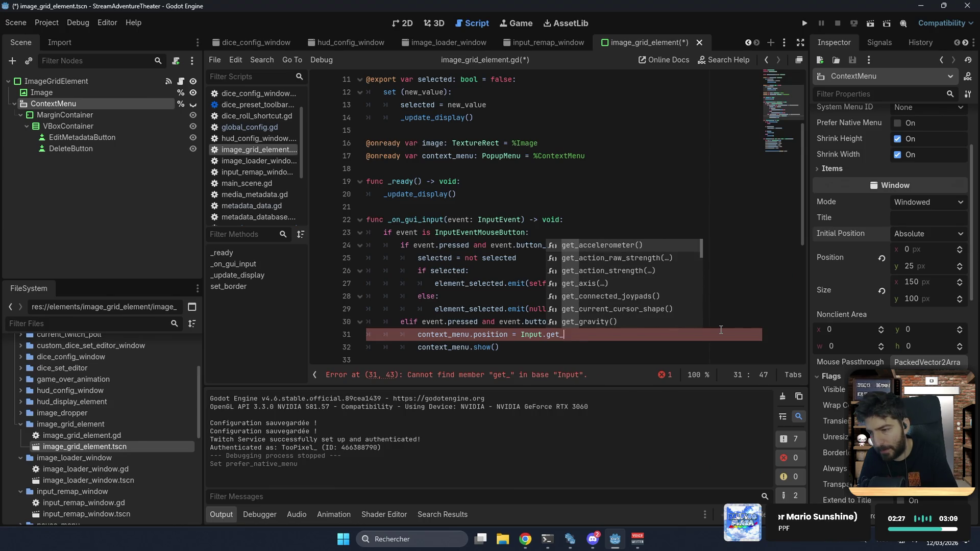
key("BackSpace")
key("BackSpace")
key("BackSpace")
type("mouse")
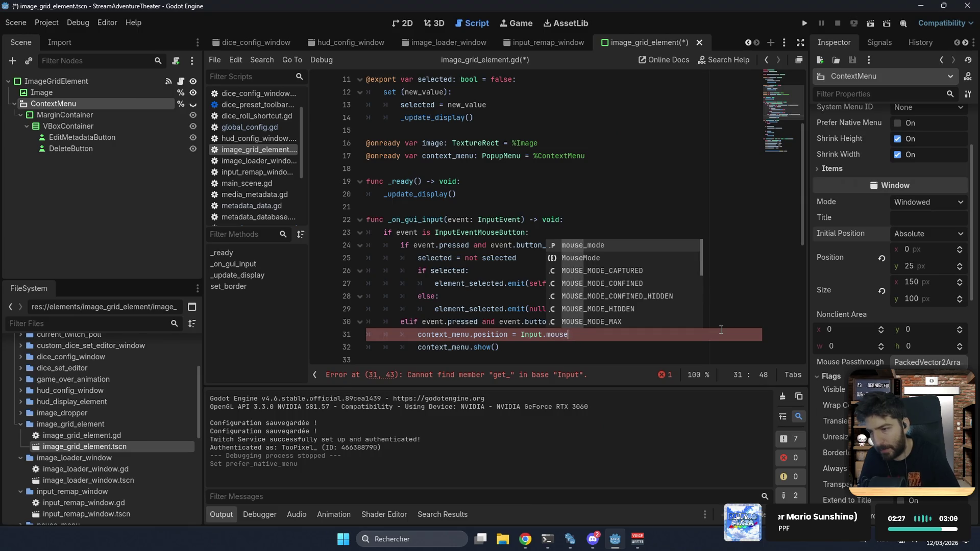
key("Up")
key("Up")
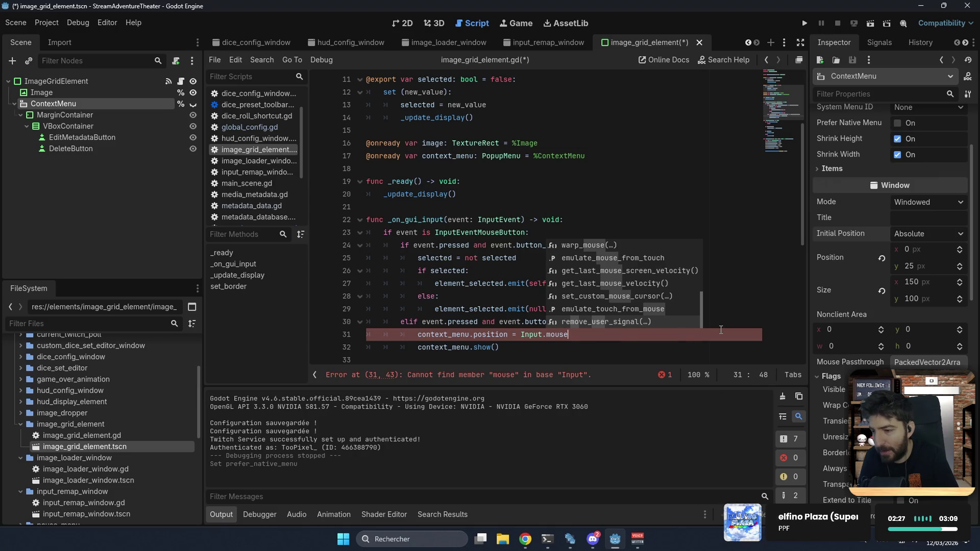
key("BackSpace")
key("BackSpace")
key("BackSpace")
type("posi")
key("BackSpace")
key("BackSpace")
key("BackSpace")
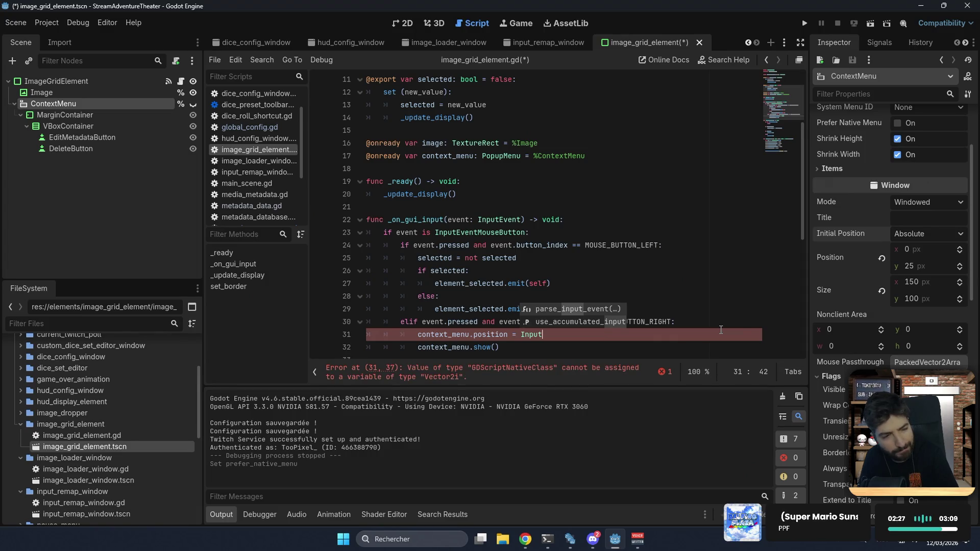
left_click(526, 540)
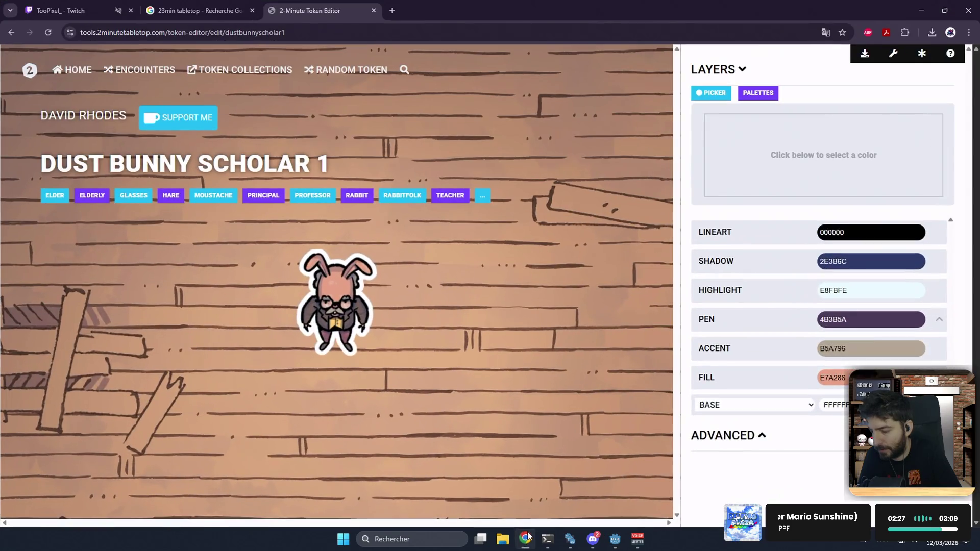
Search 'godot get mouse screen coordinates' in a new Chrome window and read the Mouse and input coordinates docs.
key("ctrl+n")
type("godot get mouse")
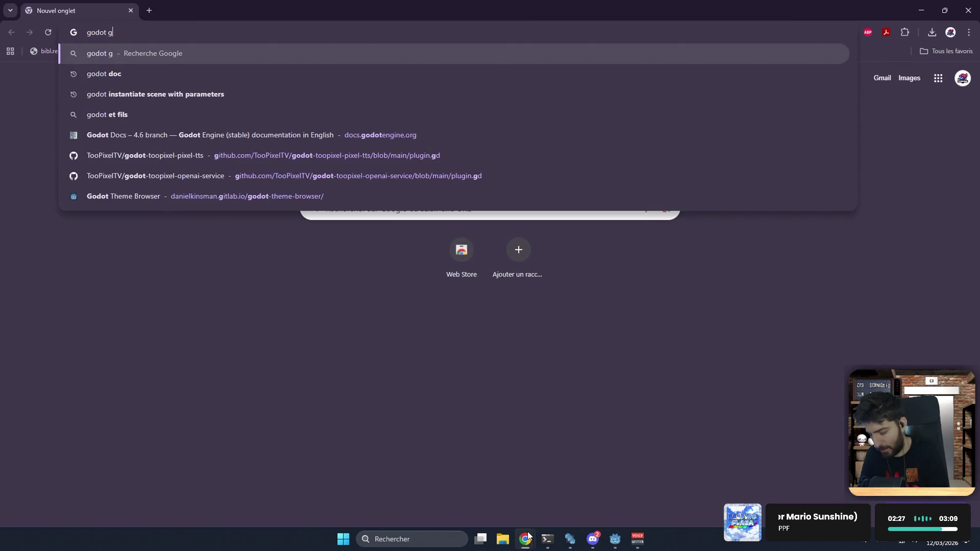
type(" coor")
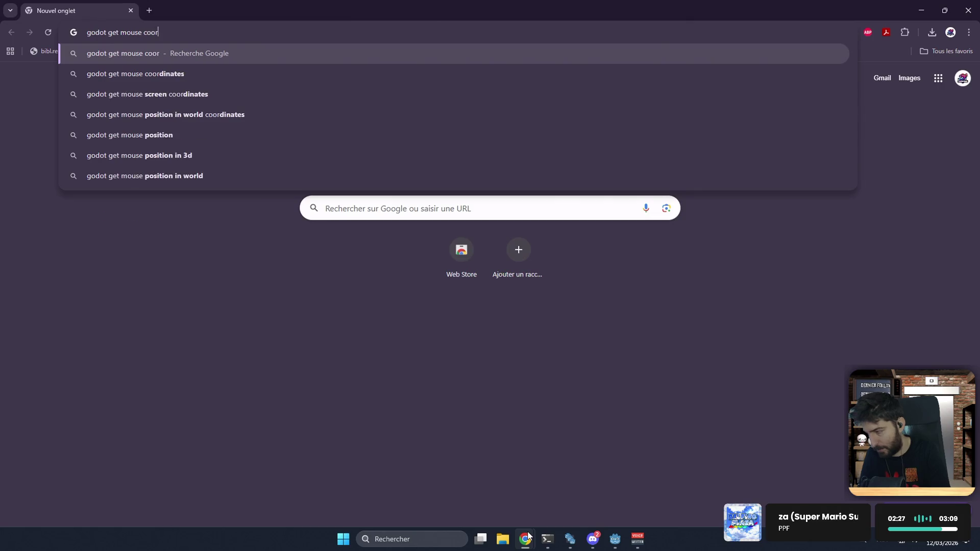
key("Down")
key("Down")
key("Return")
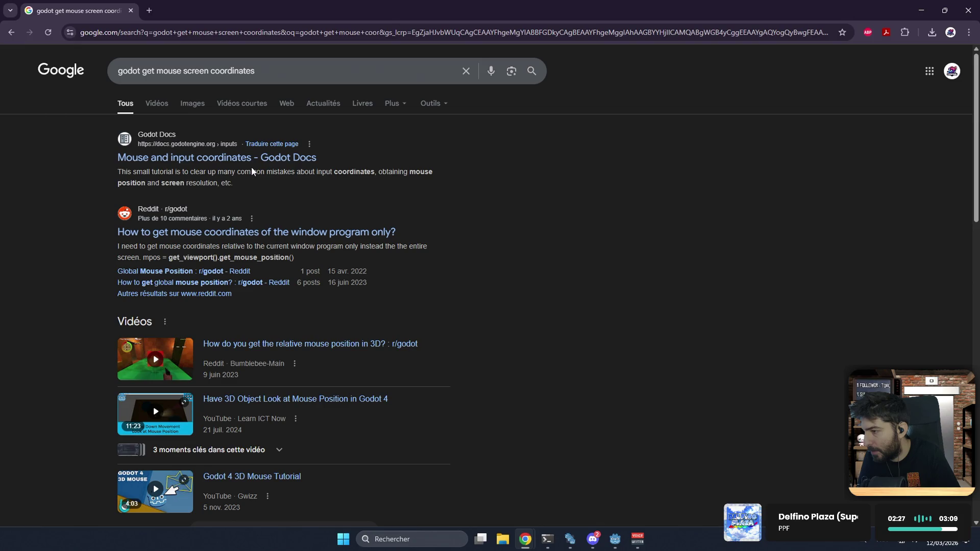
left_click(258, 159)
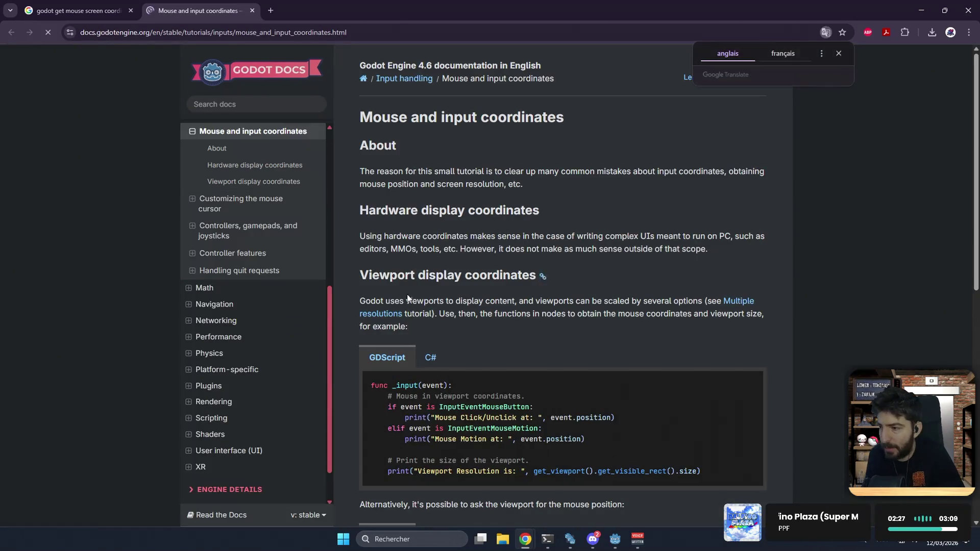
scroll(564, 406, "down", 1)
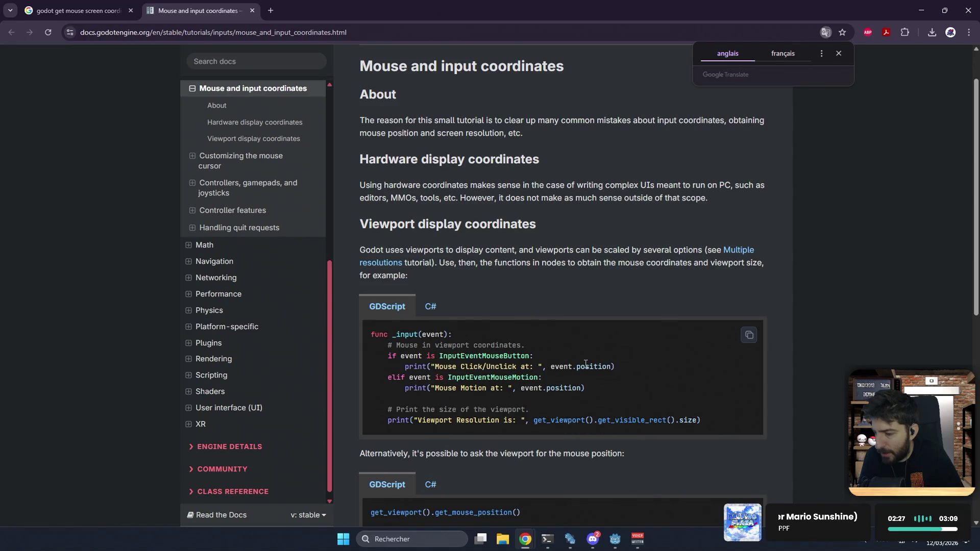
left_click(917, 5)
Set line 31 to context_menu.position = event.position, save, and reset ContextMenu Position y to 0.
mouse_move(615, 538)
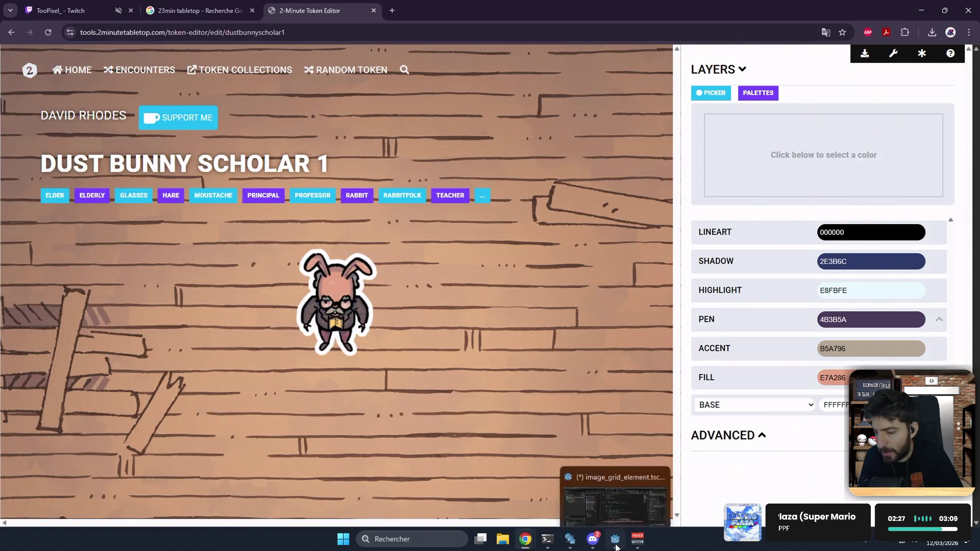
left_click(610, 498)
key("ctrl+shift+Left")
type("event.position")
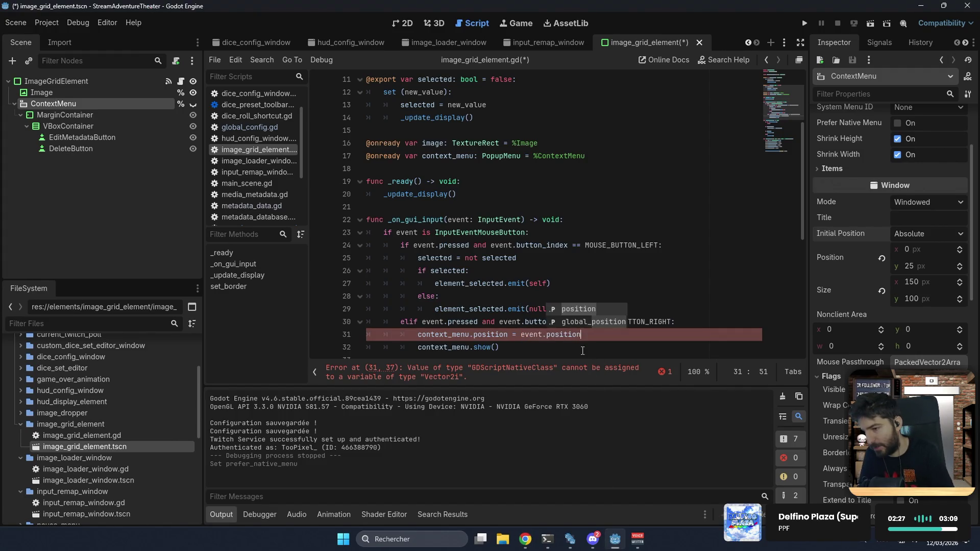
left_click(700, 254)
key("ctrl+s")
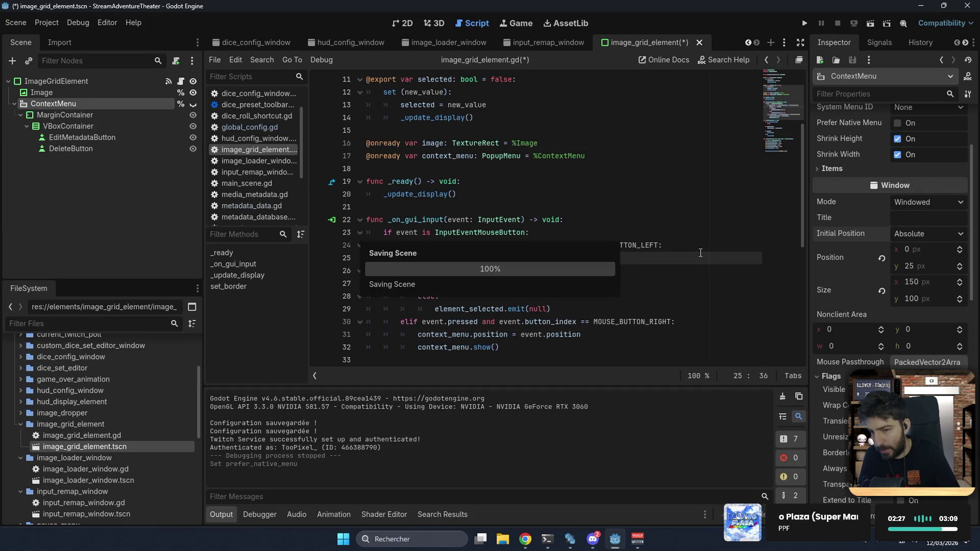
left_click(882, 259)
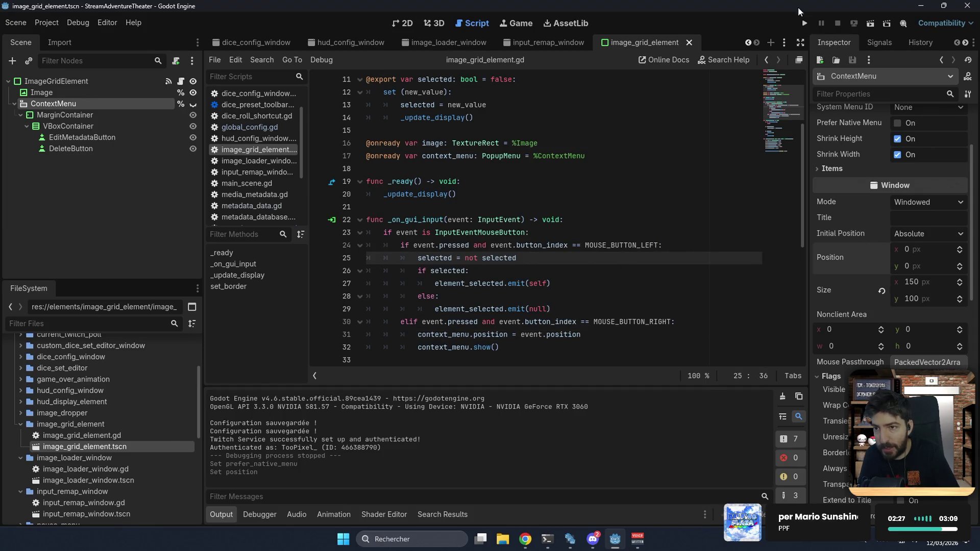
Run the project and right-click tokens in Token loader to test where the menu opens and closes, then stop.
left_click(804, 23)
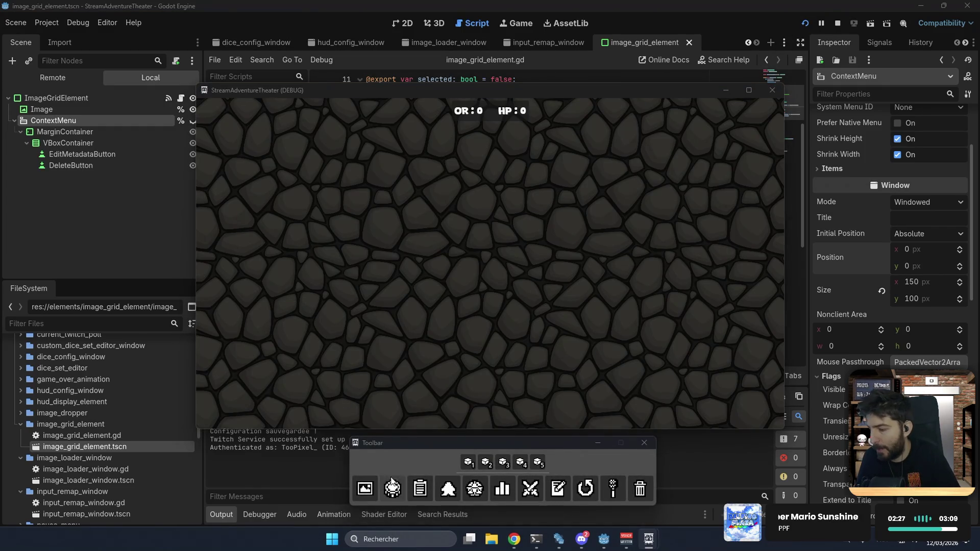
left_click(393, 488)
right_click(451, 248)
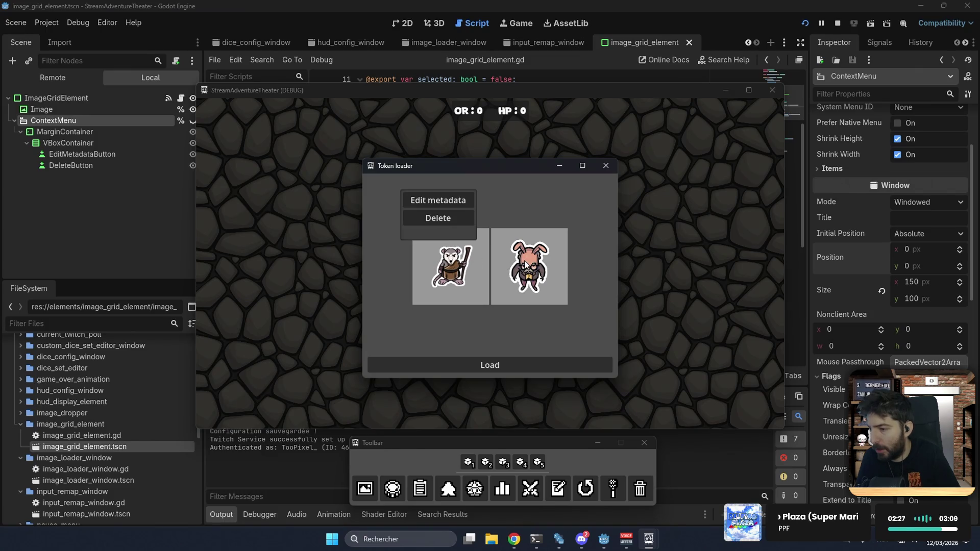
left_click(470, 265)
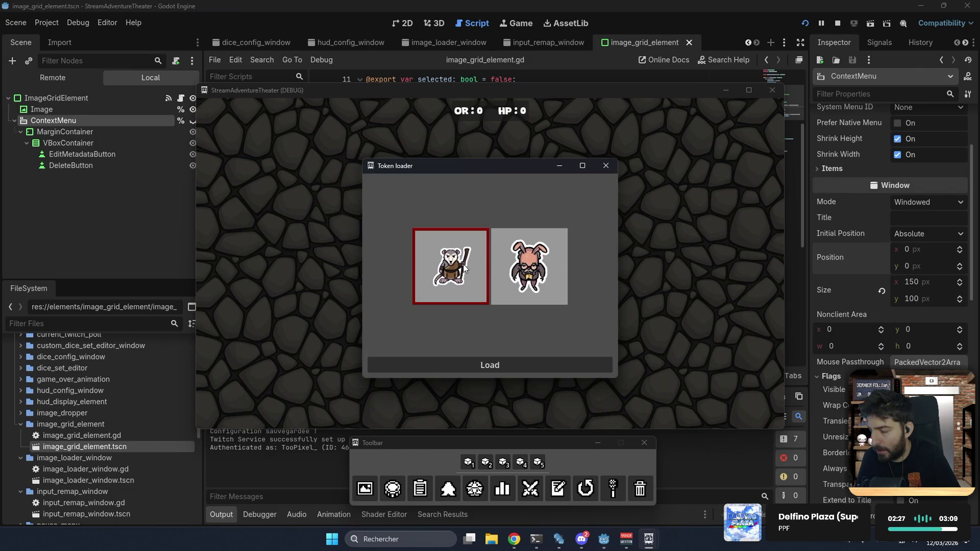
right_click(465, 266)
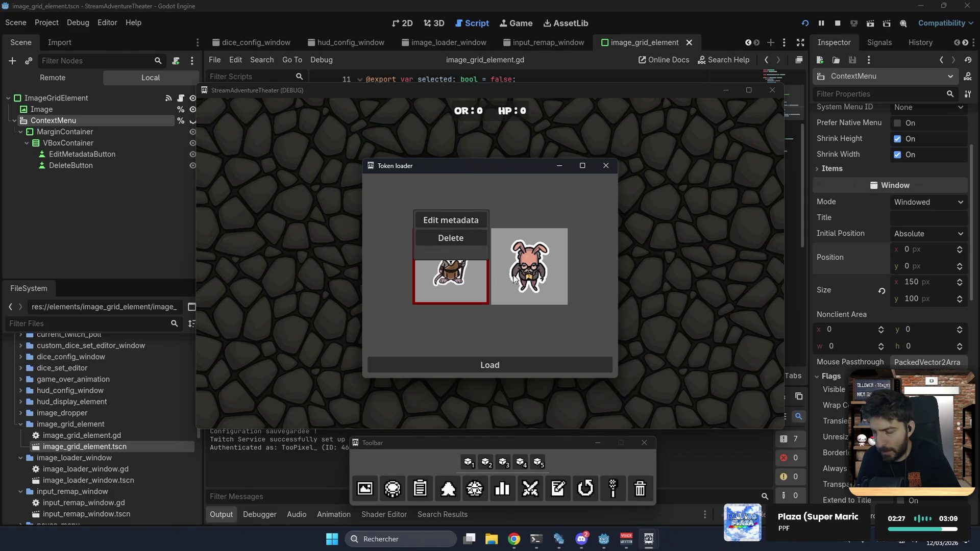
right_click(496, 305)
right_click(506, 271)
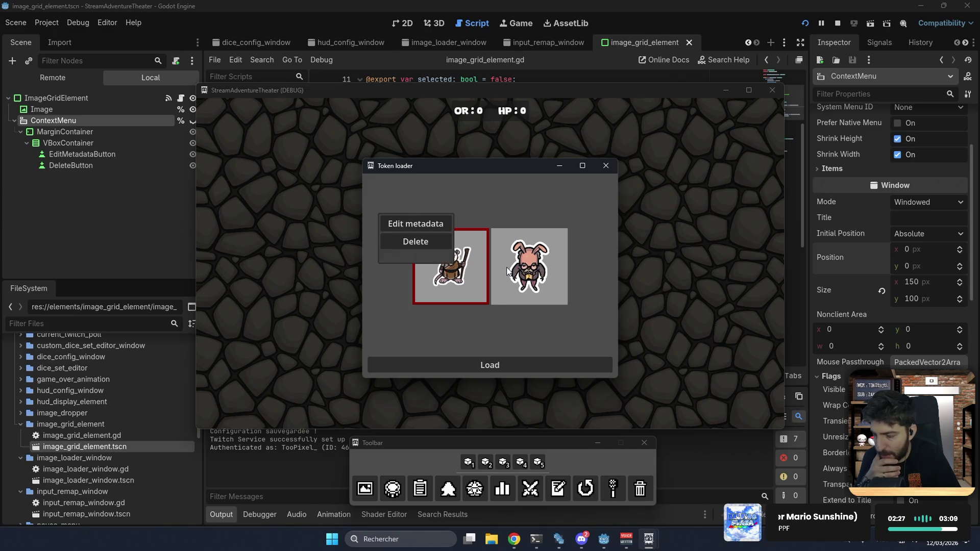
right_click(492, 321)
right_click(471, 271)
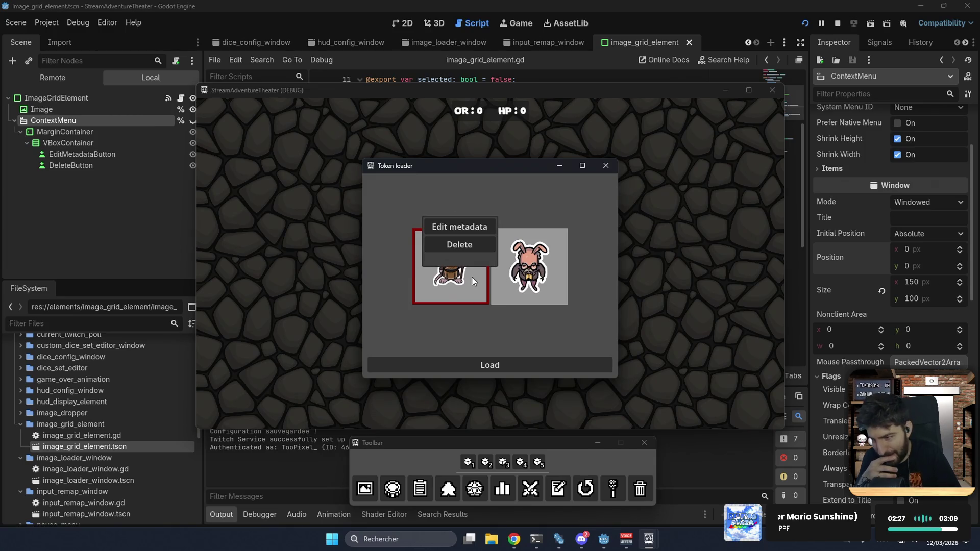
right_click(484, 313)
right_click(508, 287)
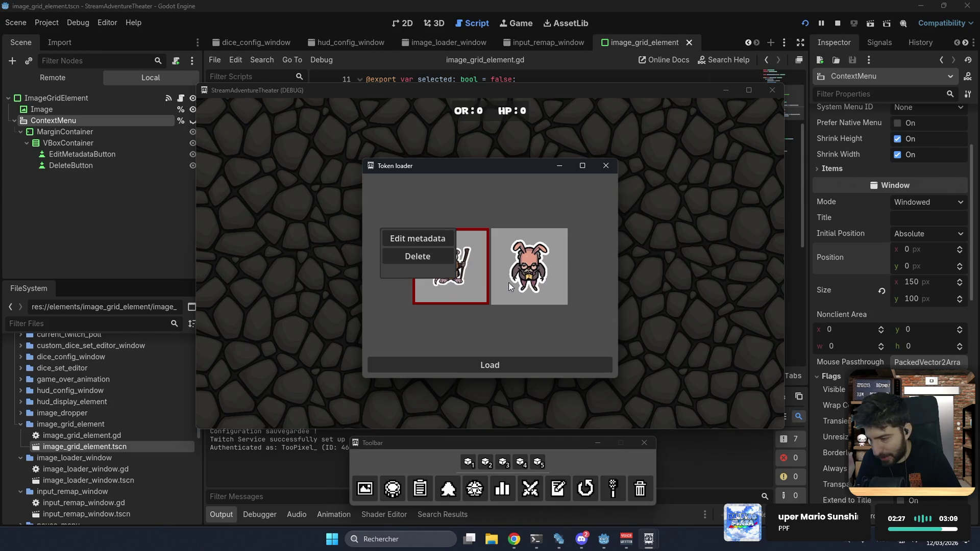
key("F5")
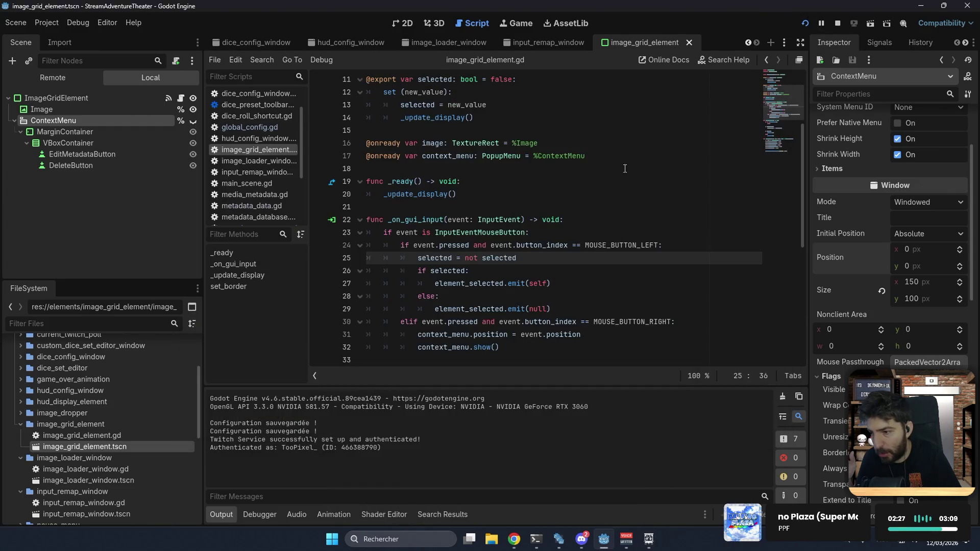
Change line 31 to use event.global_position and save the script.
double_click(556, 335)
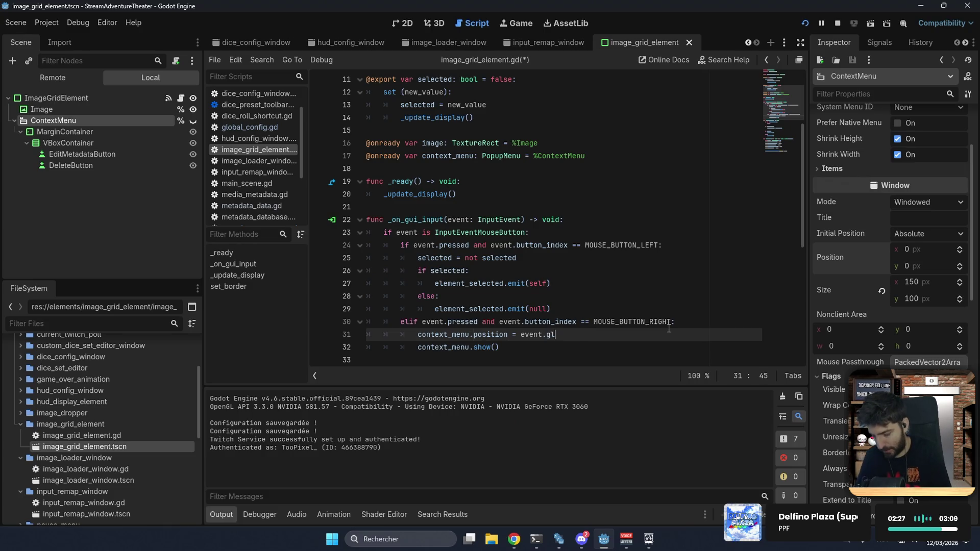
type("glo")
key("Return")
key("ctrl+s")
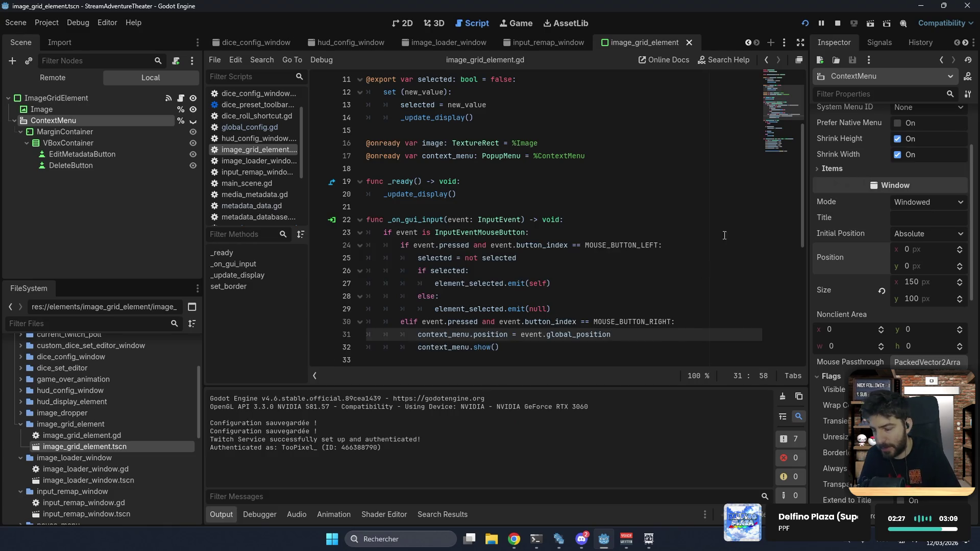
Run the game and test the context menu on the first and second tokens in Token loader, then stop.
left_click(806, 23)
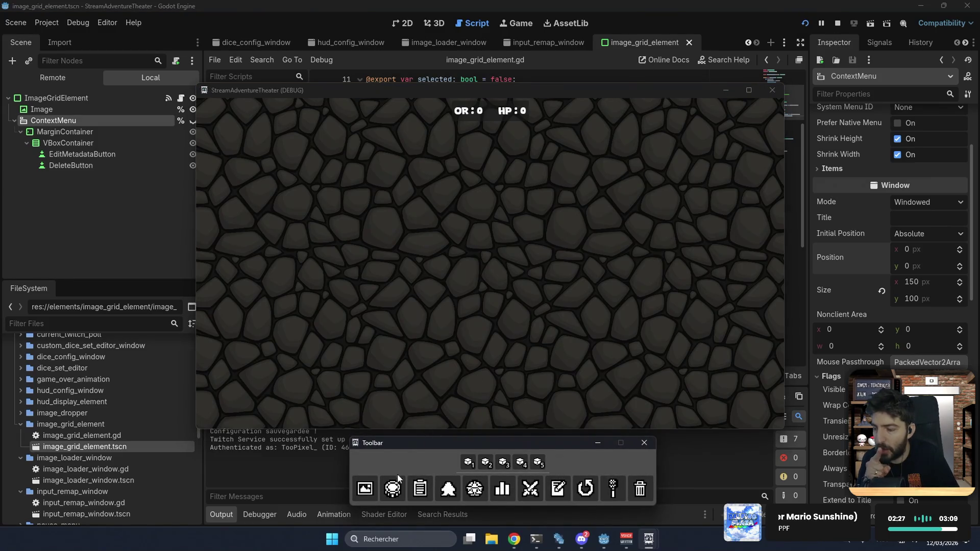
left_click(393, 488)
right_click(441, 270)
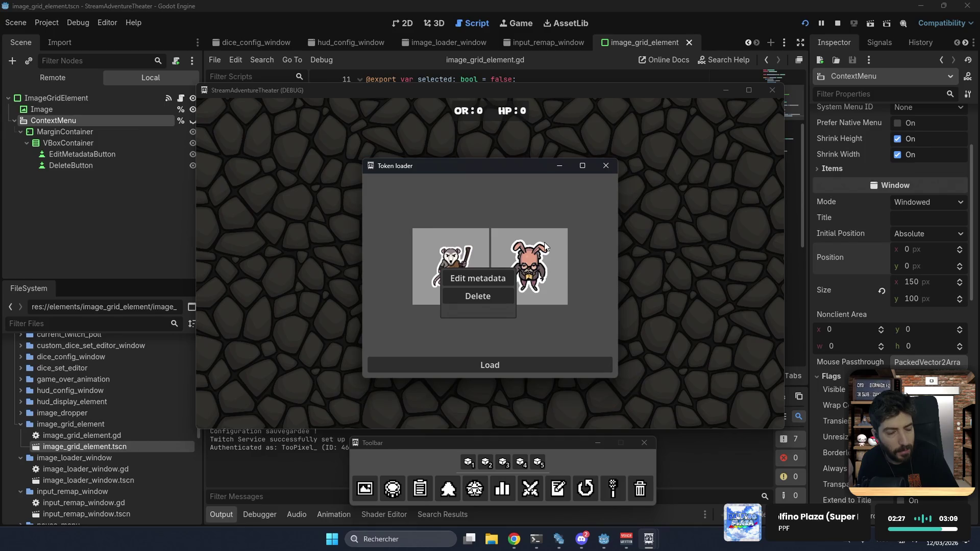
left_click(501, 209)
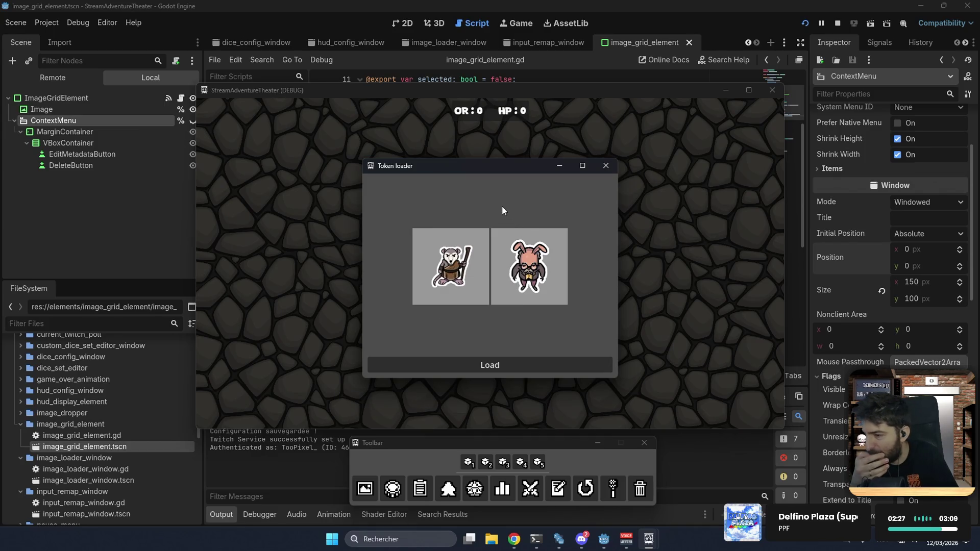
right_click(454, 266)
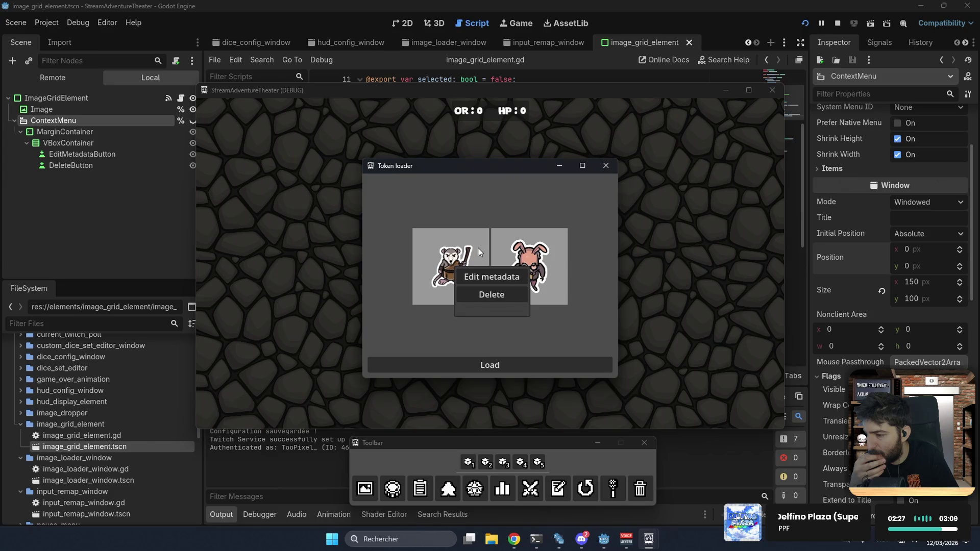
left_click(510, 235)
right_click(513, 256)
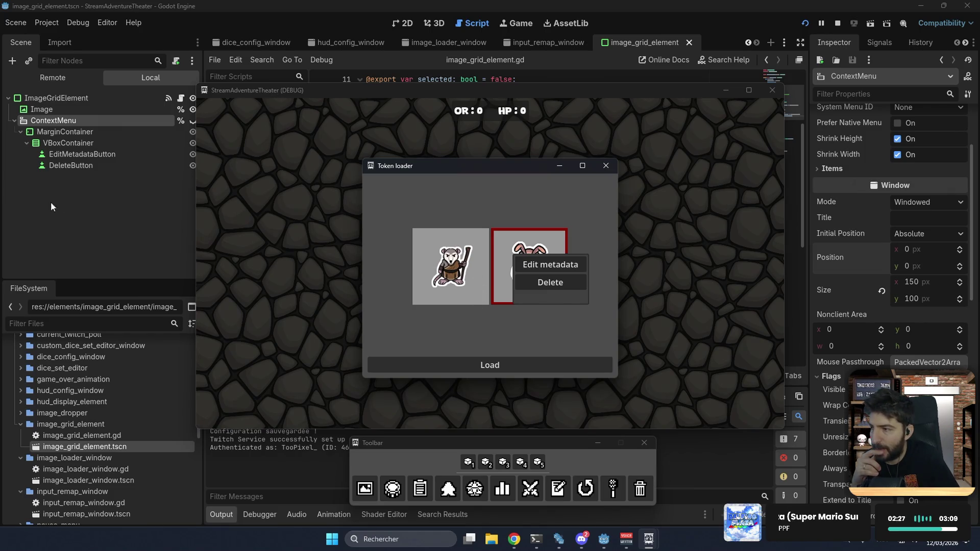
key("F8")
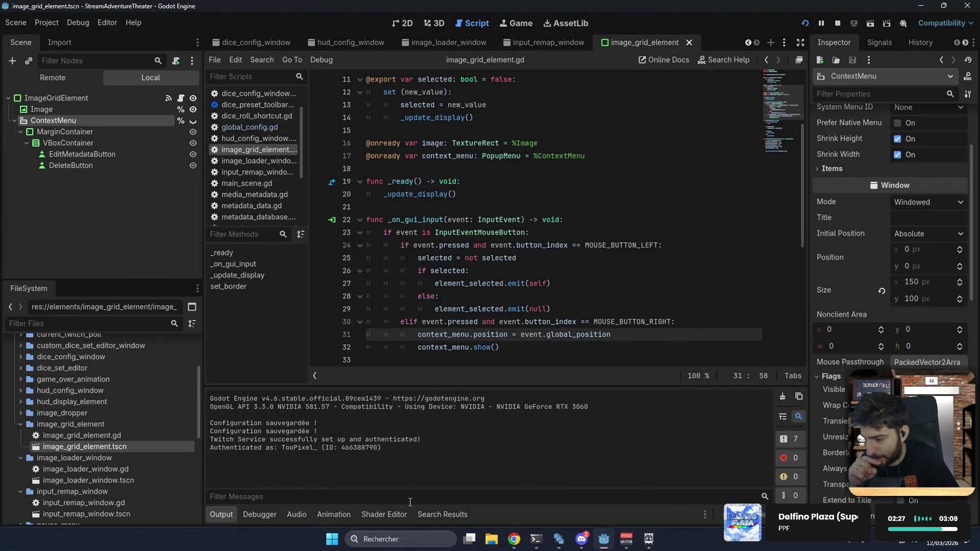
Open the rabbit token's context menu in the game and show the Remote scene tree with MainScene expanded.
mouse_move(650, 534)
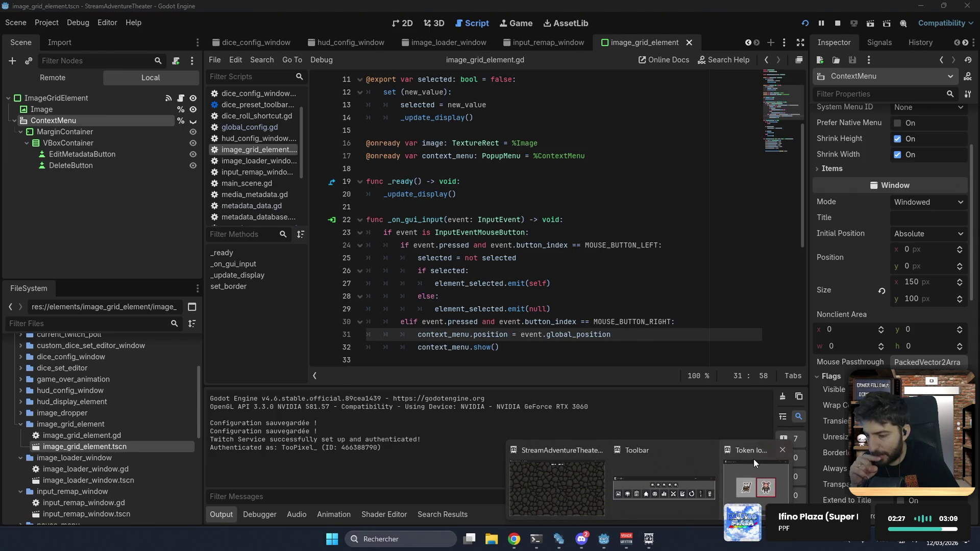
left_click(753, 459)
right_click(533, 264)
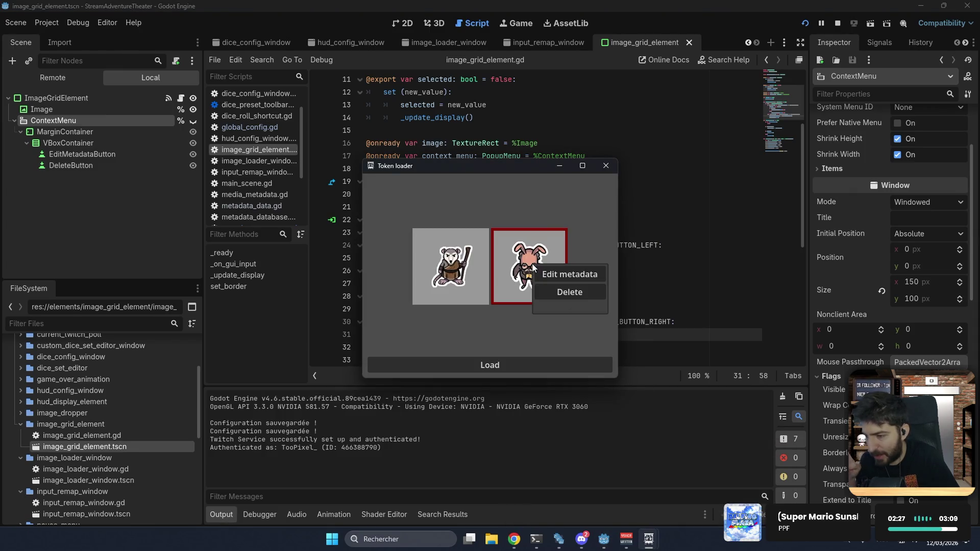
left_click(67, 78)
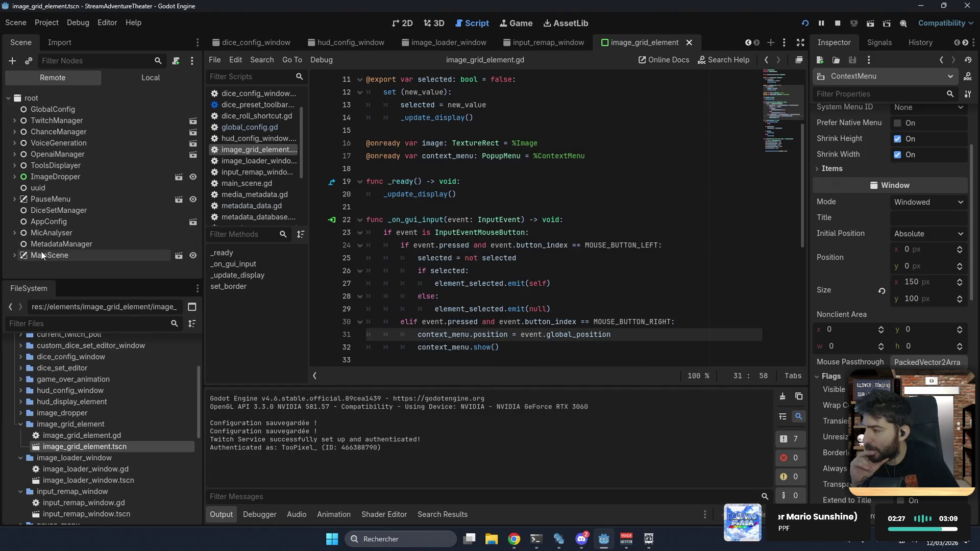
left_click(14, 255)
scroll(31, 240, "down", 5)
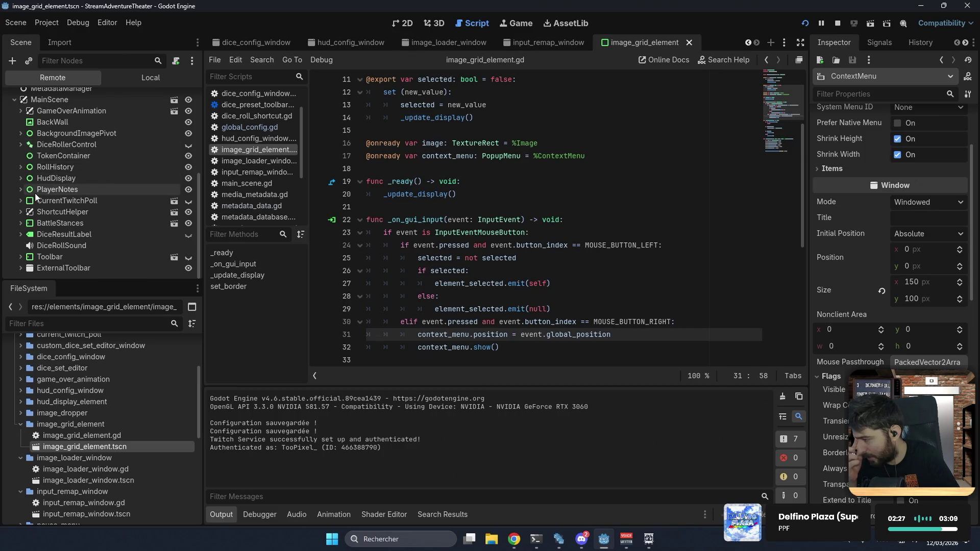
scroll(31, 212, "up", 3)
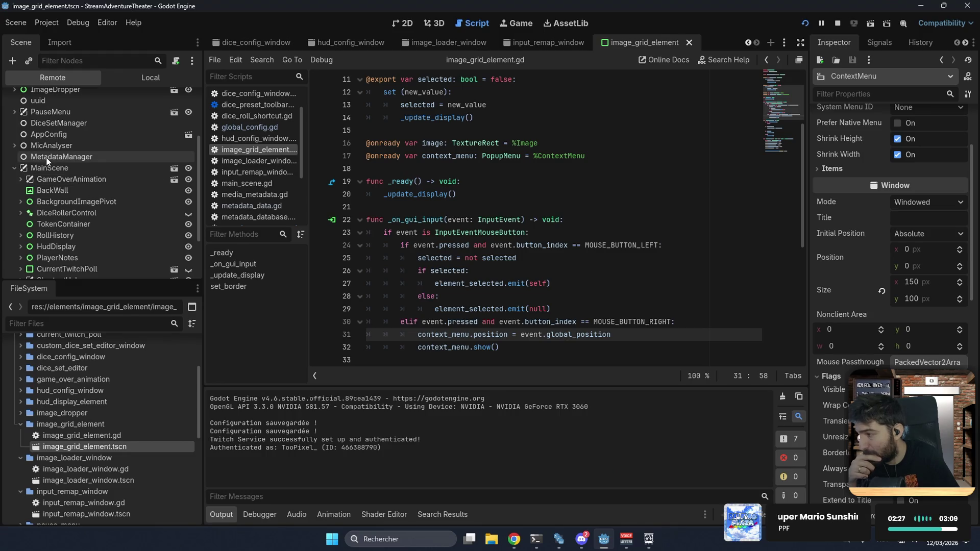
scroll(46, 159, "down", 1)
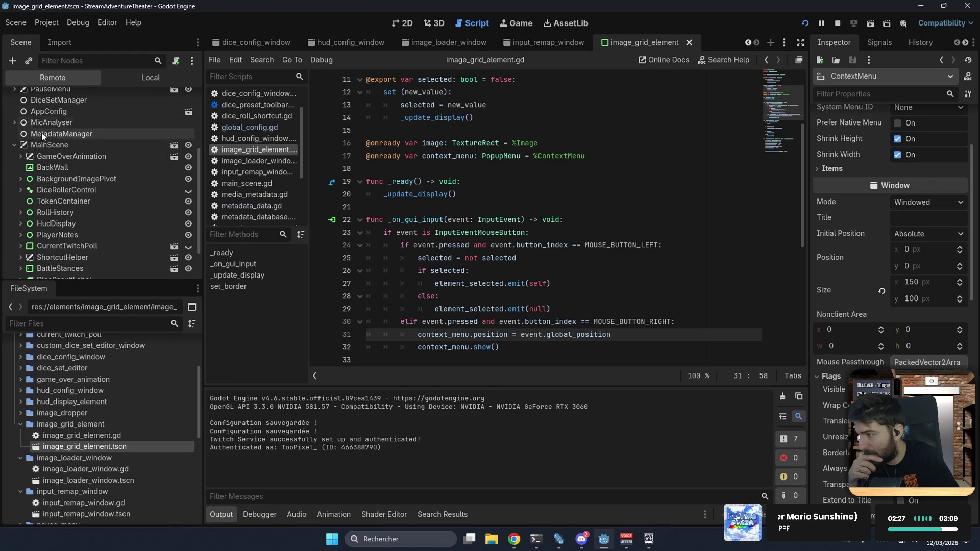
scroll(40, 143, "down", 2)
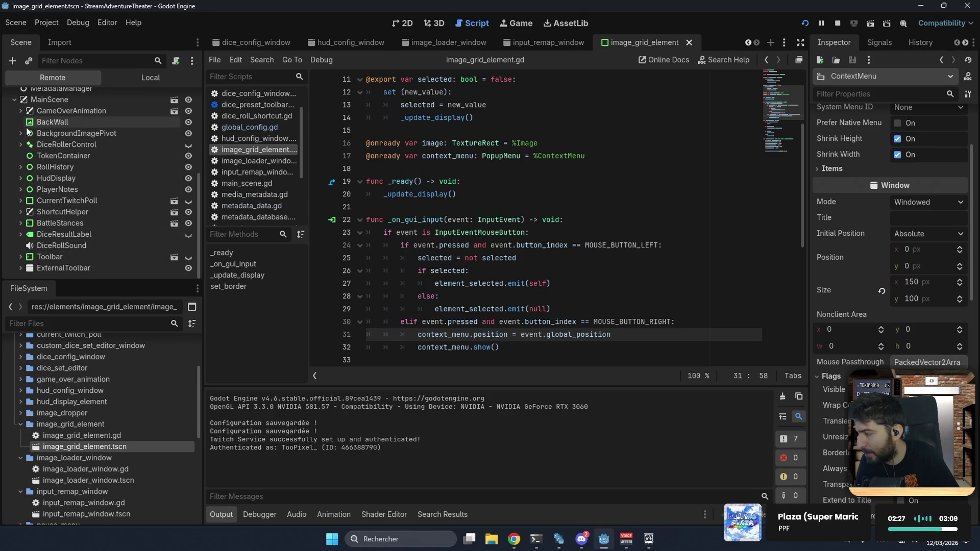
Expand the Toolbar and its VBoxContainer in the remote tree, then collapse Toolbar again.
left_click(21, 257)
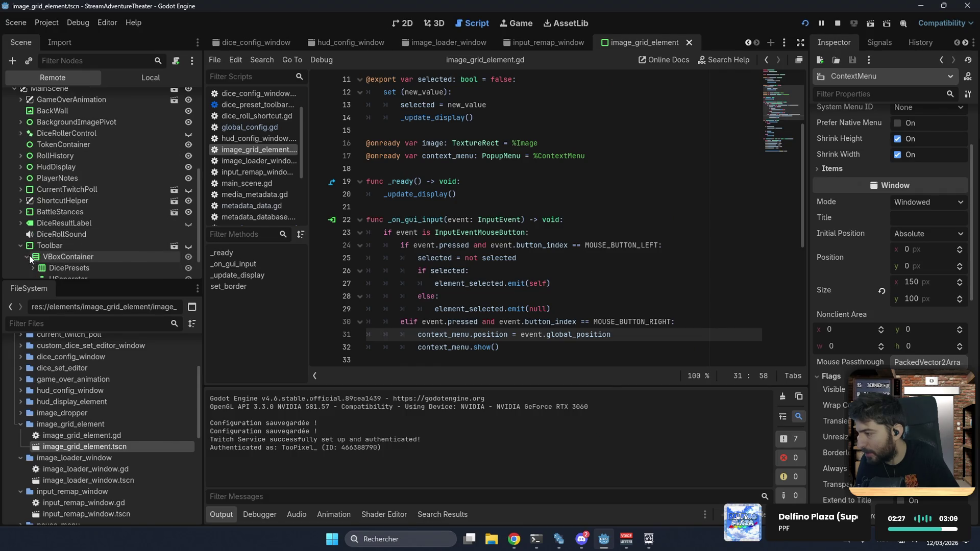
left_click(26, 256)
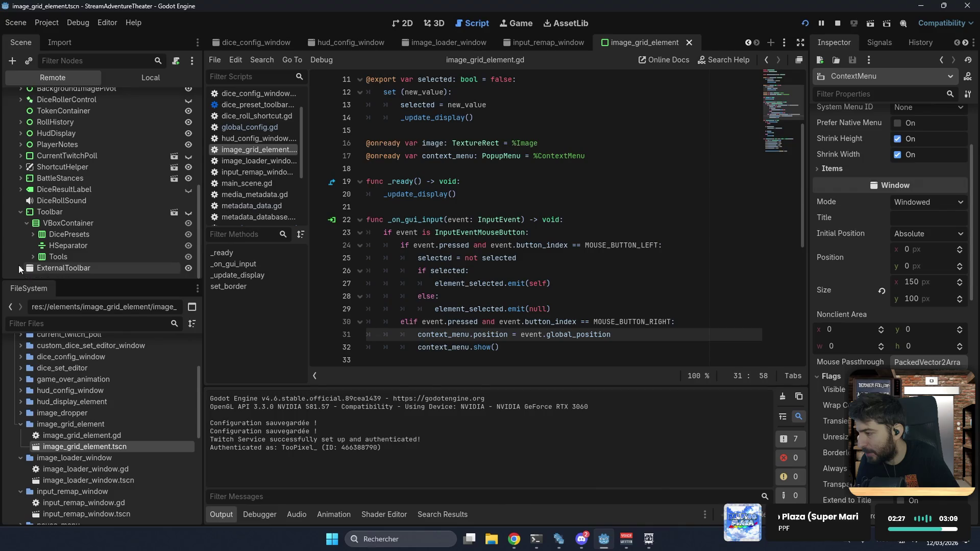
left_click(21, 211)
scroll(19, 206, "up", 4)
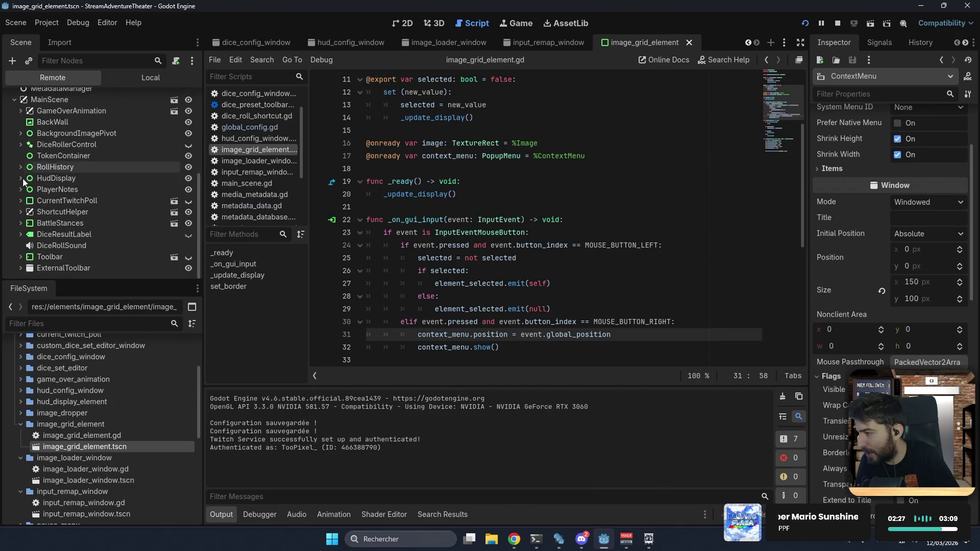
scroll(32, 209, "up", 2)
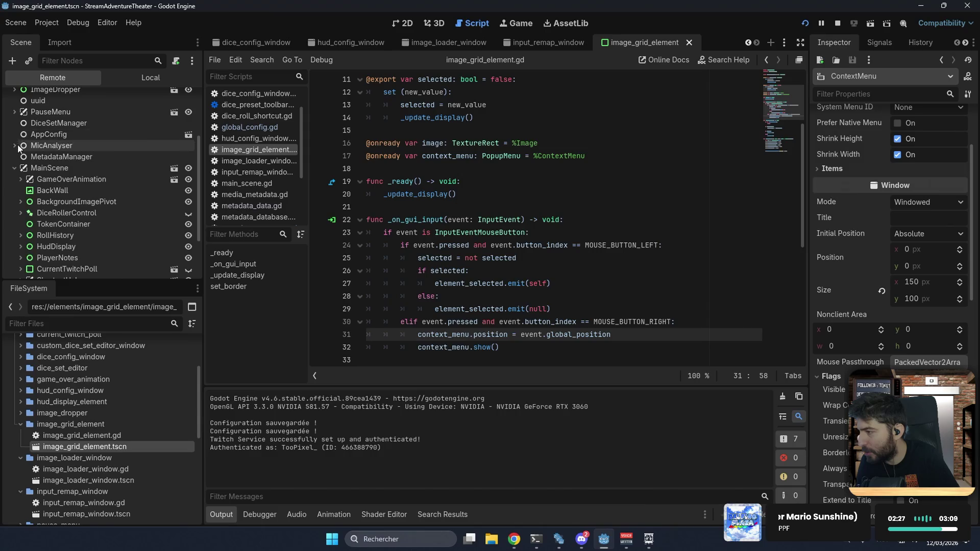
scroll(16, 145, "up", 6)
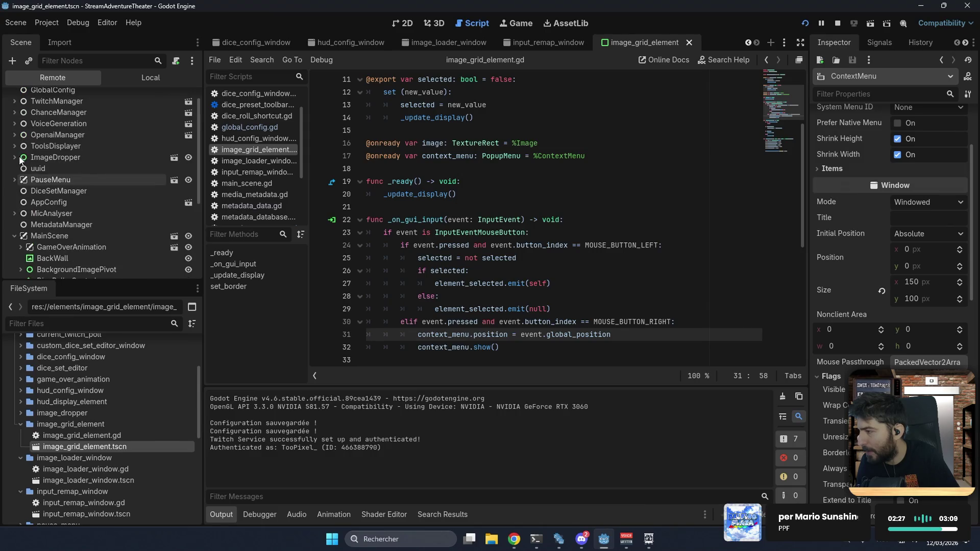
Expand ToolsDisplayer > ImageLoaderWindow > … > ImageGrid and select the second element's live ContextMenu.
left_click(15, 146)
left_click(20, 157)
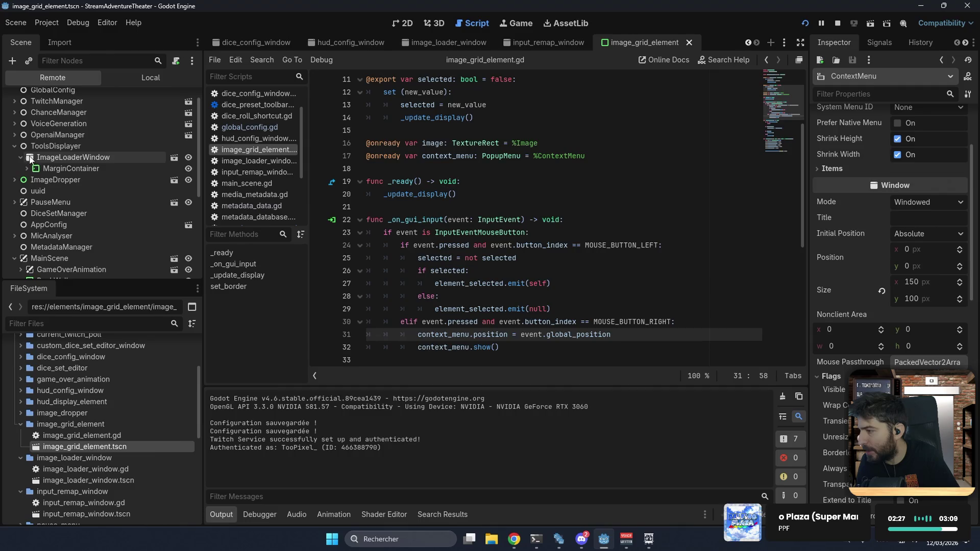
left_click(26, 169)
left_click(46, 168)
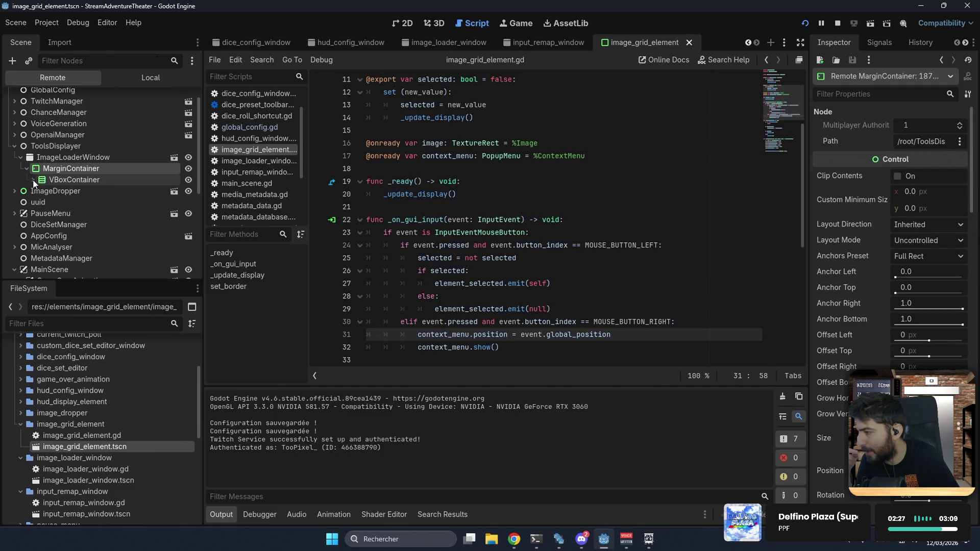
left_click(32, 180)
left_click(39, 191)
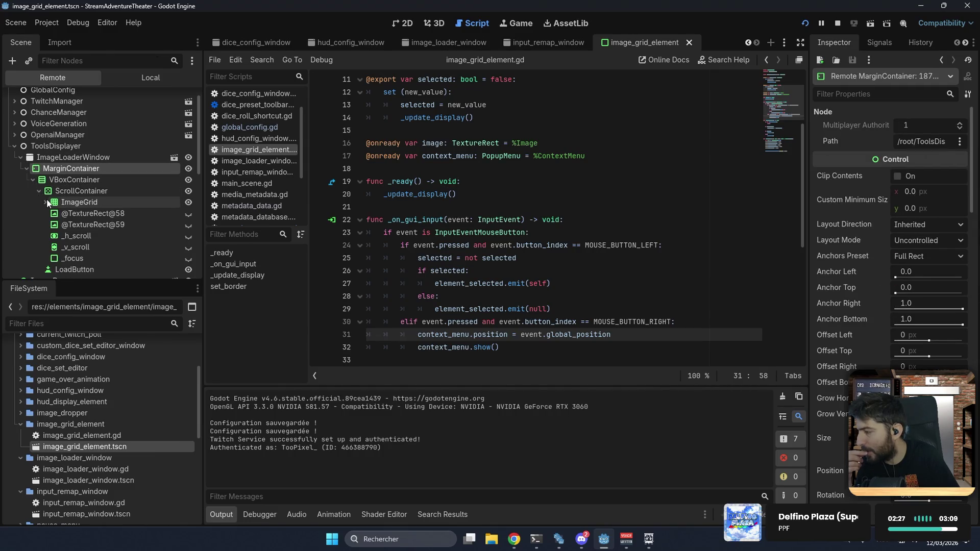
left_click(46, 202)
left_click(51, 213)
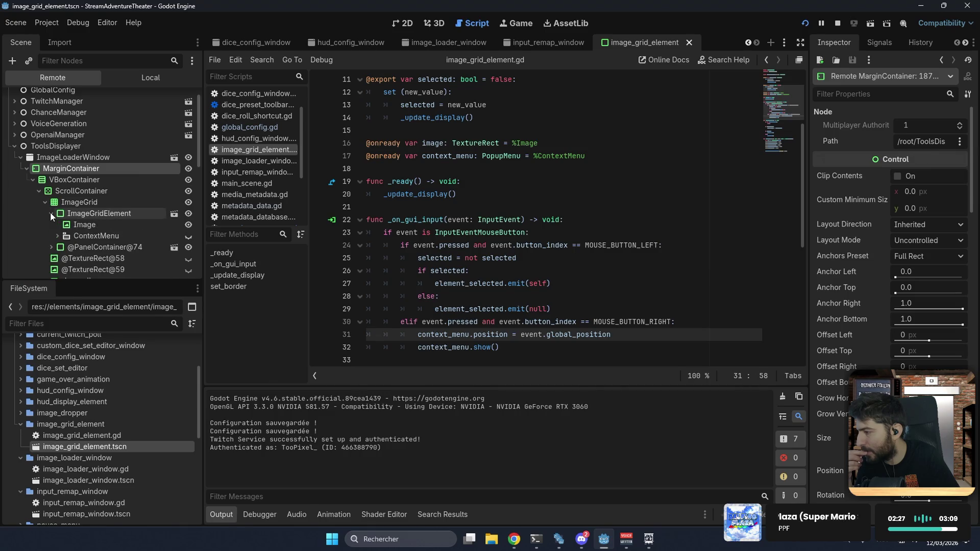
left_click(54, 247)
scroll(48, 236, "down", 3)
left_click(62, 203)
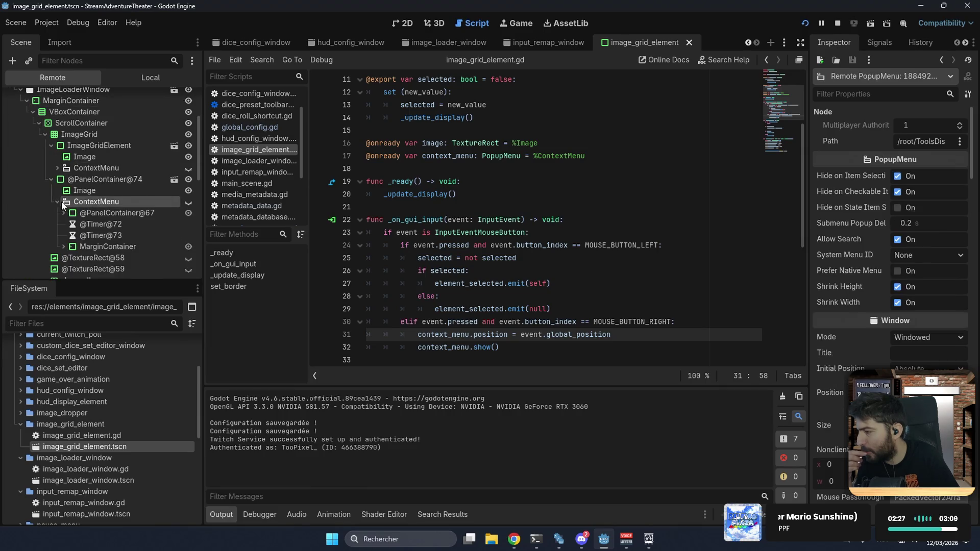
mouse_move(658, 544)
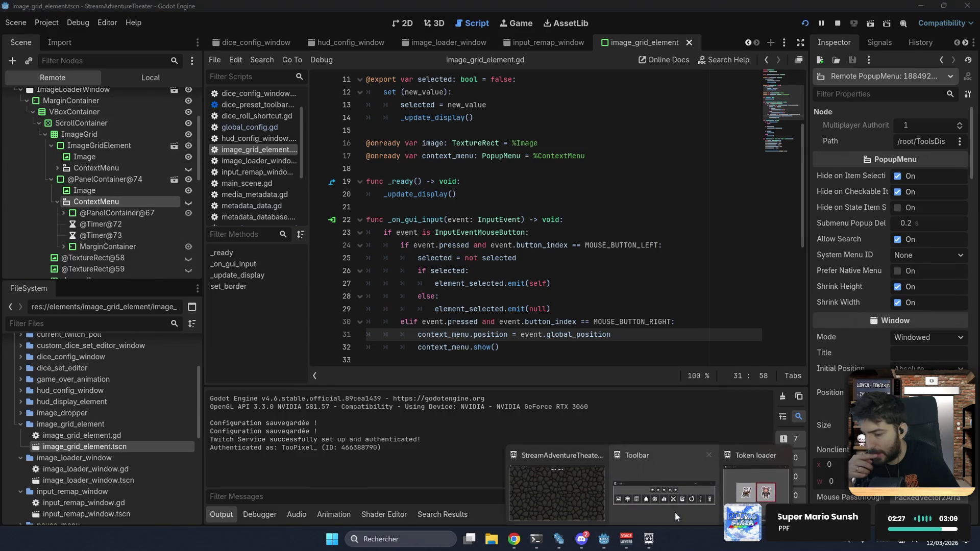
left_click(743, 469)
right_click(519, 273)
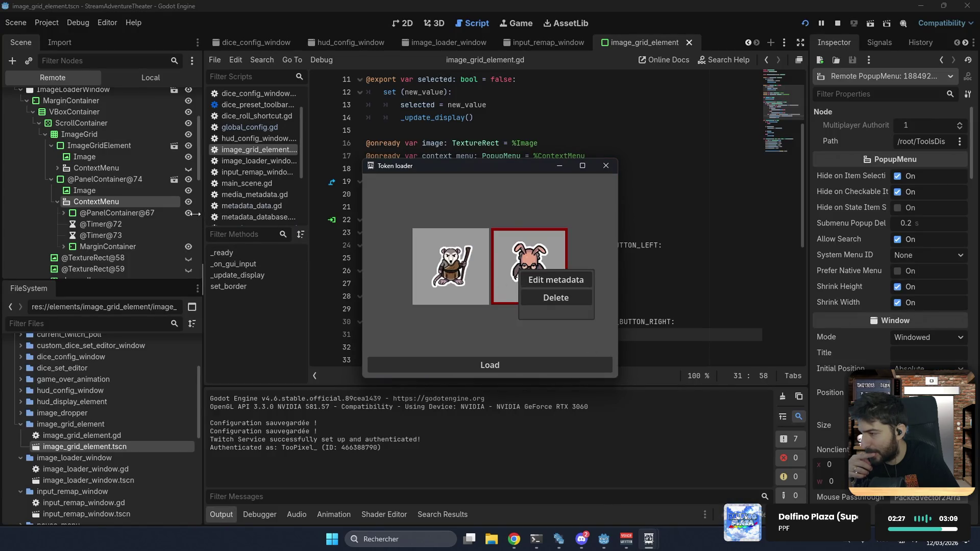
left_click(132, 213)
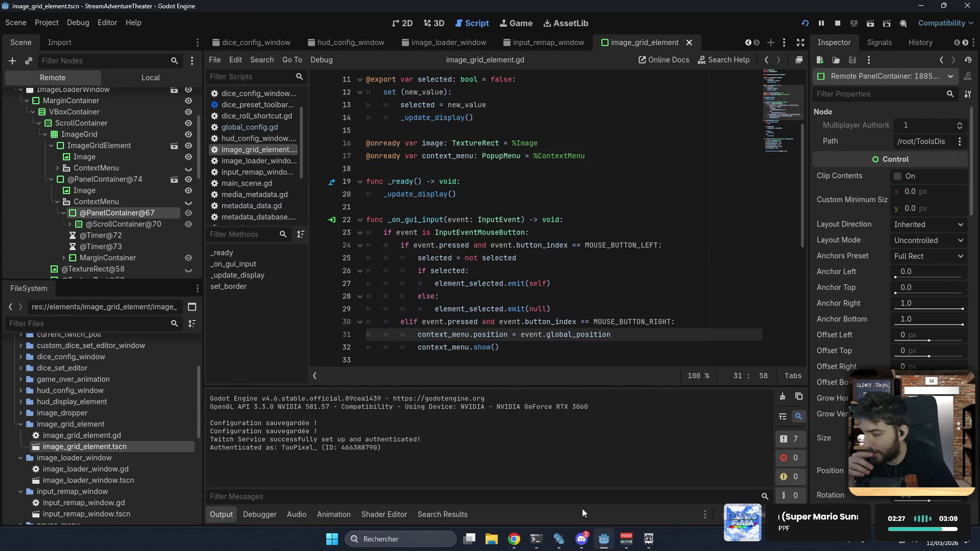
Reopen the rabbit token's menu and select the live ContextMenu to show its PopupMenu properties.
mouse_move(649, 539)
left_click(740, 474)
right_click(524, 271)
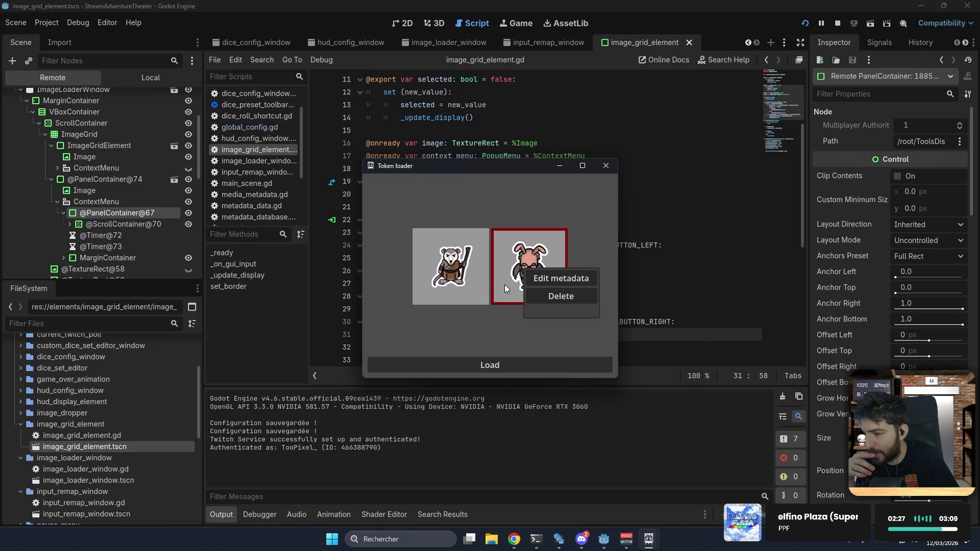
left_click(81, 200)
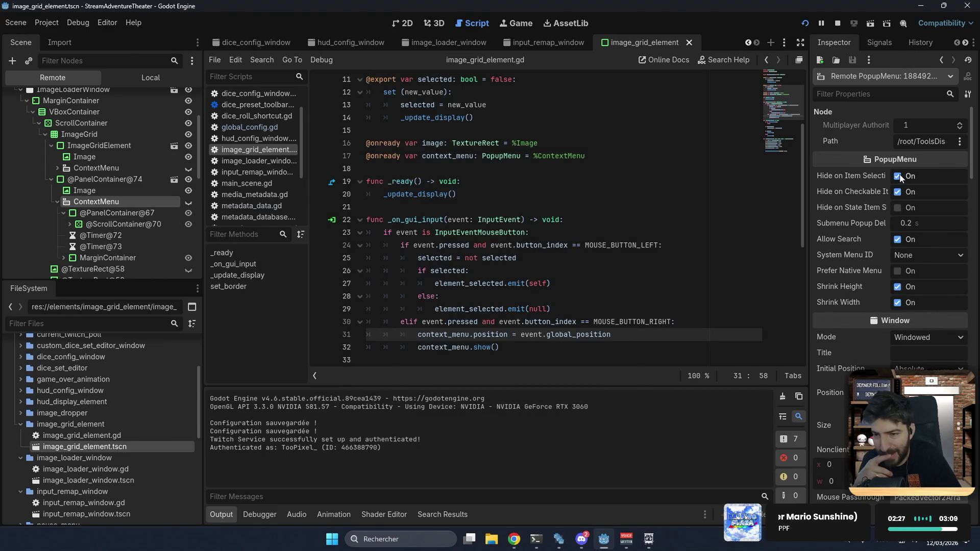
mouse_move(865, 204)
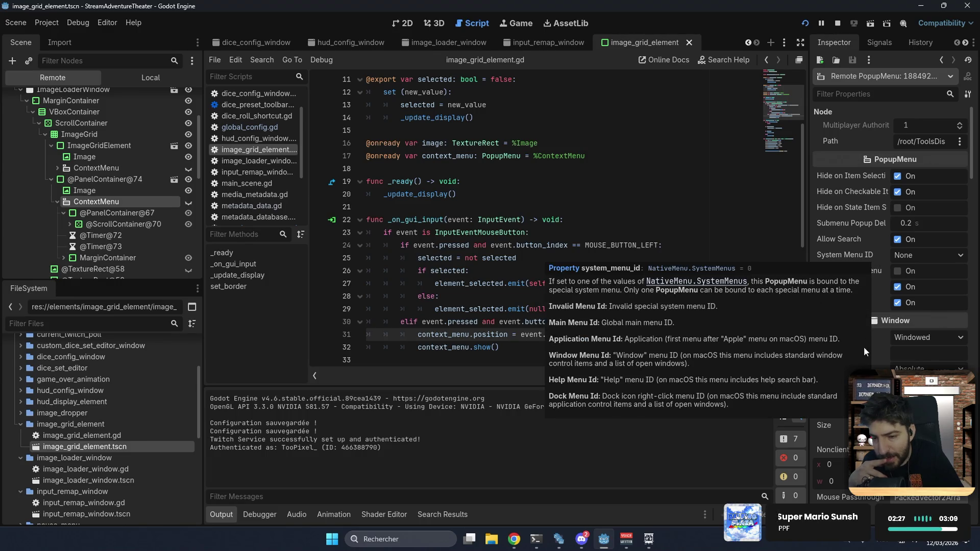
scroll(848, 485, "down", 4)
scroll(840, 470, "down", 5)
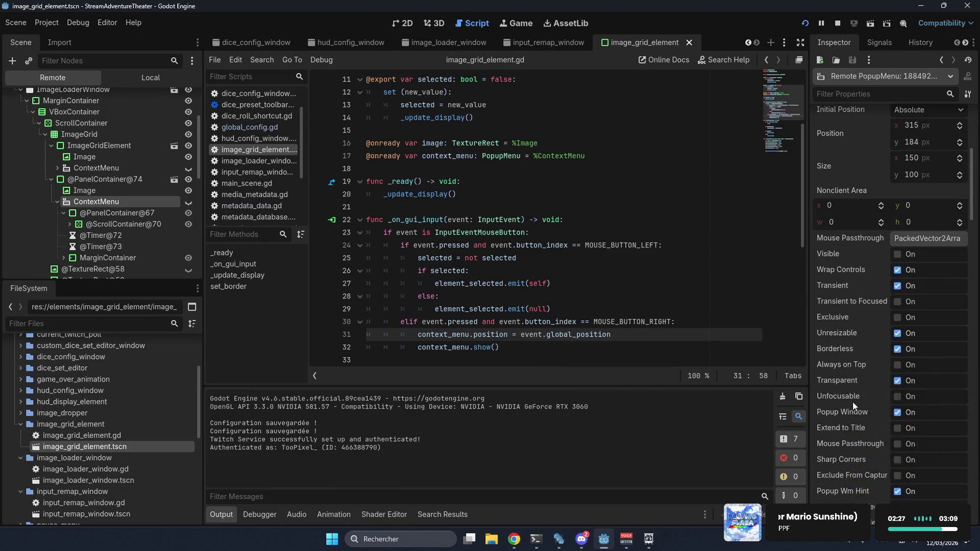
scroll(853, 403, "down", 5)
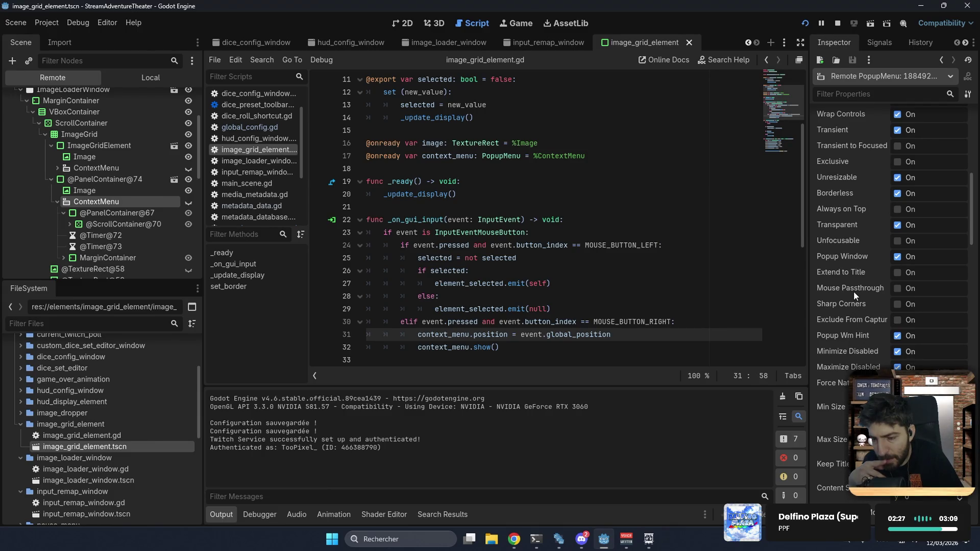
mouse_move(853, 291)
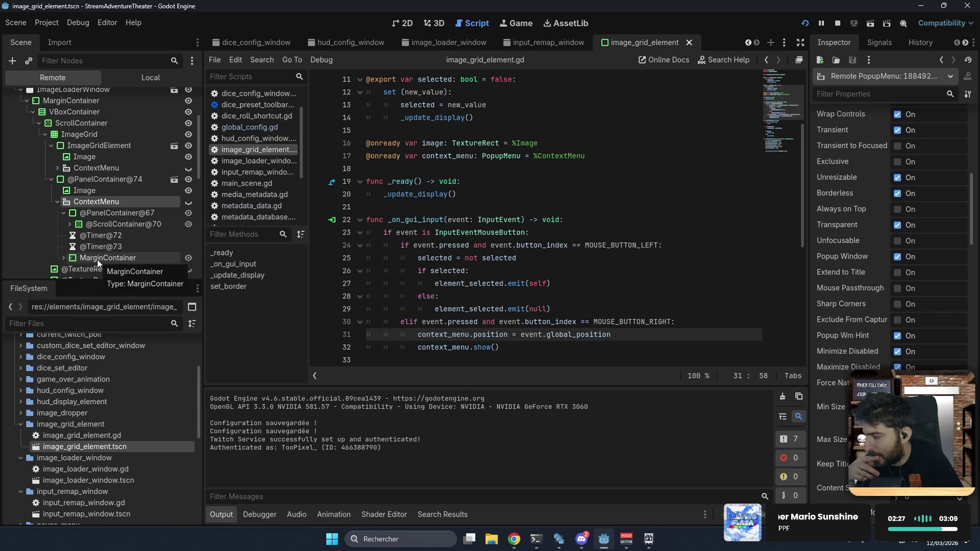
left_click(118, 210)
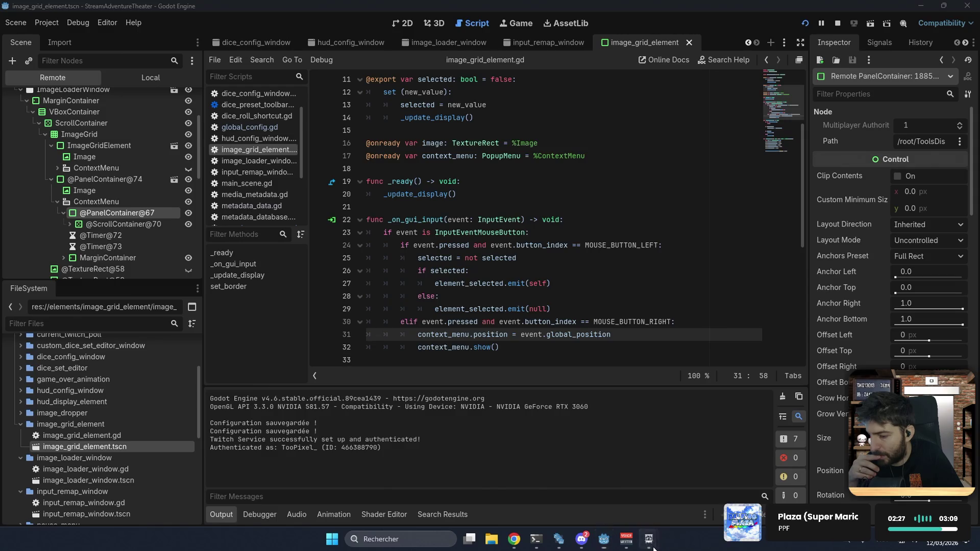
Bring the running Token loader window to the front and scroll down the Inspector.
mouse_move(648, 539)
left_click(735, 493)
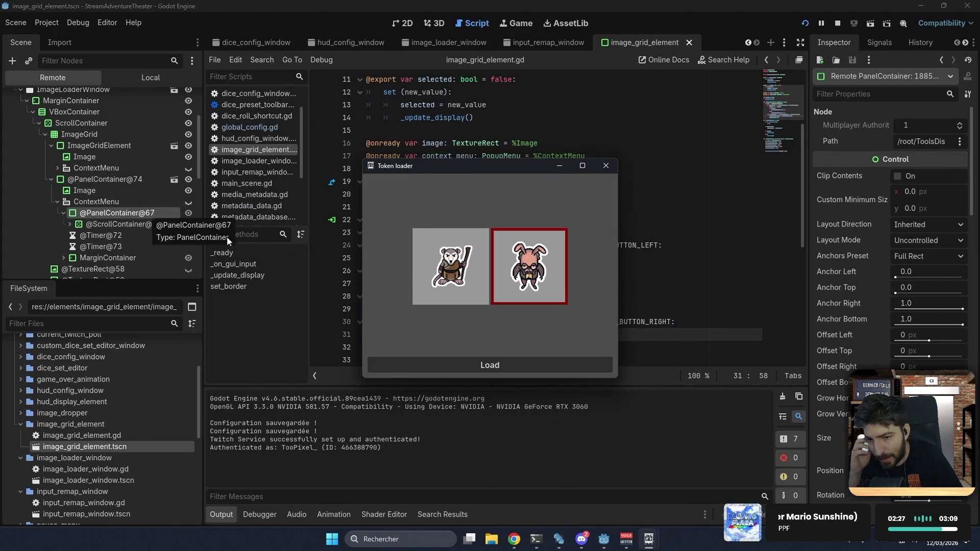
scroll(850, 309, "down", 5)
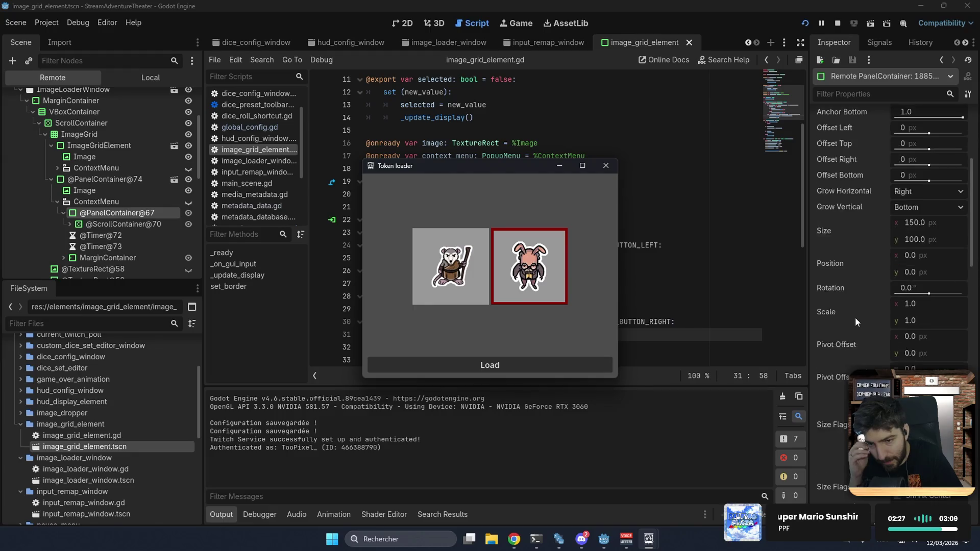
scroll(855, 314, "down", 1)
scroll(878, 245, "down", 4)
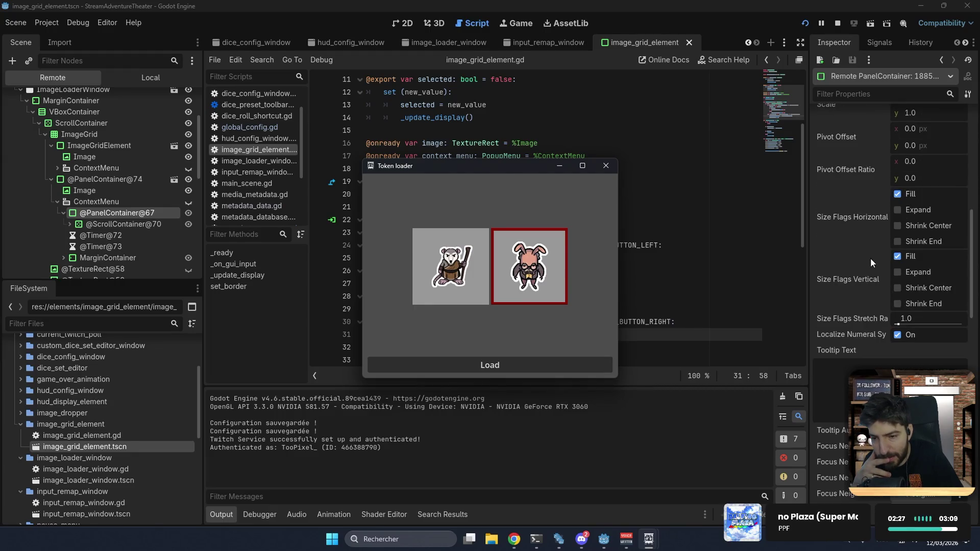
scroll(880, 316, "down", 3)
scroll(878, 318, "down", 4)
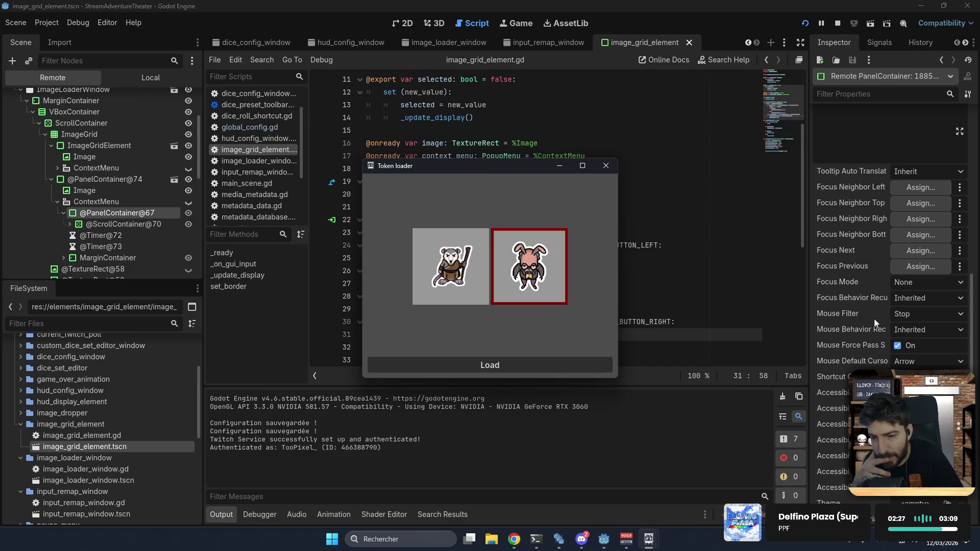
Open the rabbit token's Edit metadata/Delete menu, dismiss it with an outside click, and return to the editor.
right_click(543, 267)
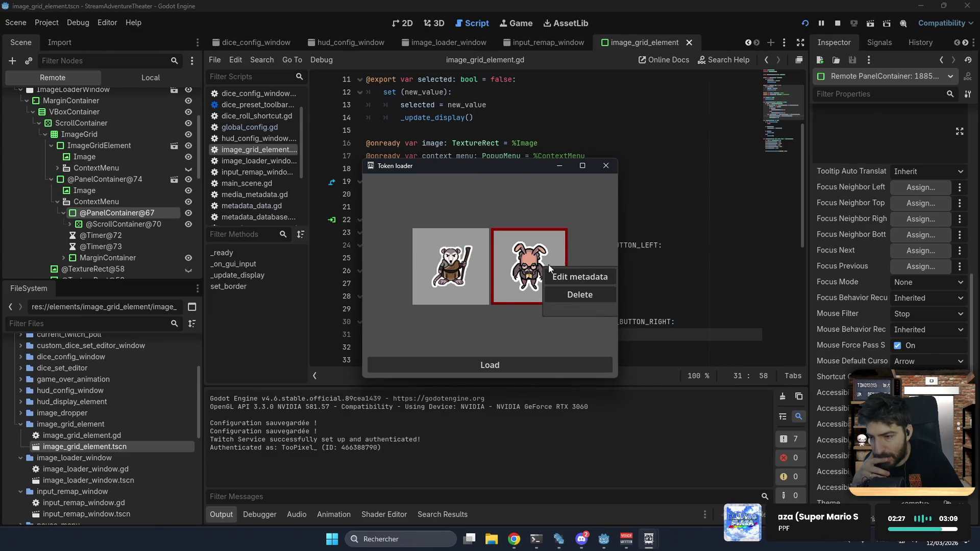
left_click(583, 238)
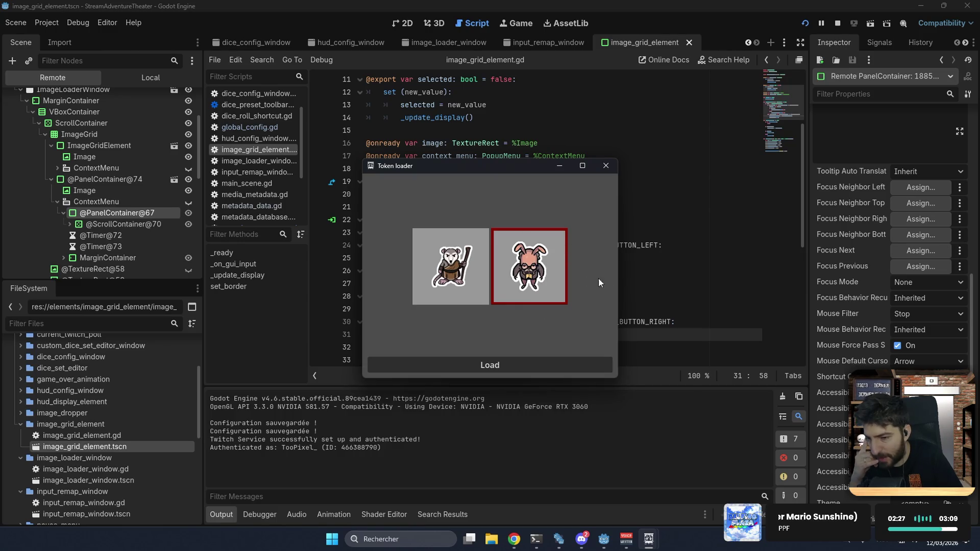
scroll(899, 314, "up", 10)
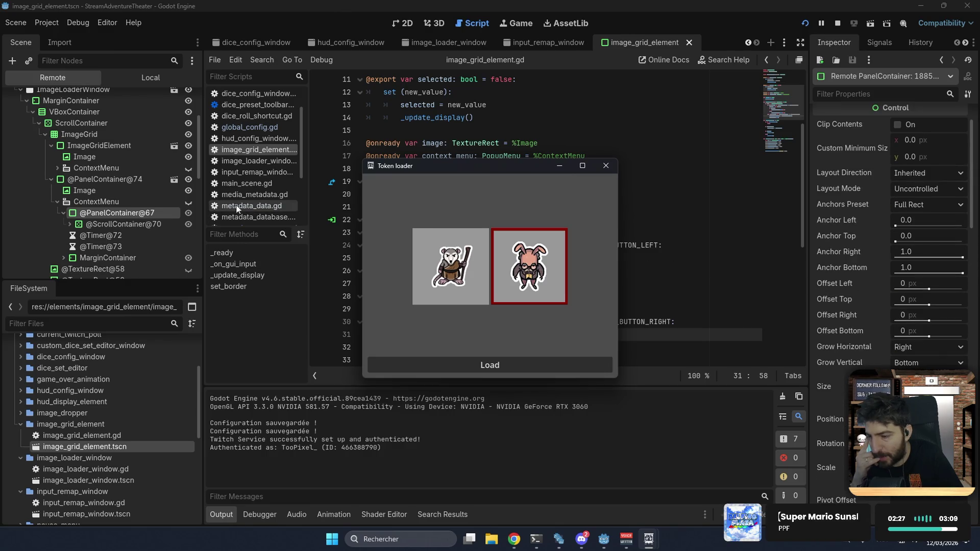
left_click(146, 203)
In the local scene tree, select ContextMenu and look through its System Menu ID options without changing them.
left_click(134, 77)
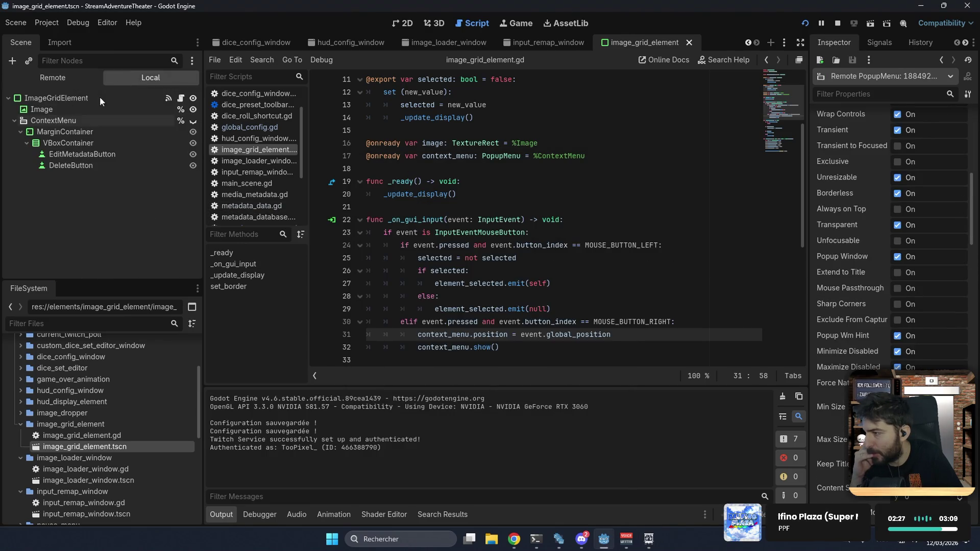
left_click(69, 120)
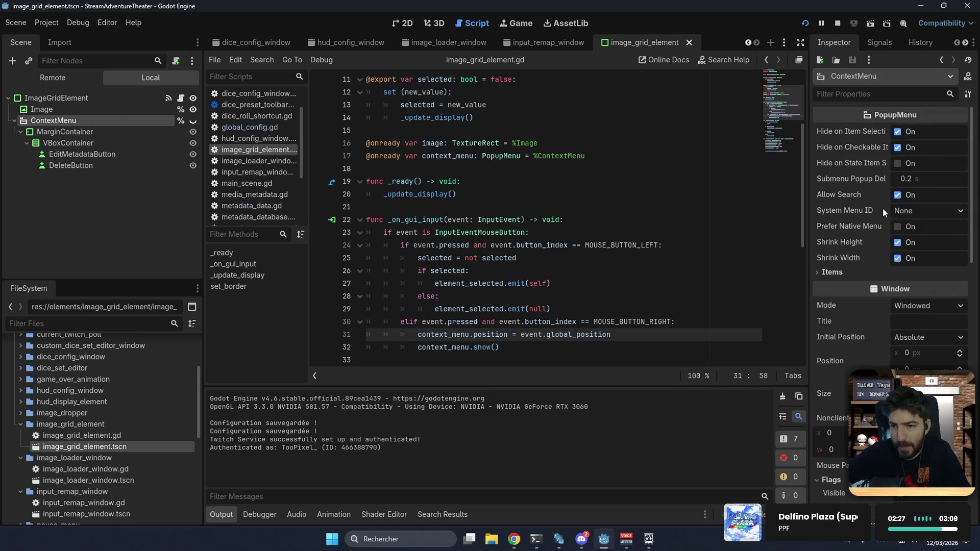
left_click(904, 213)
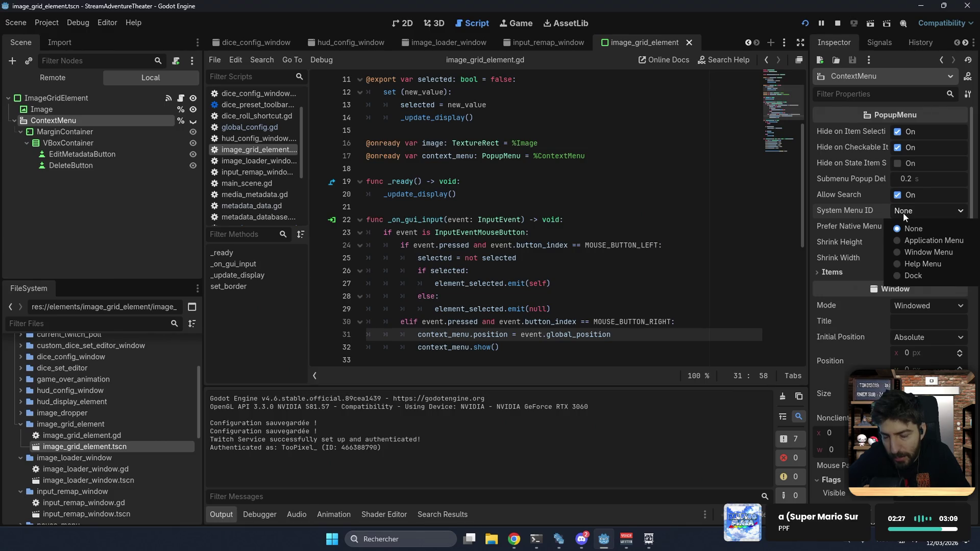
left_click(902, 213)
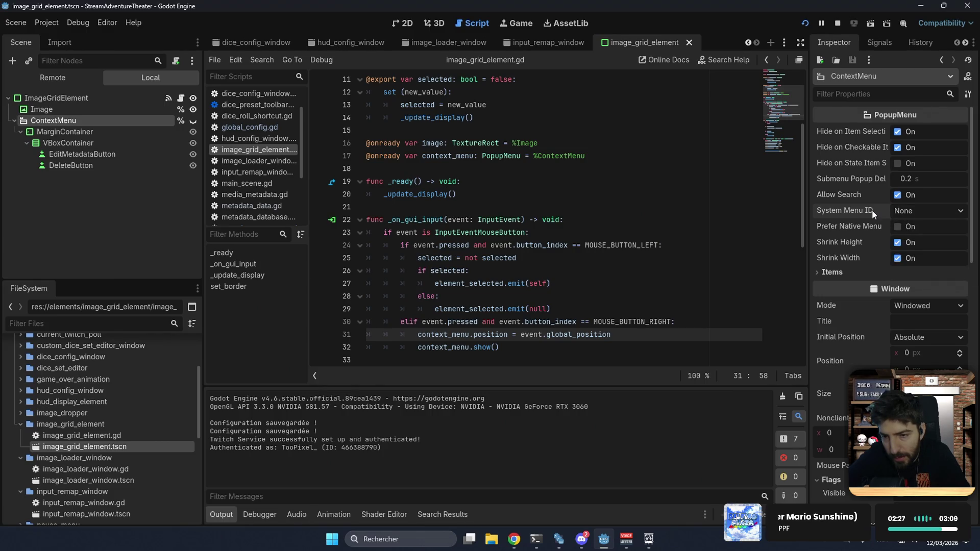
Expand the ContextMenu's empty Items list in the Inspector, then go to the 2D view.
mouse_move(871, 211)
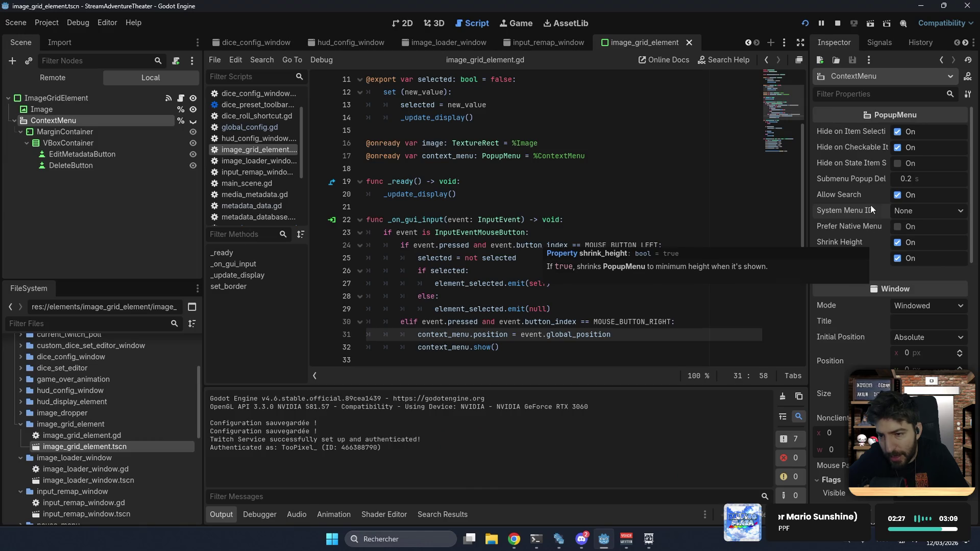
mouse_move(866, 182)
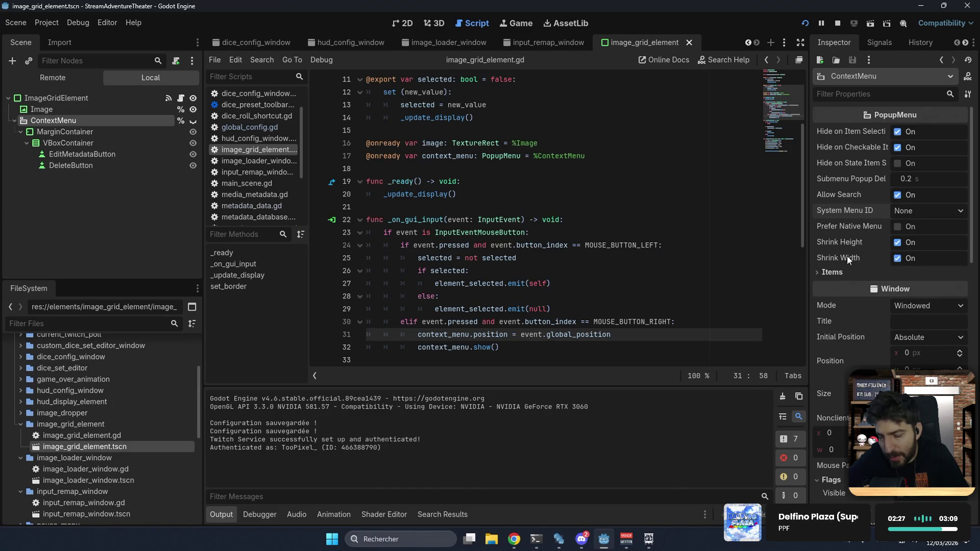
left_click(837, 273)
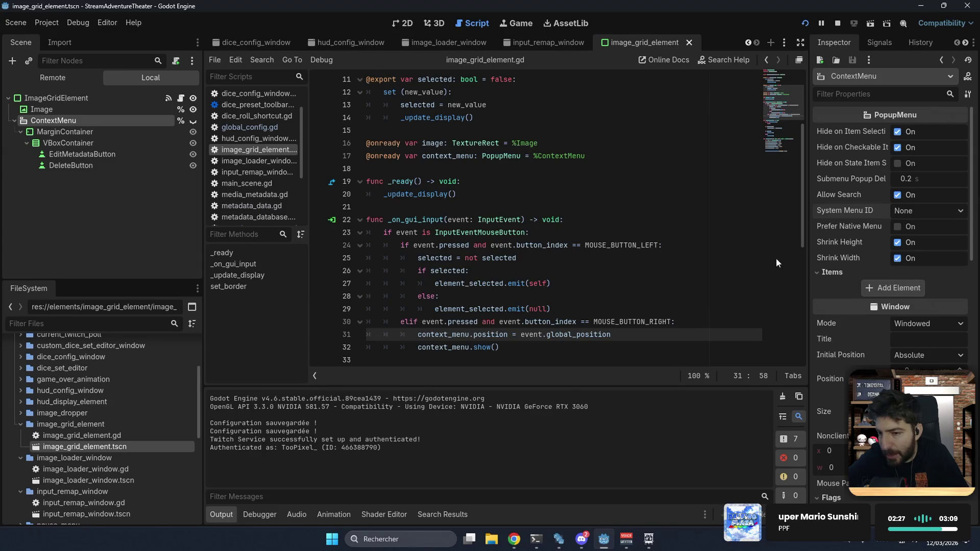
left_click(403, 24)
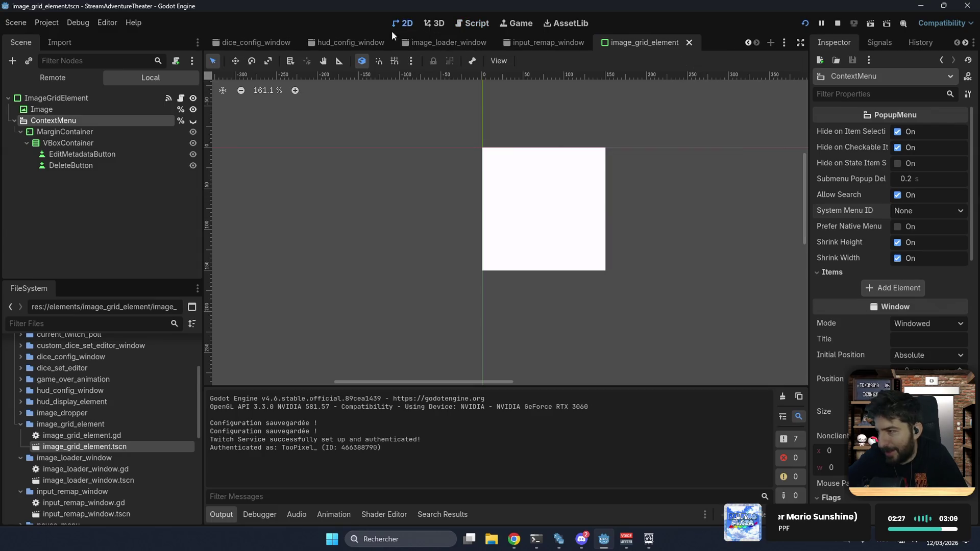
Hide the Edit metadata/Delete button container, show the ContextMenu popup, and add an item 'test'.
left_click(193, 124)
left_click(192, 123)
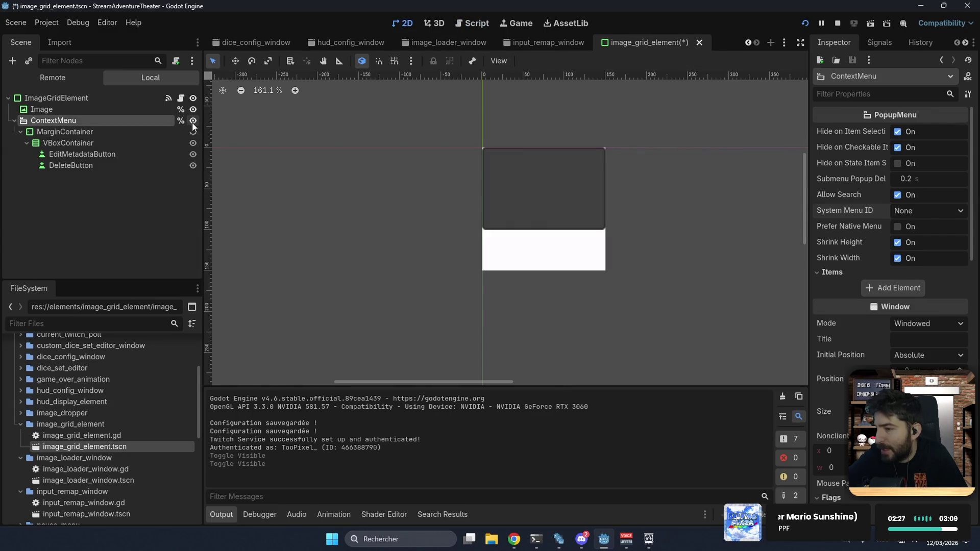
left_click(888, 286)
left_click(889, 287)
type("test")
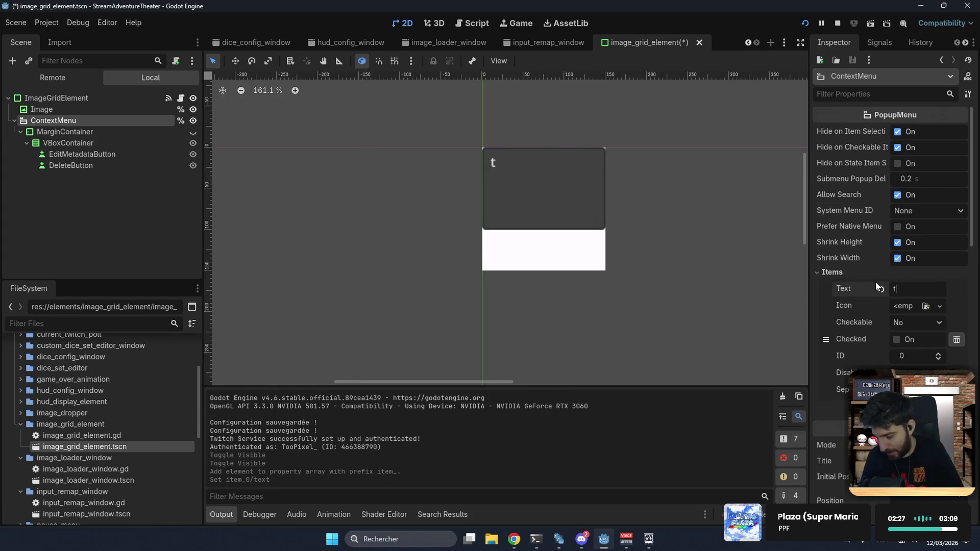
Add a second item '123' and leave the first item not checkable.
left_click(891, 428)
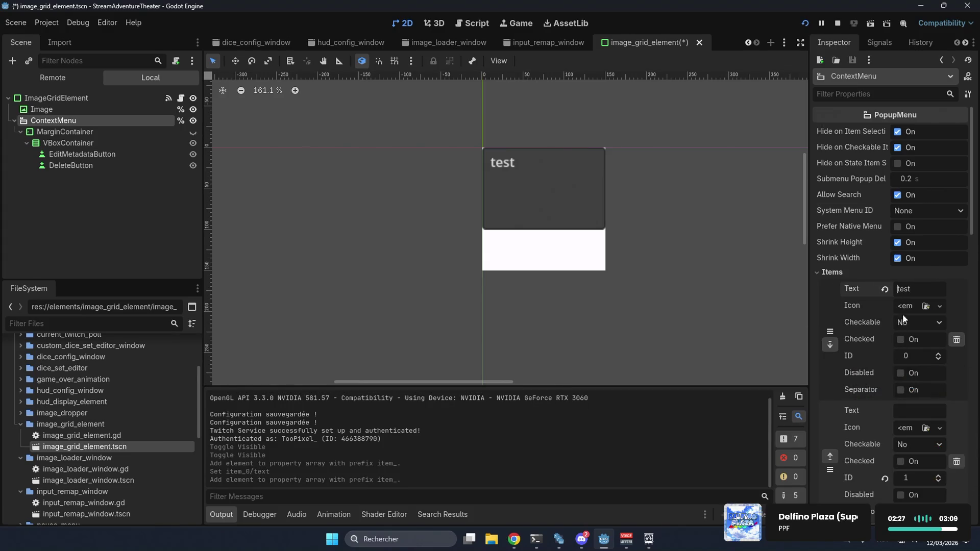
left_click(914, 408)
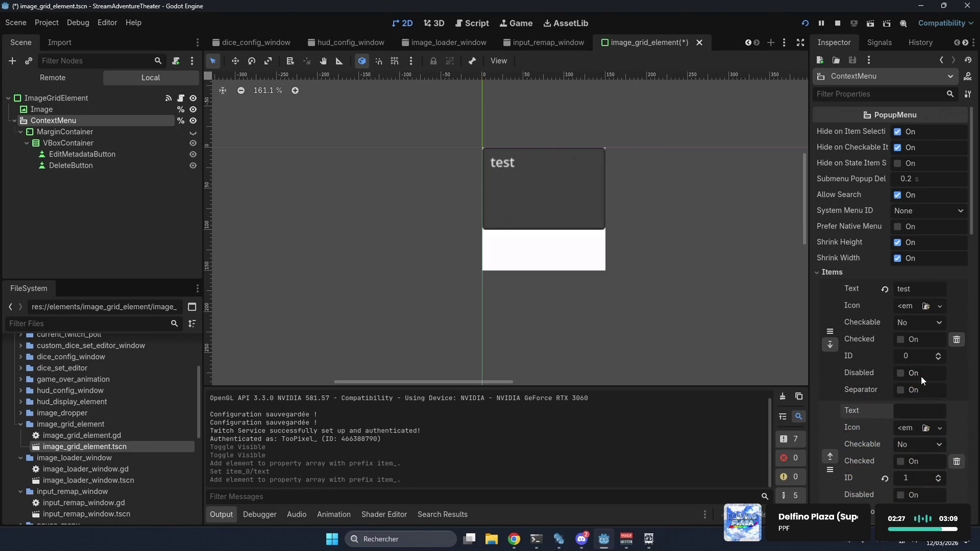
type("123")
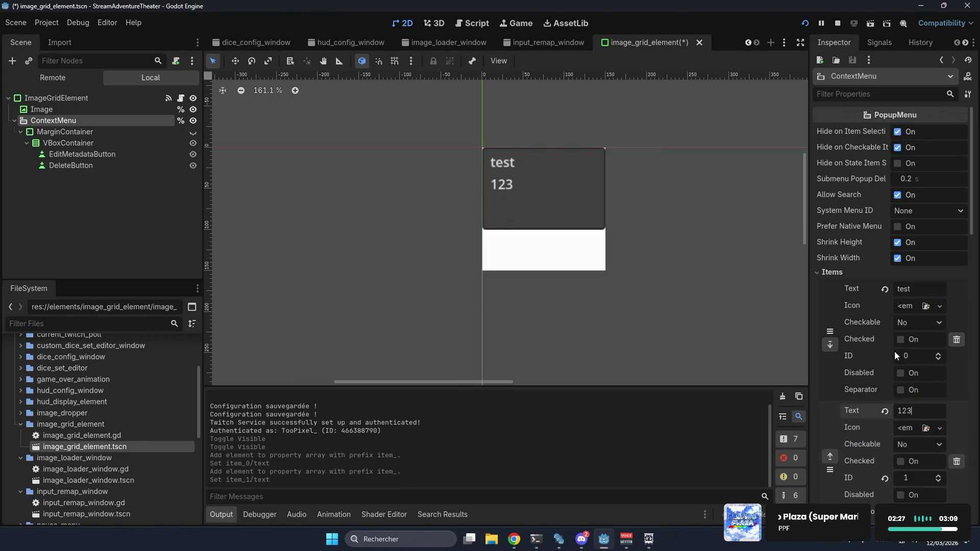
left_click(924, 322)
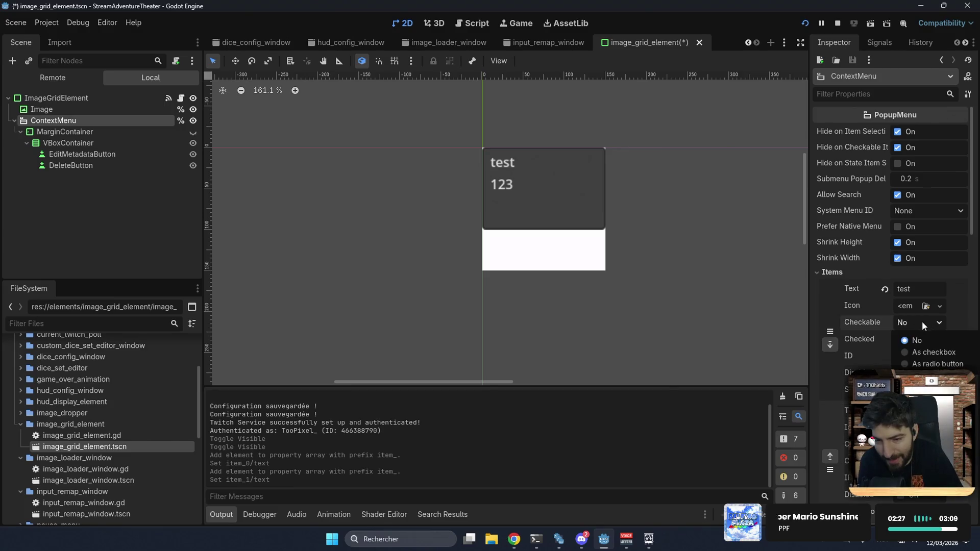
left_click(935, 341)
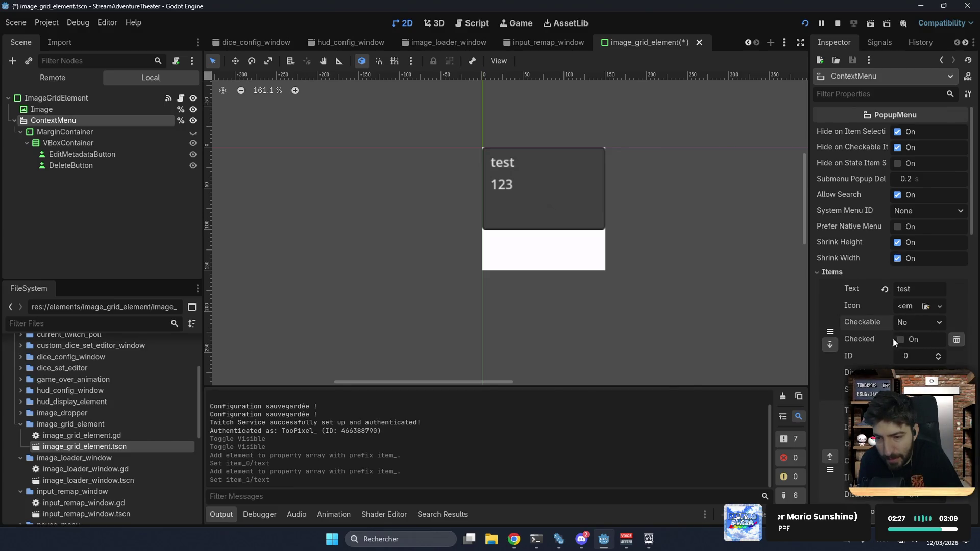
Test the rabbit token's menu in Token loader, then show the button container again and delete 'test'.
mouse_move(649, 539)
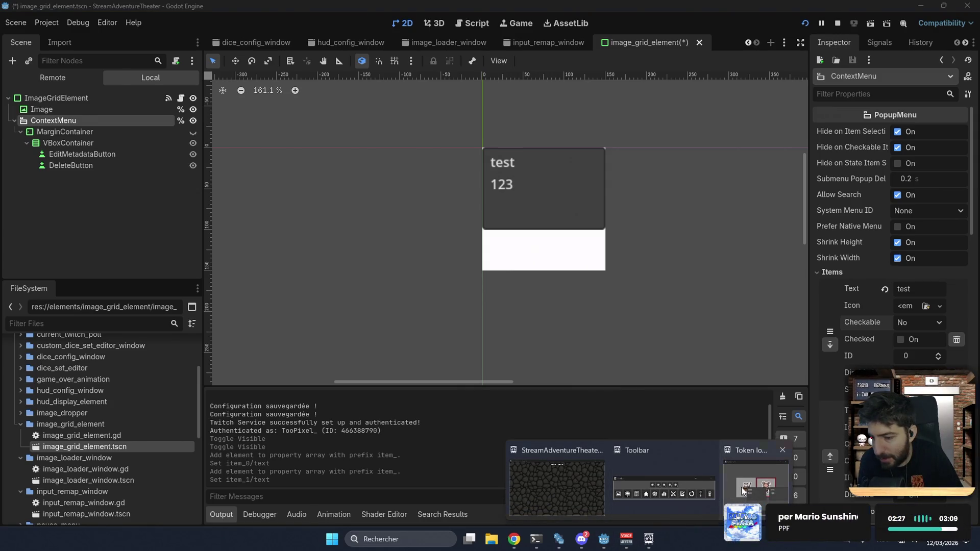
left_click(742, 492)
right_click(527, 265)
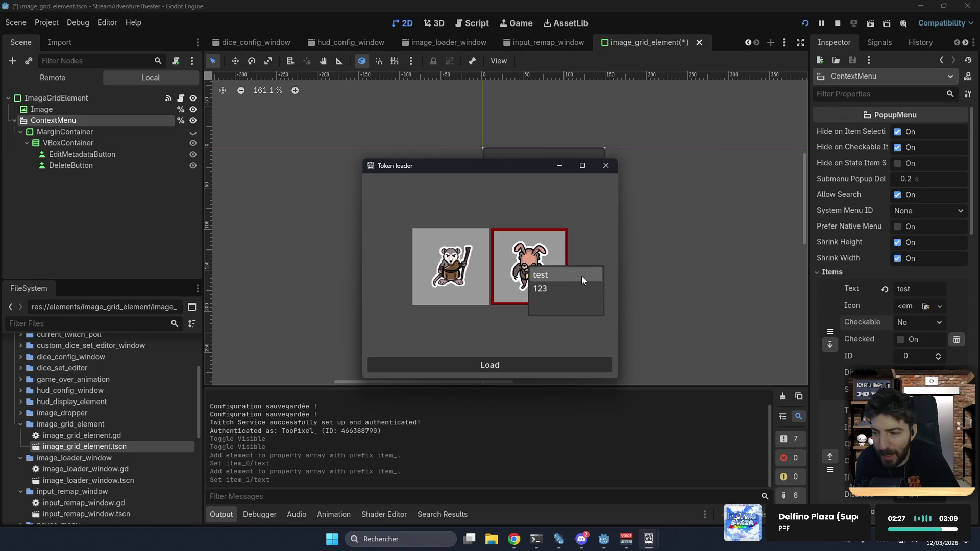
left_click(193, 132)
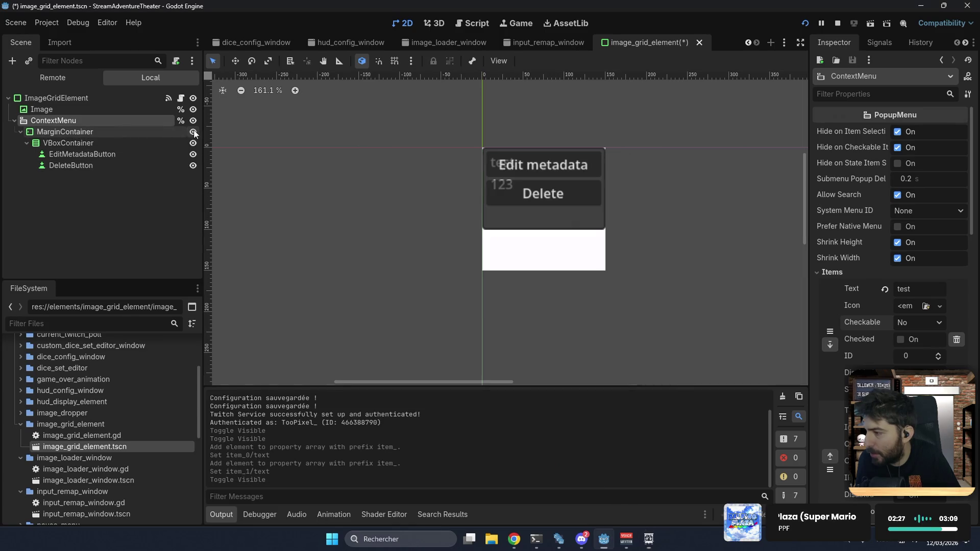
left_click(957, 340)
Delete the remaining '123' item, then briefly expand and collapse the Mouse Passthrough list.
left_click(957, 340)
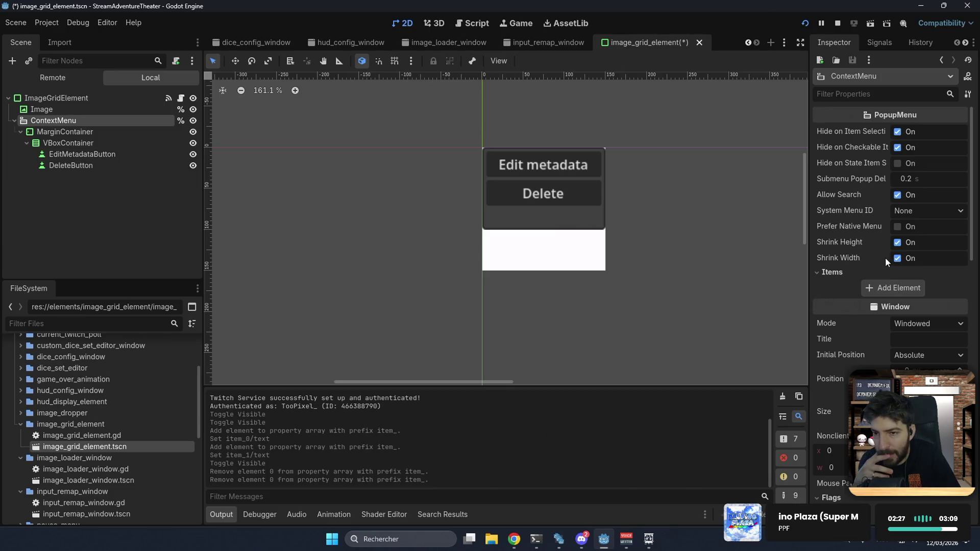
scroll(866, 352, "down", 2)
scroll(871, 347, "up", 2)
scroll(871, 347, "down", 5)
left_click(922, 328)
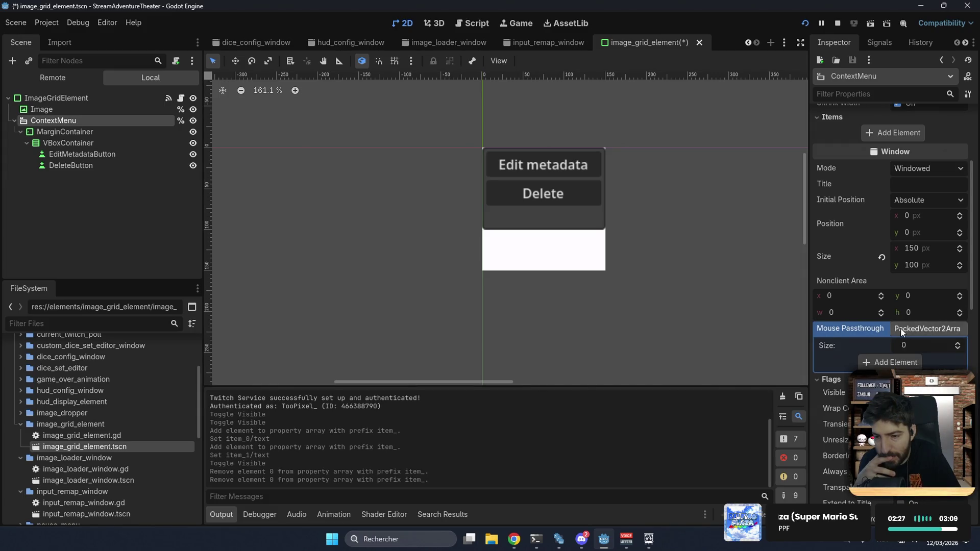
left_click(901, 329)
Open the Signals tab to list the ContextMenu's available signals.
scroll(859, 352, "down", 3)
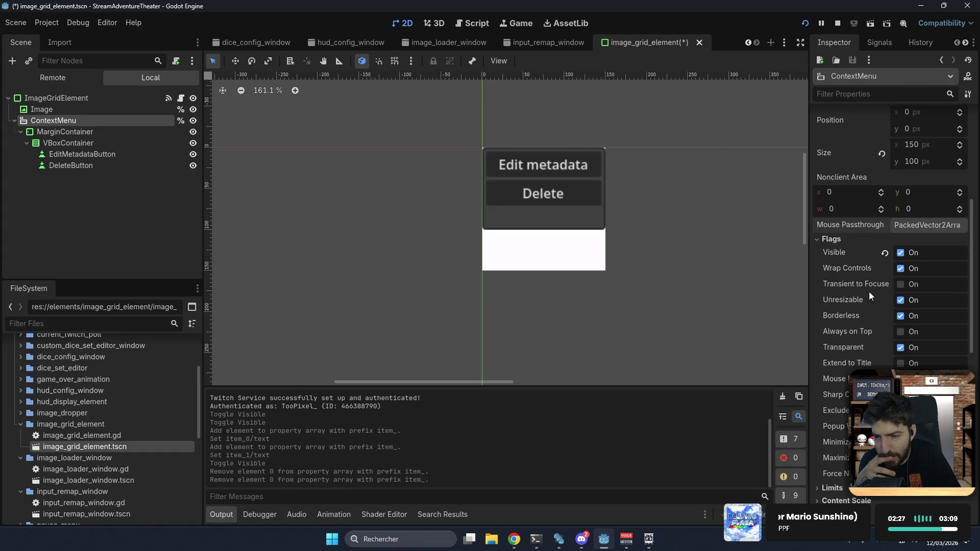
mouse_move(870, 284)
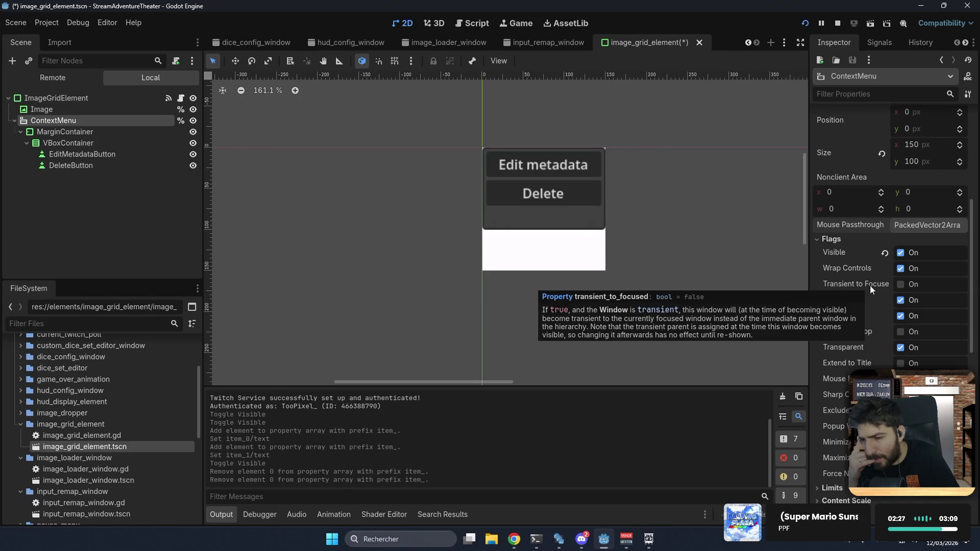
scroll(870, 256, "up", 5)
left_click(870, 43)
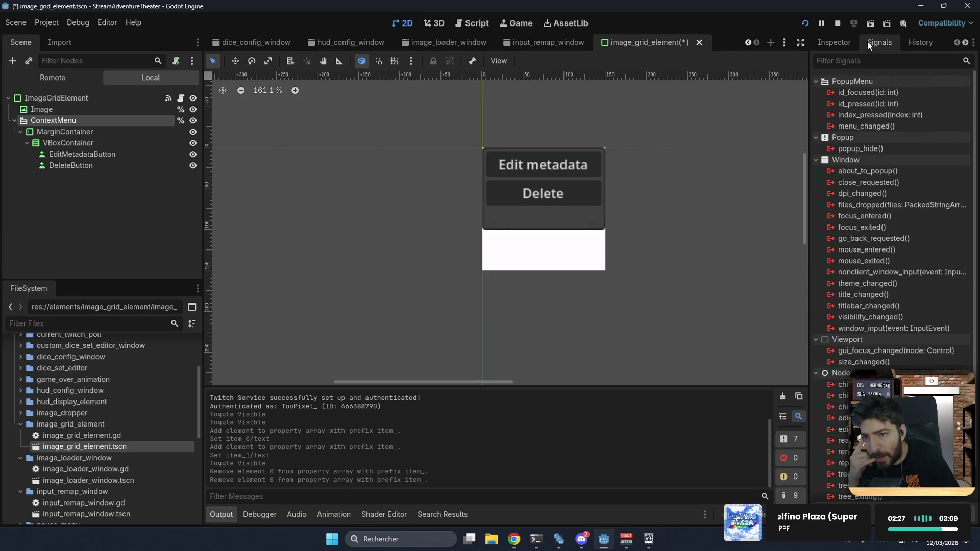
Look through the ContextMenu's signals, including id_pressed, index_pressed, popup_hide and about_to_popup.
mouse_move(870, 117)
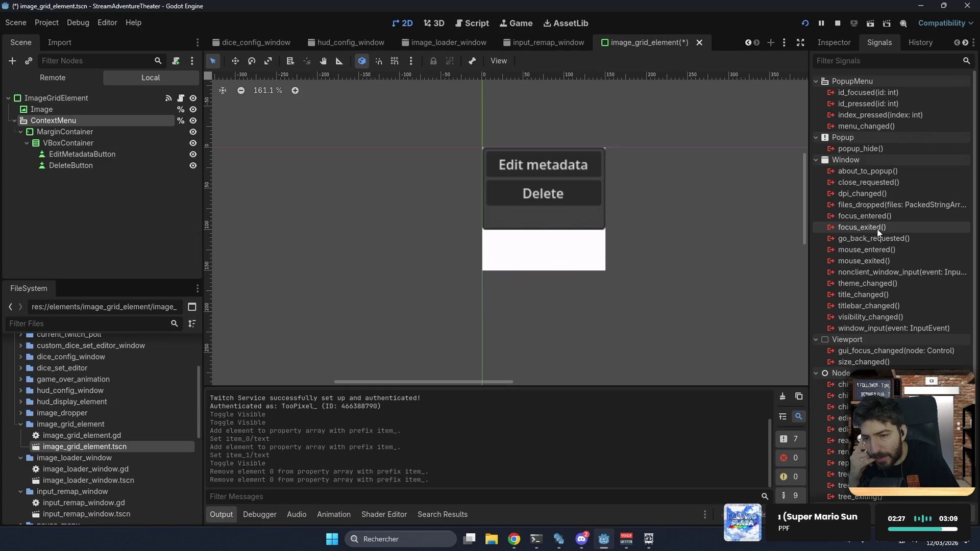
mouse_move(881, 228)
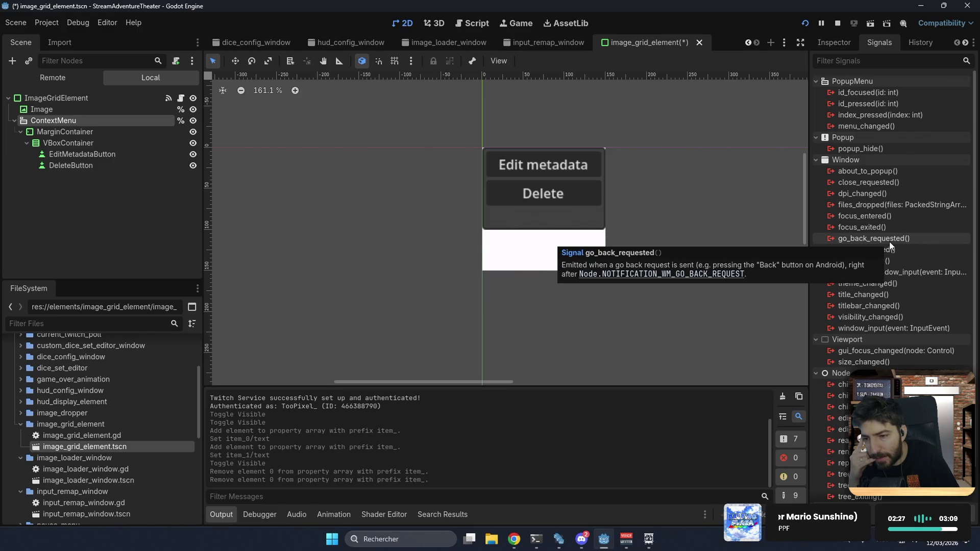
mouse_move(903, 271)
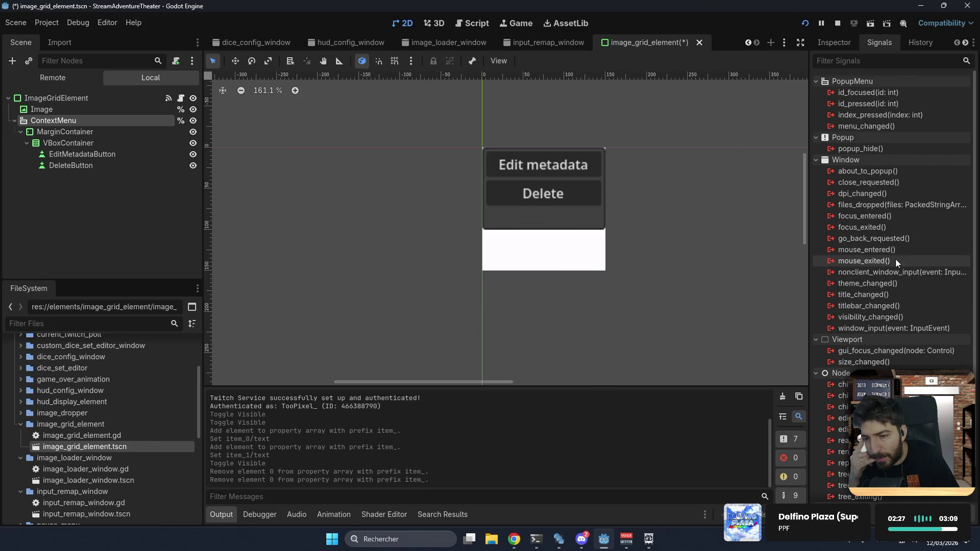
mouse_move(913, 290)
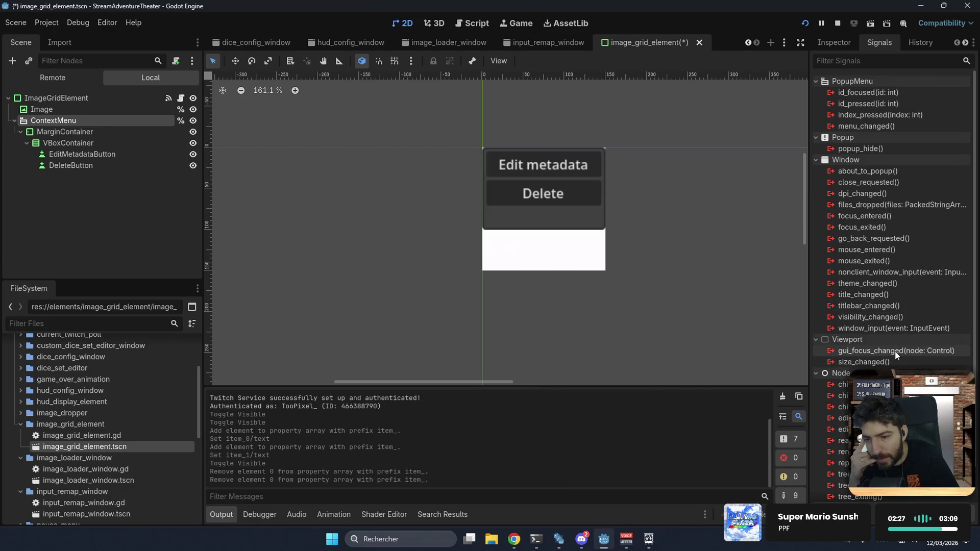
mouse_move(895, 351)
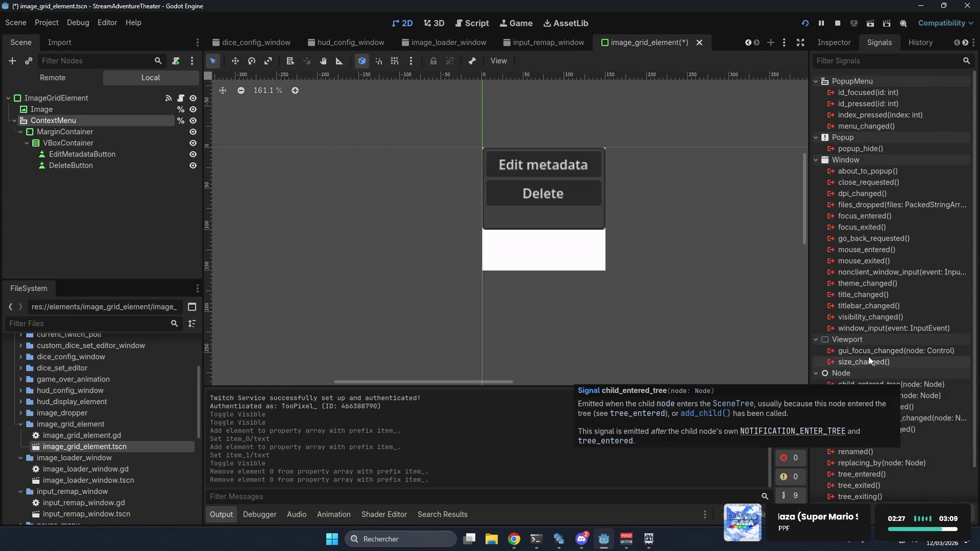
scroll(906, 379, "down", 2)
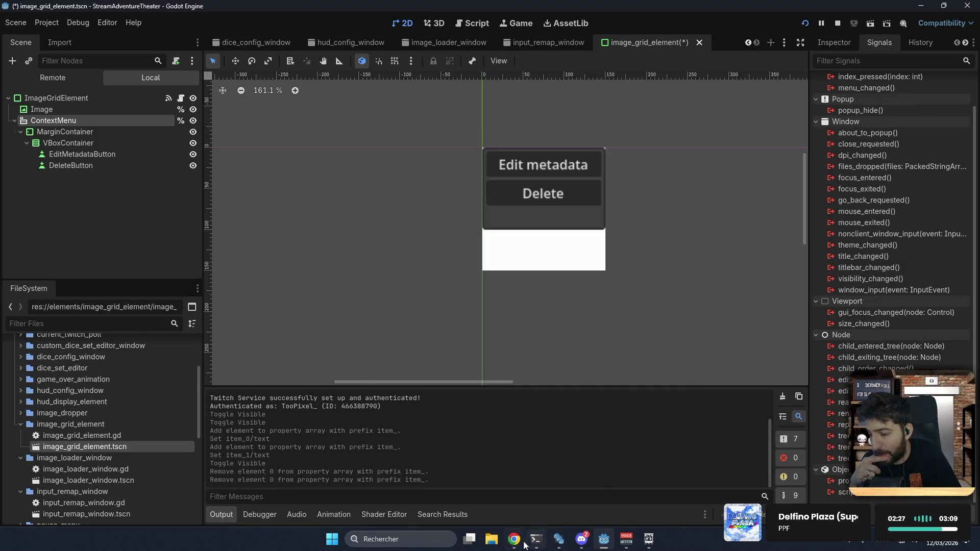
Switch to Chrome and open chatgpt.com in a new tab by typing 'chat'.
mouse_move(514, 539)
left_click(569, 486)
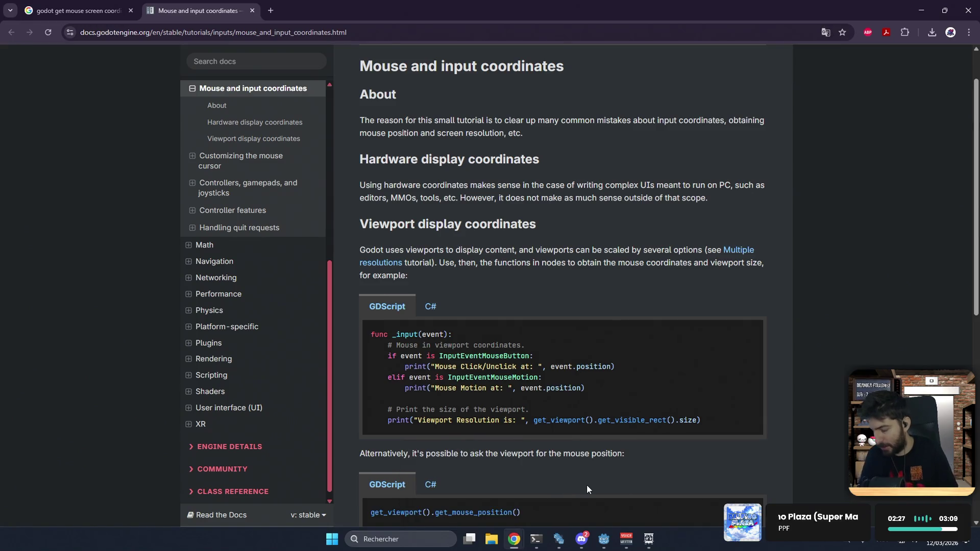
key("ctrl+t")
type("chat")
key("Return")
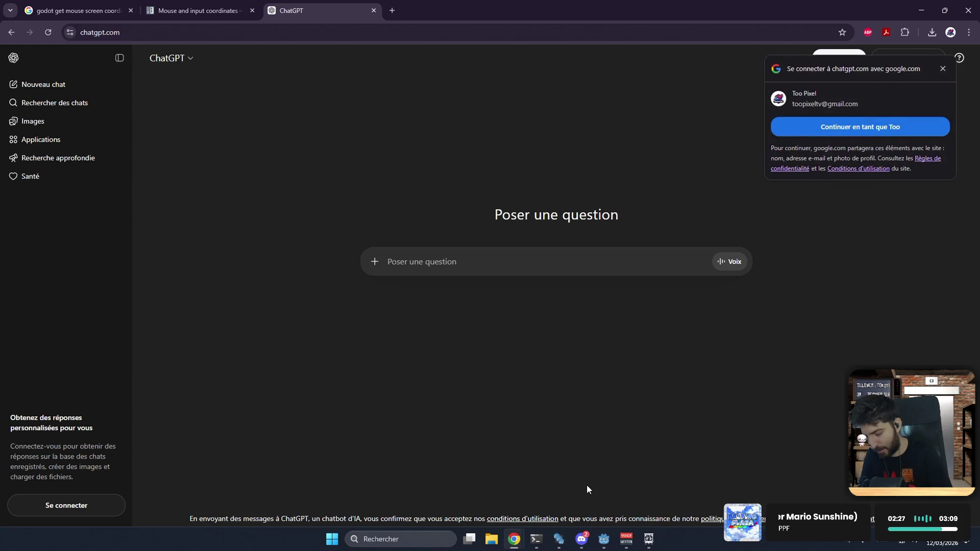
Dismiss the Google sign-in popup and start writing a question in the ChatGPT prompt box.
left_click(531, 271)
type("he")
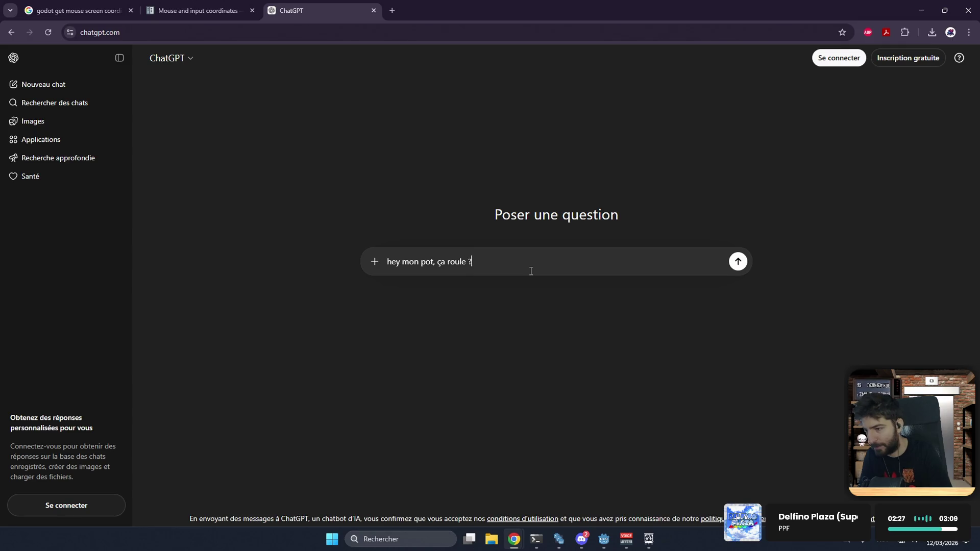
key("shift+Return")
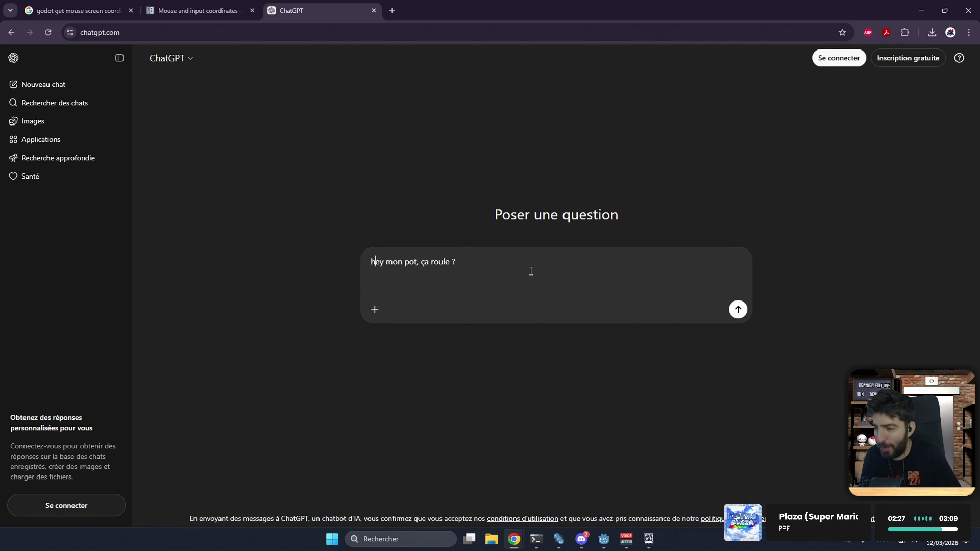
type("e")
key("Down")
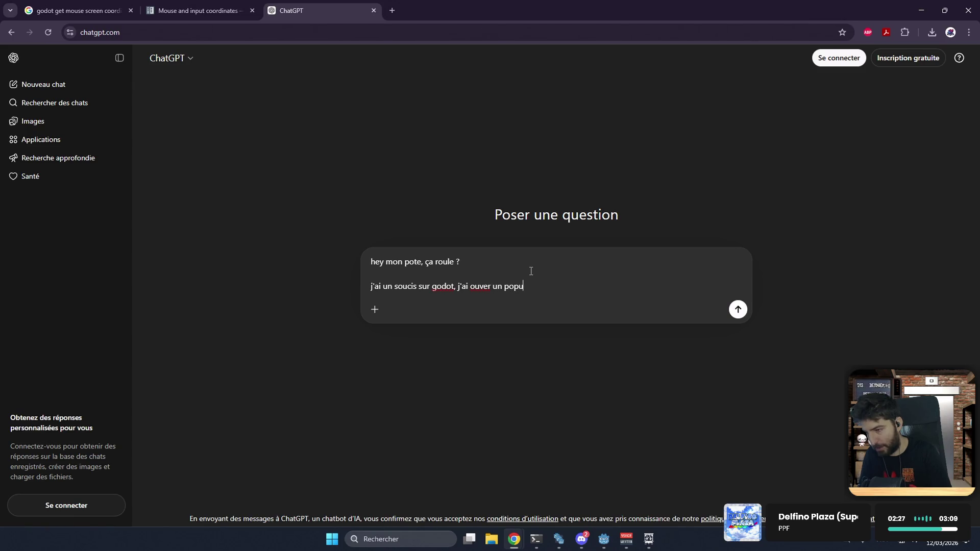
Finish the French question about the PopupMenu not closing on outside right-click, add 'merci', and send it.
type("me")
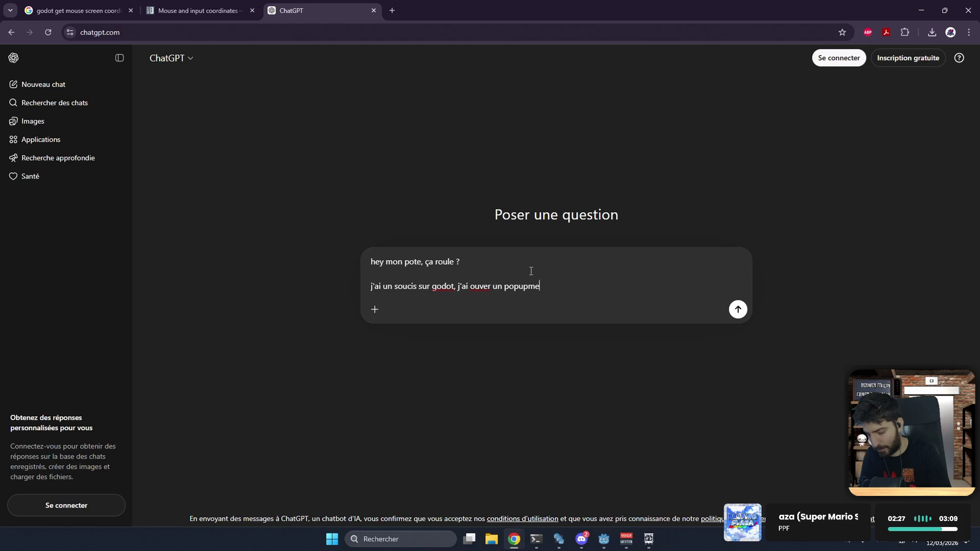
type("our en faire un")
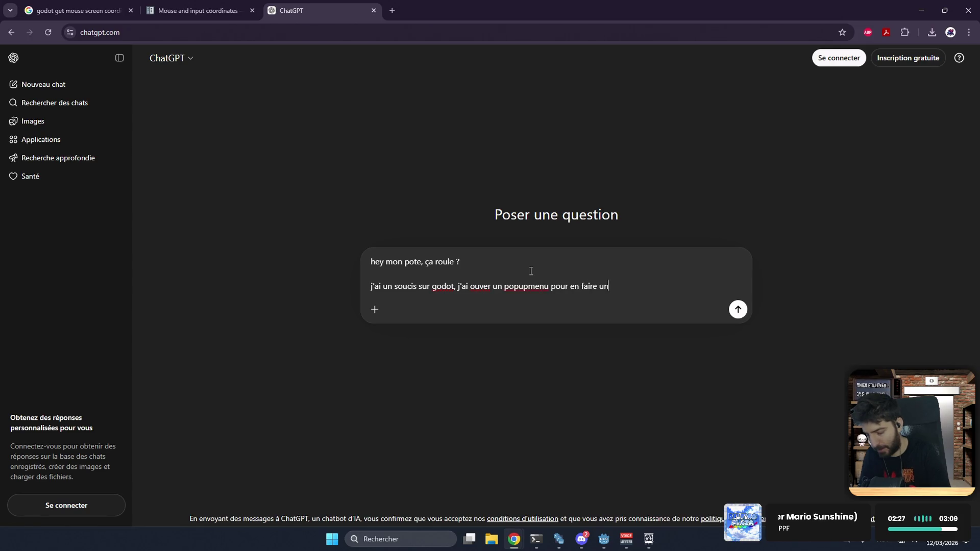
type("context menu, je l'oua")
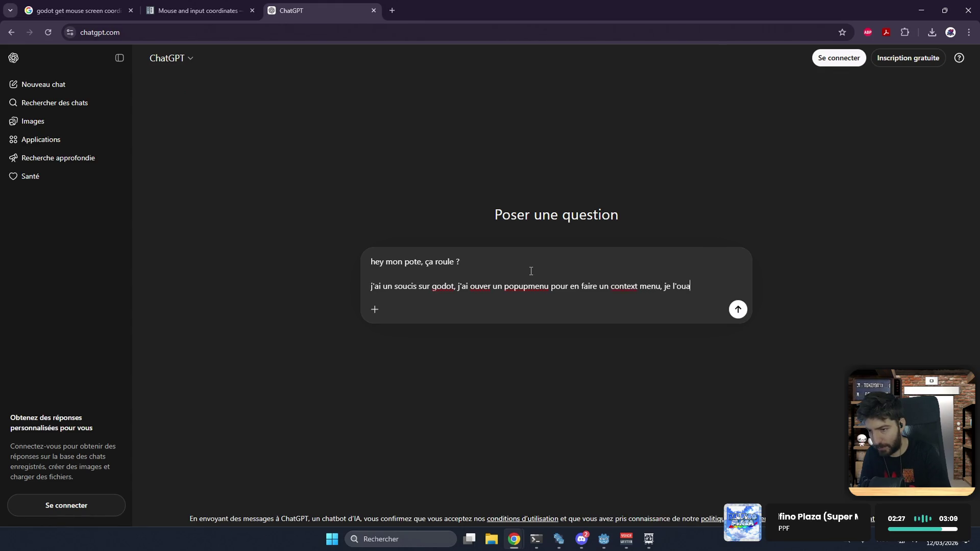
type("nd")
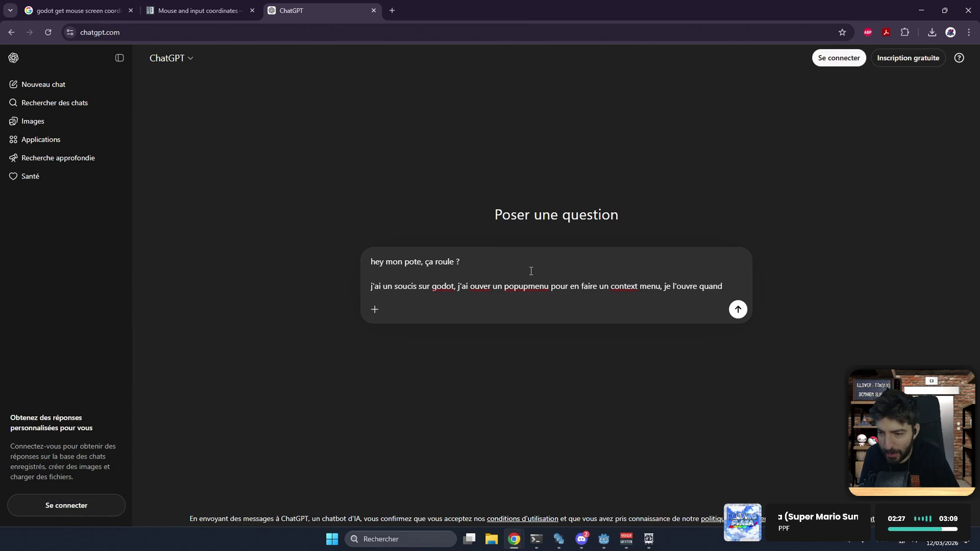
type("je fais click droit")
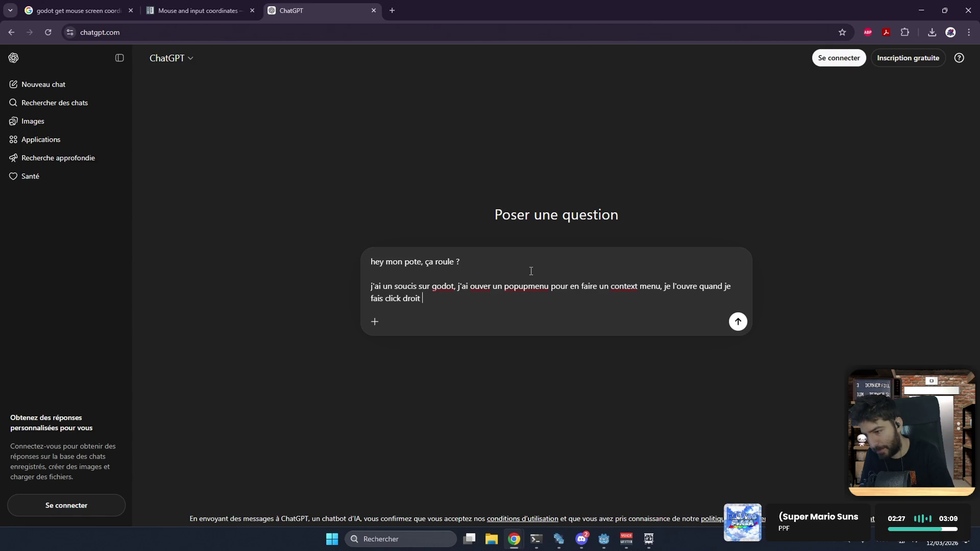
type("fonctionne, il se")
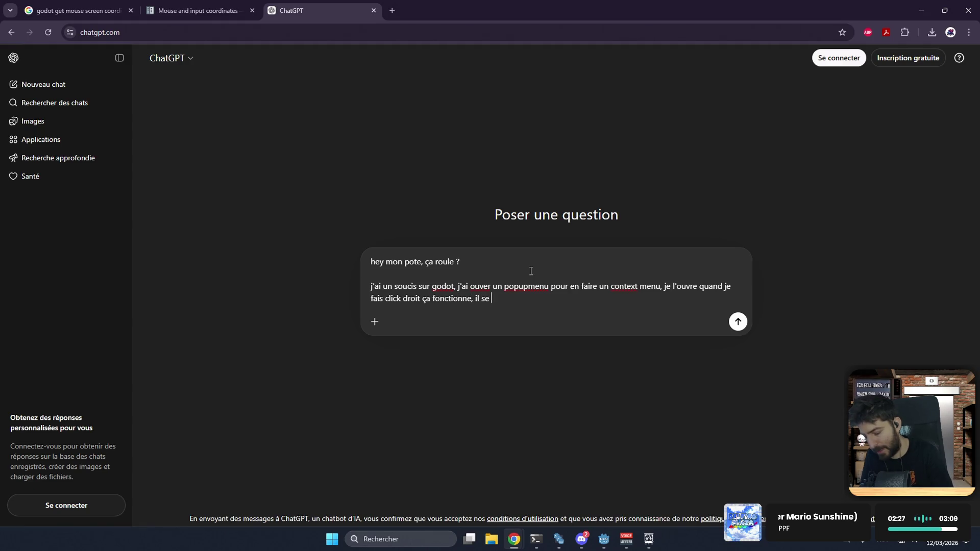
type("queme quand je cli")
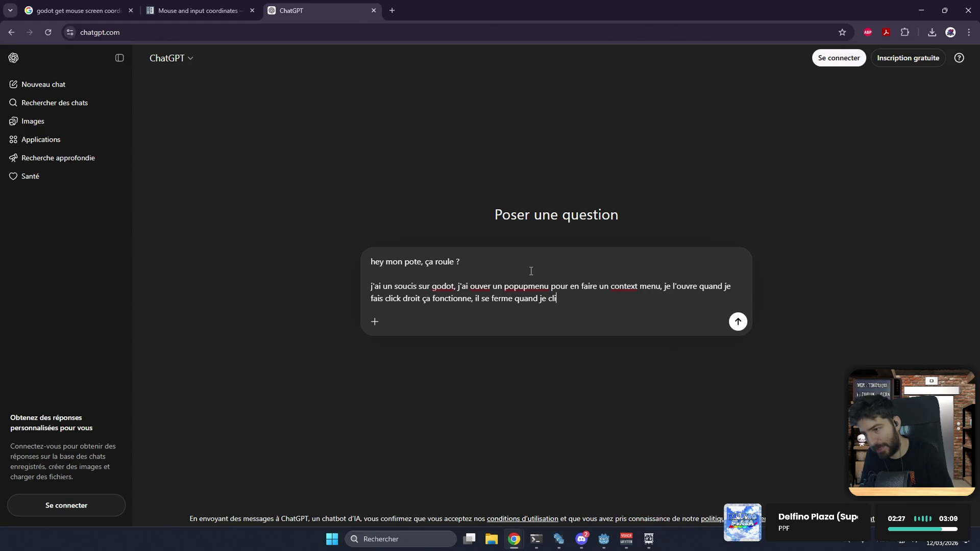
type("mais pa")
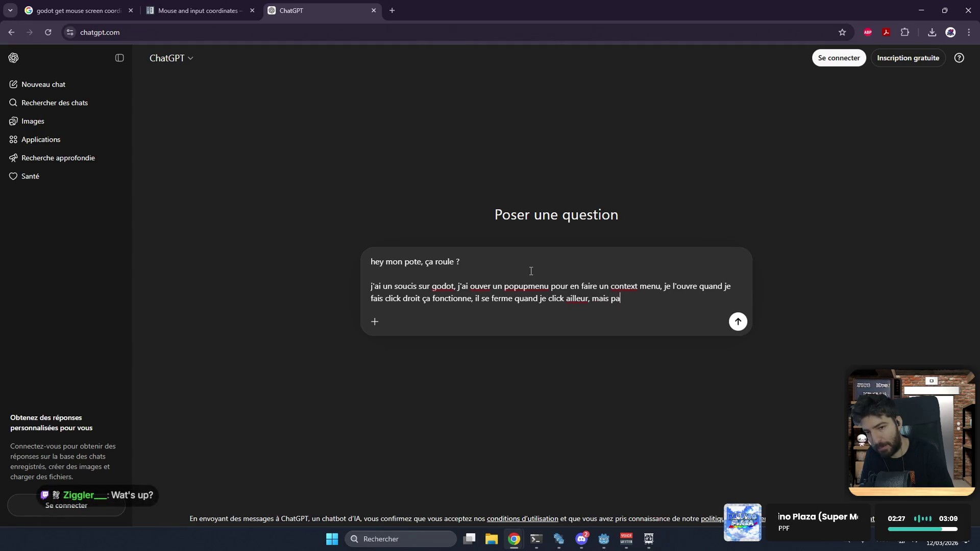
type("uand je fais click")
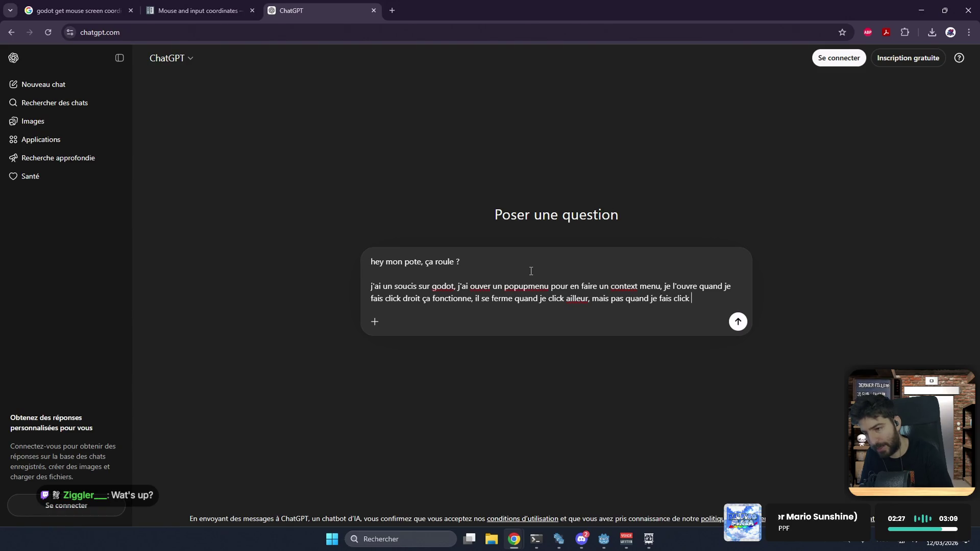
type("roit ailleur")
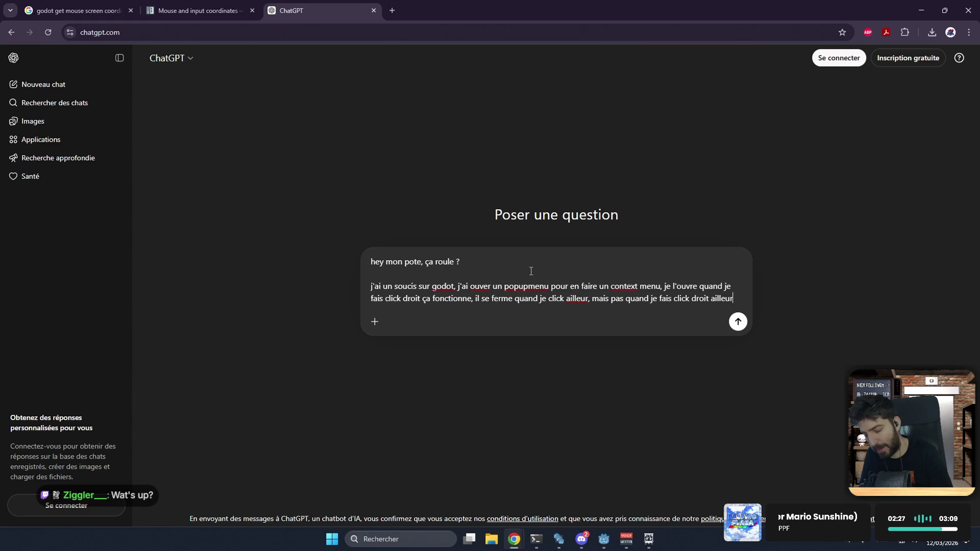
type("pouruqoi et comment rélger ça ?")
key("shift+Return")
type("merci")
key("Return")
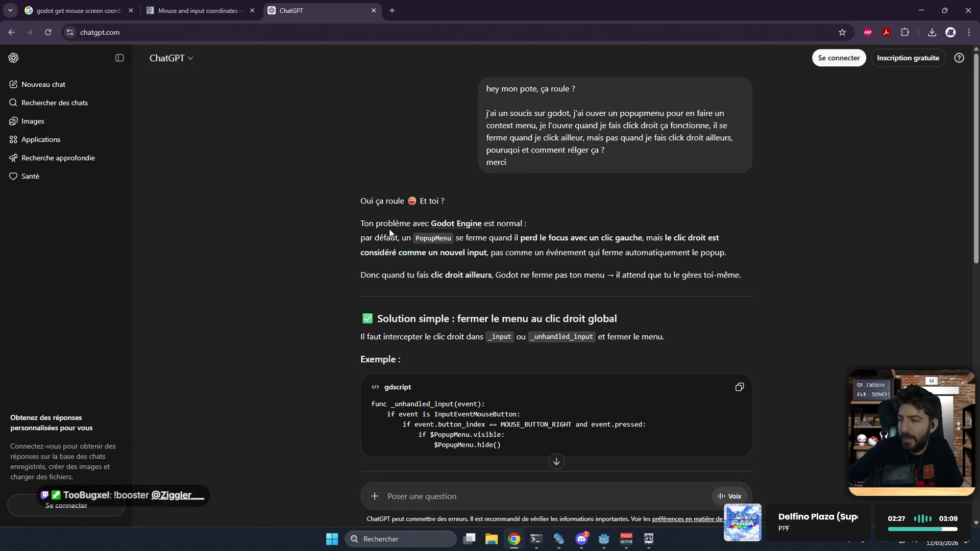
left_click_drag(361, 224, 482, 225)
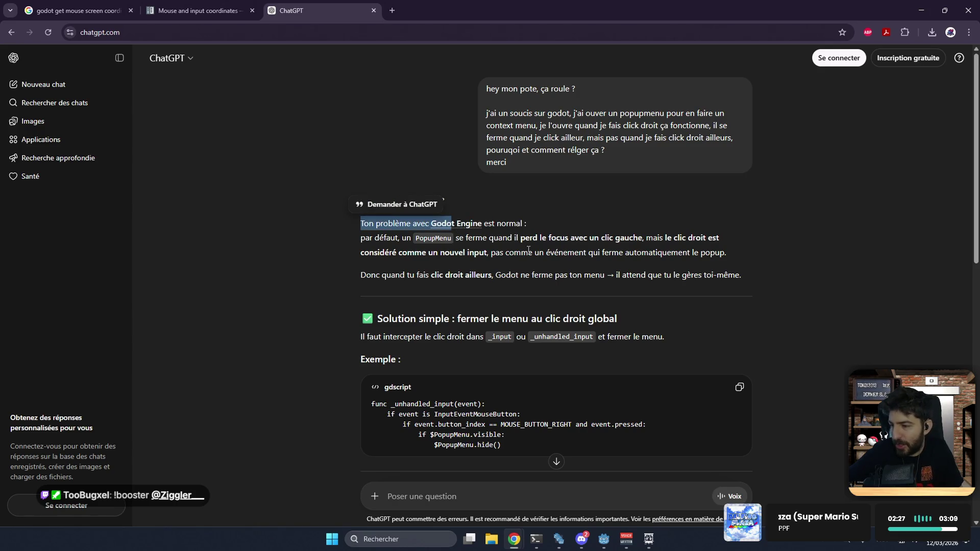
left_click(556, 249)
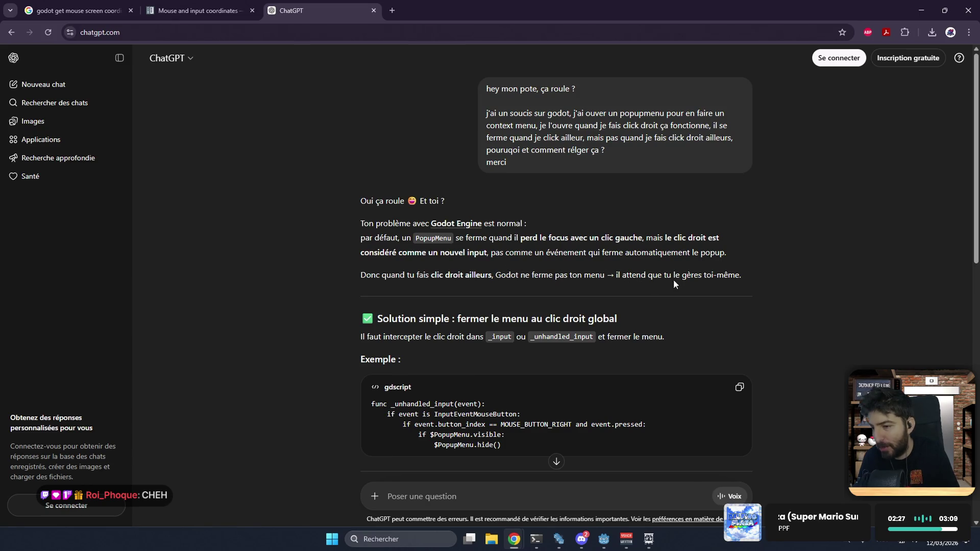
scroll(690, 277, "down", 2)
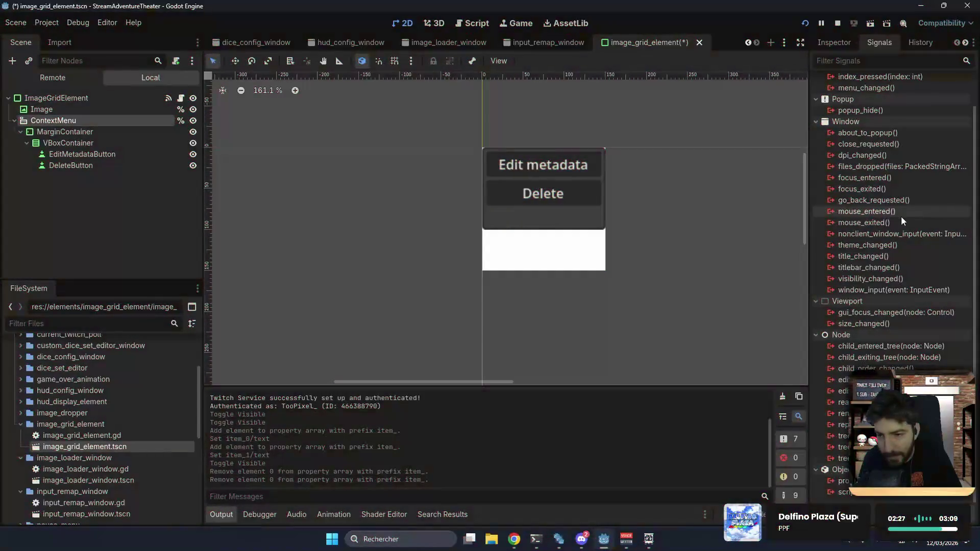
scroll(904, 225, "up", 2)
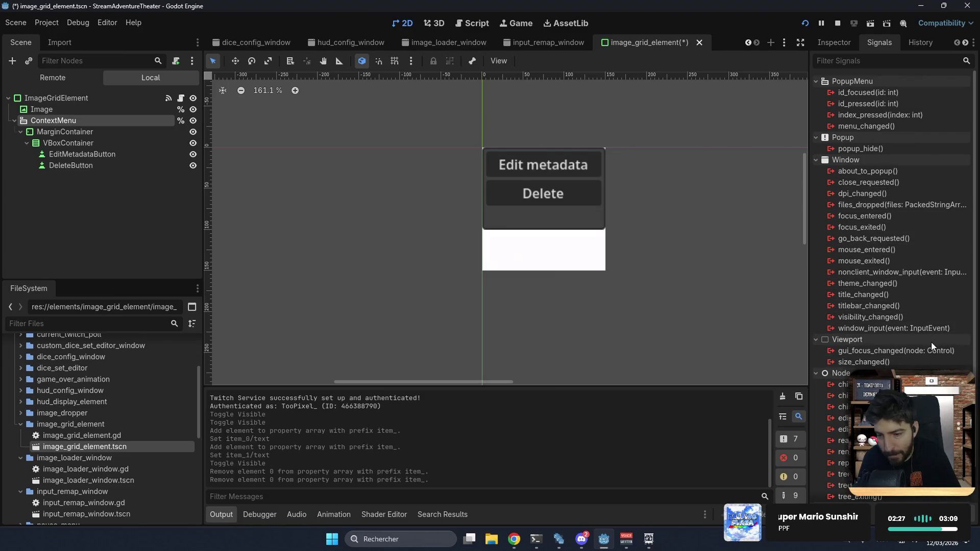
scroll(955, 427, "down", 2)
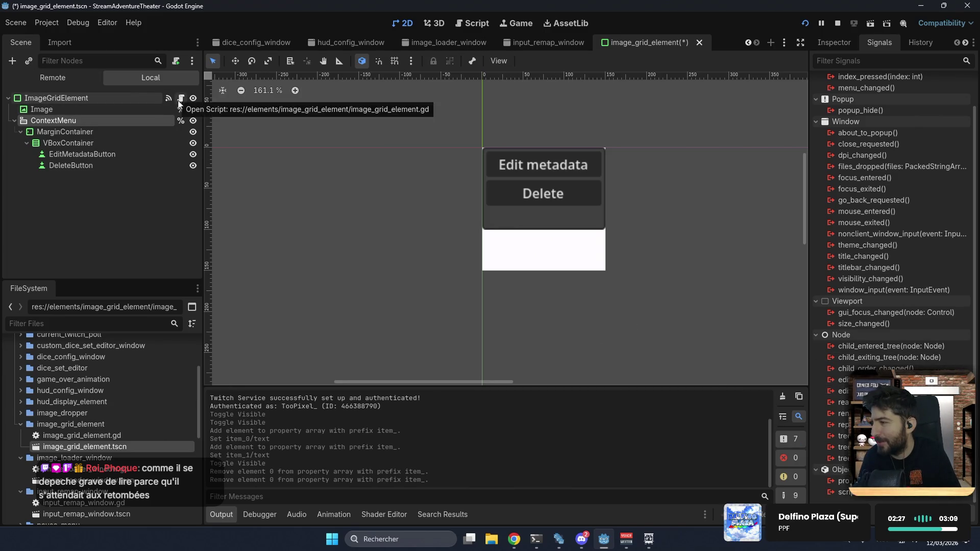
scroll(829, 239, "up", 2)
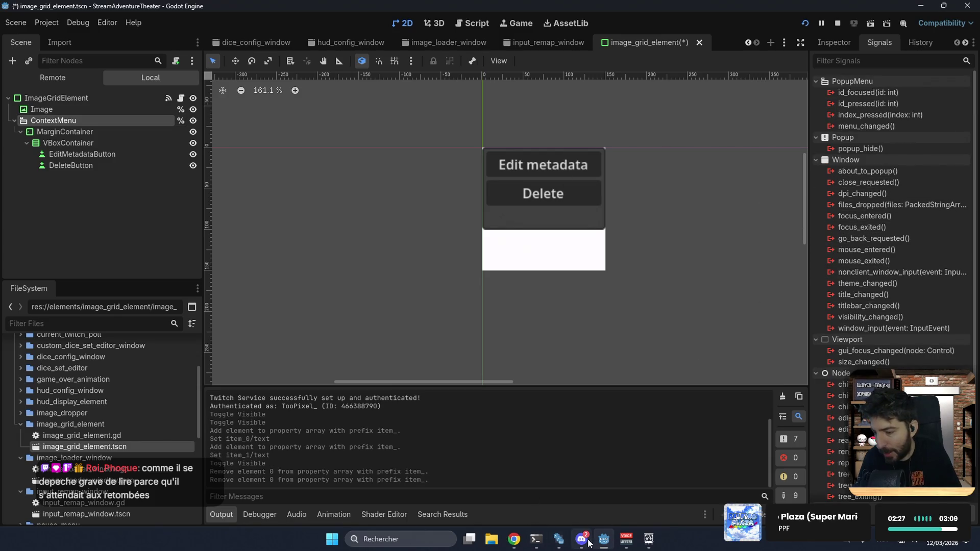
left_click(606, 541)
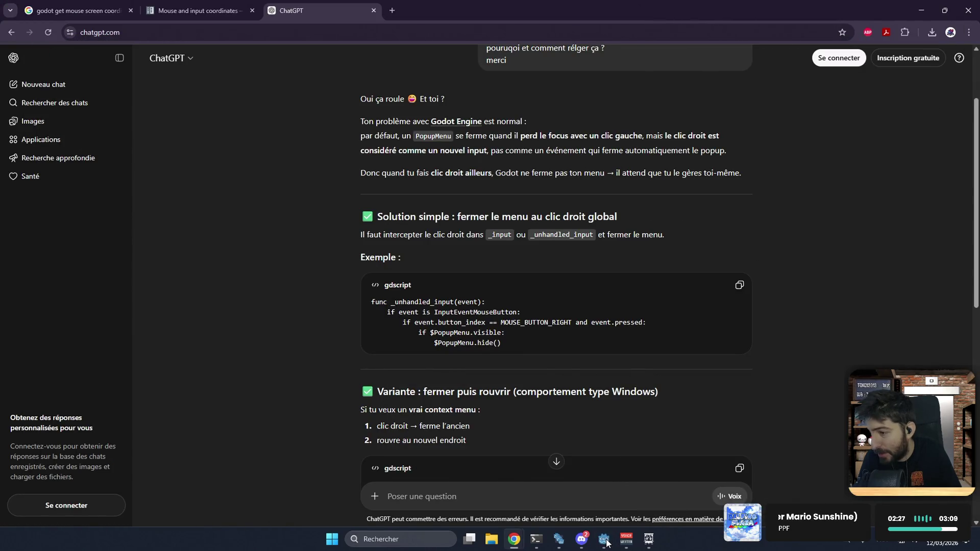
left_click(606, 541)
scroll(867, 335, "down", 3)
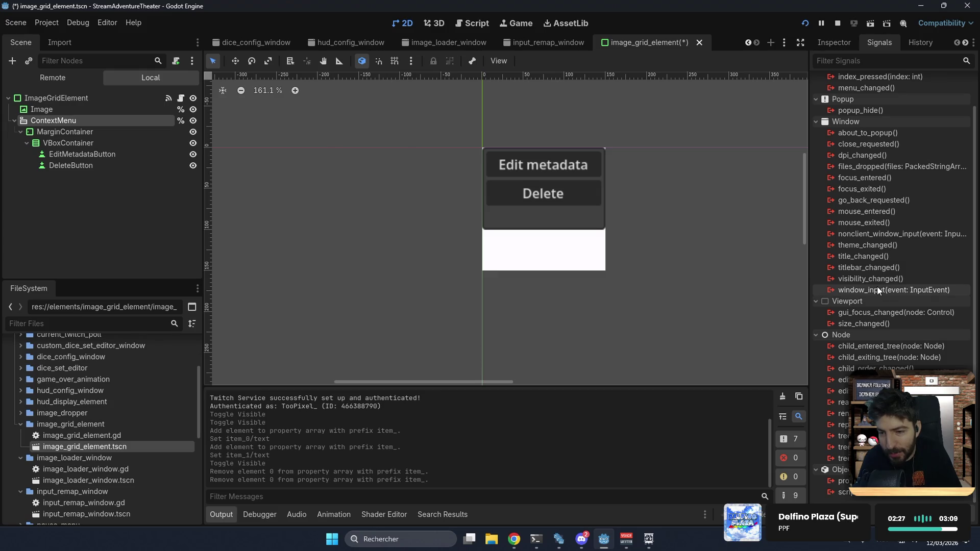
mouse_move(881, 289)
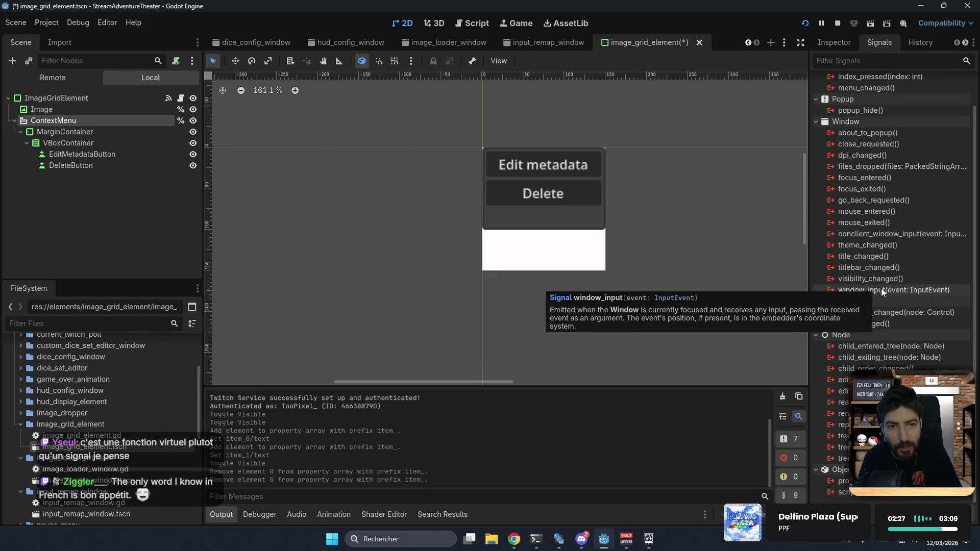
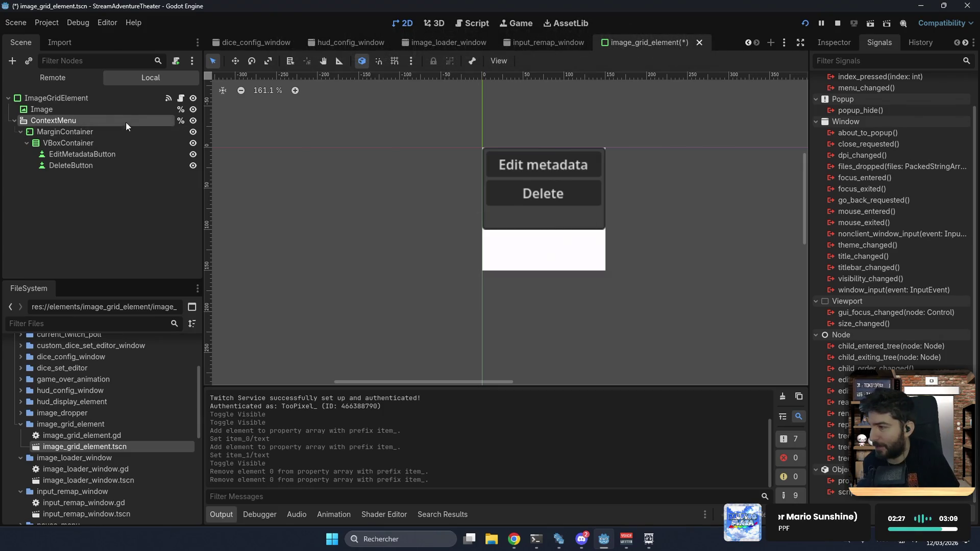
Open image_grid_element.gd and begin a context_menu input-method call on a new line after the menu positioning.
left_click(180, 99)
scroll(484, 301, "down", 1)
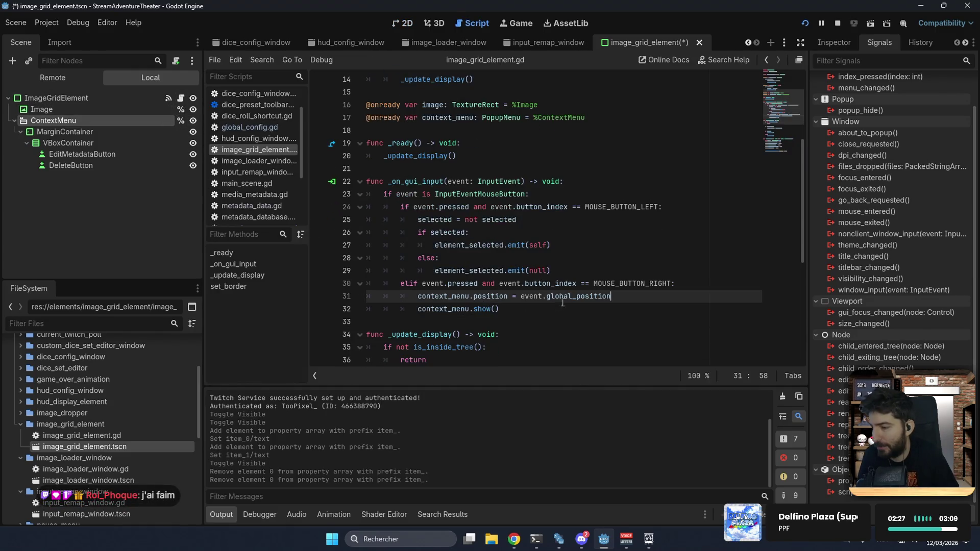
key("Return")
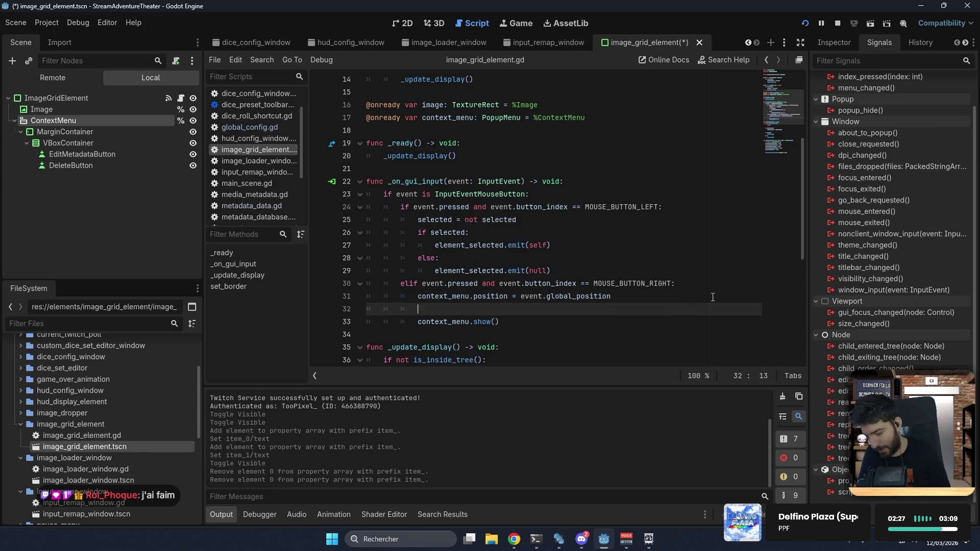
key("BackSpace")
type("text")
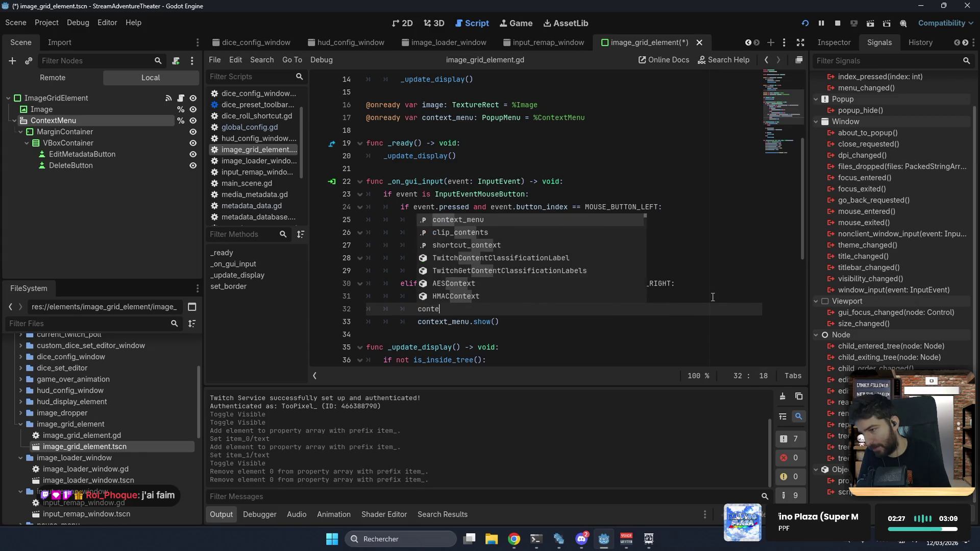
key("Return")
key("BackSpace")
type("_in")
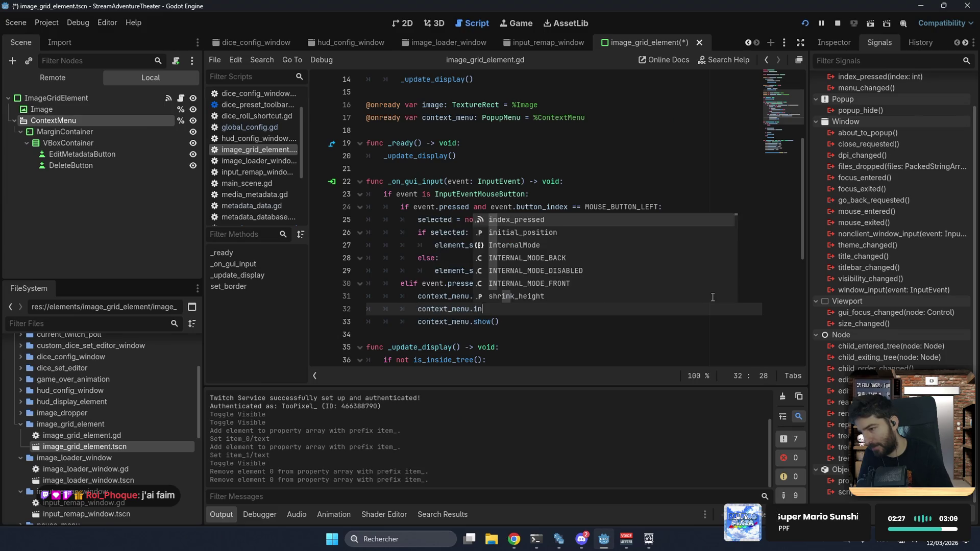
type("pu")
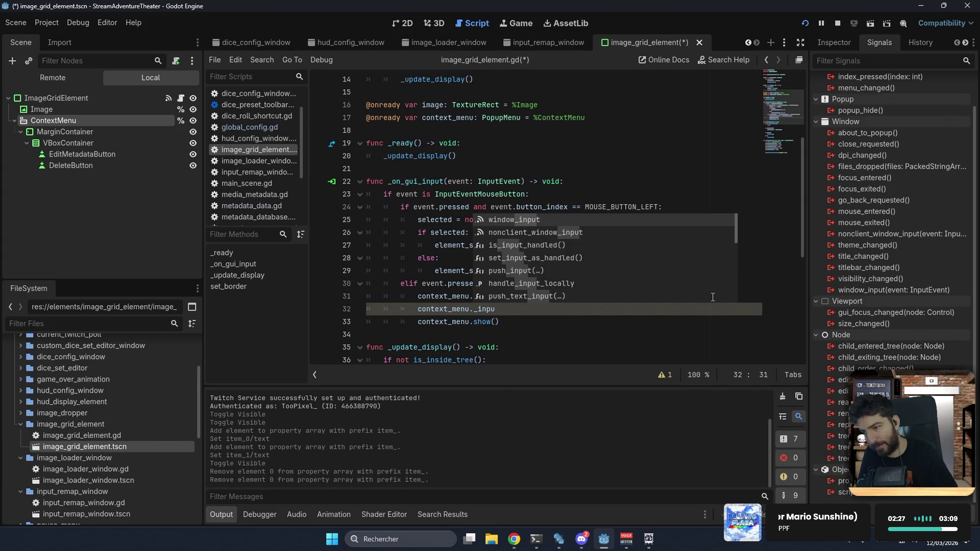
Browse the method suggestions and insert context_menu.push_input().
key("Down")
key("Down")
key("Down")
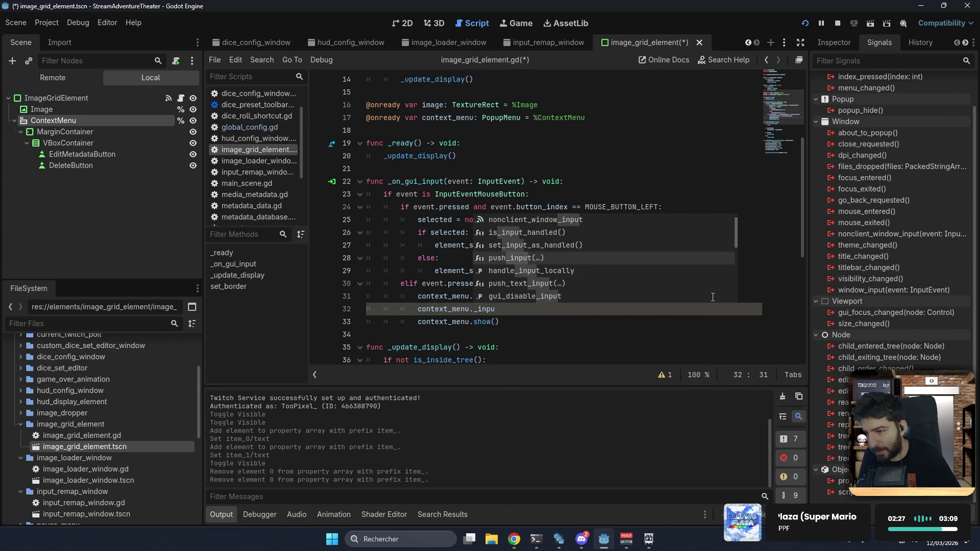
key("Down")
key("Down")
key("Down")
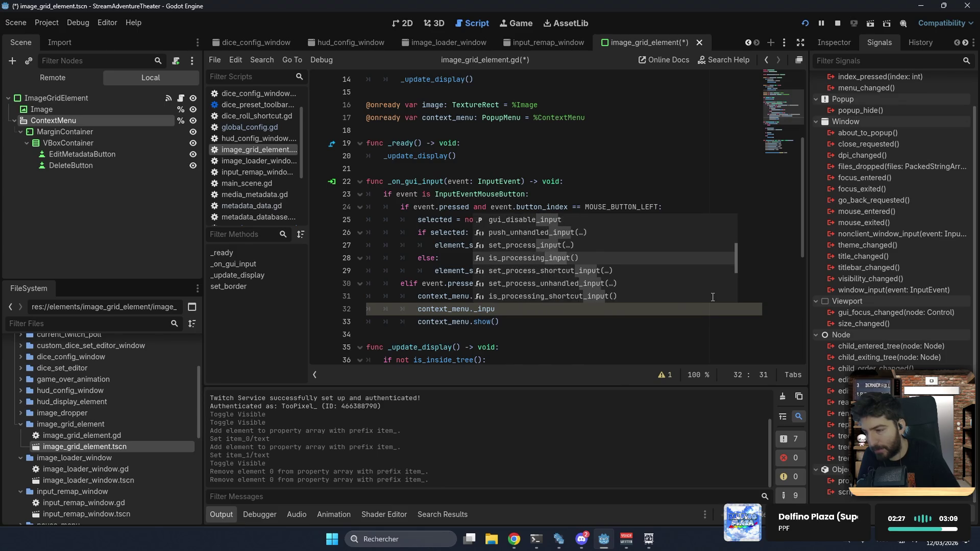
scroll(553, 278, "up", 2)
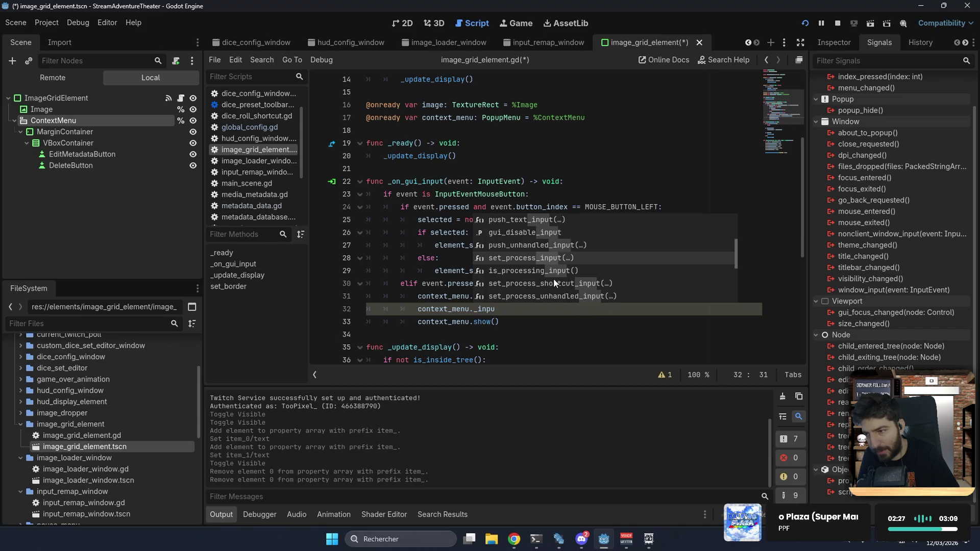
mouse_move(554, 279)
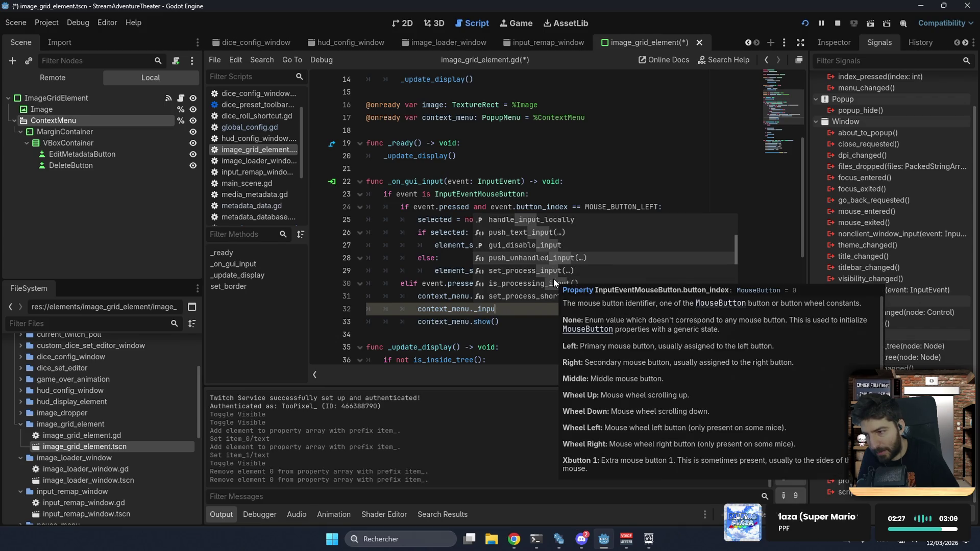
scroll(523, 232, "up", 2)
left_click(524, 232)
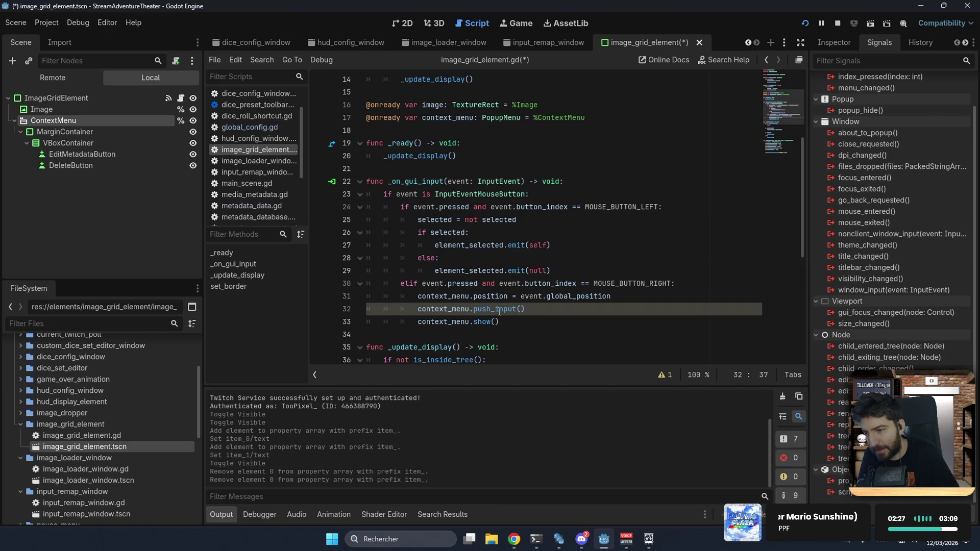
Select and delete the trial push_input line.
mouse_move(500, 312)
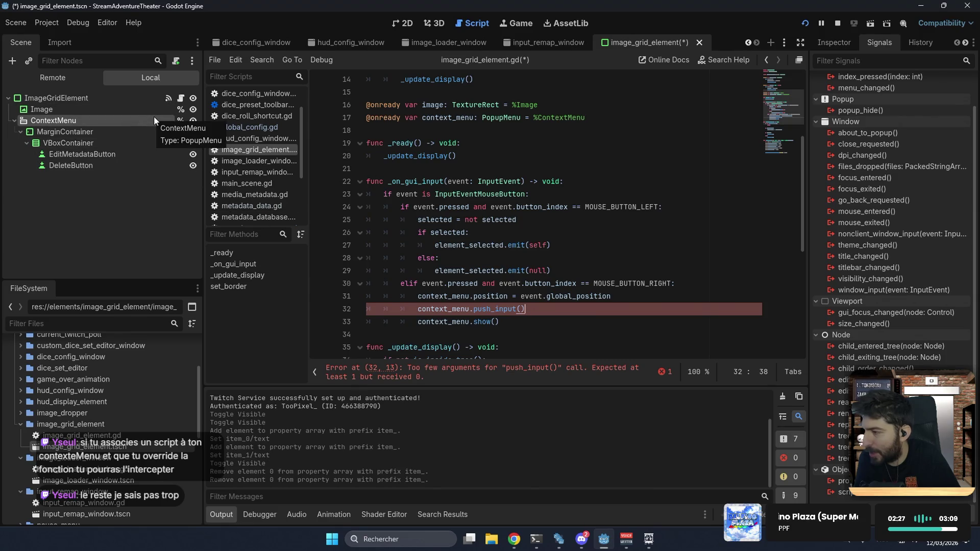
left_click_drag(605, 302, 642, 299)
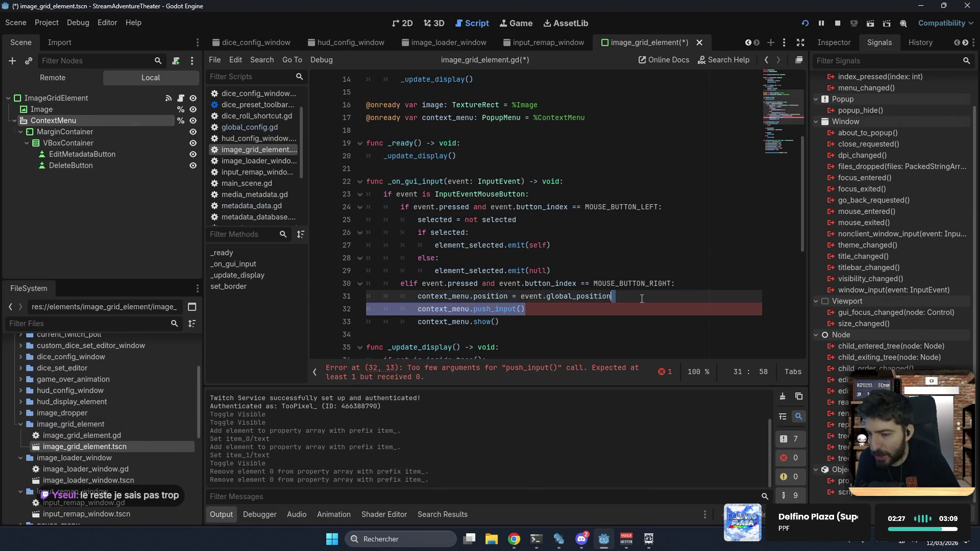
key("BackSpace")
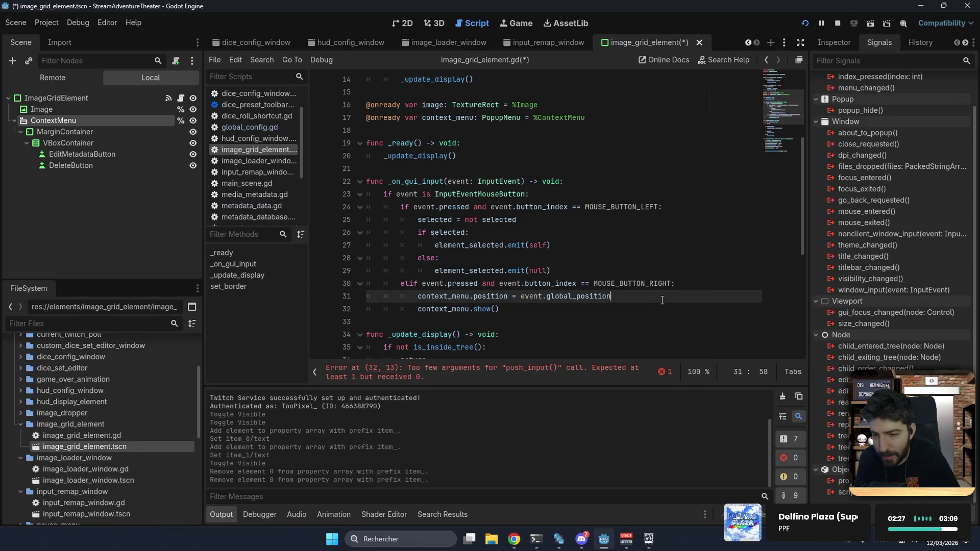
Connect ContextMenu's window_input signal to a new _on_context_menu_window_input function.
double_click(893, 290)
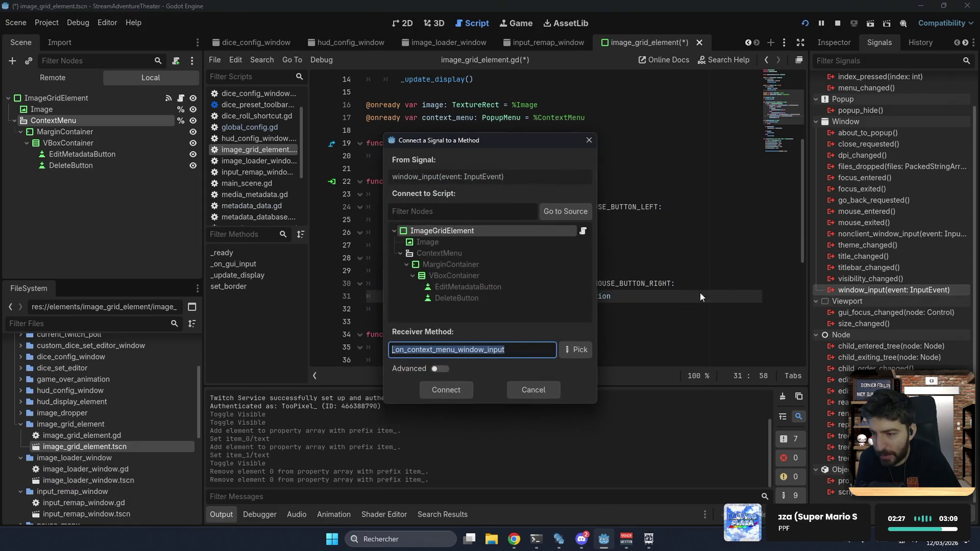
left_click(459, 386)
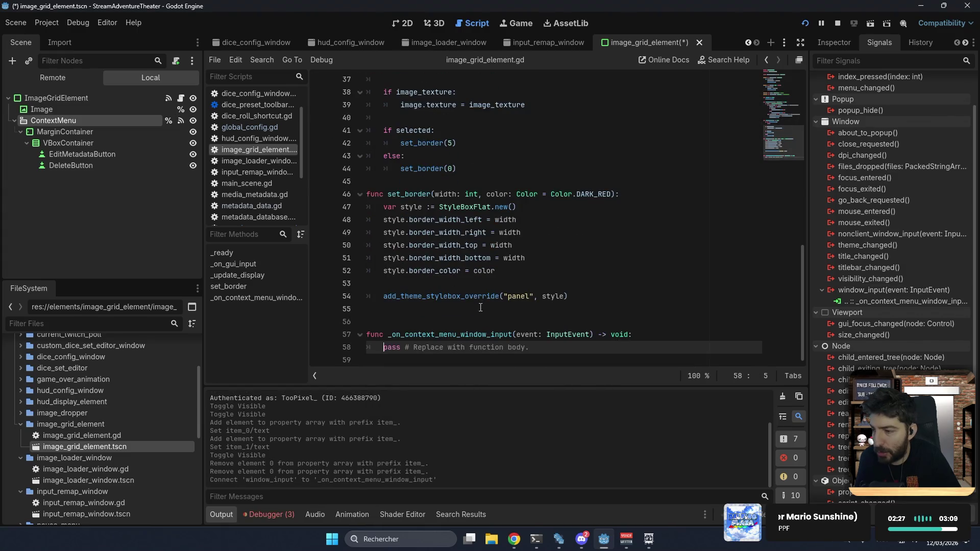
left_click(484, 322)
Remove the blank line above the generated stub and run the project.
key("Delete")
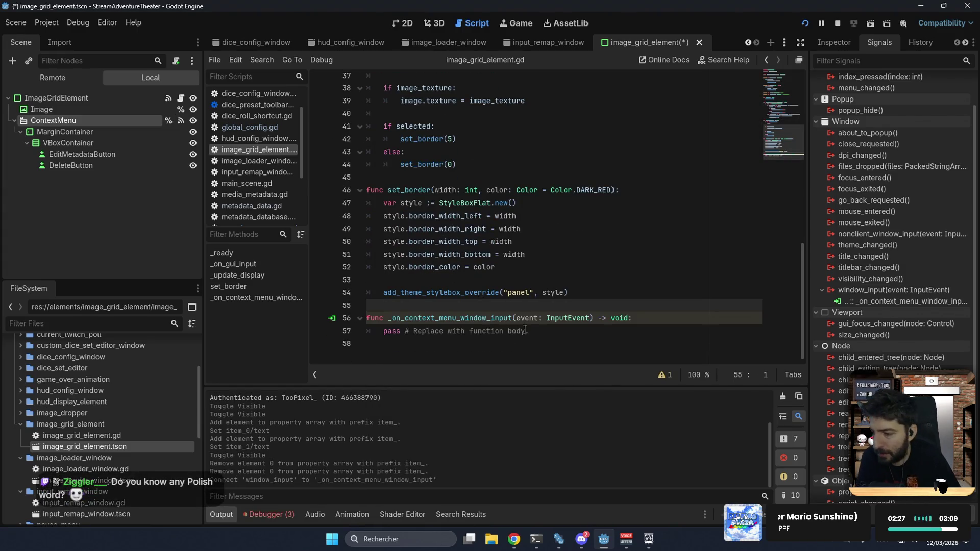
key("Down")
key("End")
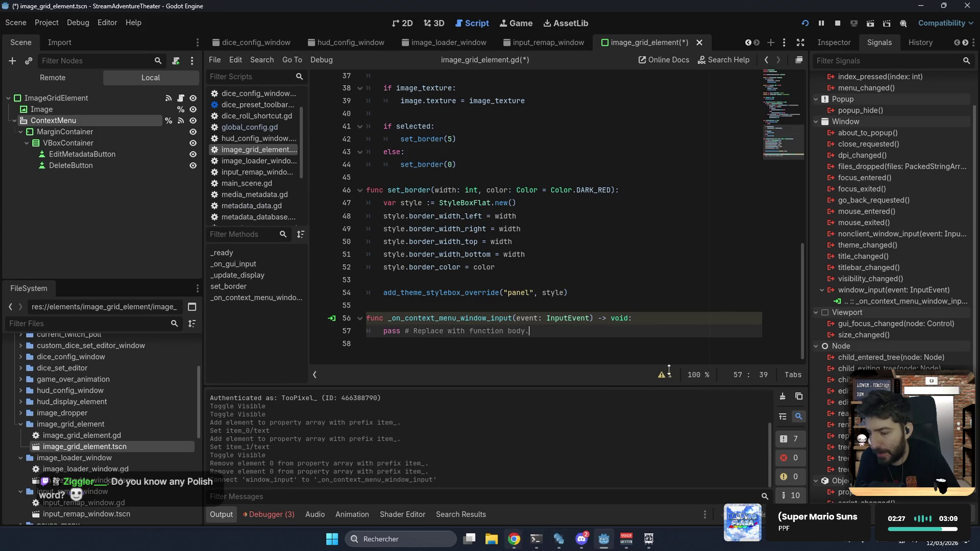
left_click(804, 25)
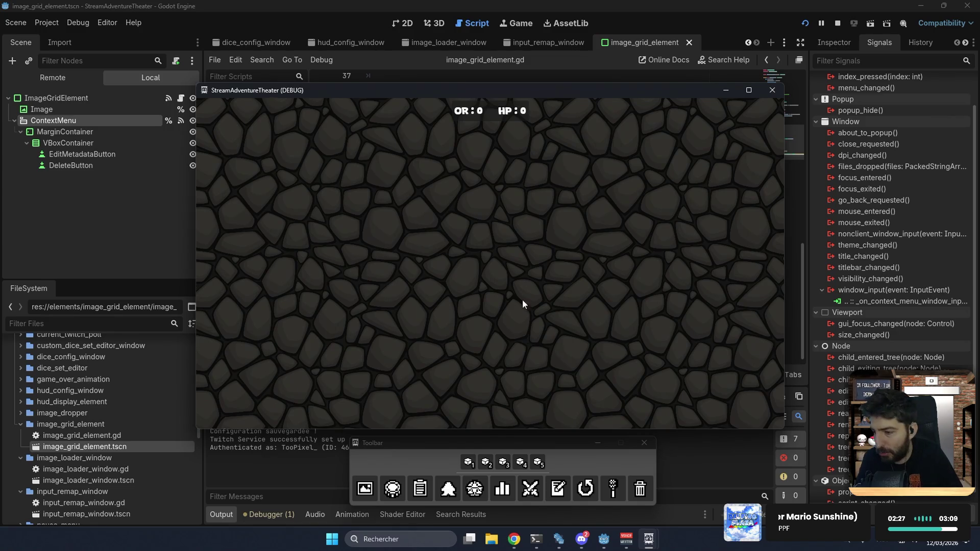
Load the tunnel image as the background and load the rat token.
left_click(524, 283)
left_click(501, 363)
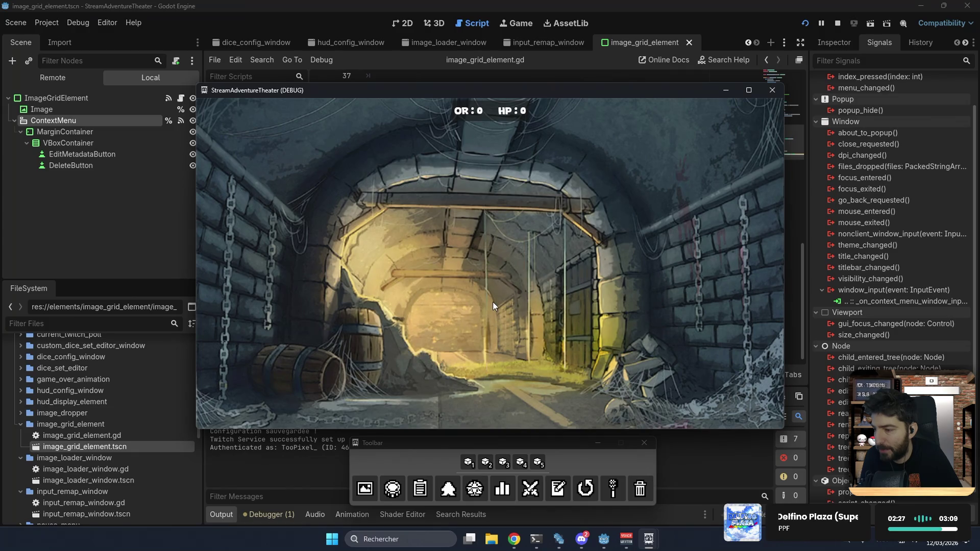
key("t")
left_click(455, 279)
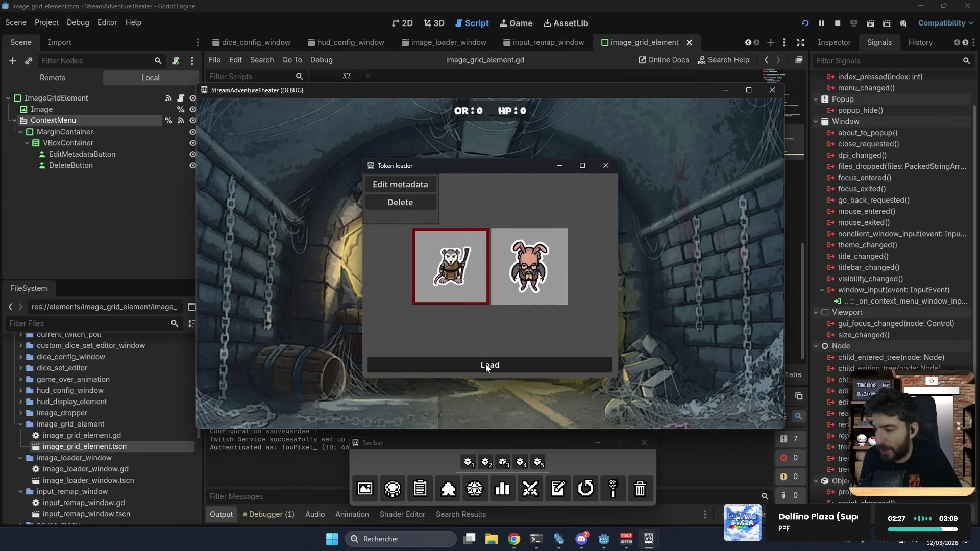
left_click(486, 363)
Place the rat token, enlarge it and move it to the lower left.
left_click_drag(498, 210, 376, 306)
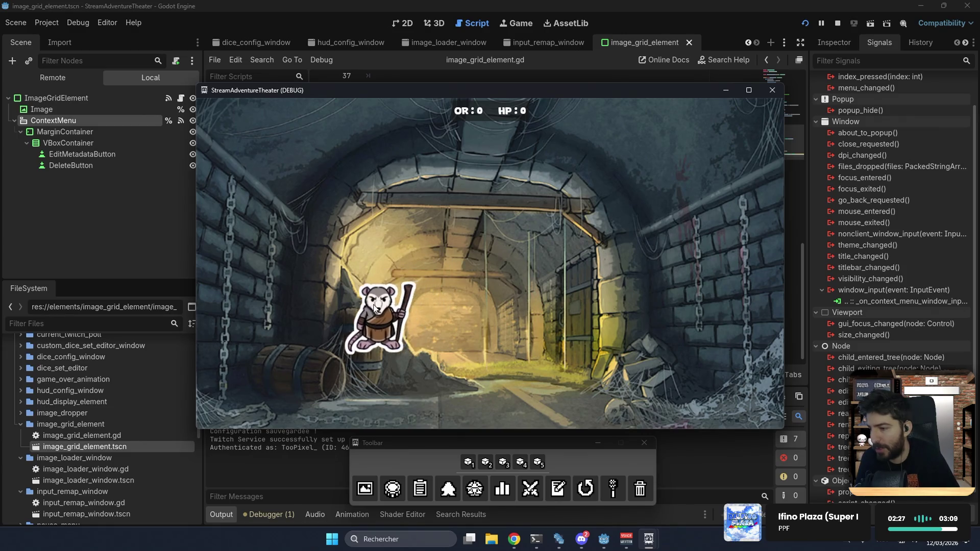
scroll(363, 278, "up", 5)
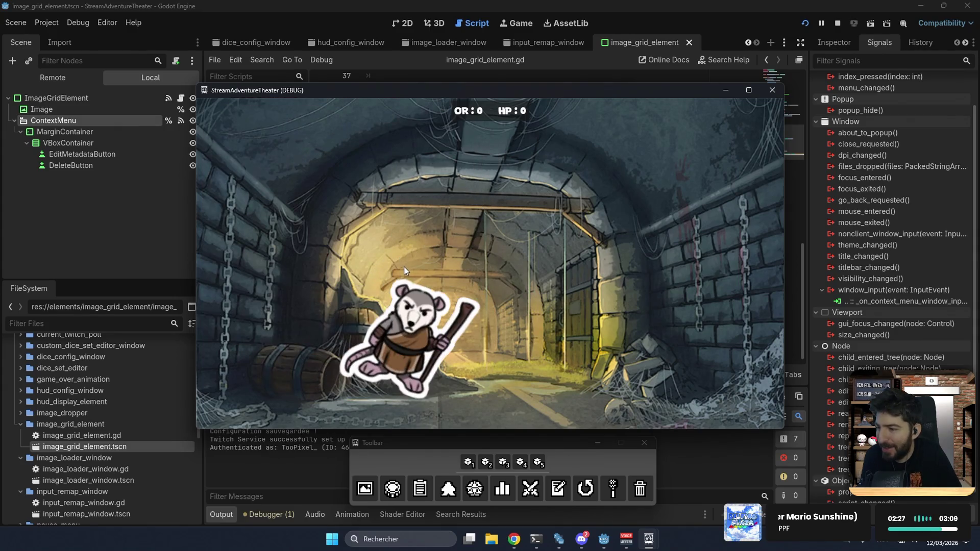
mouse_move(405, 266)
left_mouse_down()
mouse_move(353, 253)
mouse_move(319, 258)
mouse_move(366, 306)
mouse_move(368, 259)
mouse_move(384, 248)
mouse_move(411, 299)
mouse_move(403, 302)
left_mouse_up()
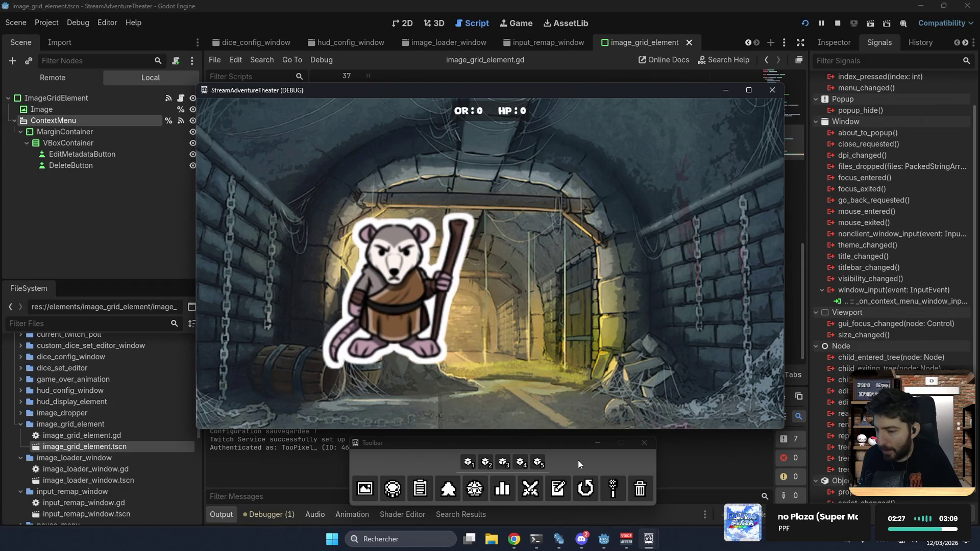
mouse_move(613, 489)
left_mouse_down()
mouse_move(499, 411)
mouse_move(426, 327)
left_mouse_up()
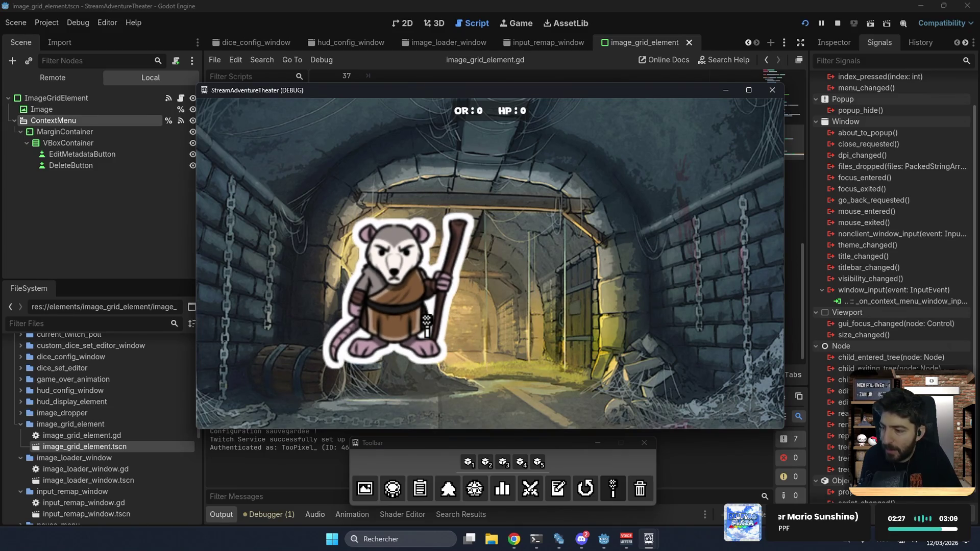
Reopen the Token loader from the game's toolbar, then return to the script editor.
left_click(603, 476)
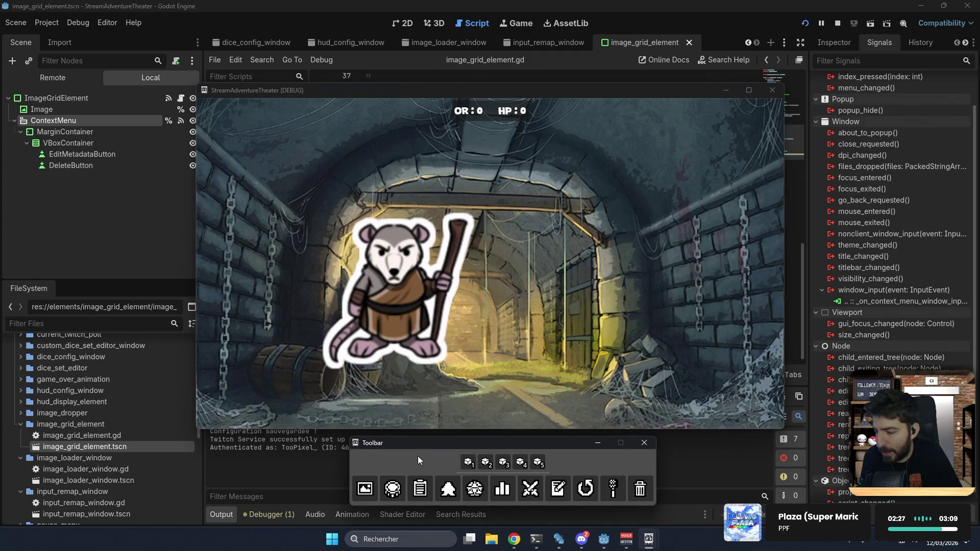
left_click(392, 488)
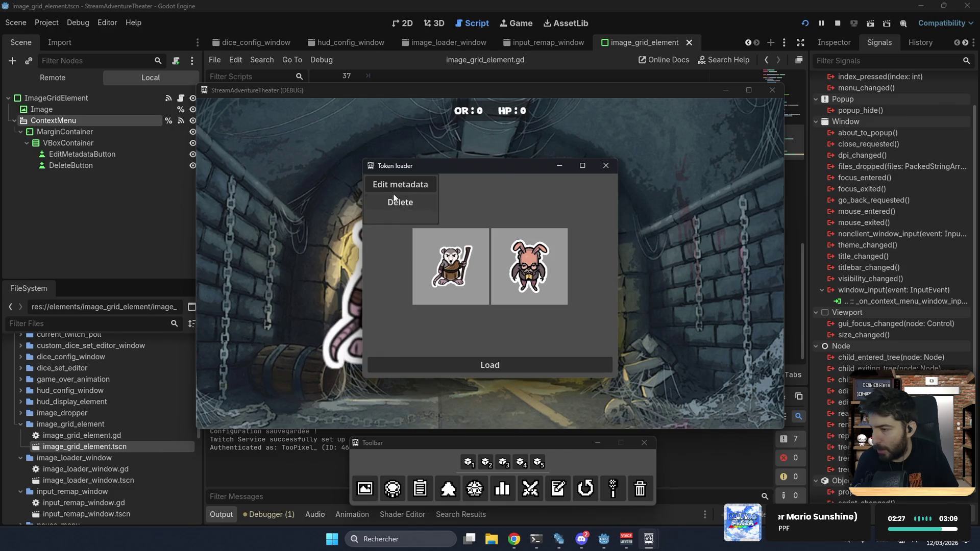
left_click(136, 168)
Hide the ContextMenu node by default, save and rerun the game, and open the Token loader.
left_click(193, 121)
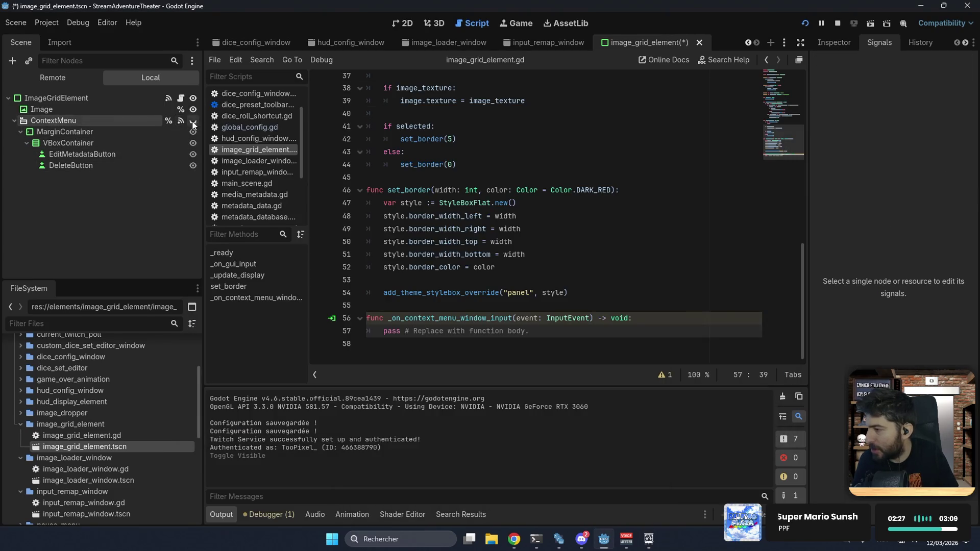
left_click(804, 24)
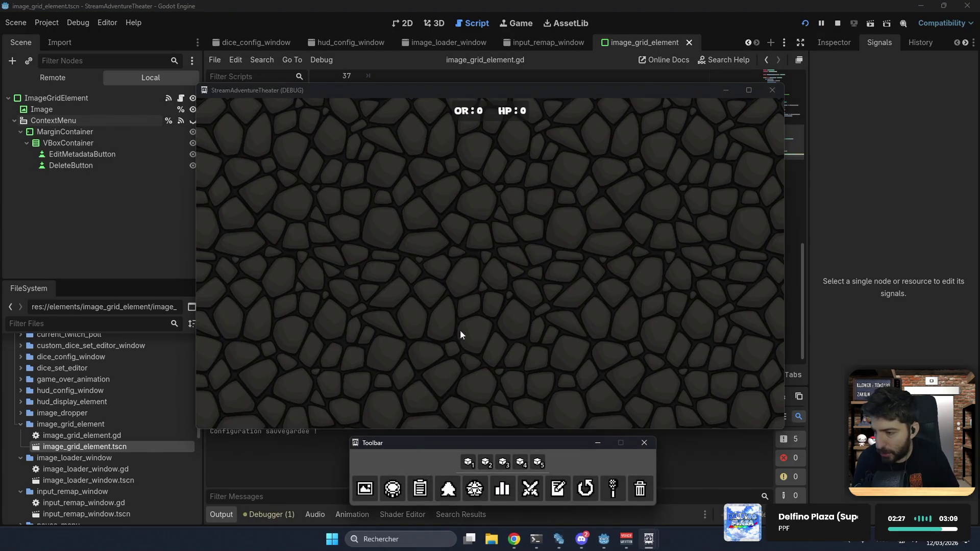
left_click(399, 482)
Right-click the rabbit token several times to test its Edit metadata/Delete menu.
right_click(475, 266)
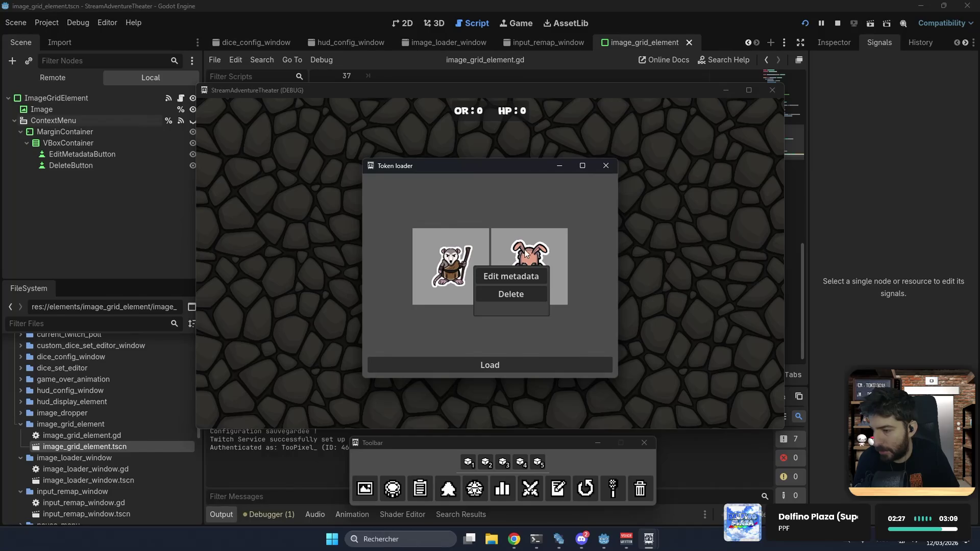
left_click(496, 208)
right_click(510, 249)
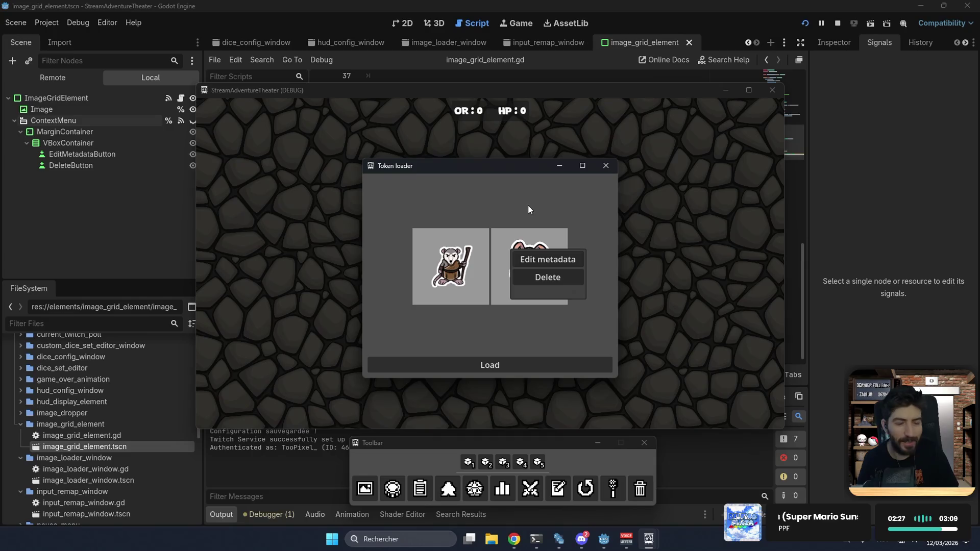
left_click(519, 188)
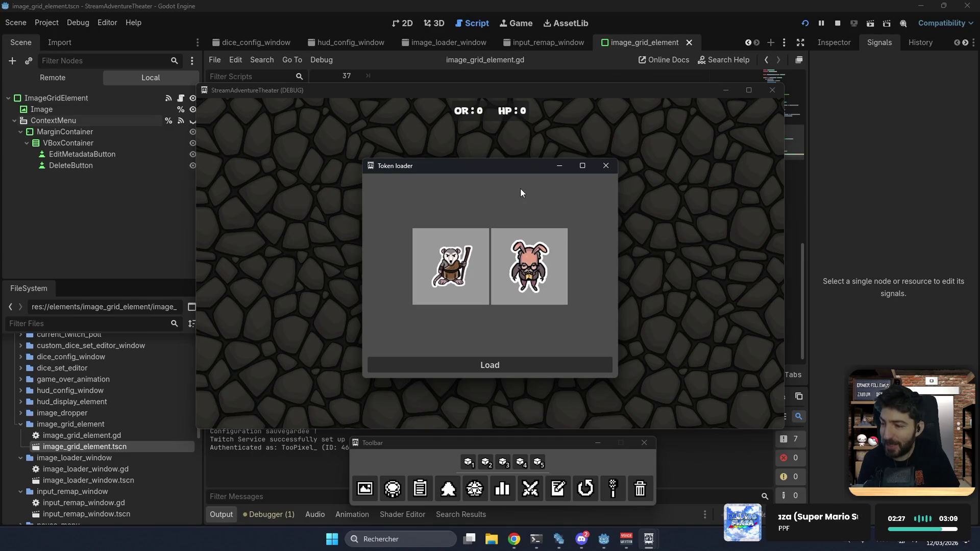
right_click(514, 263)
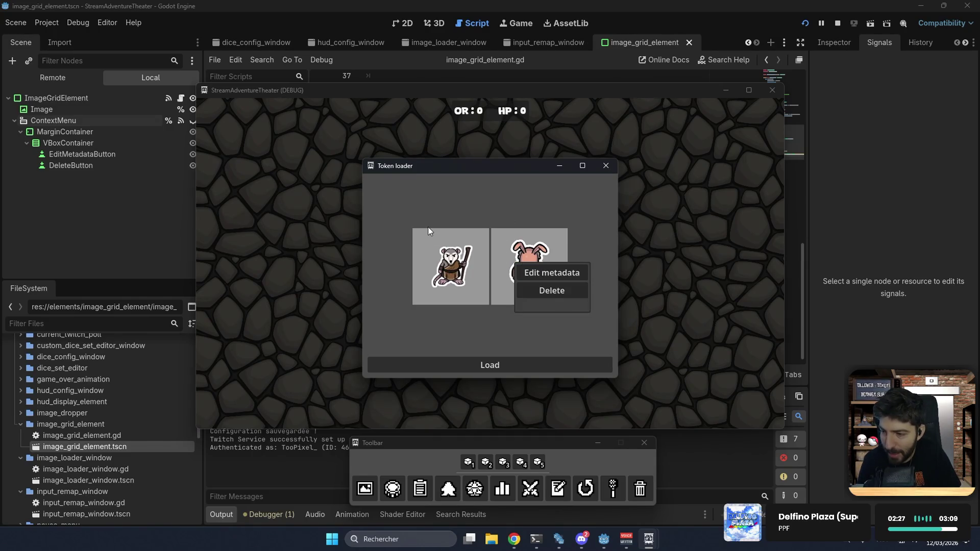
left_click(544, 213)
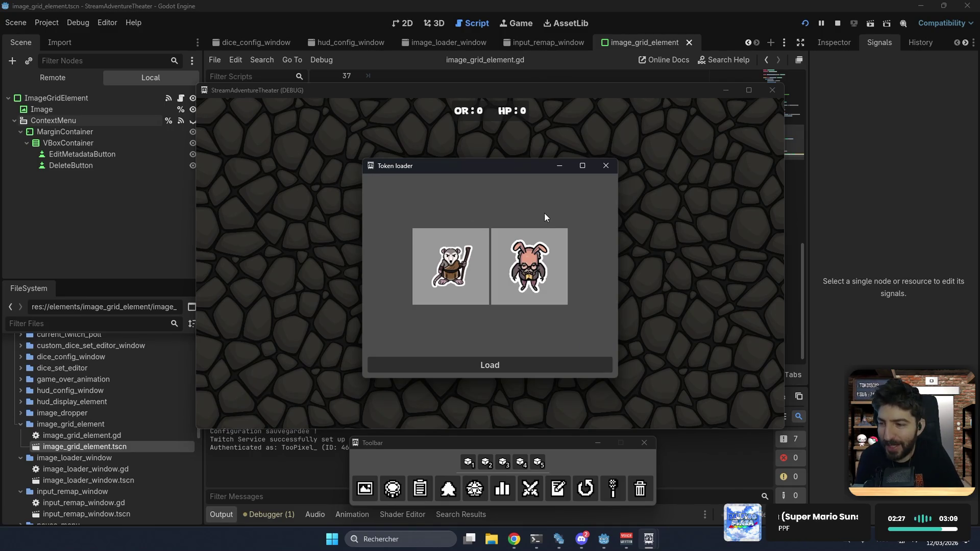
Test the opossum token's Edit metadata/Delete menu, then bring the editor back in front.
right_click(532, 260)
right_click(455, 259)
left_click(481, 207)
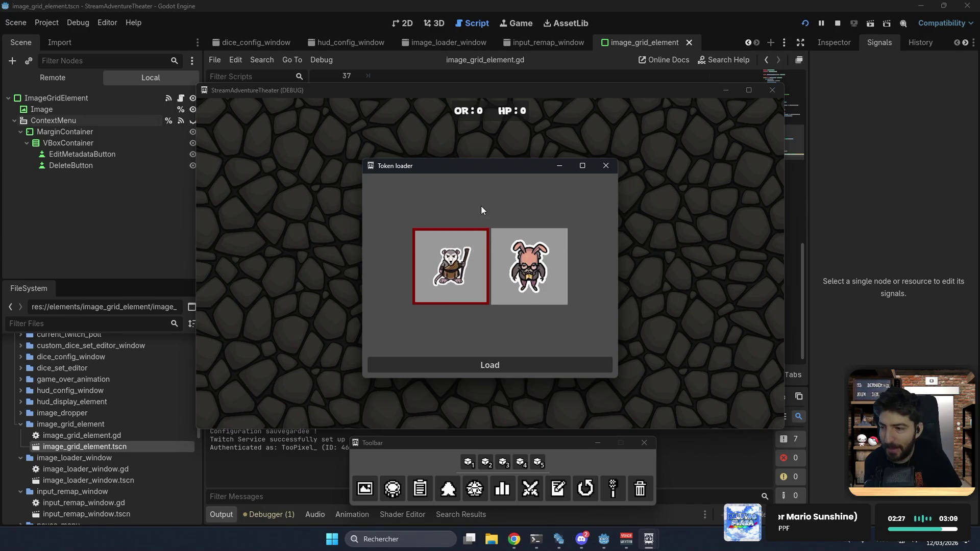
right_click(463, 264)
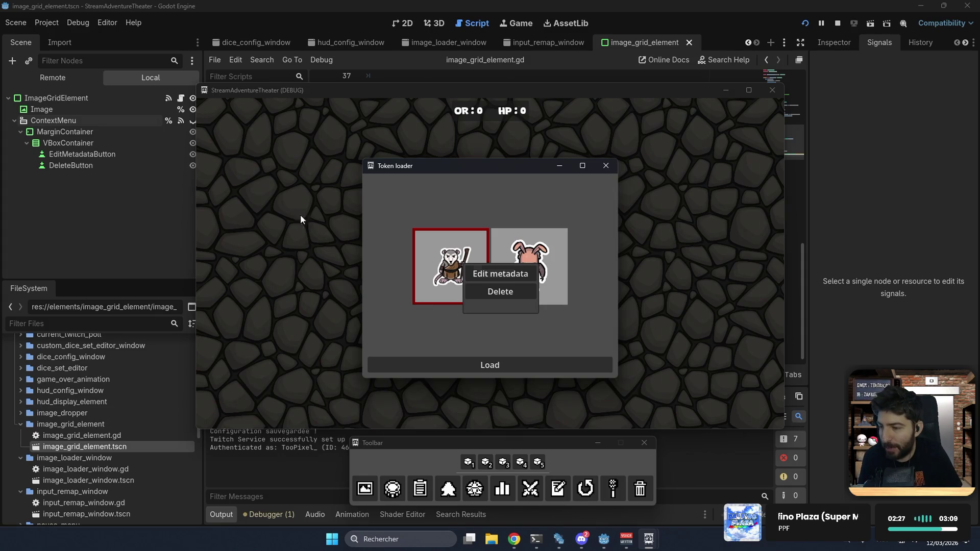
left_click(109, 125)
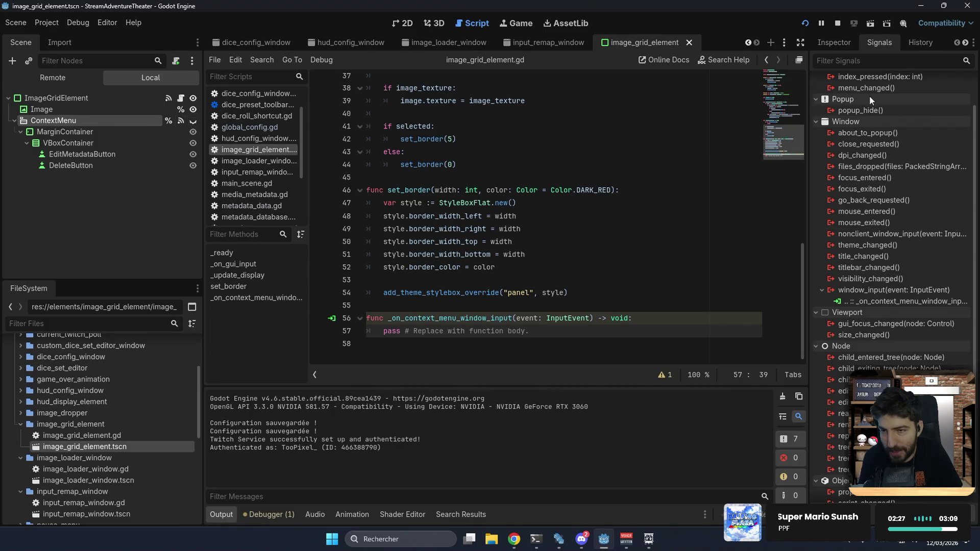
Tick Mouse Passthrough under ContextMenu's Flags in the Inspector, then save and run the scene.
left_click(828, 44)
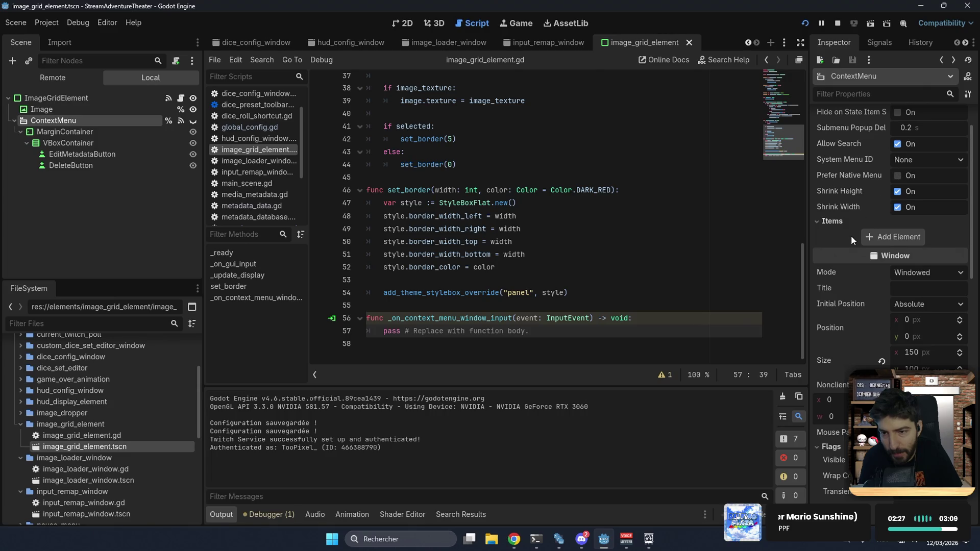
scroll(824, 301, "down", 2)
scroll(824, 301, "down", 6)
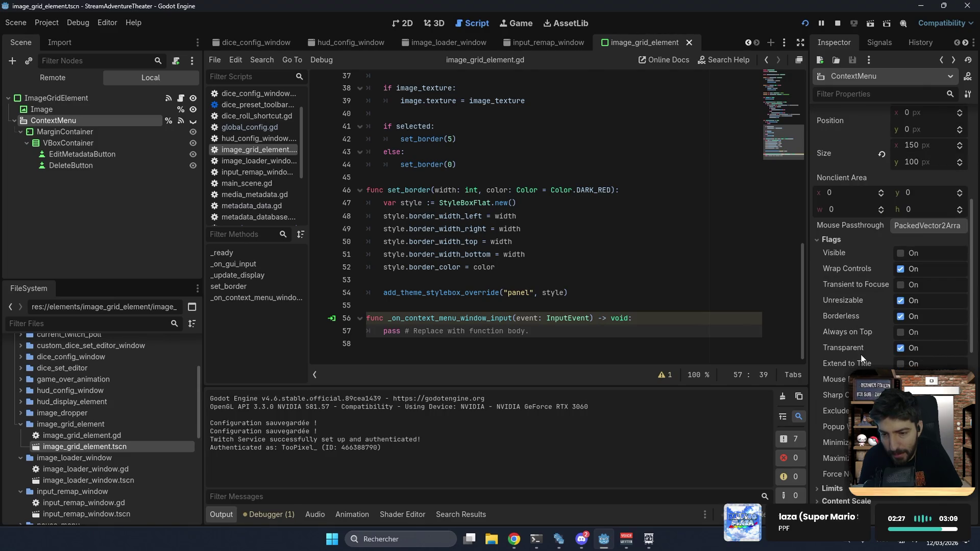
left_click(899, 378)
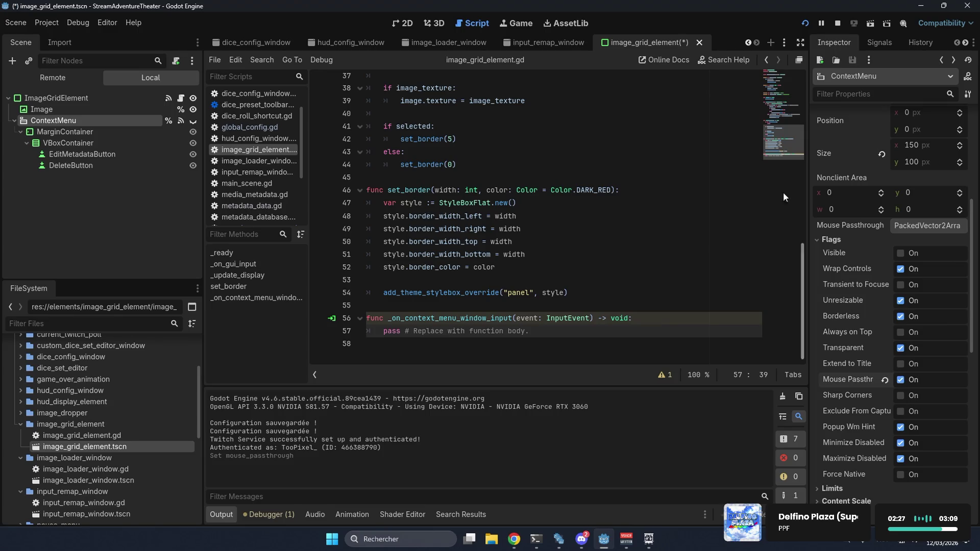
left_click(804, 23)
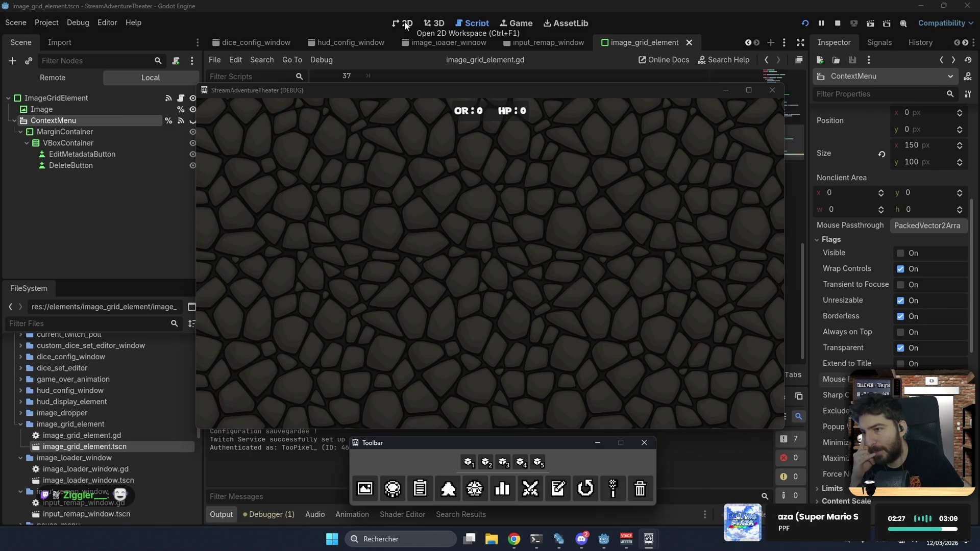
Right-click a token in the Token loader to test the popup, then stop the game.
left_click(389, 495)
right_click(531, 270)
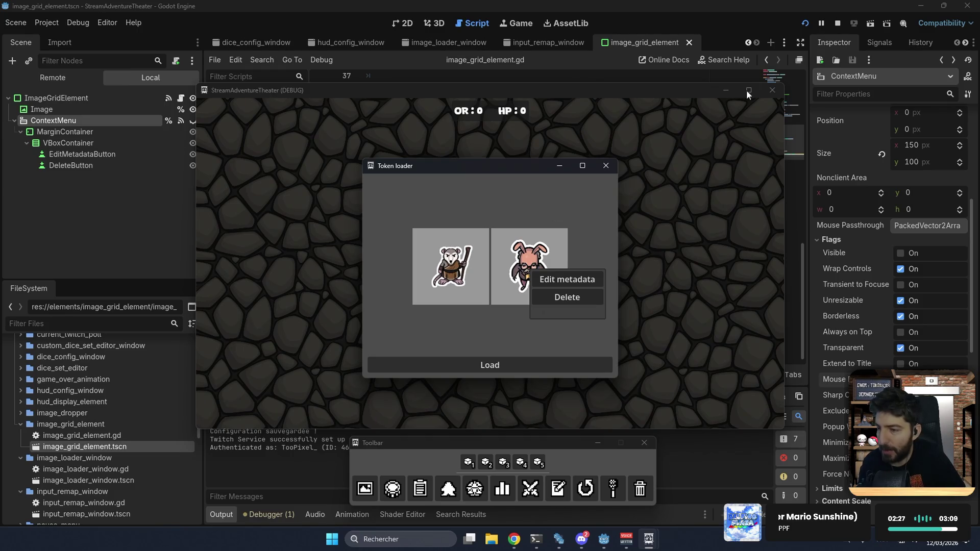
left_click(837, 23)
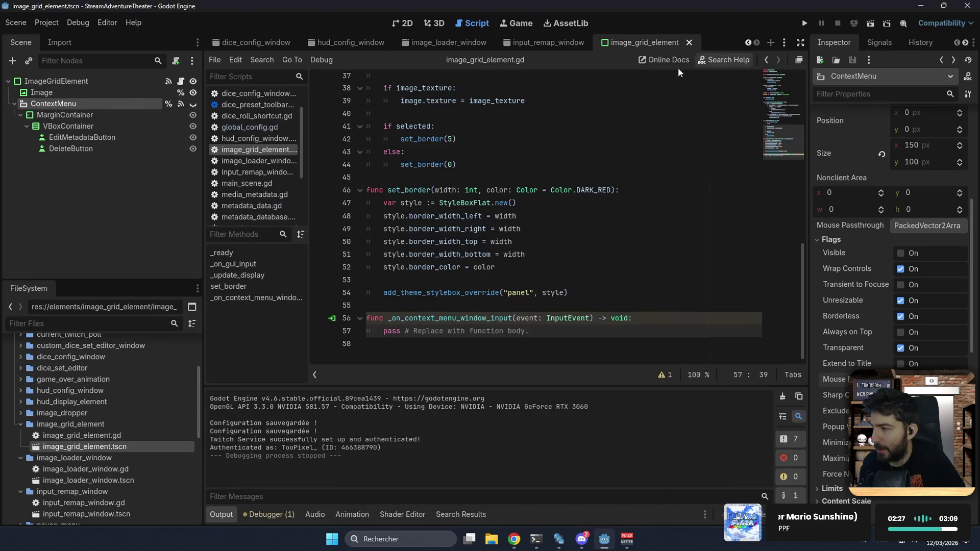
Disconnect ContextMenu's window_input signal from _on_context_menu_window_input in the Signals tab.
left_click_drag(534, 331, 572, 292)
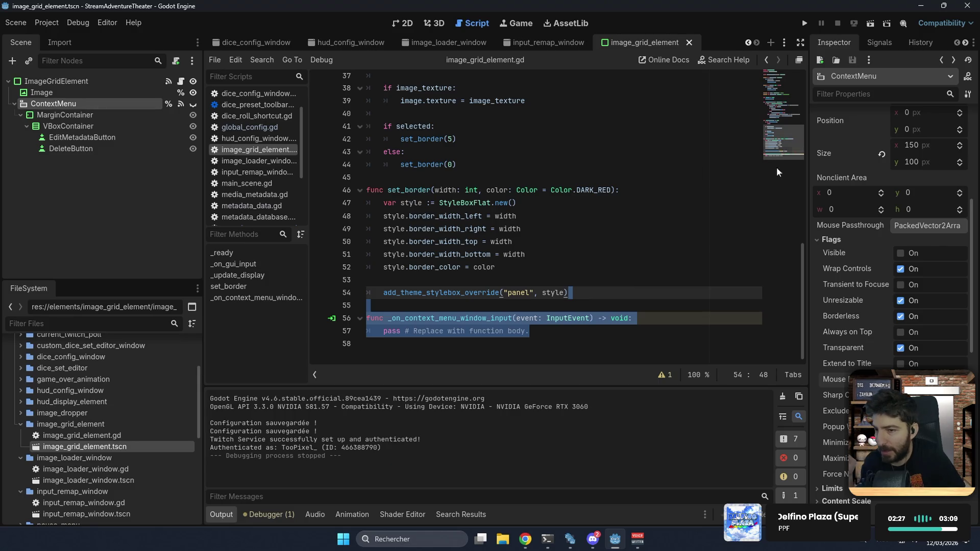
left_click(880, 42)
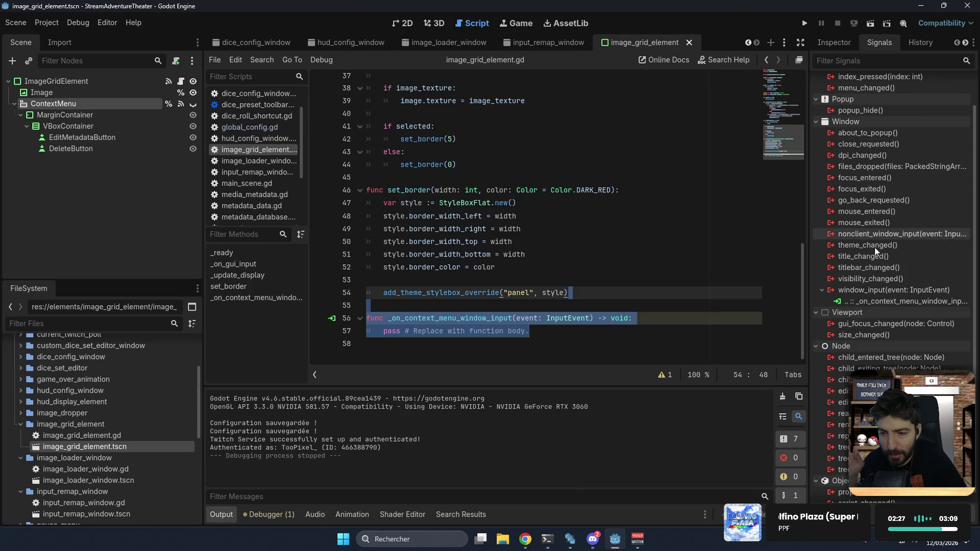
left_click(880, 303)
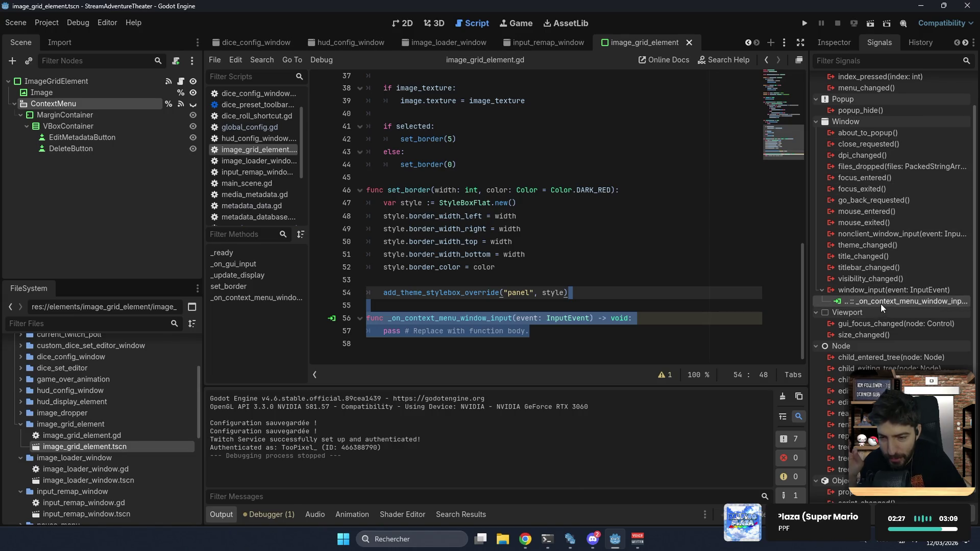
left_click(933, 512)
Delete the empty _on_context_menu_window_input function and save the script.
left_click(560, 327)
left_click_drag(560, 327, 597, 303)
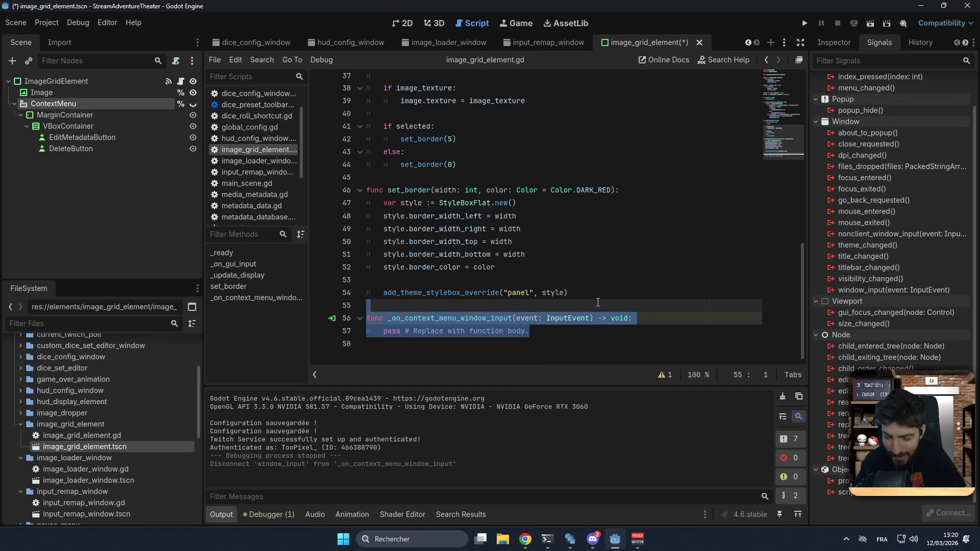
key("BackSpace")
key("BackSpace")
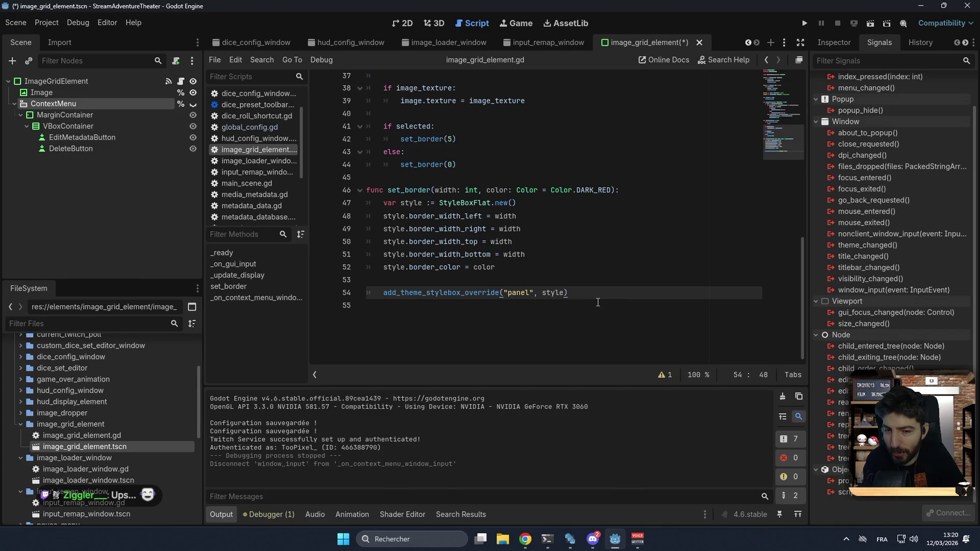
scroll(597, 303, "up", 2)
key("ctrl+s")
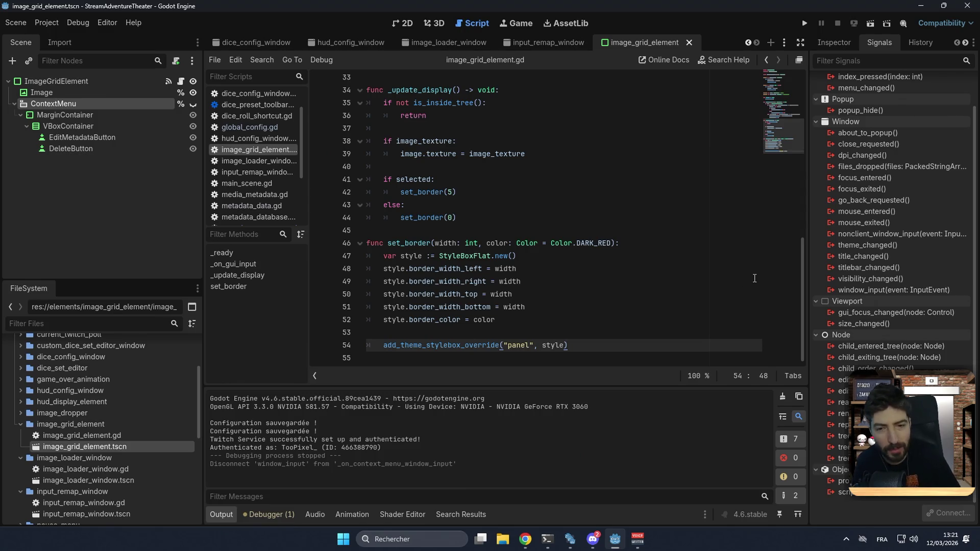
Review set_border and _on_gui_input, selecting MOUSE_BUTTON_RIGHT on line 30.
left_click(668, 257)
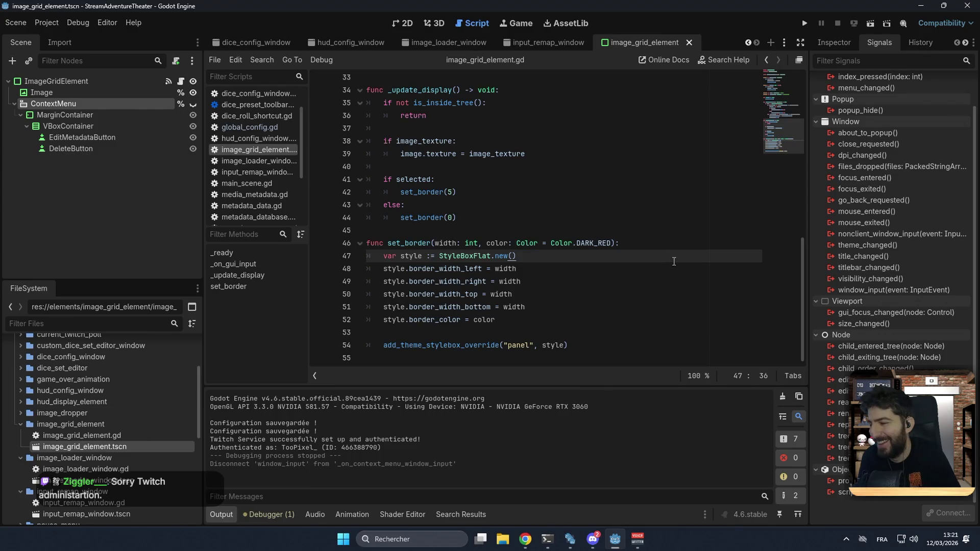
left_click(611, 281)
left_click(531, 319)
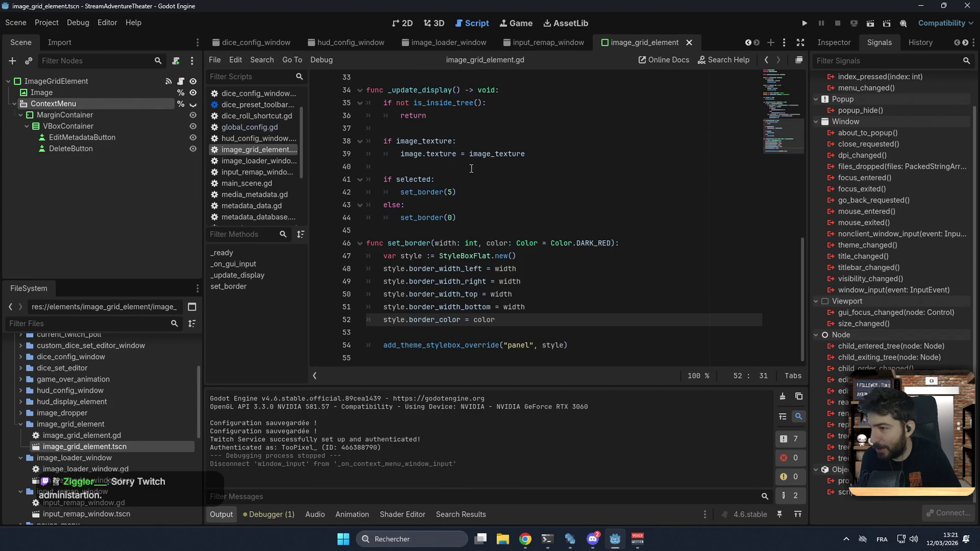
scroll(457, 174, "up", 5)
scroll(456, 174, "up", 2)
left_click(463, 187)
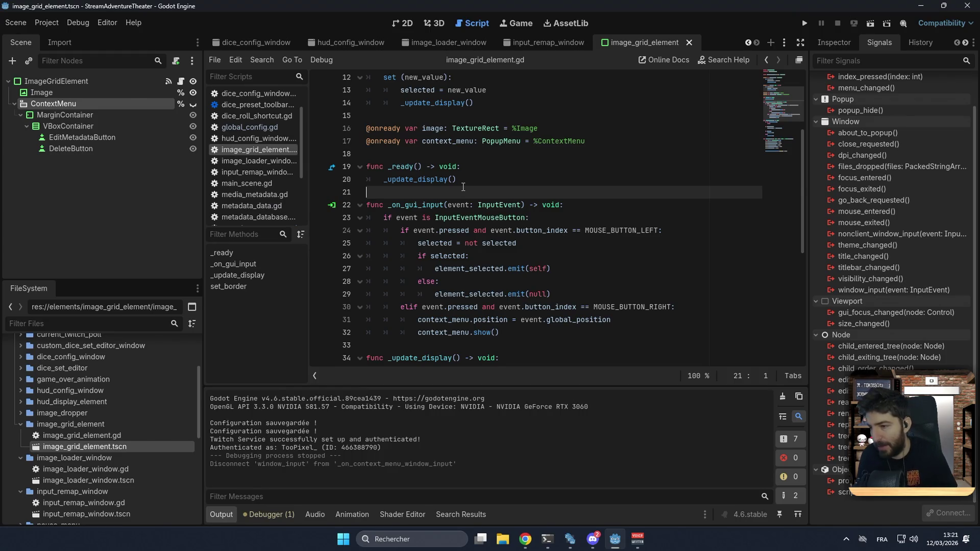
double_click(612, 307)
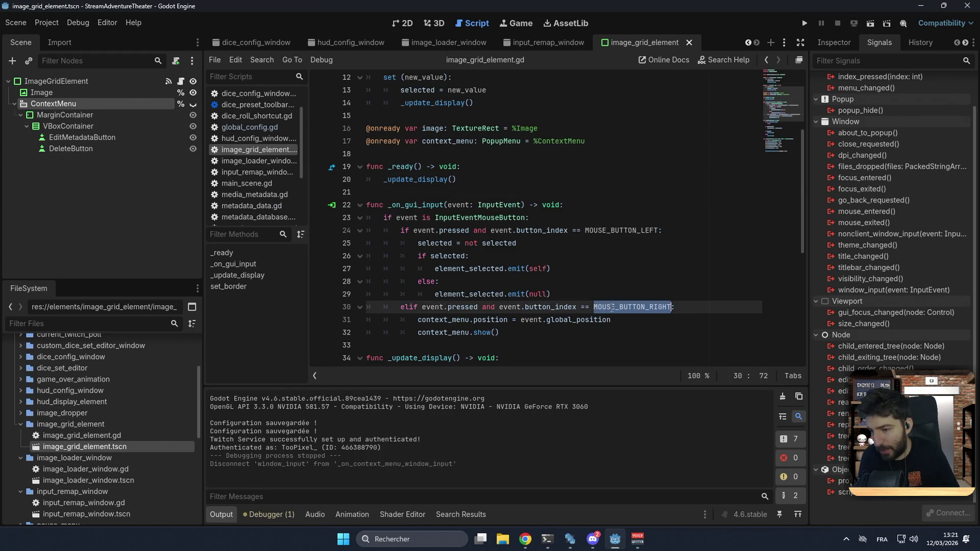
left_click(688, 305)
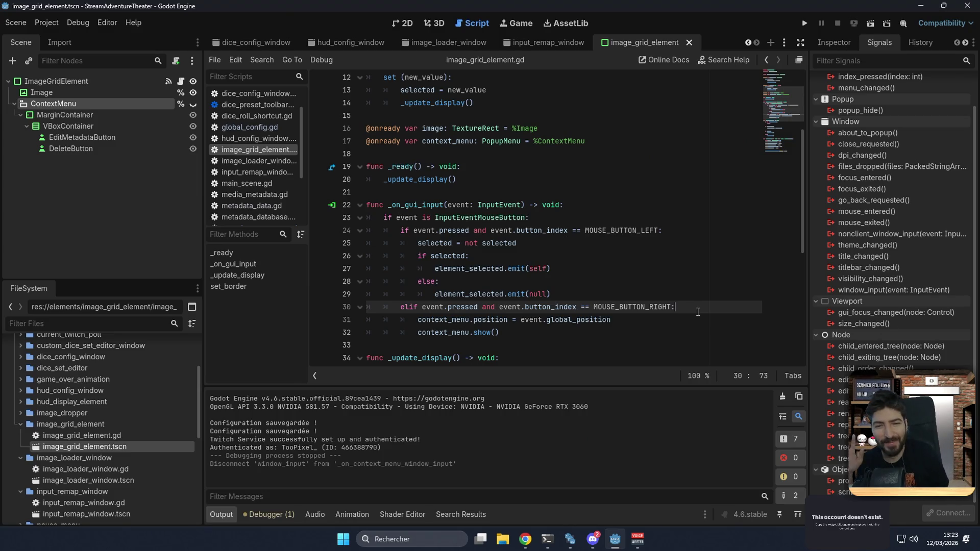
left_click(554, 337)
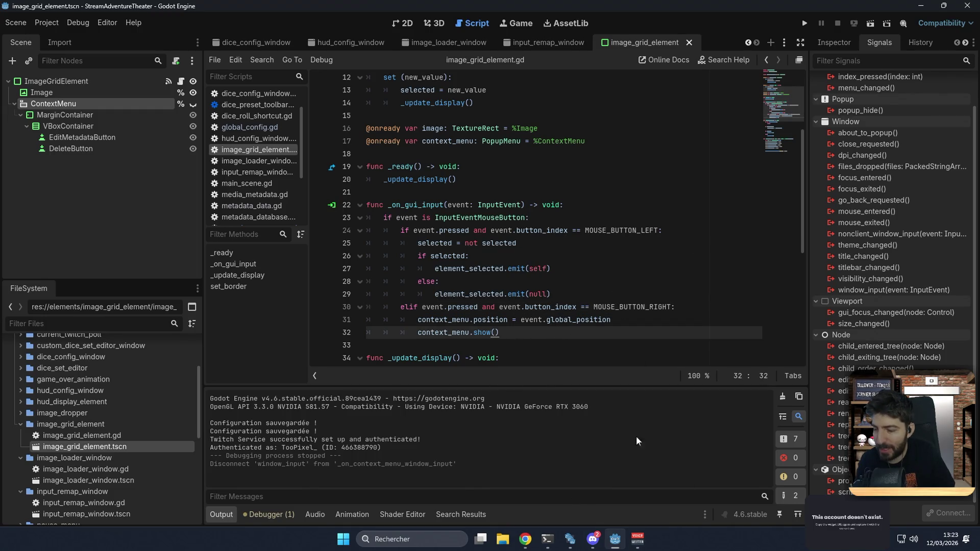
mouse_move(525, 539)
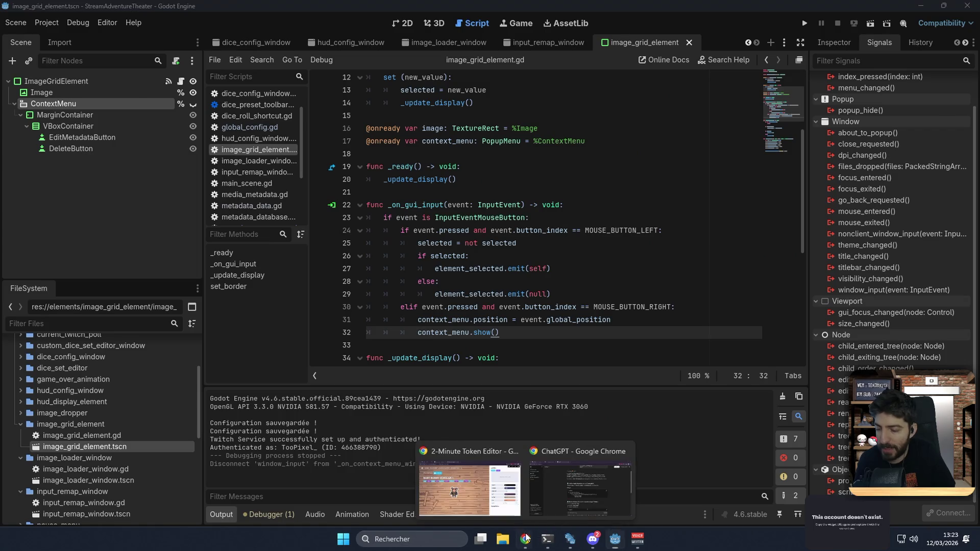
left_click(622, 268)
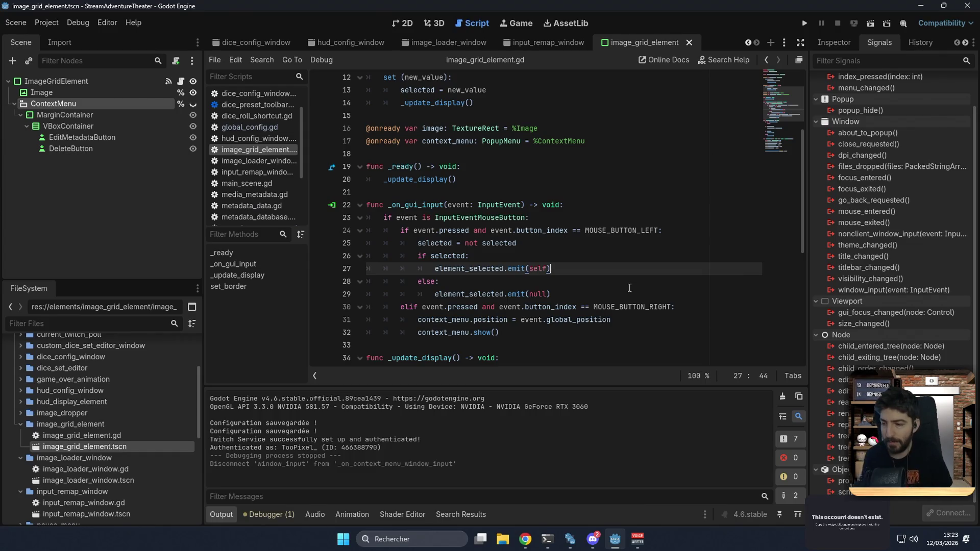
left_click(689, 308)
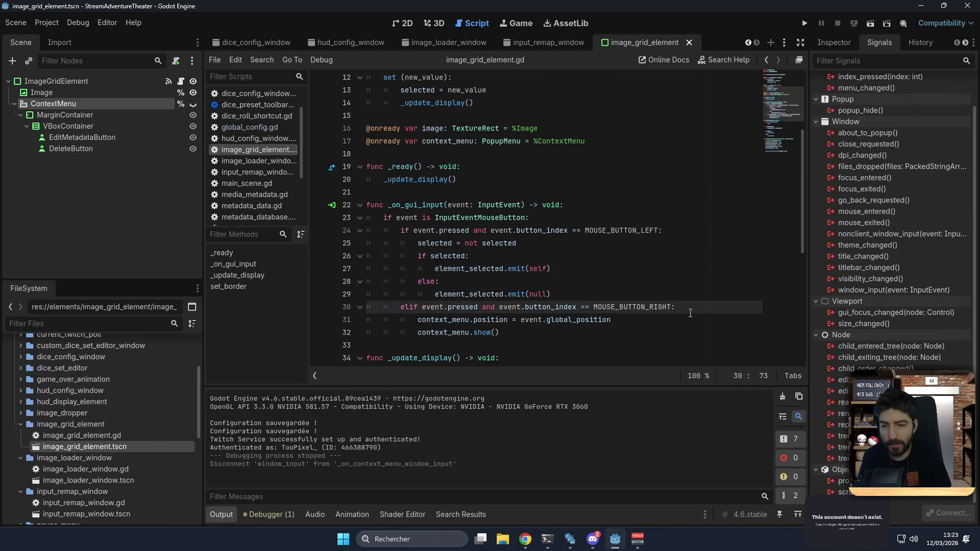
Add 'if context_menu.visible:' followed by context_menu.hide() after line 30.
key("Return")
type("if context_menu.visible")
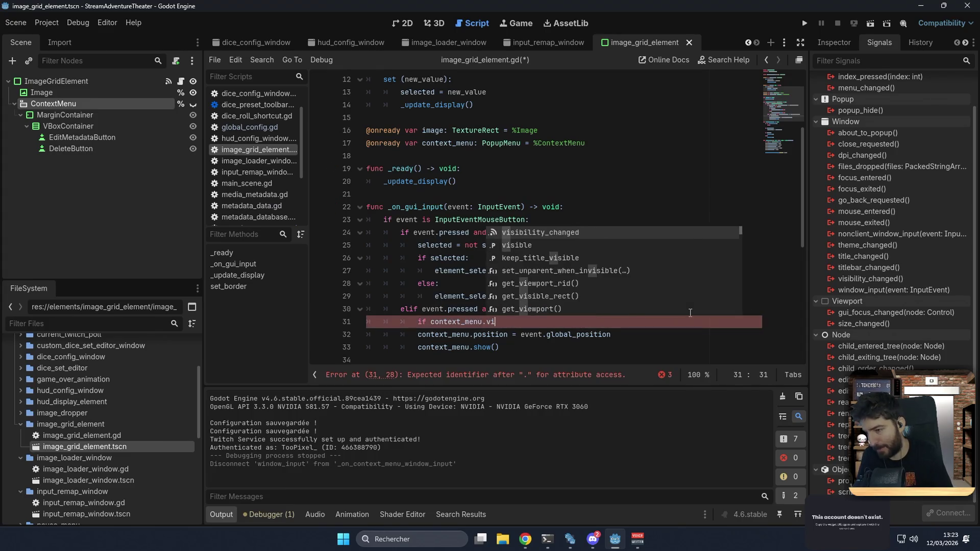
type(":")
key("Return")
type("con")
key("Return")
type(".h")
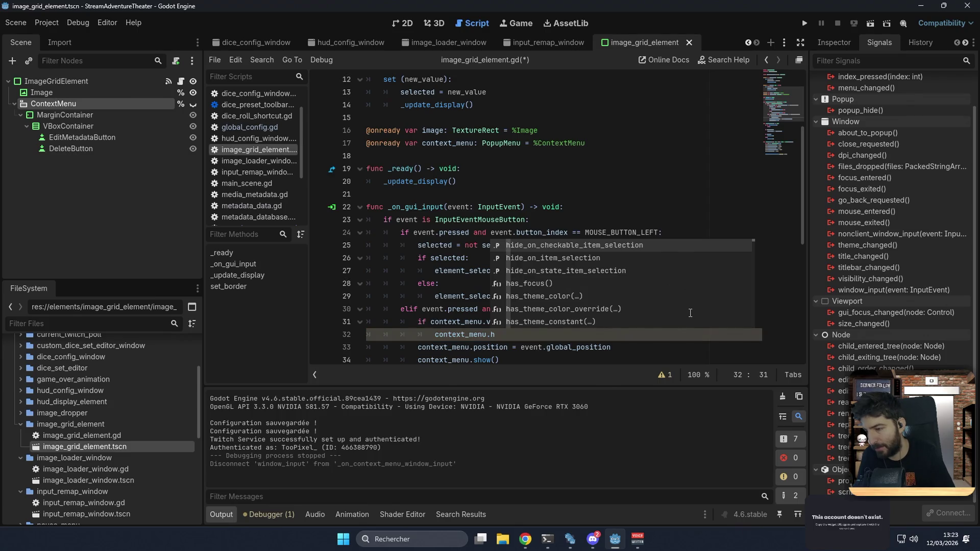
type("ide")
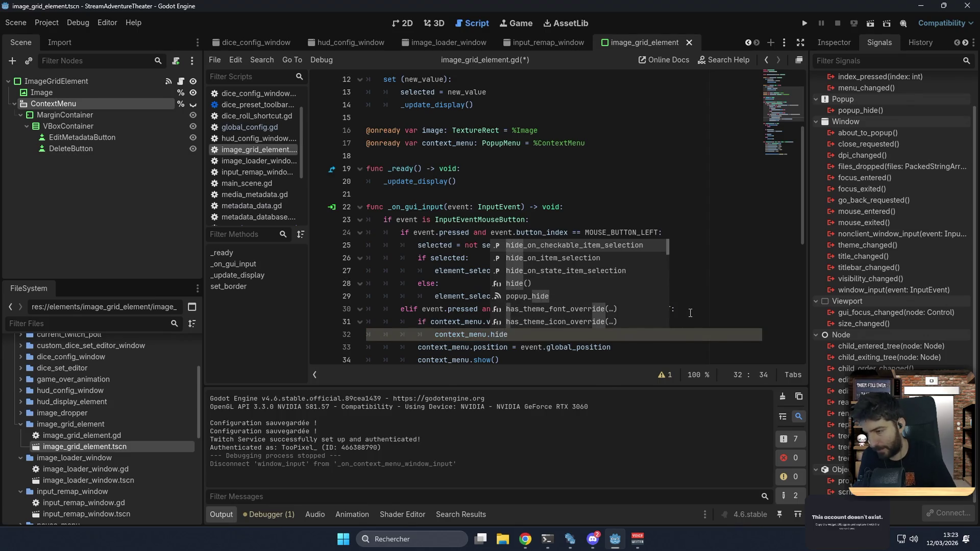
type("(")
Declare a new _input function below _ready using the autocomplete signature.
scroll(501, 313, "down", 1)
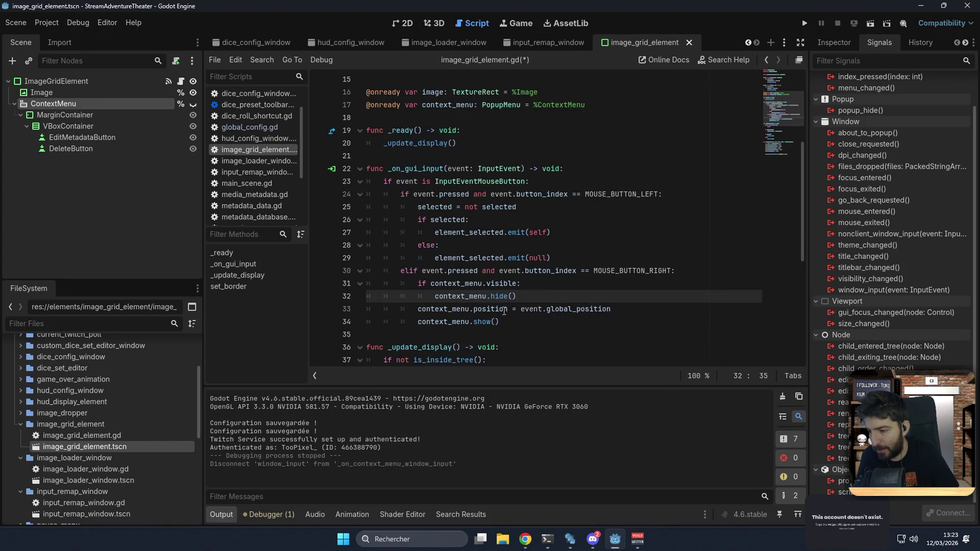
left_click(420, 171)
left_click(441, 158)
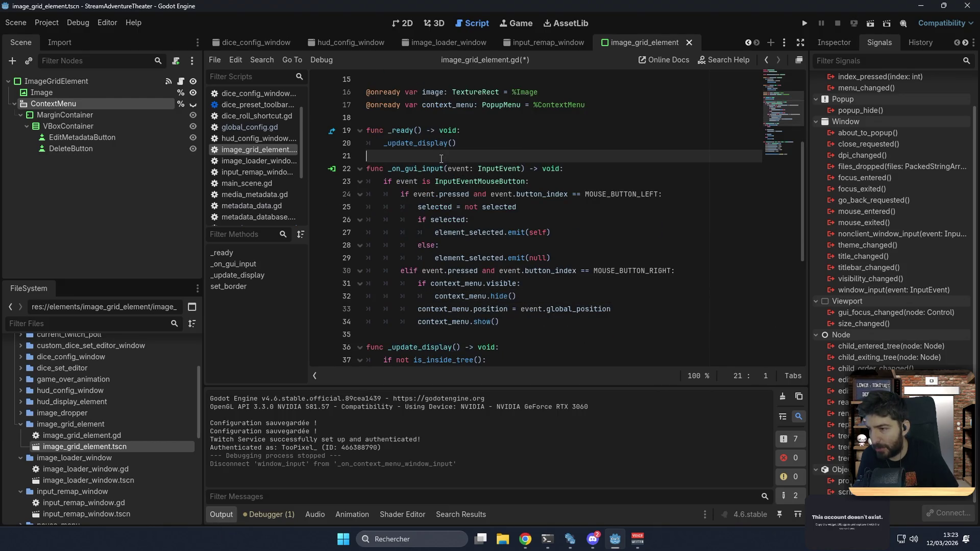
key("Return")
key("Return")
key("Up")
type("func _in")
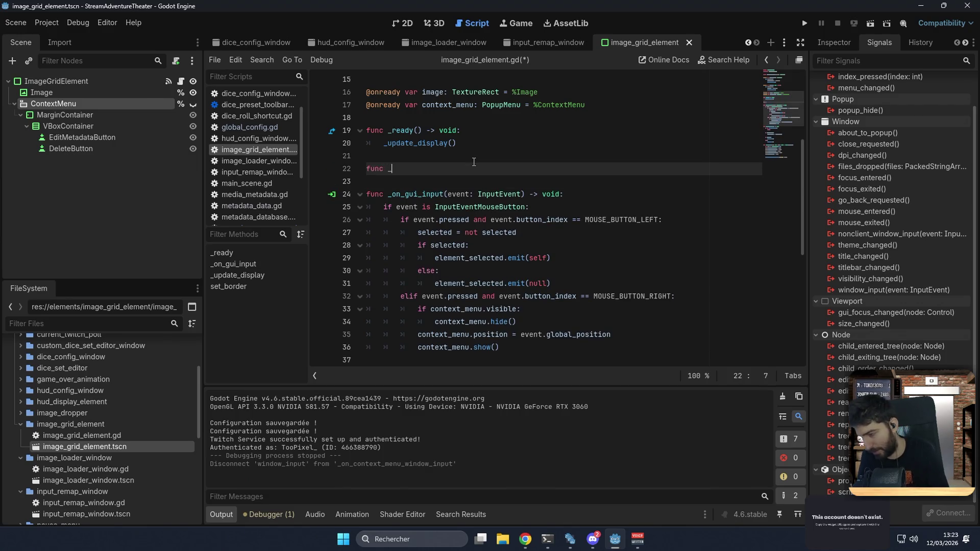
key("Down")
key("Return")
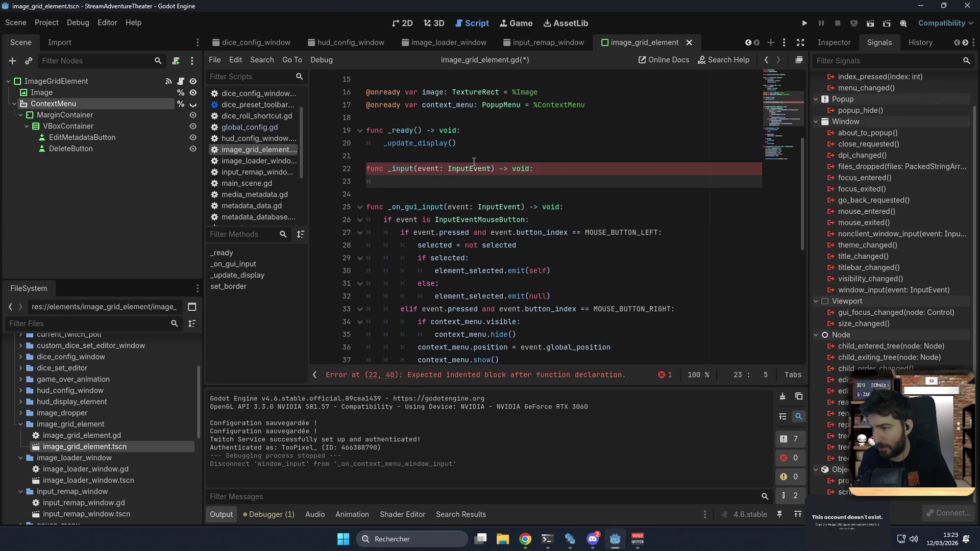
Move the context-menu hide lines from _on_gui_input into _input and unindent them.
scroll(474, 162, "down", 2)
left_click_drag(526, 259, 705, 235)
key("ctrl+c")
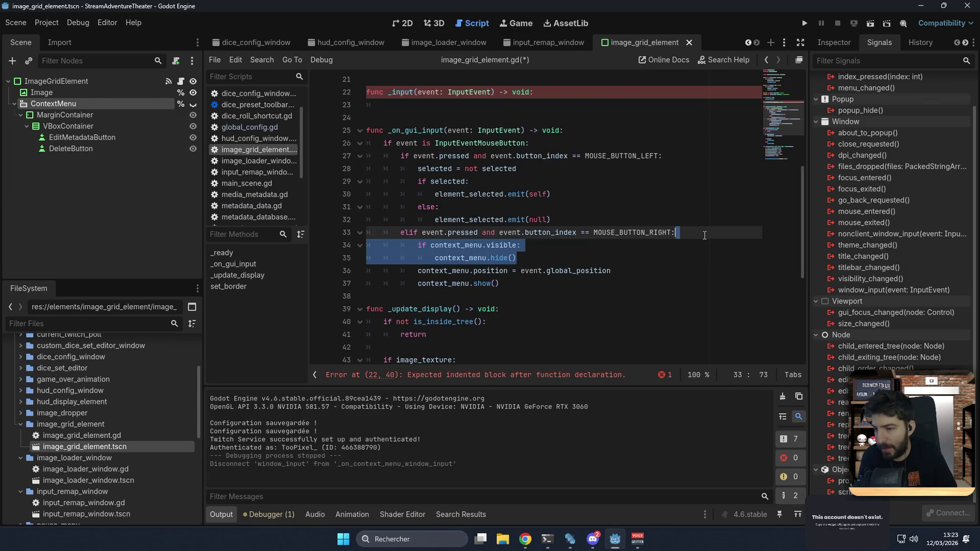
key("BackSpace")
left_click(552, 98)
key("ctrl+v")
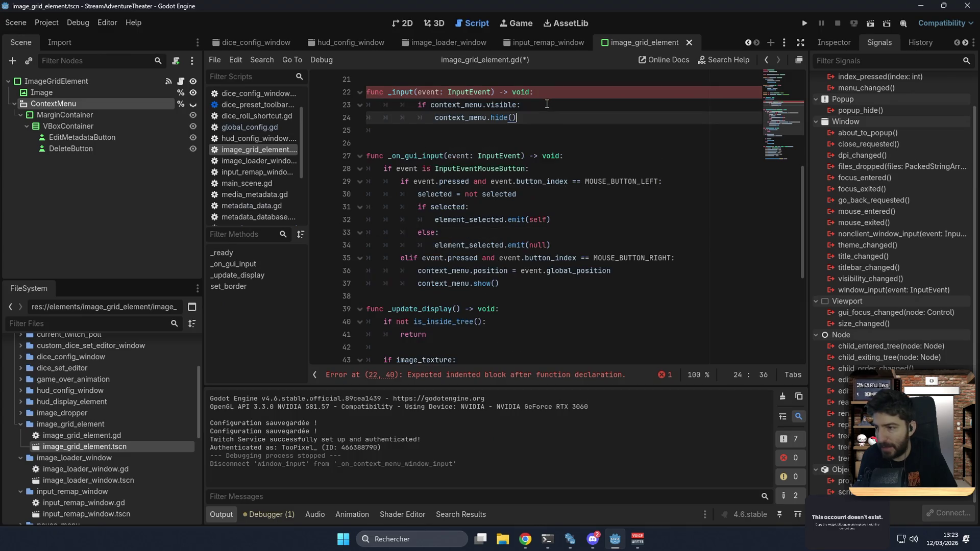
mouse_move(517, 118)
left_mouse_down()
mouse_move(474, 121)
mouse_move(534, 95)
left_mouse_up()
key("shift+Tab")
key("shift+Tab")
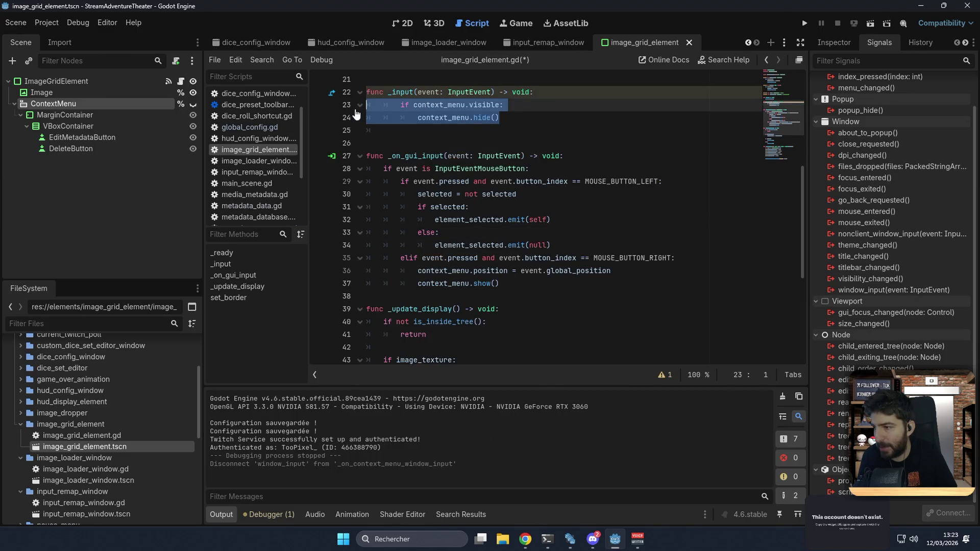
Copy the mouse-button checks into _input, changing MOUSE_BUTTON_LEFT to MOUSE_BUTTON_RIGHT.
left_click_drag(562, 170, 663, 182)
left_click(534, 92)
type("if event is InputEventMouseButton: \t\tif event.pressed and event.button_index == MOUSE_BUTTON_LEFT:")
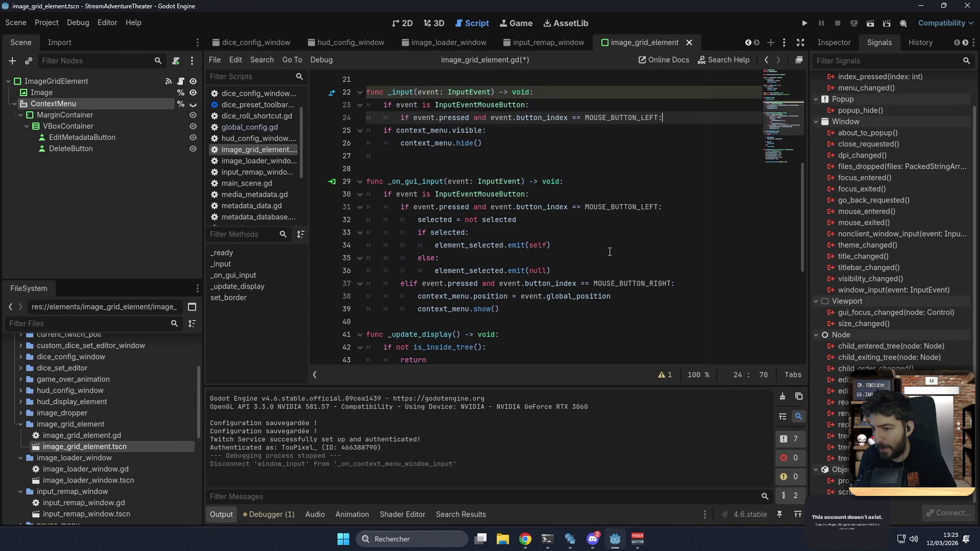
left_click(625, 276)
double_click(625, 285)
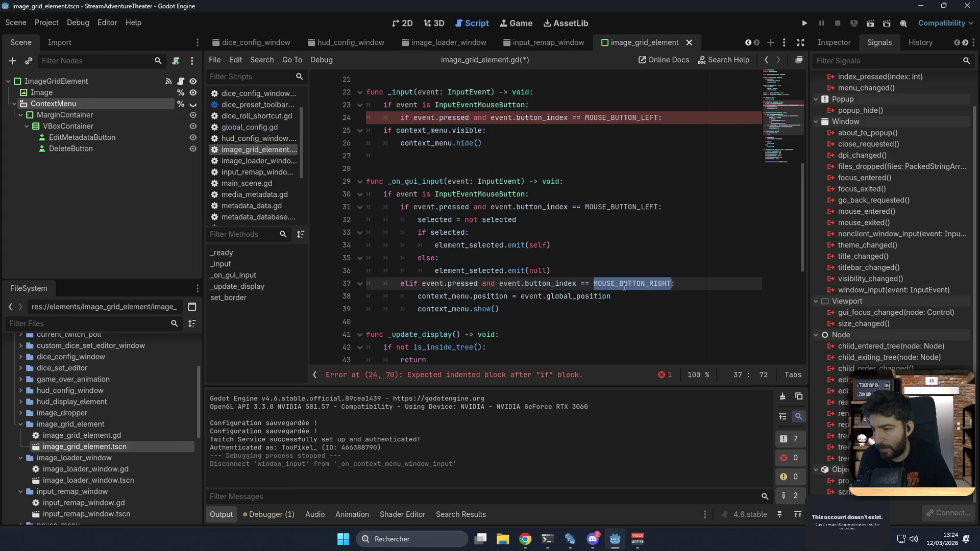
double_click(619, 118)
key("ctrl+v")
Indent the context-menu lines under the check, save the script and run the project.
left_click_drag(511, 144, 368, 130)
key("Tab")
key("Tab")
left_click(575, 144)
key("ctrl+s")
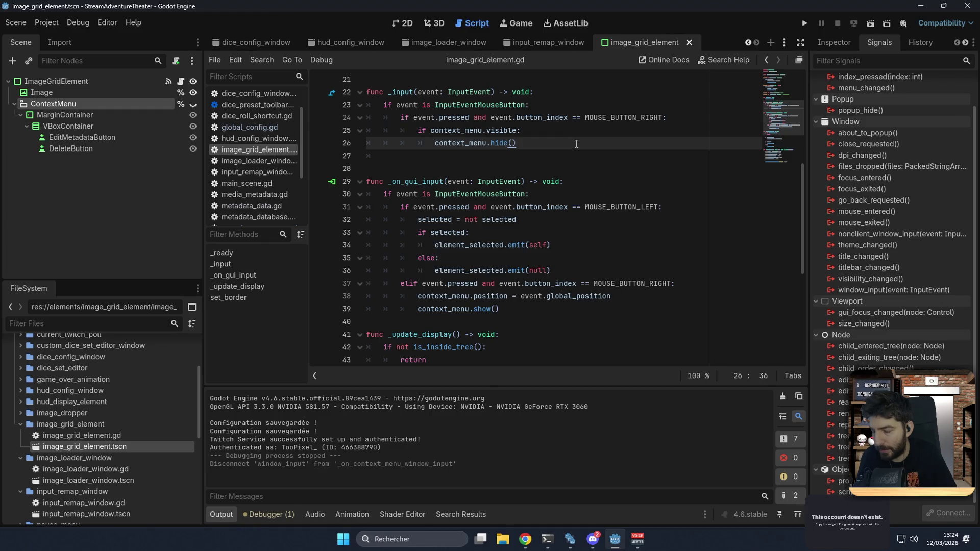
left_click(807, 25)
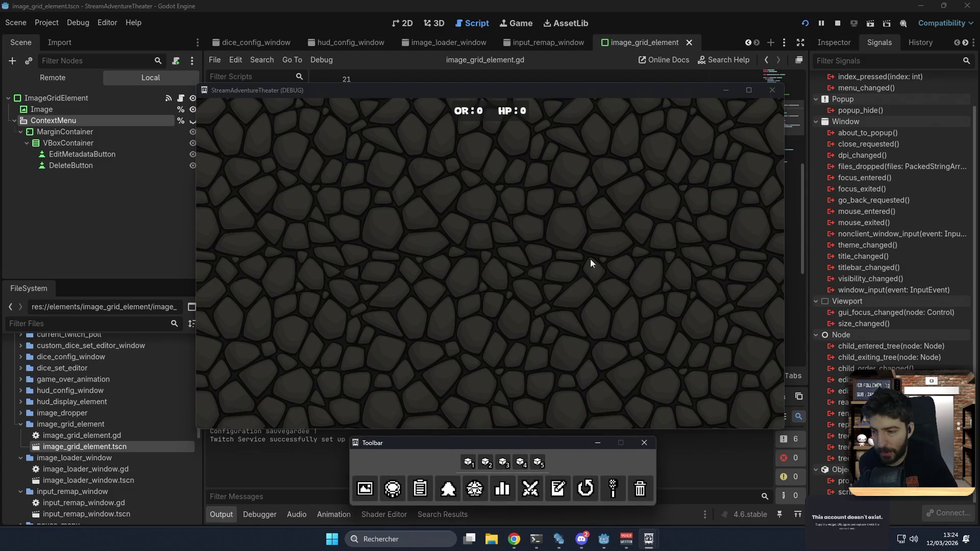
Open the Token loader and right-click a token, then check the script and bring the loader back.
left_click(393, 489)
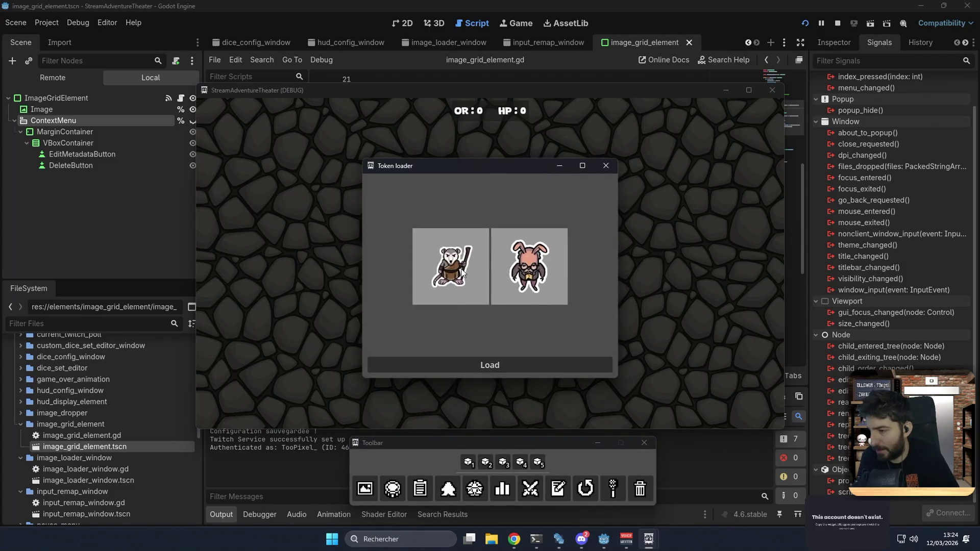
right_click(496, 266)
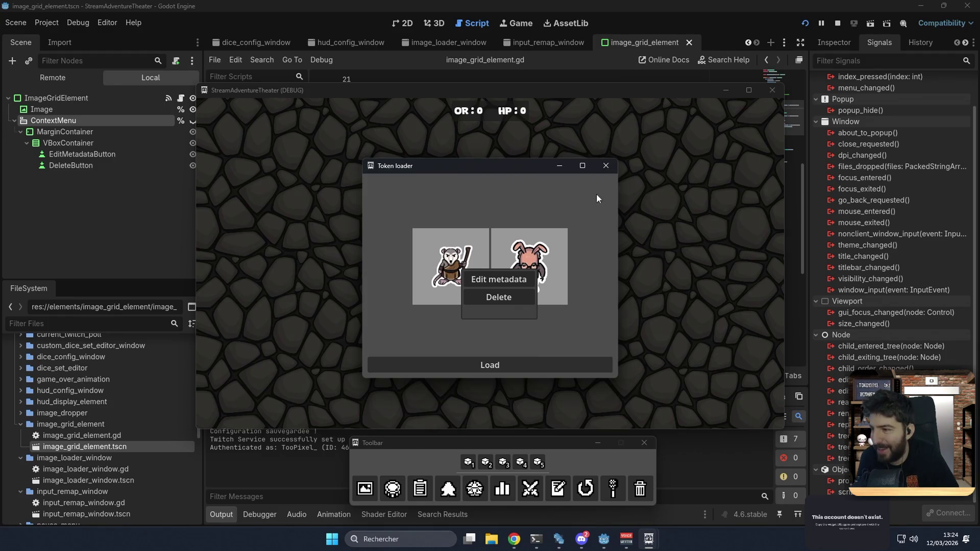
left_click(708, 35)
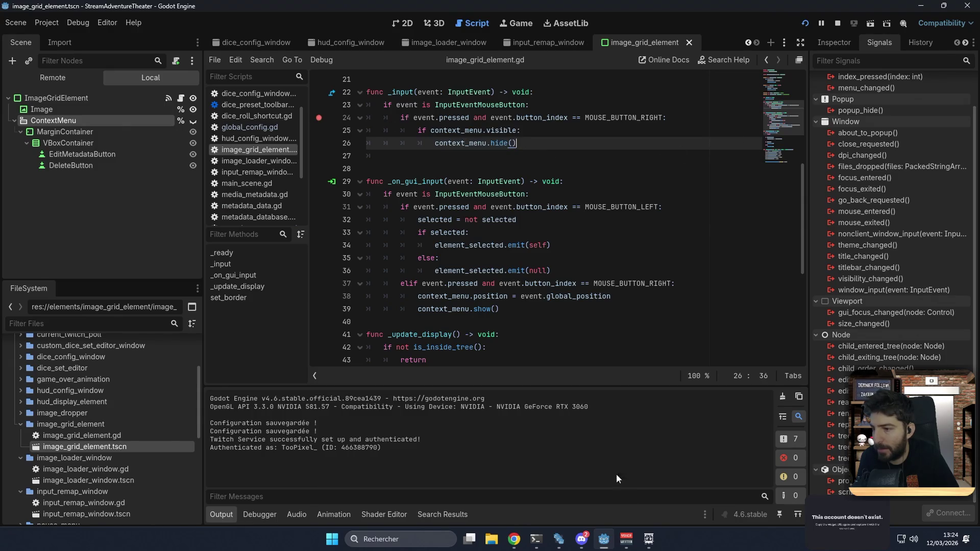
mouse_move(649, 538)
left_click(728, 467)
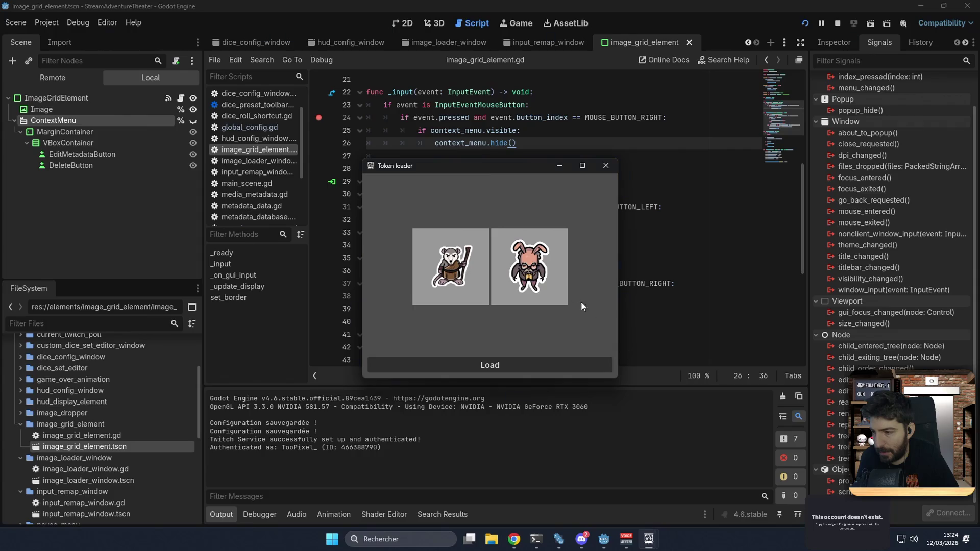
Right-click a token to hit the line 24 breakpoint, step over and continue execution.
right_click(444, 259)
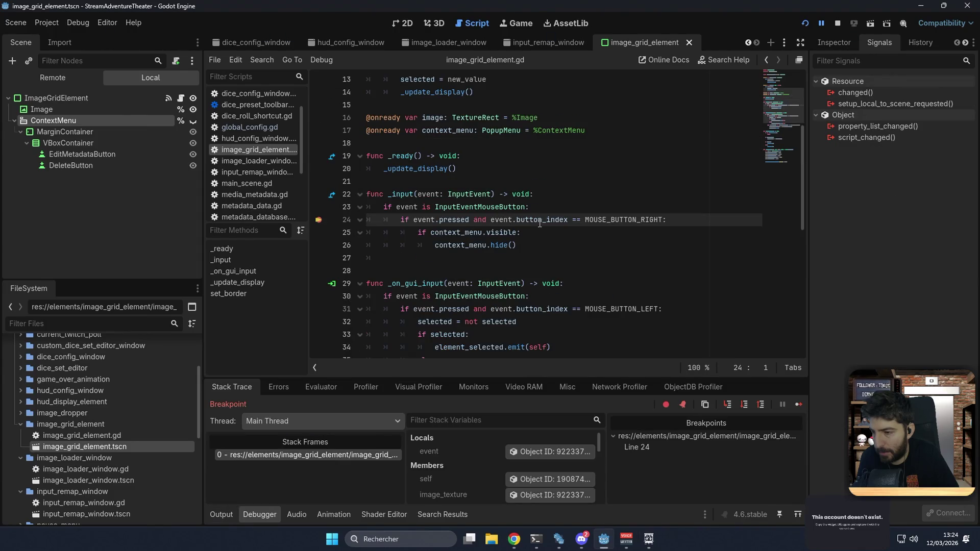
left_click(744, 405)
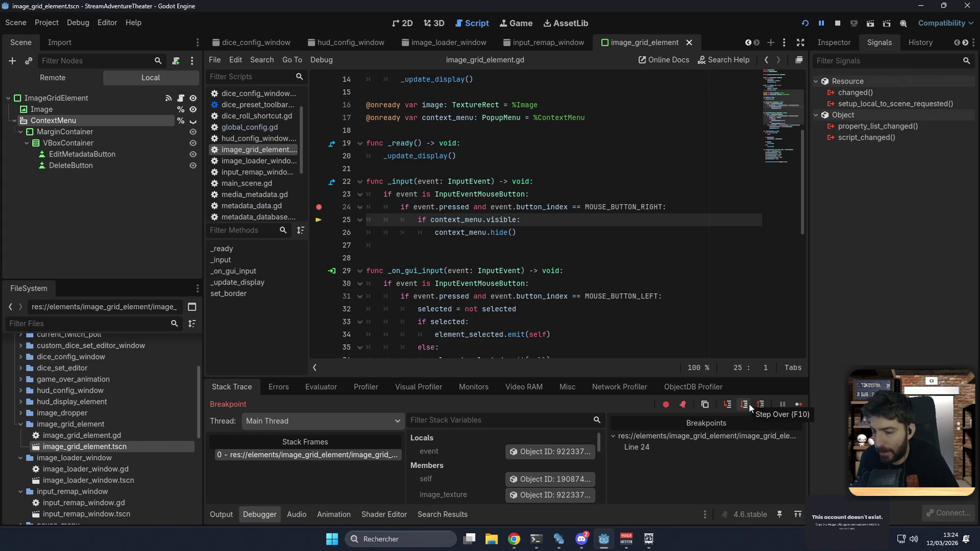
left_click(797, 401)
left_click(798, 405)
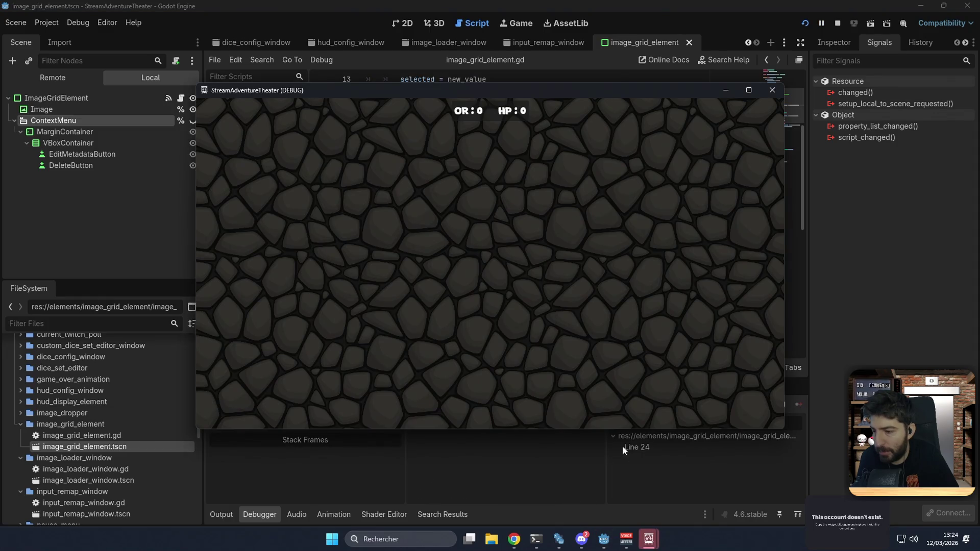
mouse_move(655, 544)
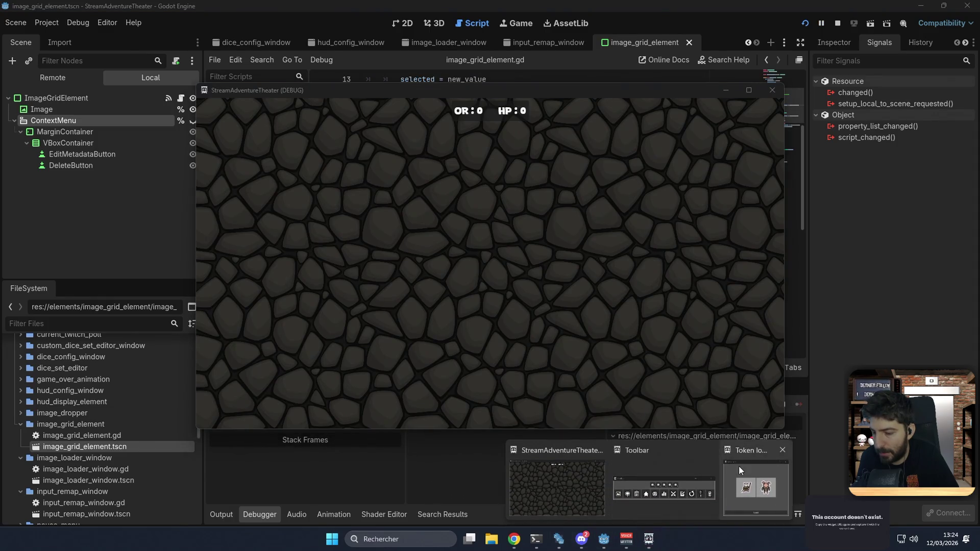
left_click(740, 466)
left_click(450, 255)
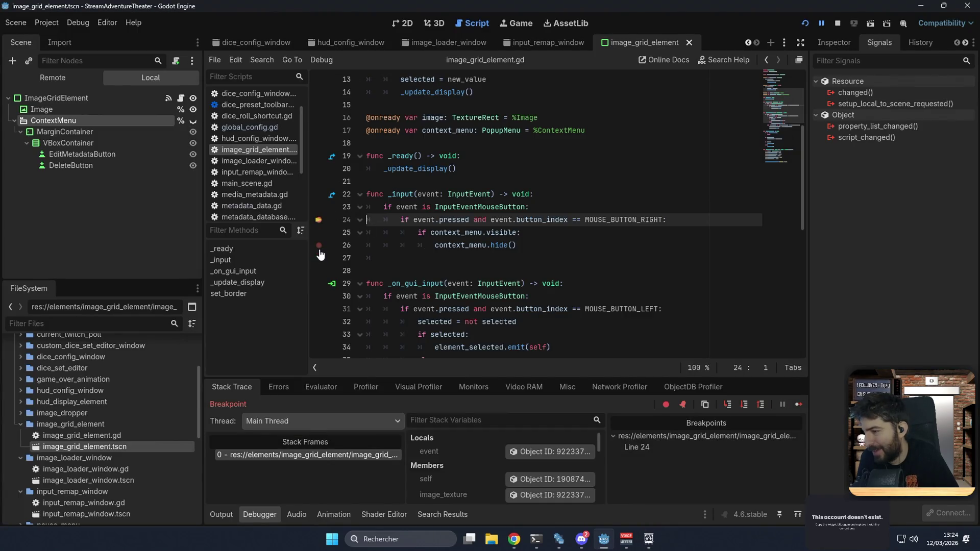
Remove the line 24 breakpoint and delete the empty line after context_menu.hide().
left_click(319, 223)
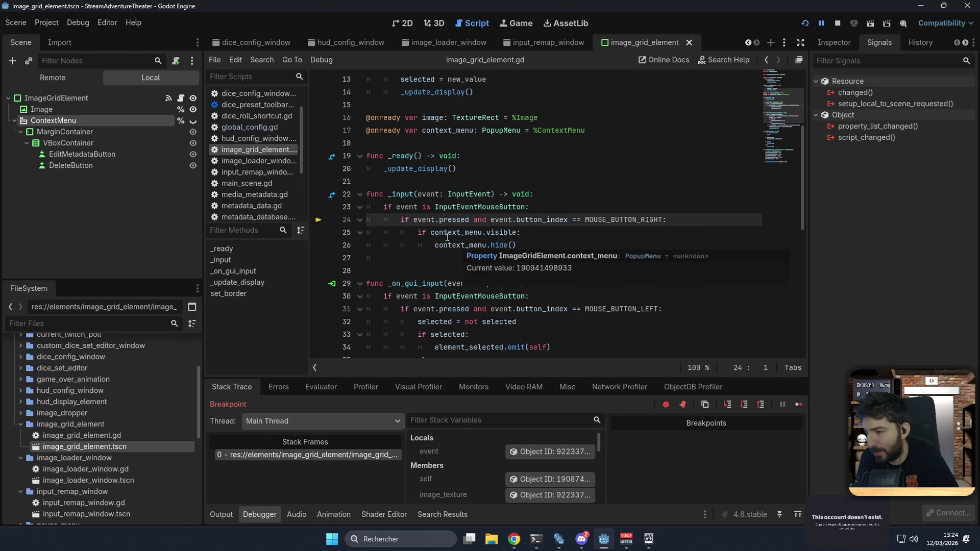
scroll(490, 225, "down", 1)
left_click(484, 223)
key("Up")
key("End")
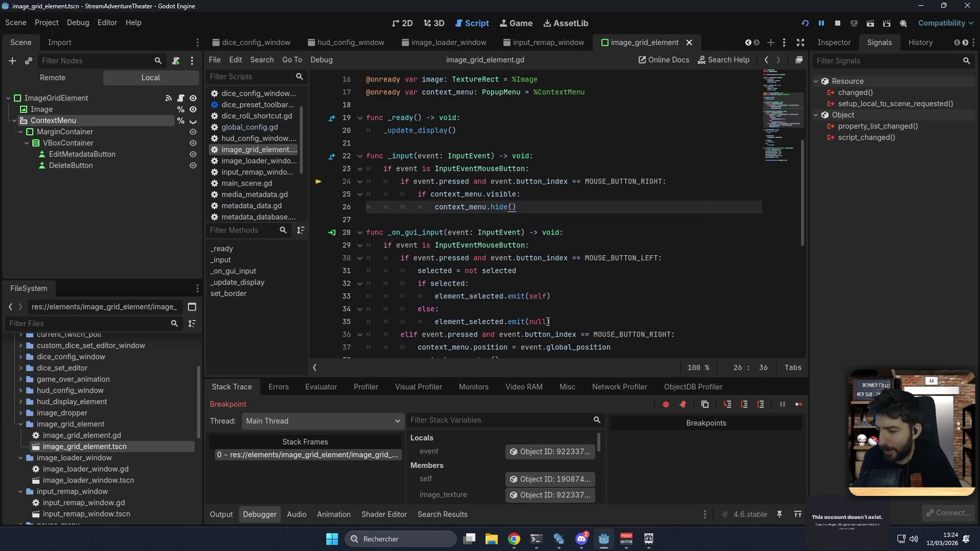
key("Delete")
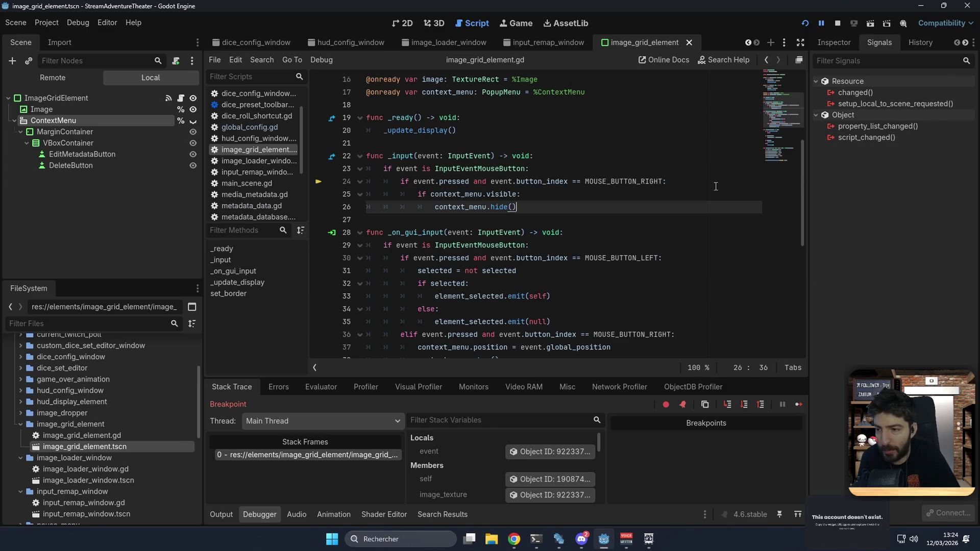
Place the caret on the mouse-button check and switch between the Token loader and the editor.
left_click(643, 169)
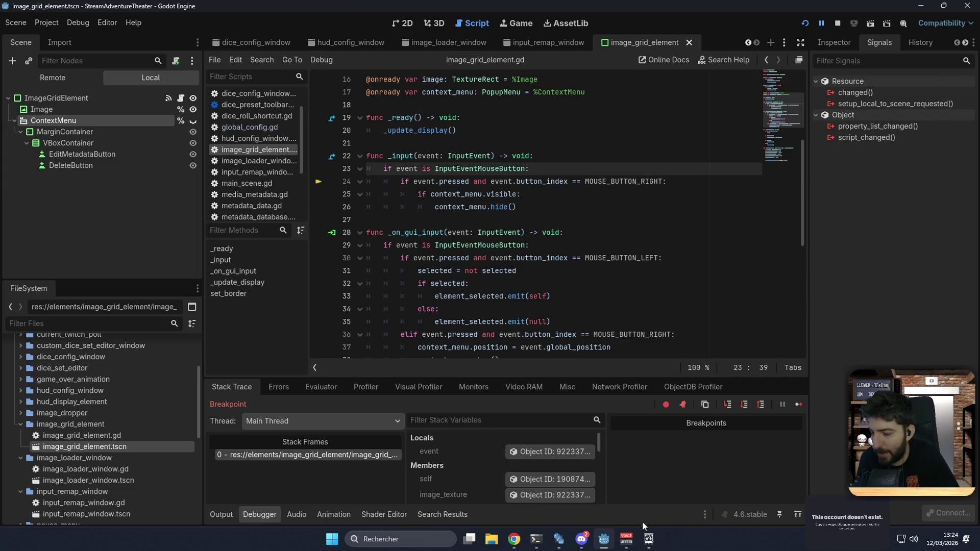
mouse_move(648, 538)
left_click(749, 470)
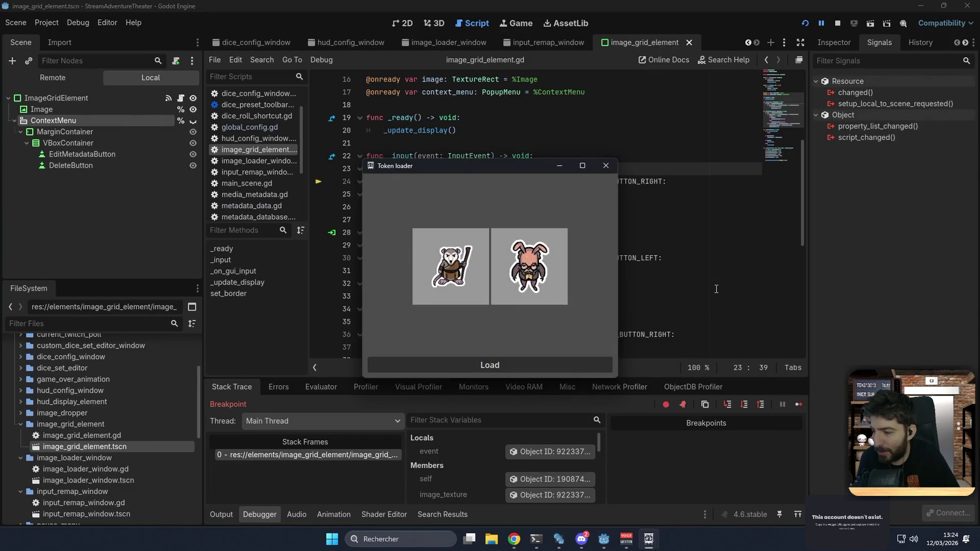
left_click(643, 283)
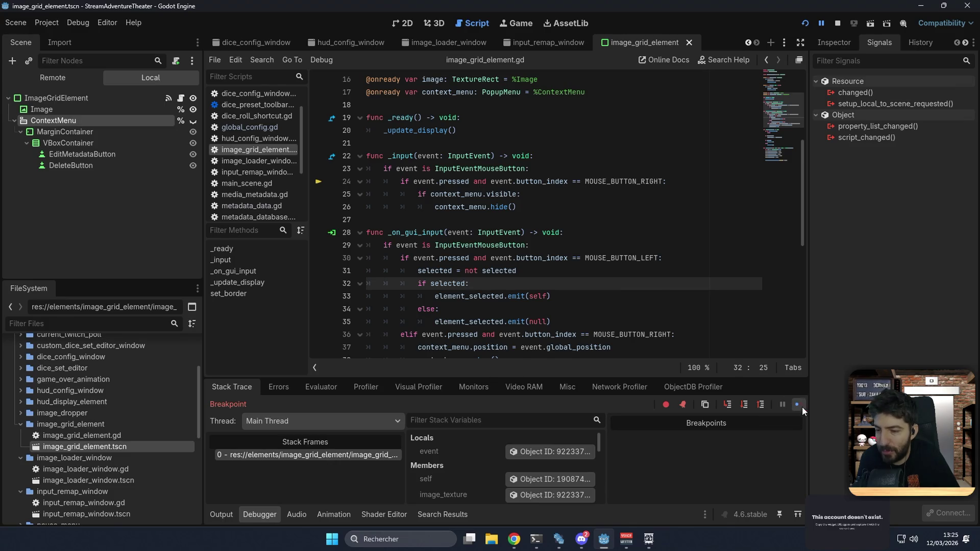
Resume the paused game and right-click the first token in Token loader to test its menu.
left_click(800, 404)
mouse_move(649, 539)
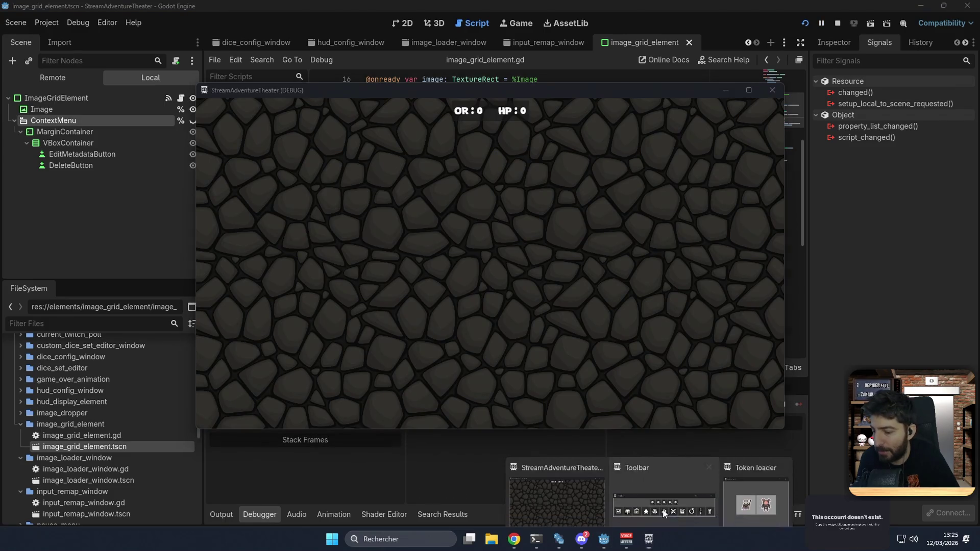
left_click(749, 468)
right_click(461, 260)
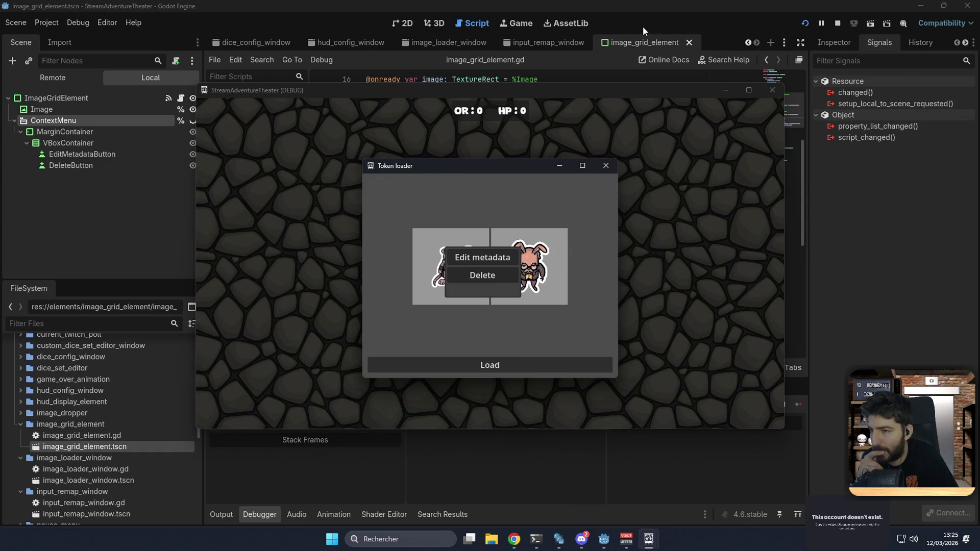
left_click(580, 210)
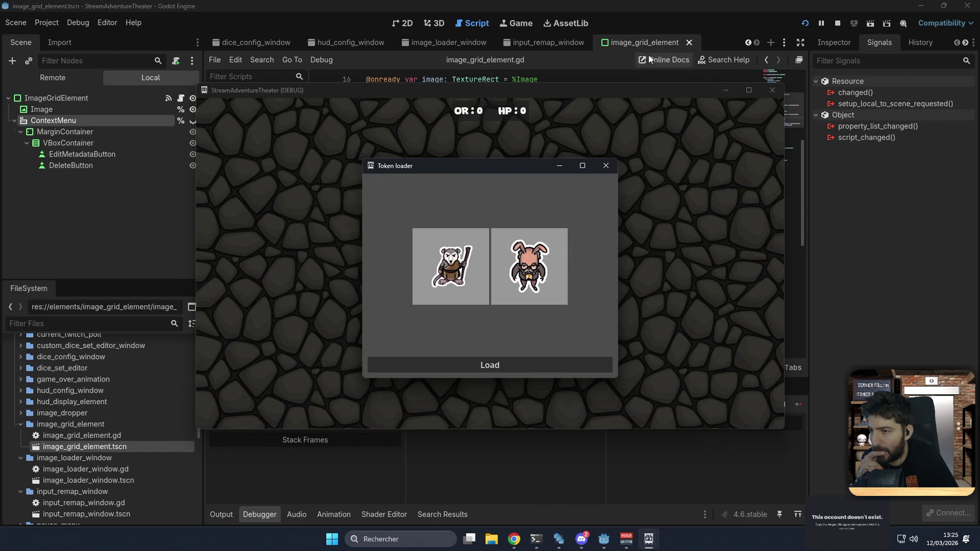
Back in the script, open a new line under the right-button check in _input.
left_click(634, 26)
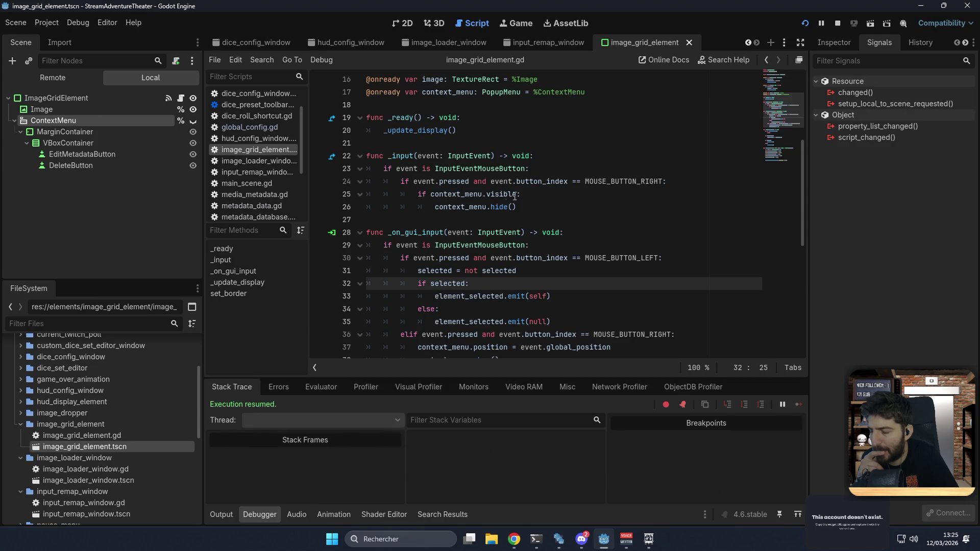
left_click(680, 183)
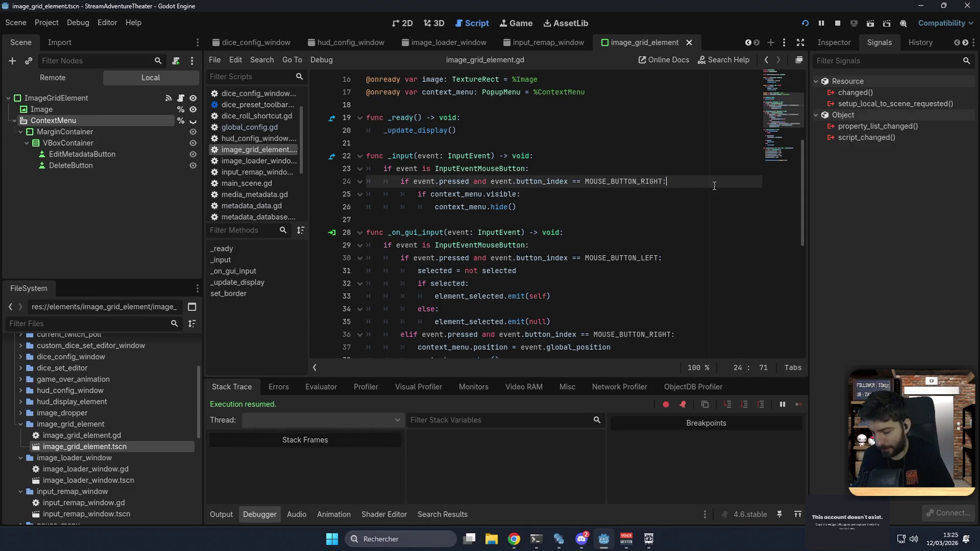
key("Return")
Complete the call as print(context_menu.visible) and save the script.
type("(")
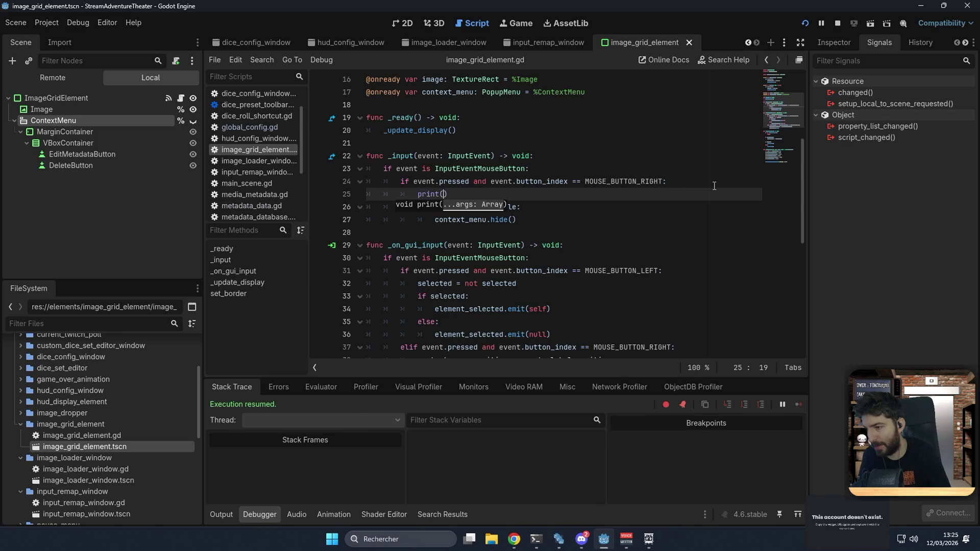
key("Return")
type(".vi")
key("BackSpace")
key("BackSpace")
type("ble")
key("ctrl+s")
Show the Output log, right-click the first token in the running game, then select ContextMenu.
left_click(220, 513)
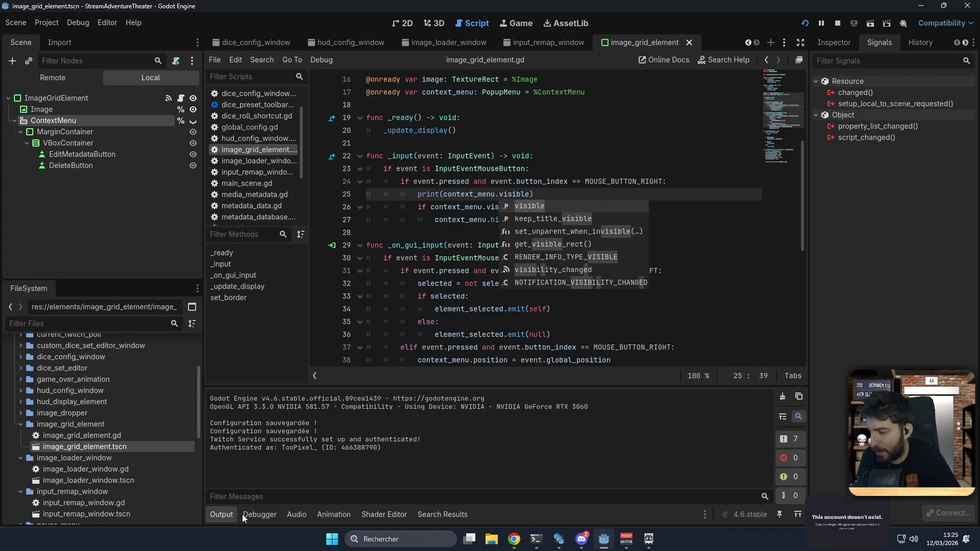
mouse_move(649, 539)
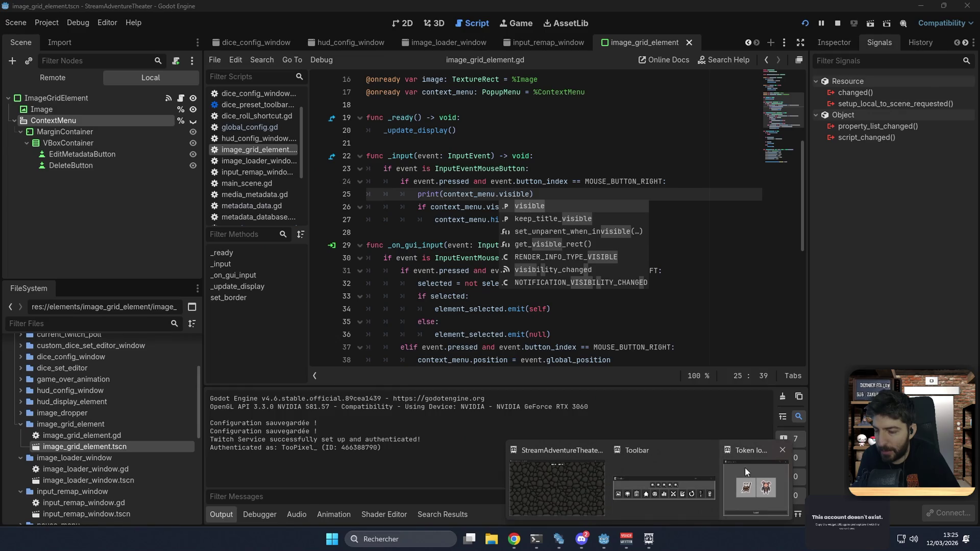
left_click(746, 468)
right_click(469, 272)
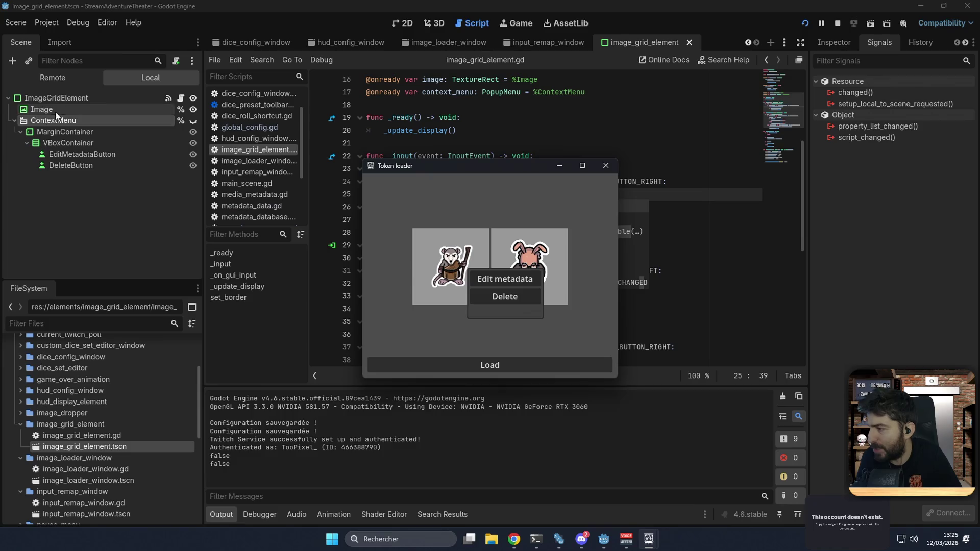
left_click(79, 122)
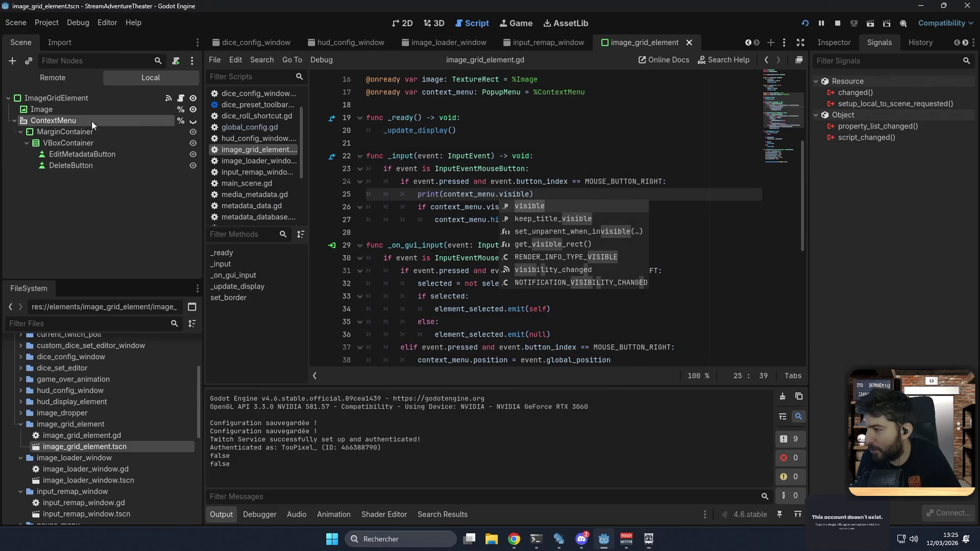
Change ContextMenu's Mouse Passthrough, save and rerun, then right-click the first token again.
left_click(834, 42)
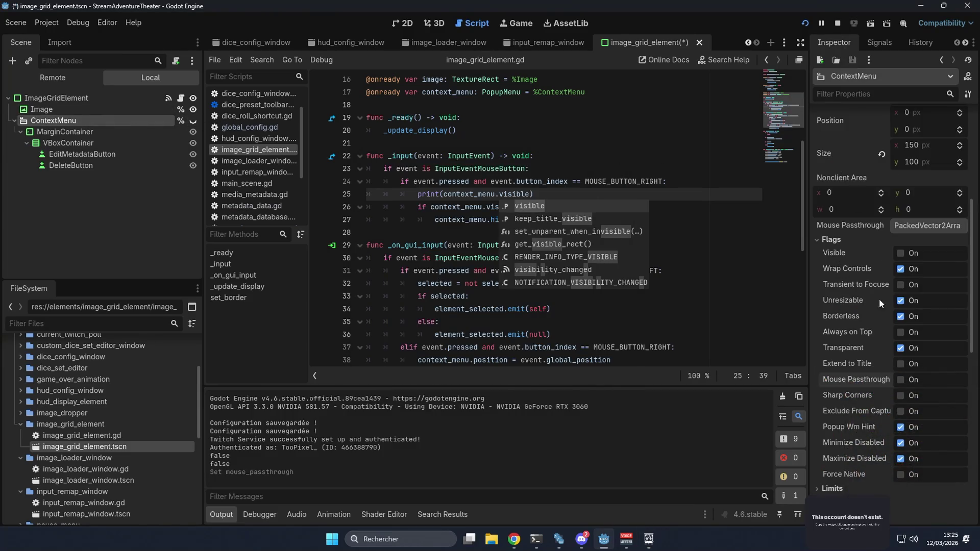
left_click(806, 23)
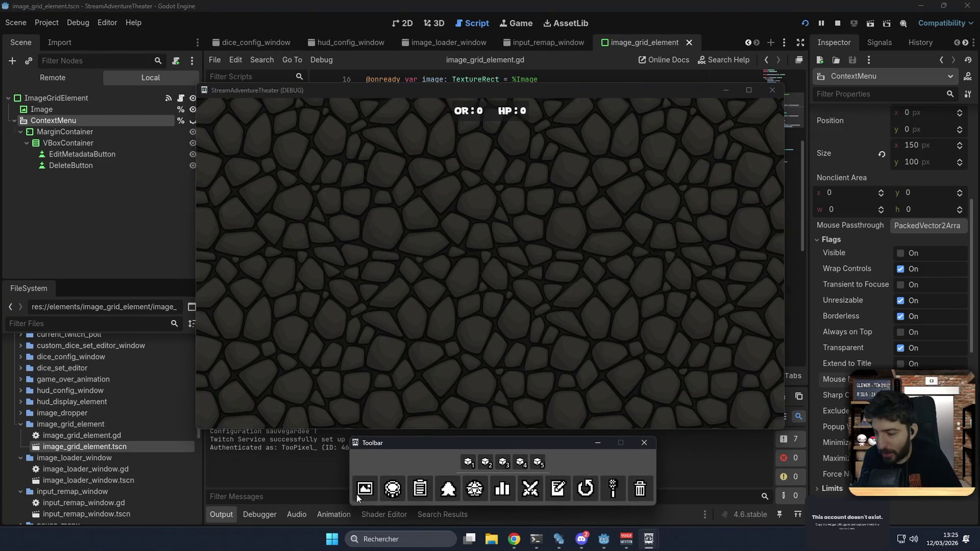
left_click(388, 492)
left_click(452, 271)
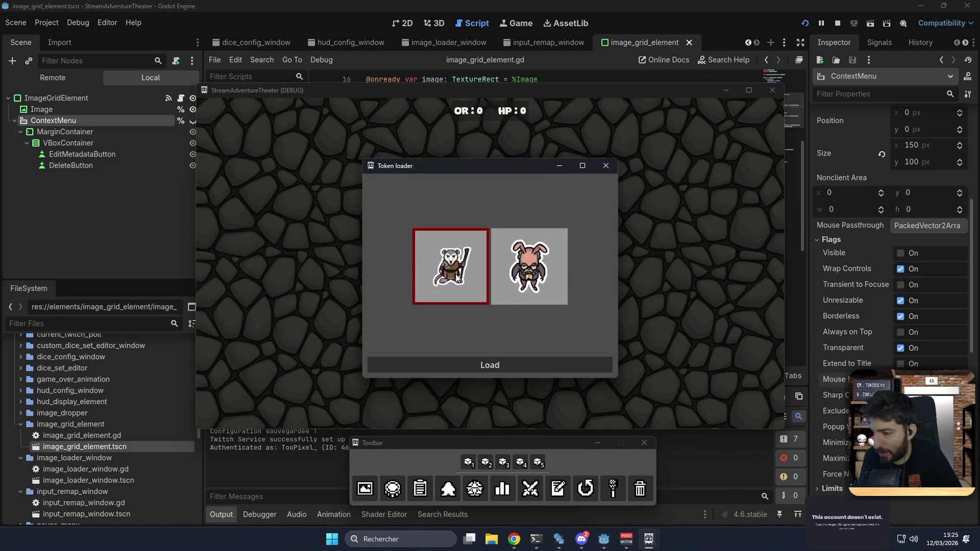
right_click(449, 266)
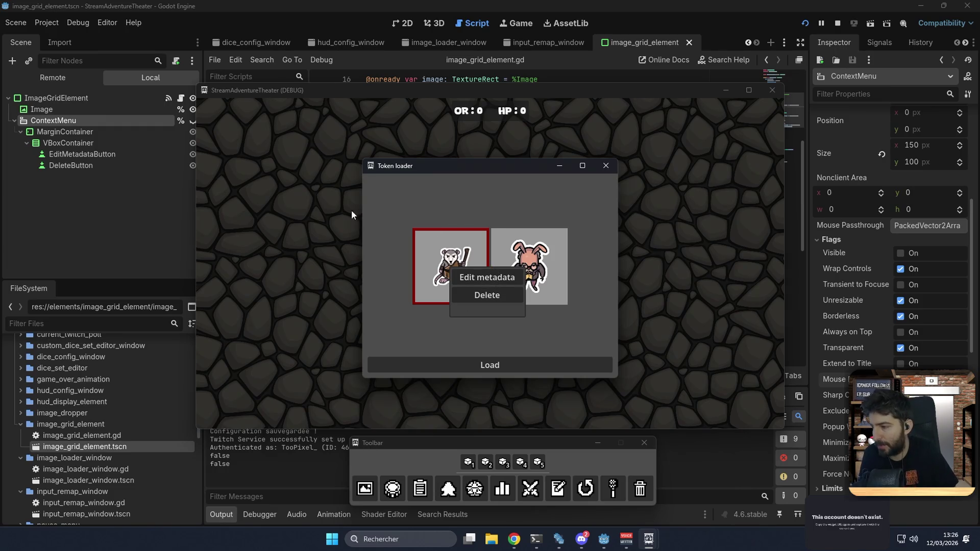
left_click(66, 119)
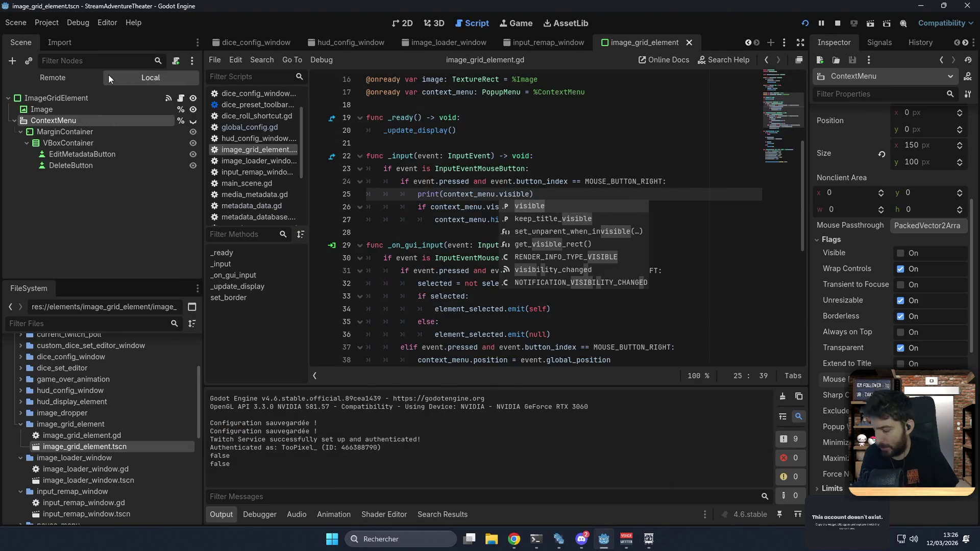
double_click(136, 118)
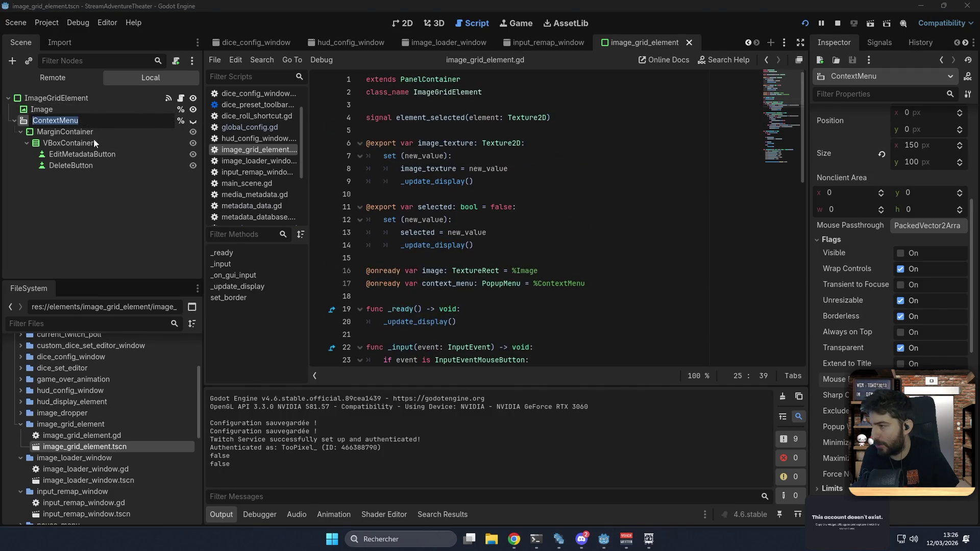
left_click(181, 63)
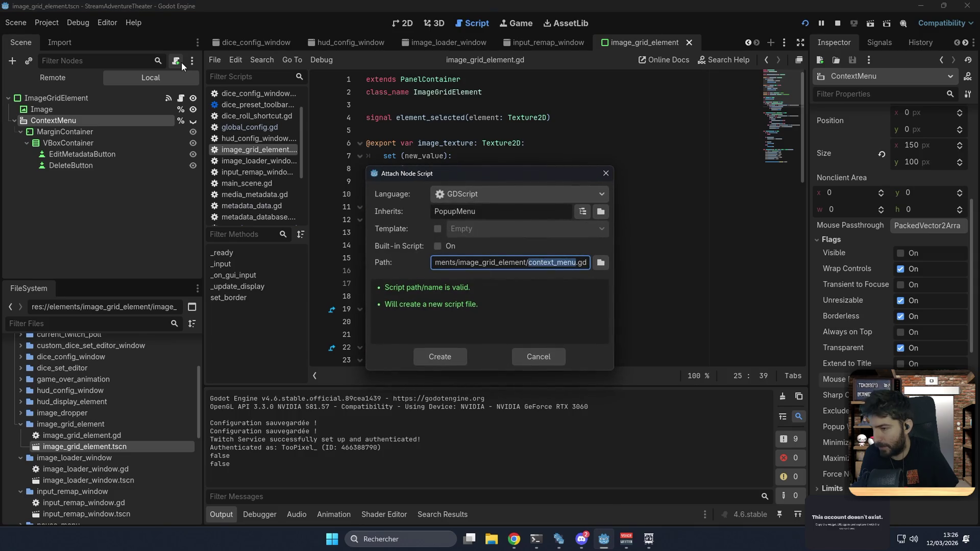
left_click(562, 240)
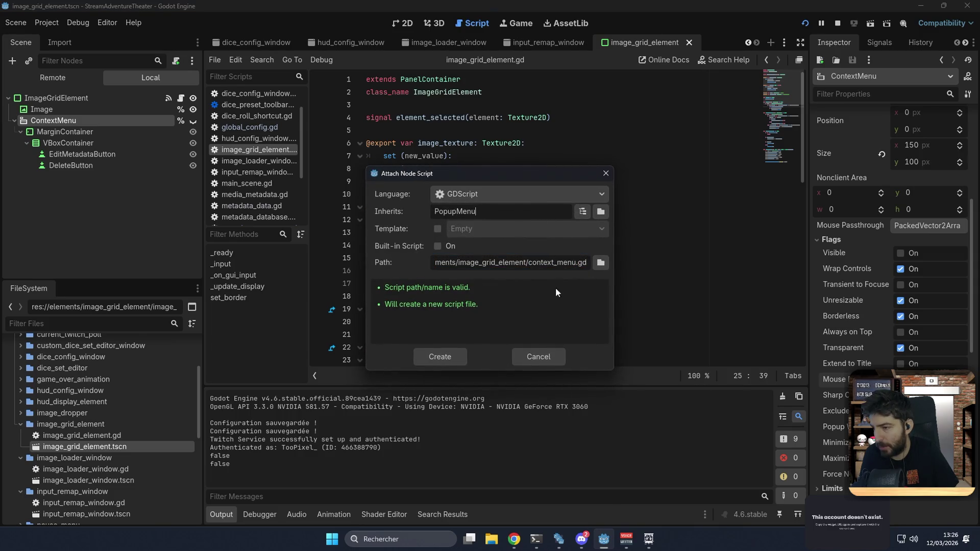
left_click(542, 355)
key("ctrl+a")
type("pop")
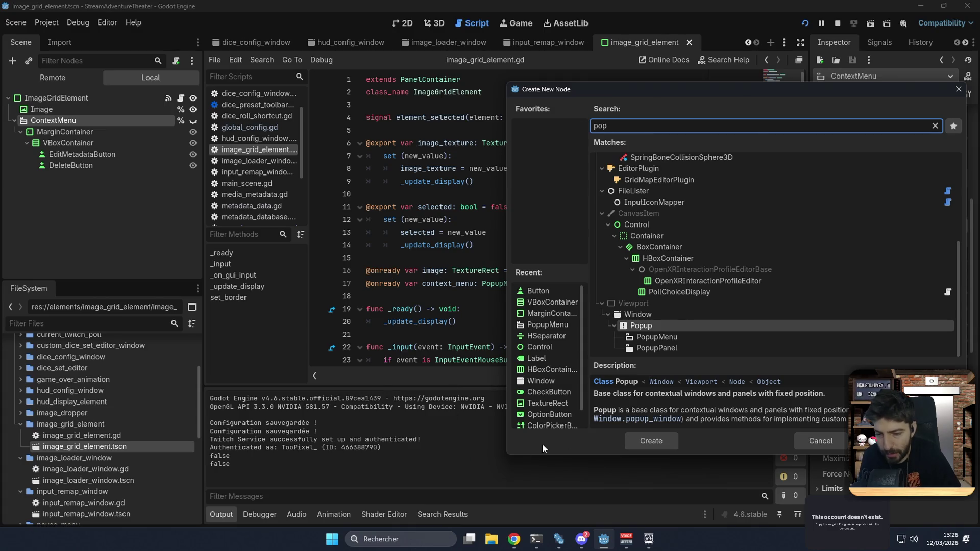
left_click(681, 339)
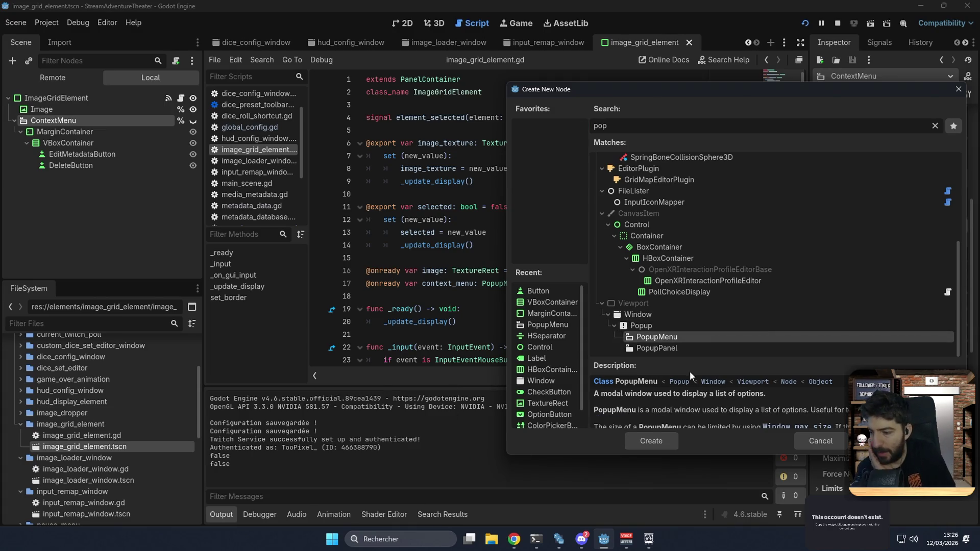
scroll(801, 410, "down", 3)
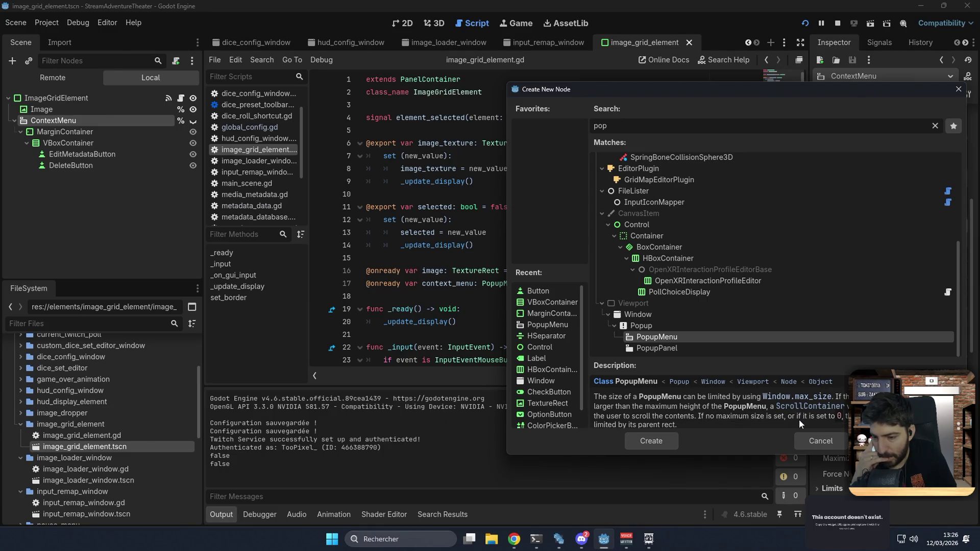
scroll(798, 422, "down", 1)
scroll(799, 423, "down", 1)
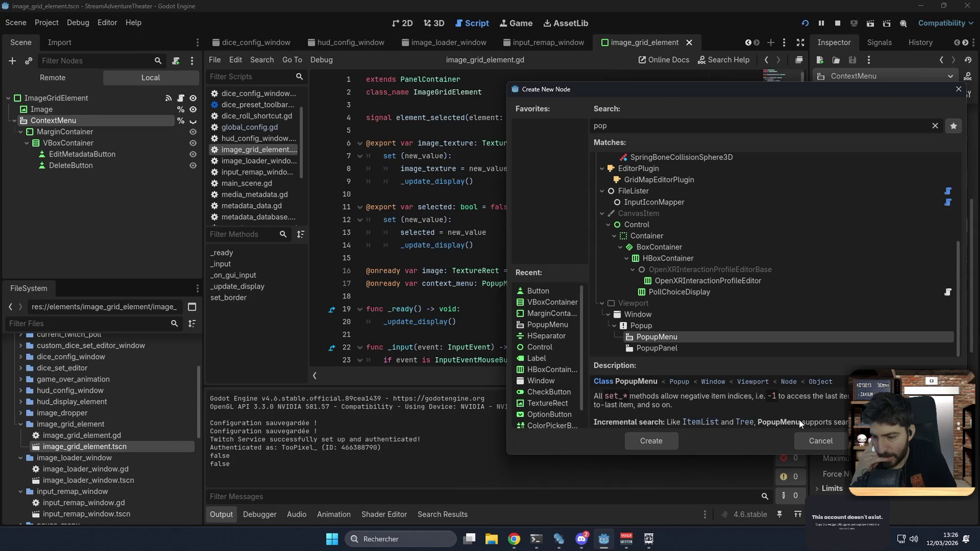
scroll(709, 400, "down", 4)
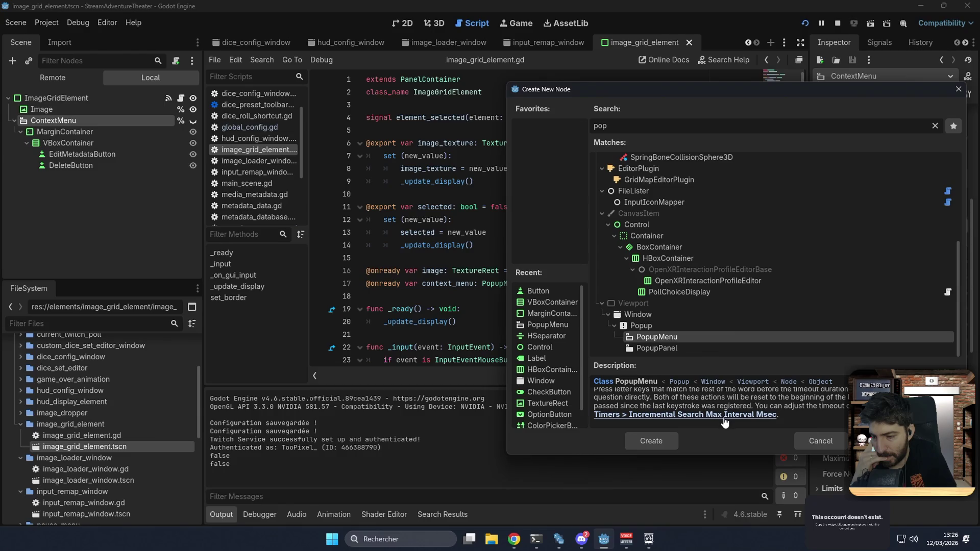
scroll(725, 421, "up", 5)
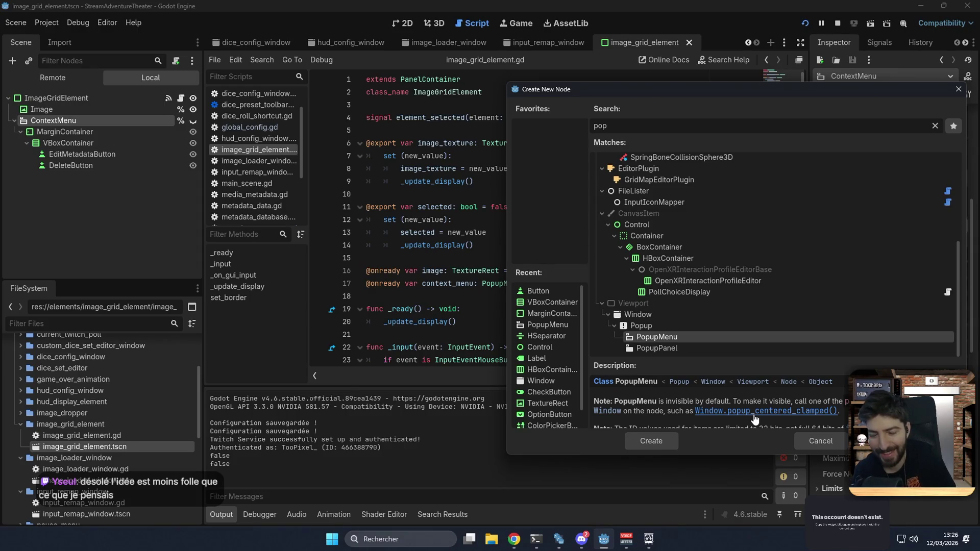
scroll(754, 419, "down", 1)
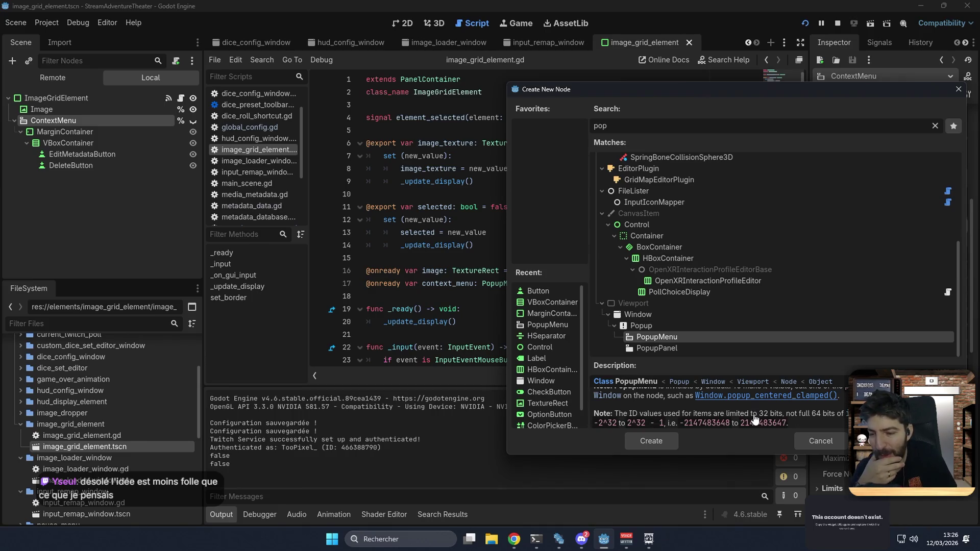
scroll(755, 411, "down", 1)
left_click(811, 440)
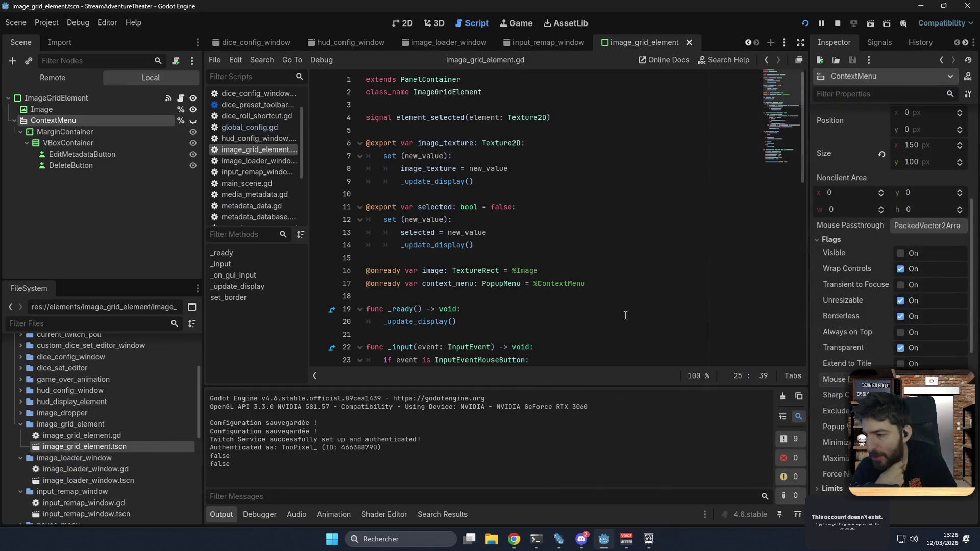
Delete the debug _input function (lines 22–27) from image_grid_element.gd and save.
left_click(181, 98)
scroll(516, 204, "down", 6)
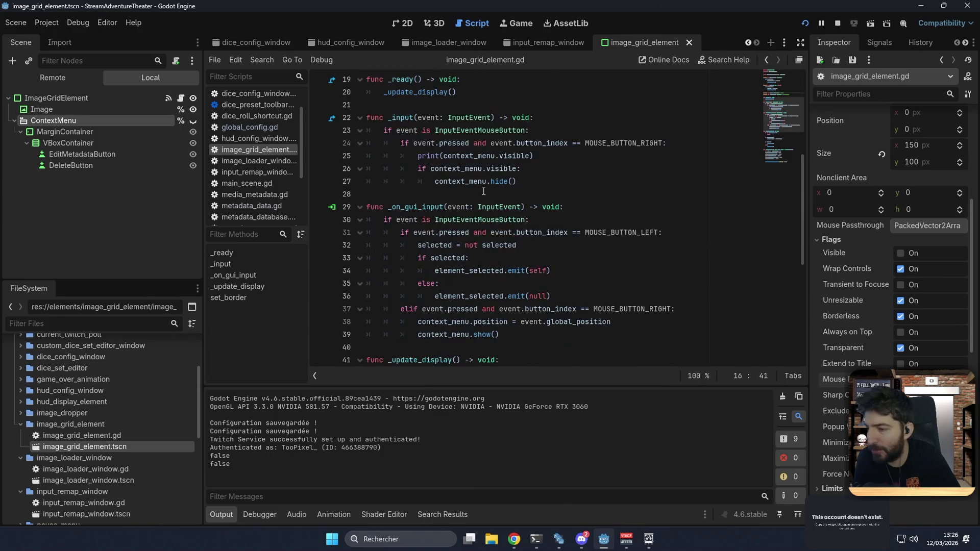
left_click(517, 181)
left_click_drag(517, 181, 462, 93)
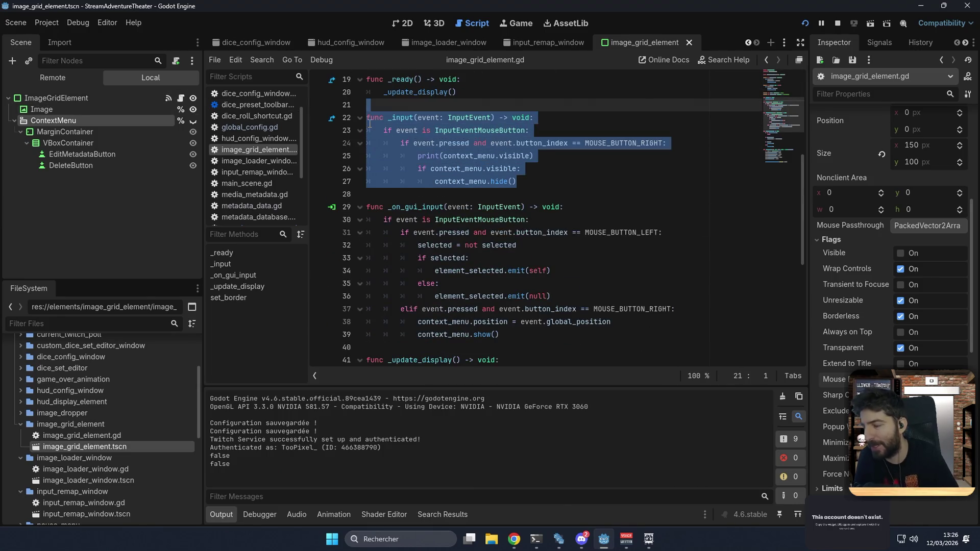
key("BackSpace")
key("ctrl+s")
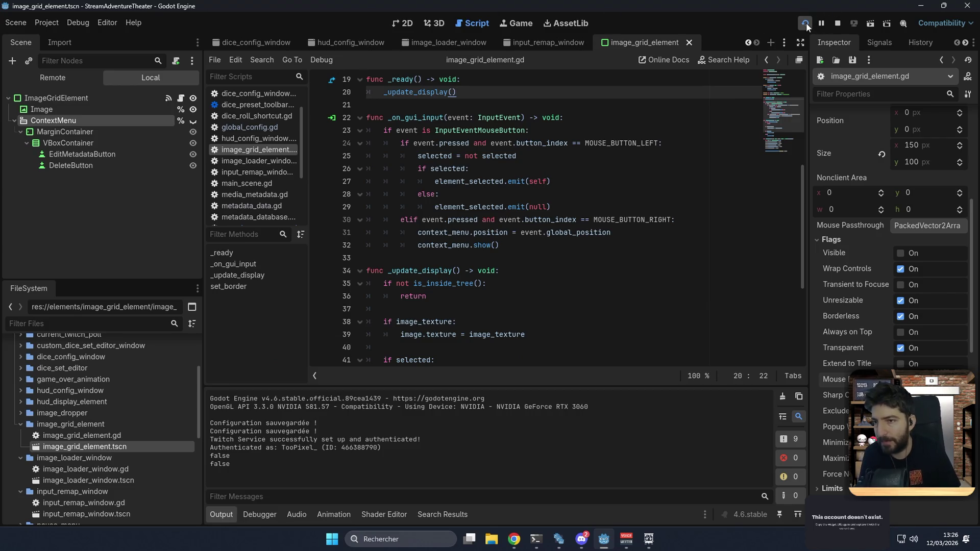
left_click(72, 154)
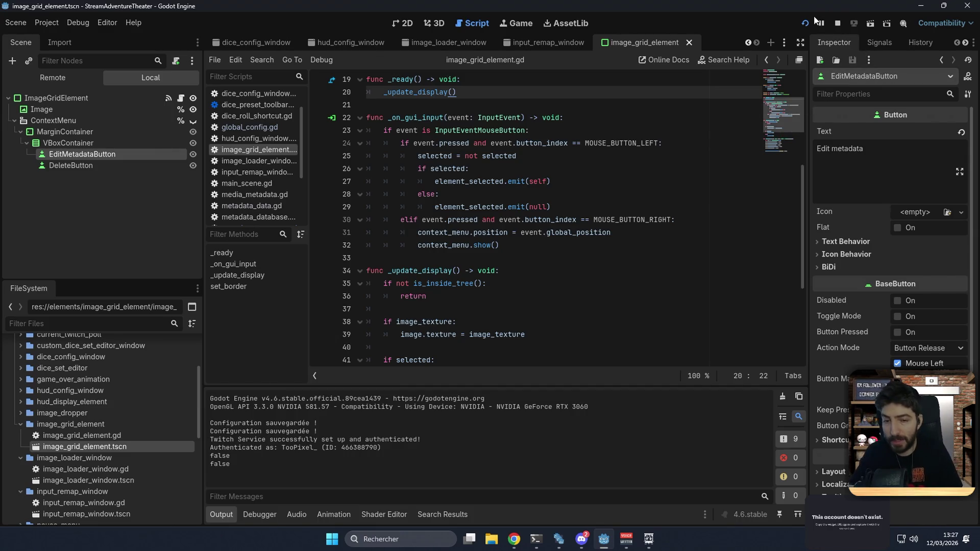
Connect EditMetadataButton's and DeleteButton's pressed signals to new handlers in image_grid_element.gd.
left_click(868, 47)
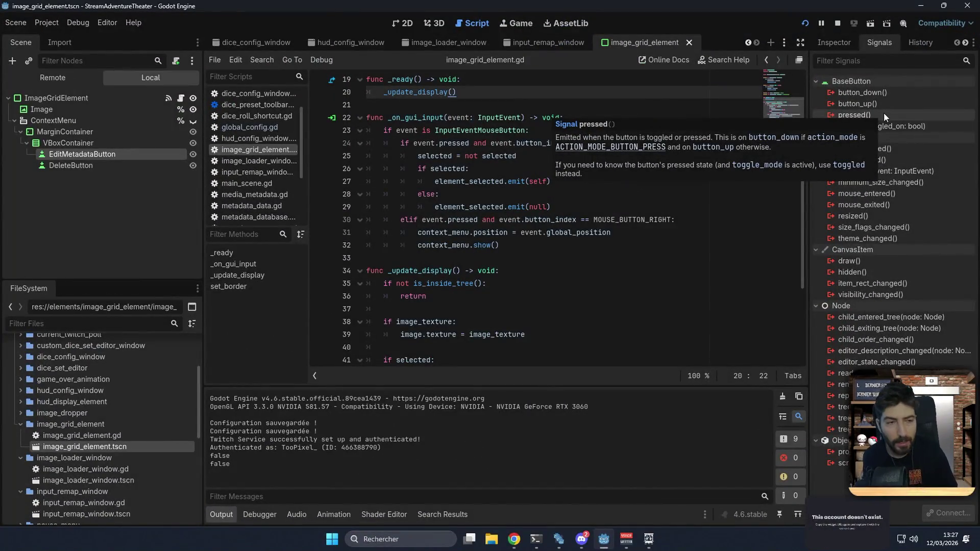
left_click(611, 264)
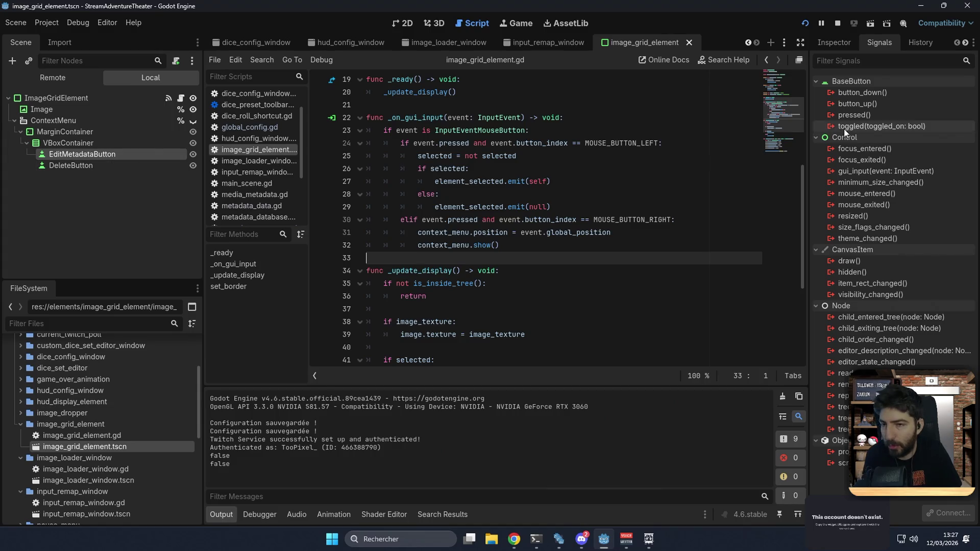
double_click(849, 115)
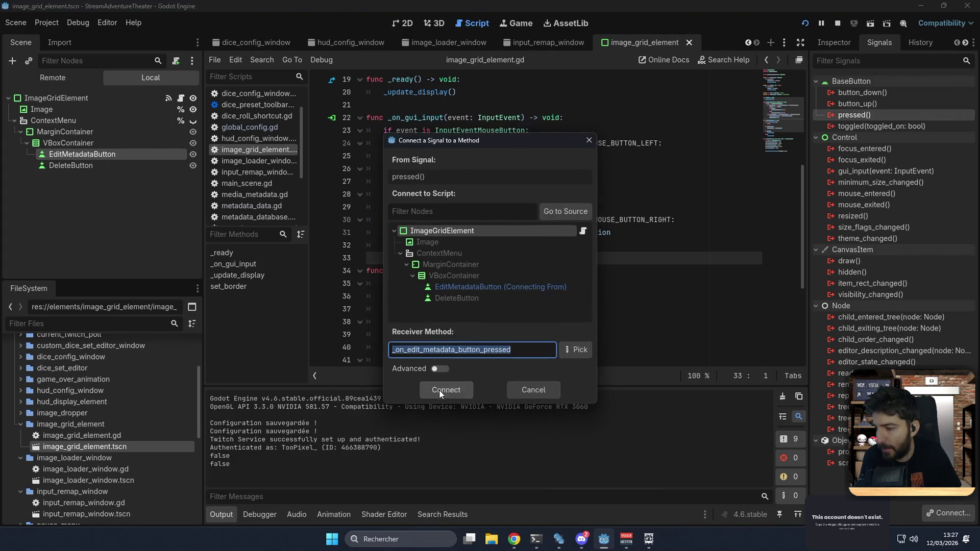
key("Return")
left_click(77, 166)
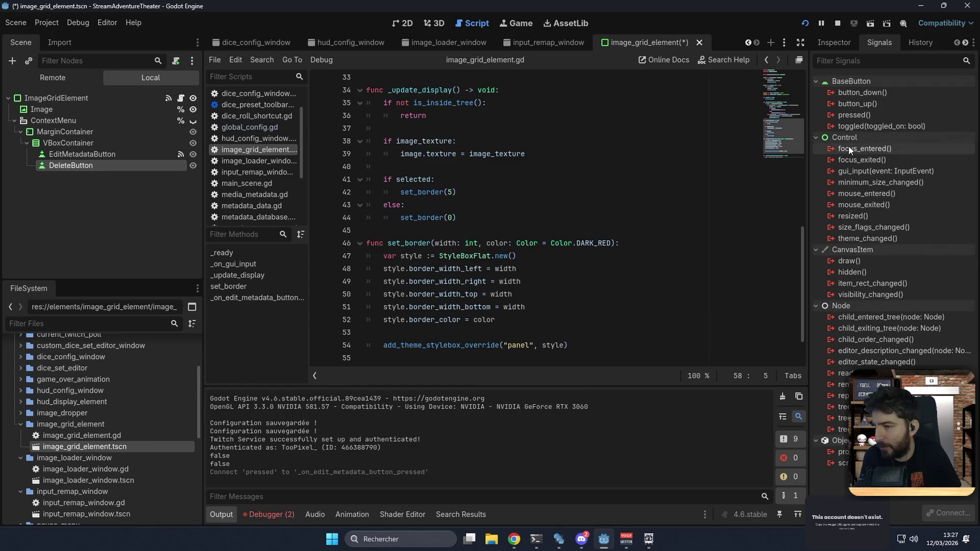
double_click(855, 115)
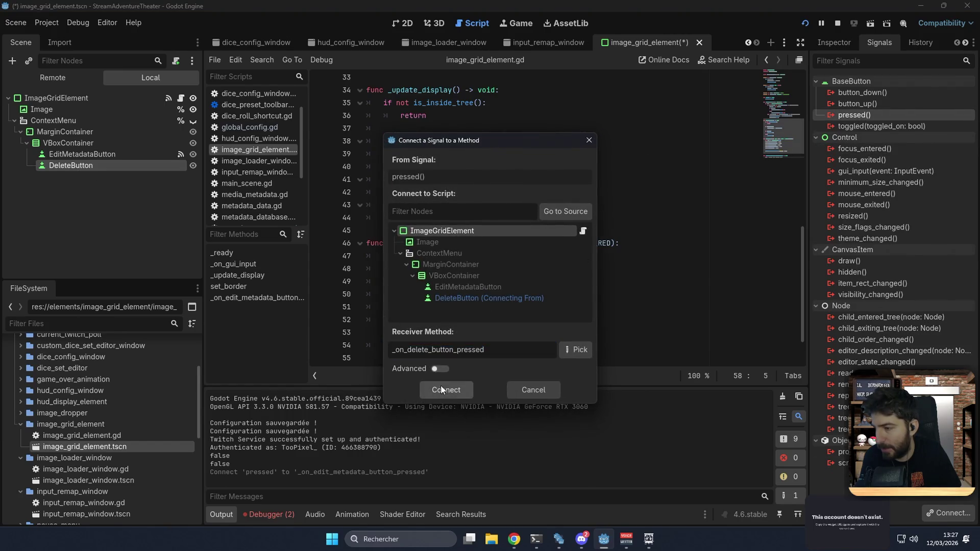
left_click(440, 388)
Remove the empty lines 59 and 55 and save the project.
left_click(435, 312)
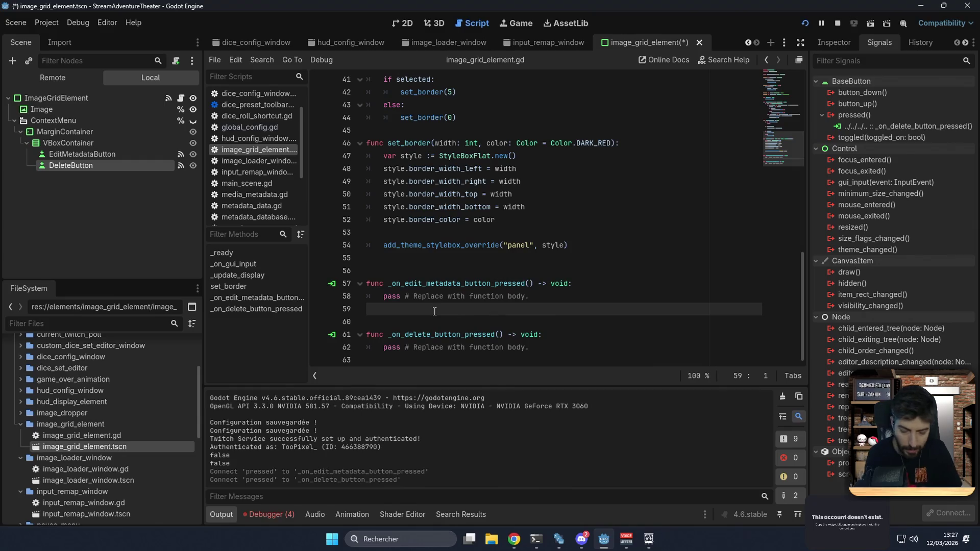
key("BackSpace")
left_click(407, 261)
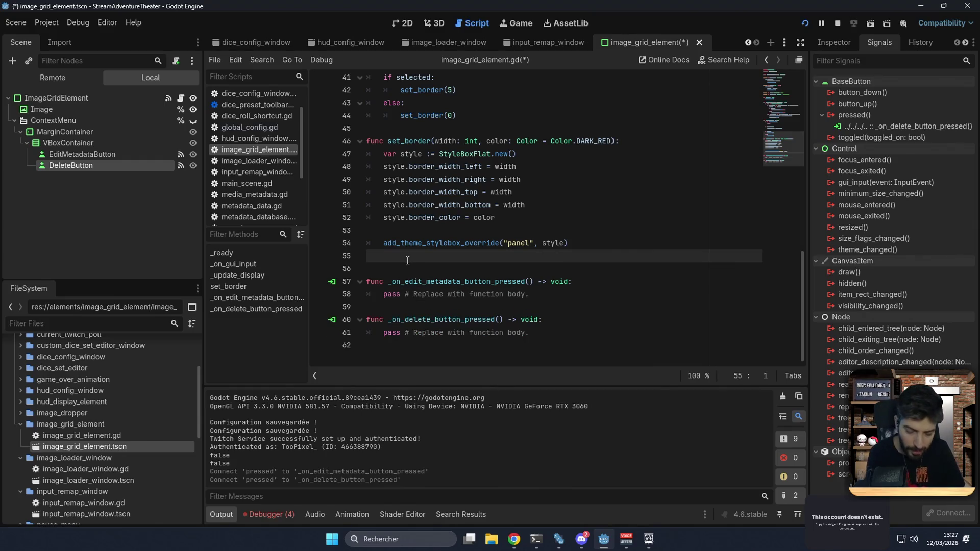
key("BackSpace")
key("ctrl+s")
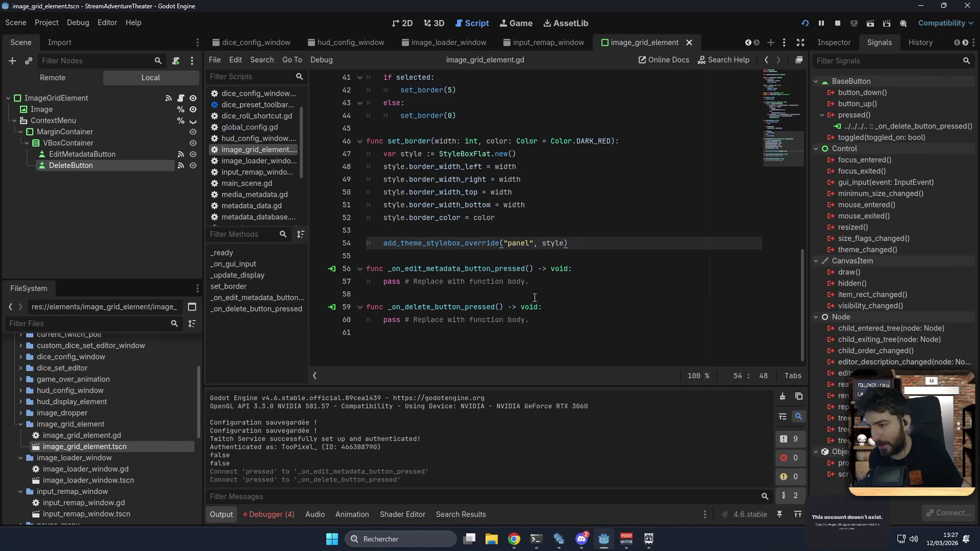
Review the _on_delete_button_pressed stub, then open metadata_data.gd.
left_click(564, 313)
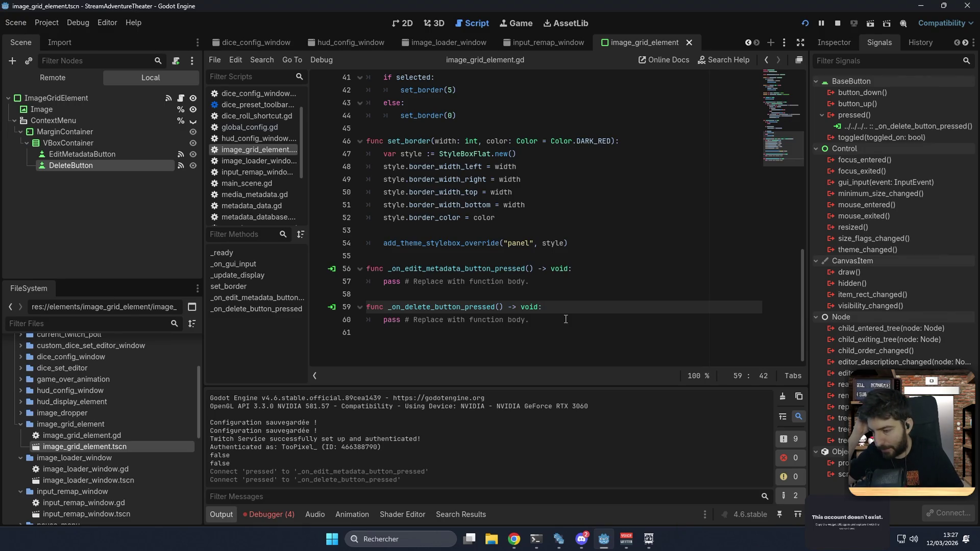
left_click(566, 319)
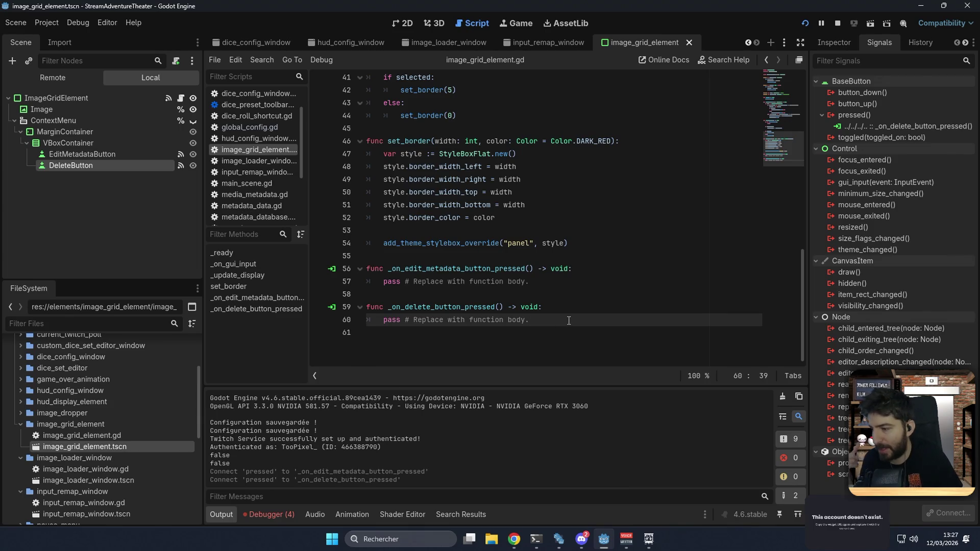
scroll(262, 169, "down", 1)
left_click(262, 173)
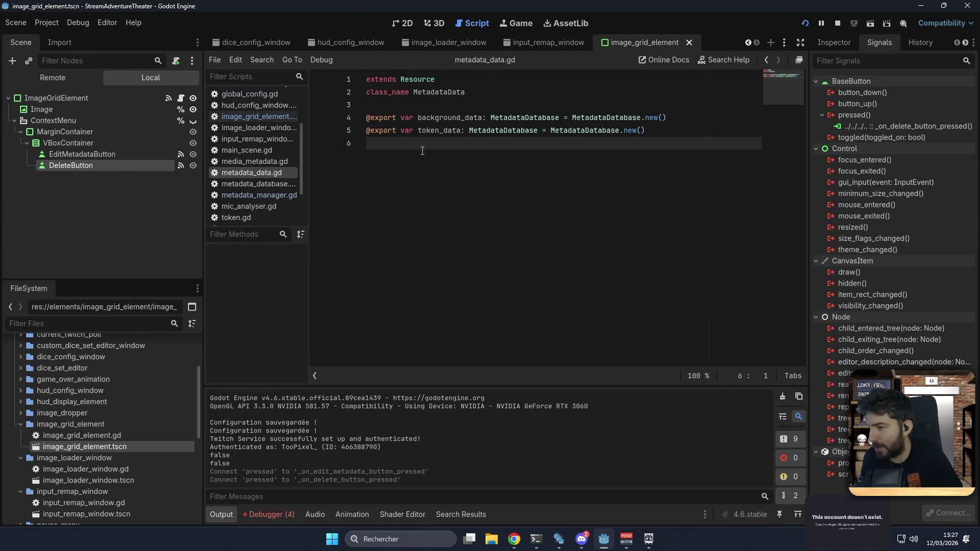
In MetadataDatabase, start func delete_data(file_name: String) -> void with an if has_file(file_name): check.
left_click(520, 119, "ctrl")
scroll(378, 266, "down", 3)
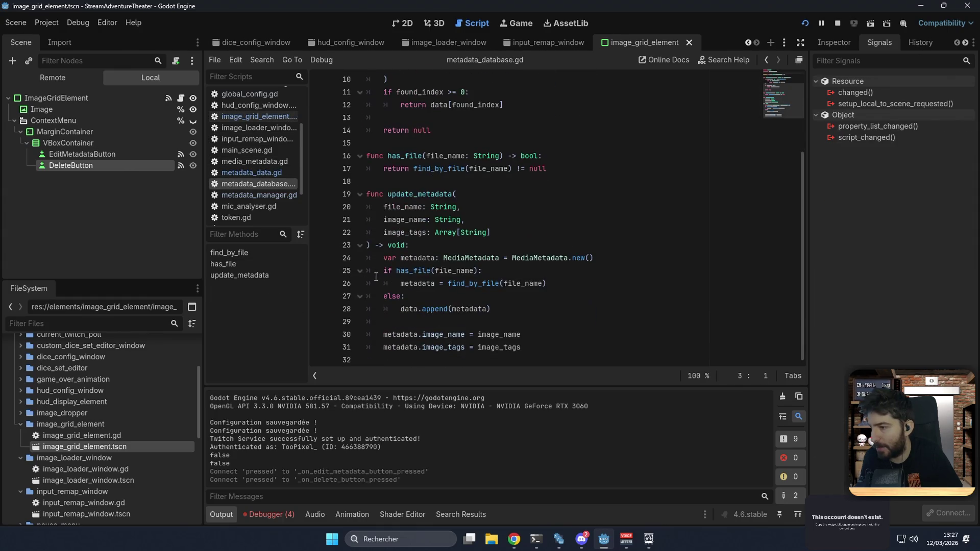
left_click(467, 356)
key("Return")
type("func delete")
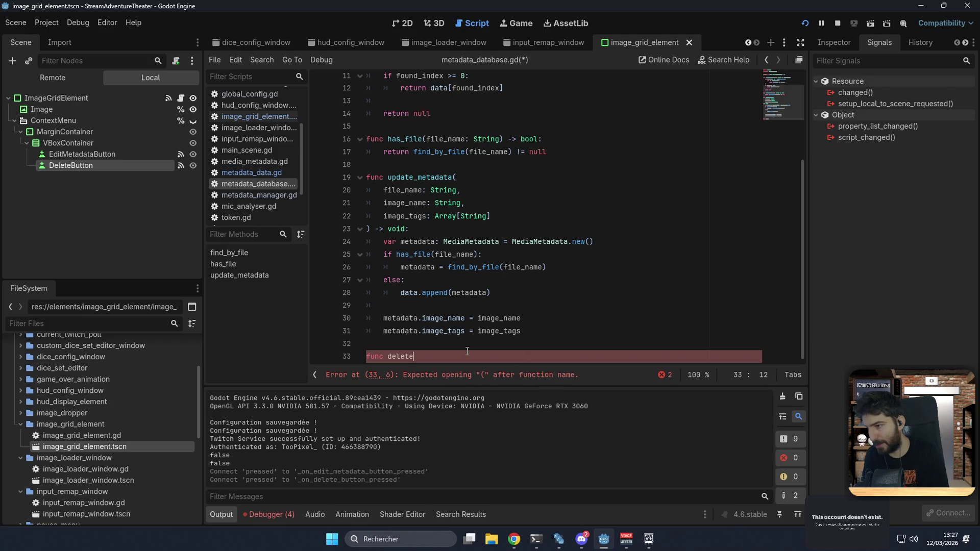
type("_data(filen")
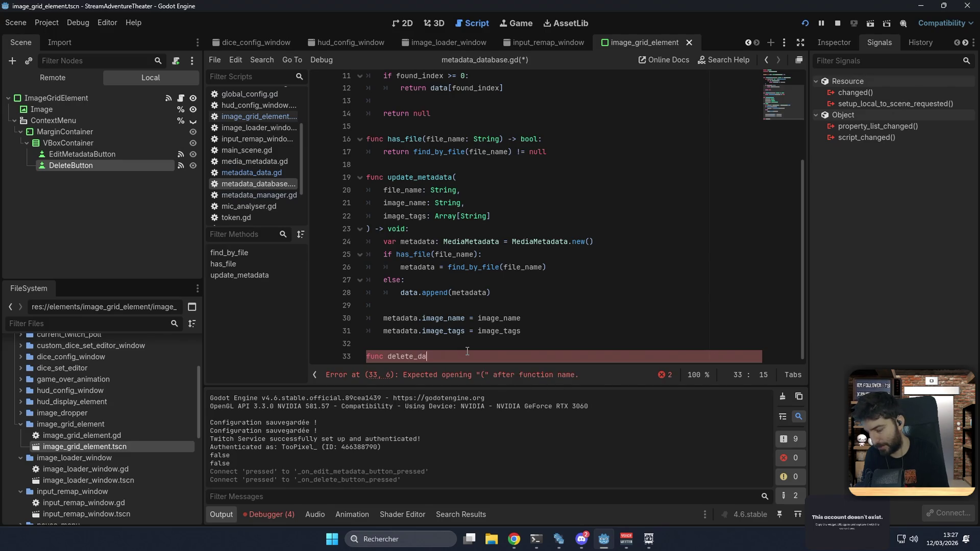
key("BackSpace")
type("_name:")
type(" String) -")
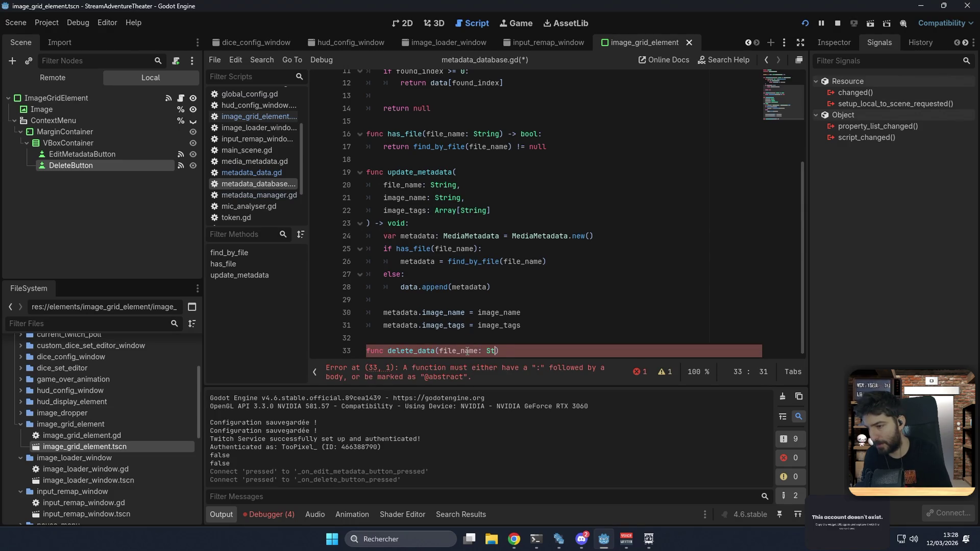
type("> void:")
key("Return")
type("if has_file(")
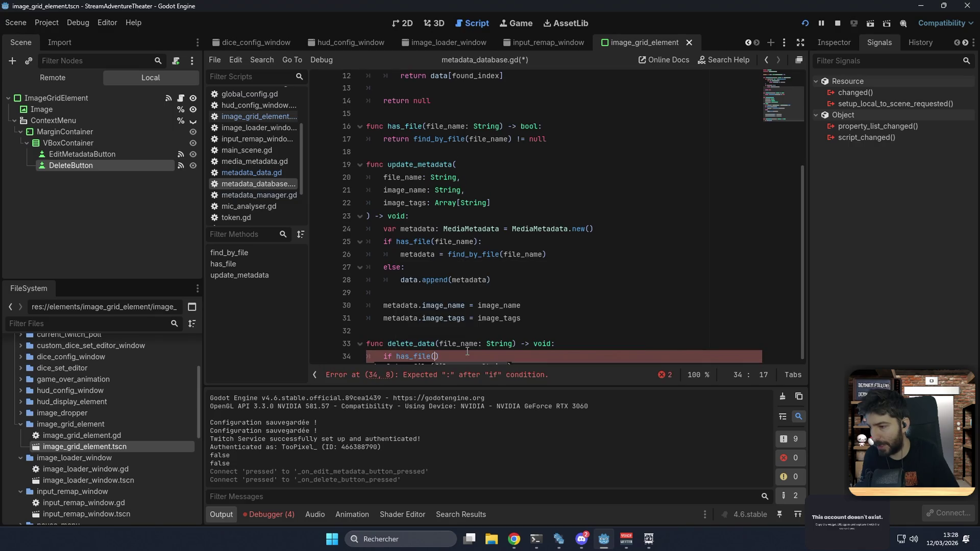
type("file_name):")
key("Return")
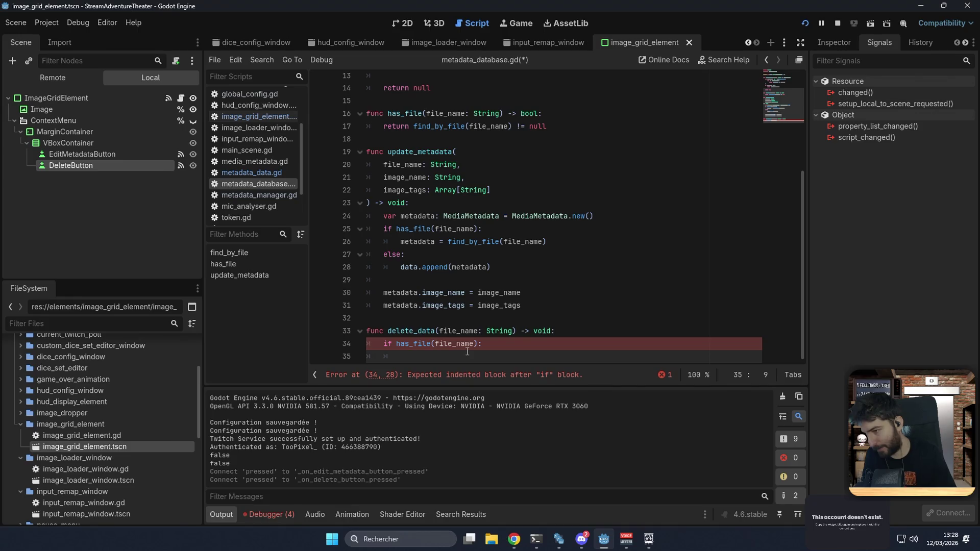
Paste find_by_file's found_index lookup code into the delete_data if block.
scroll(452, 177, "up", 3)
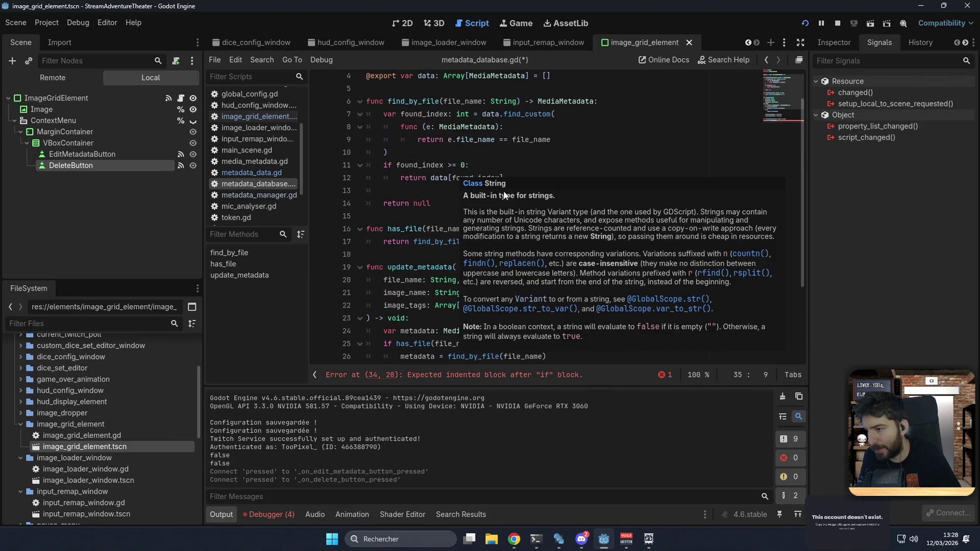
left_click(517, 177)
left_click_drag(517, 177, 334, 119)
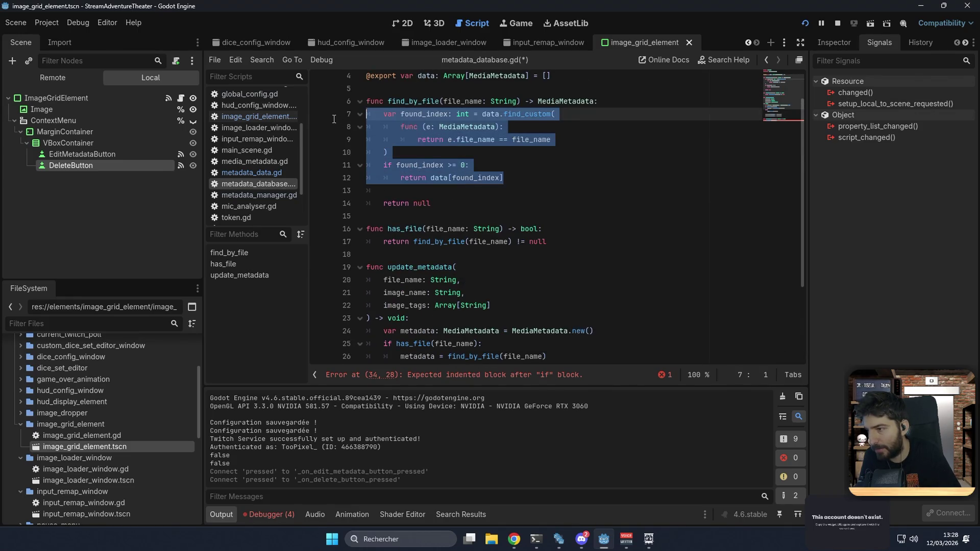
scroll(366, 140, "down", 3)
mouse_move(483, 348)
left_mouse_down()
mouse_move(368, 347)
mouse_move(334, 333)
left_mouse_up()
type("func delete_data(file_name: String) -> void: \tvar found_index: int = data.find_custom( \t\tfunc (e: MediaMetadata): \t\t\treturn e.file_name == file_name \t) \tif found_index >= 0: \t\treturn data[found_index]")
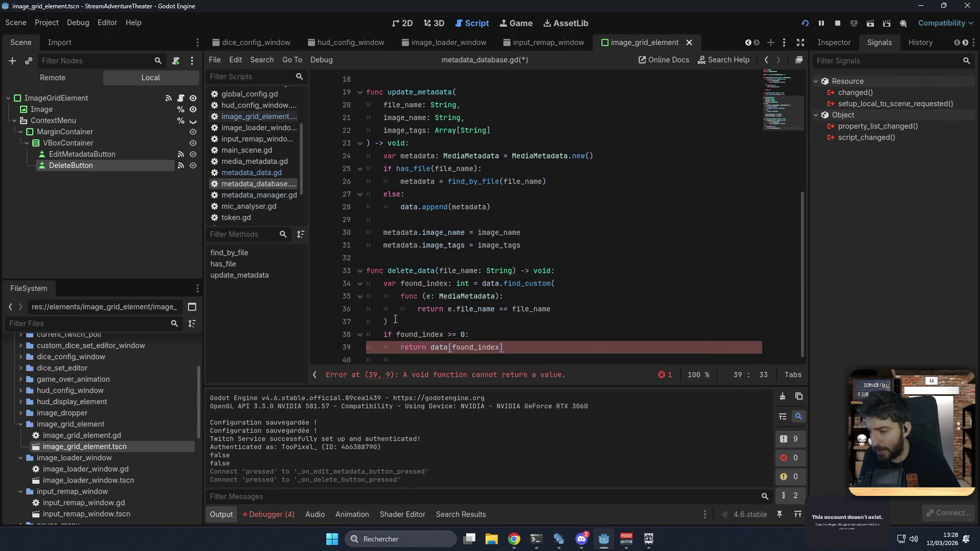
Change the returned data[found_index] to data.remove_at(found_index) and save.
left_click(458, 351)
key("BackSpace")
key("BackSpace")
key("BackSpace")
type("a.remo")
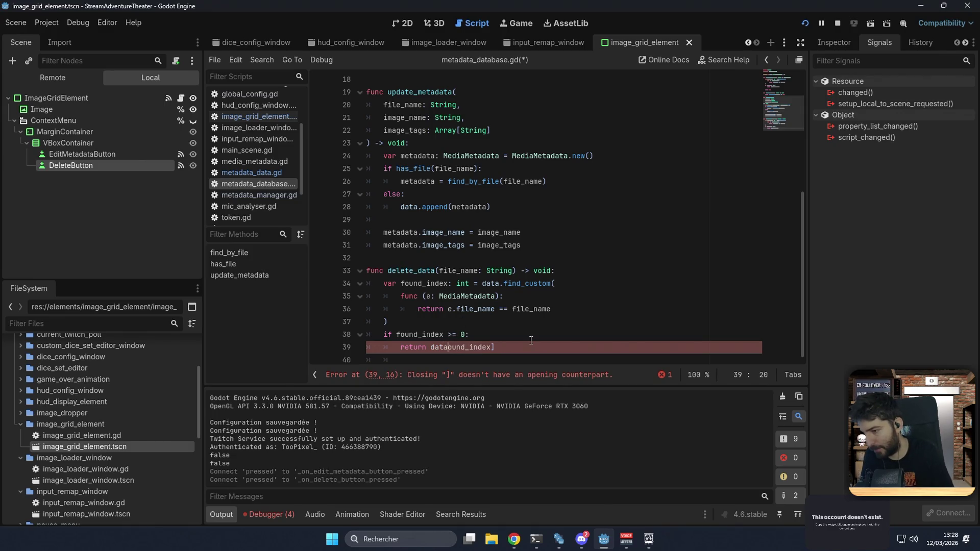
key("Tab")
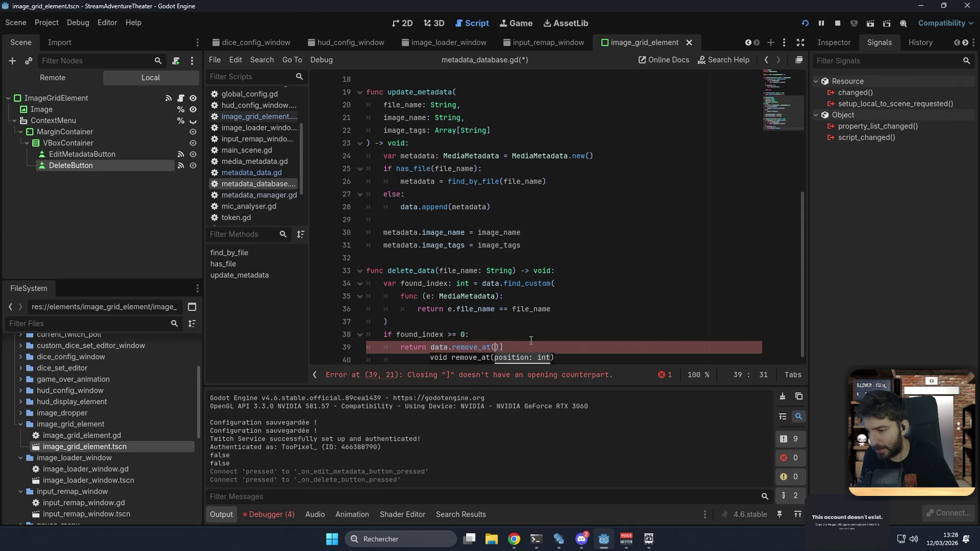
type("f")
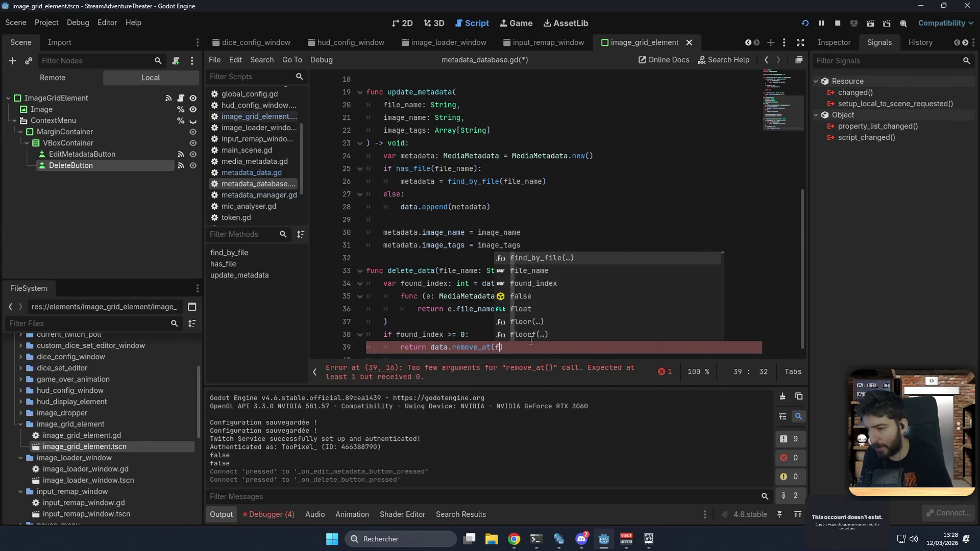
key("Tab")
key("ctrl+s")
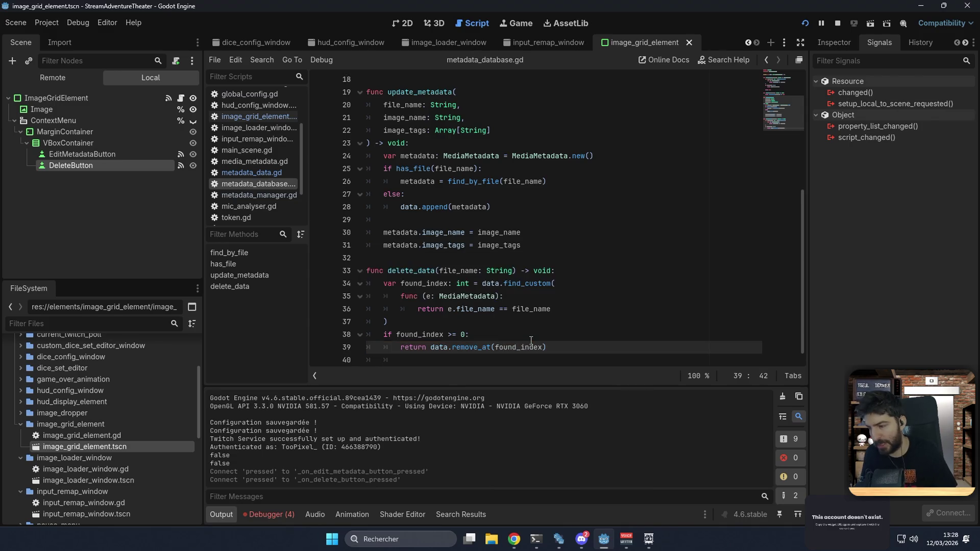
scroll(553, 211, "up", 6)
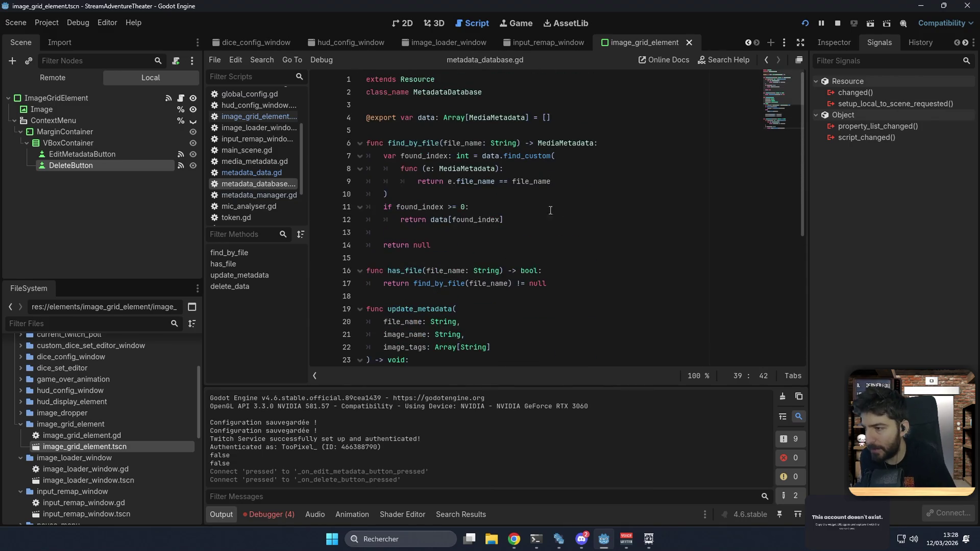
left_click(497, 87)
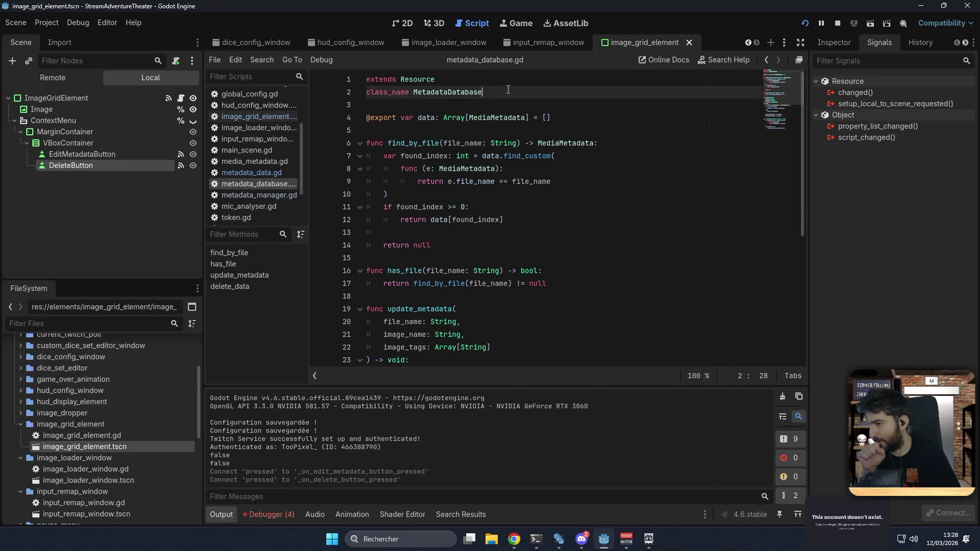
Declare signal data_updated and emit it after the image_tags assignment in update_metadata.
key("Return")
key("Return")
type("signal ")
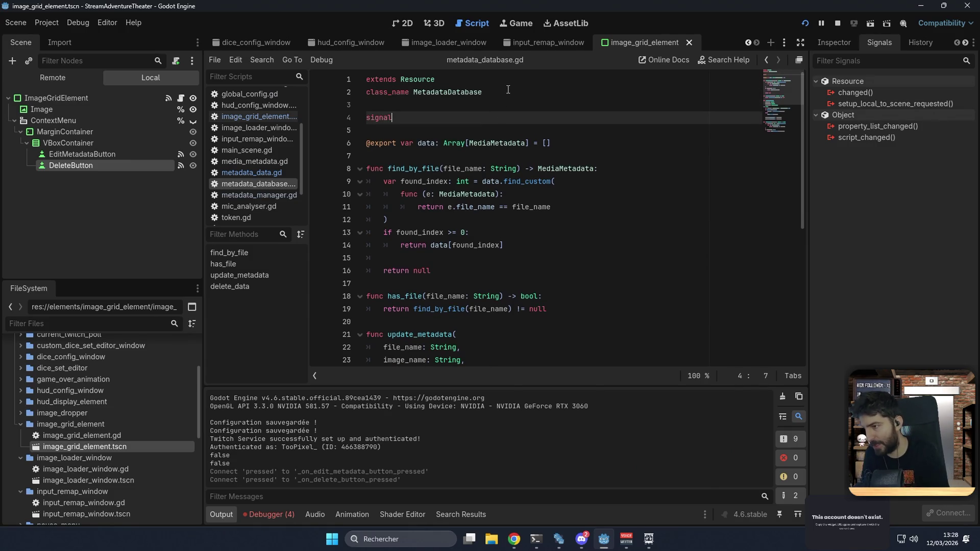
type("data_updated")
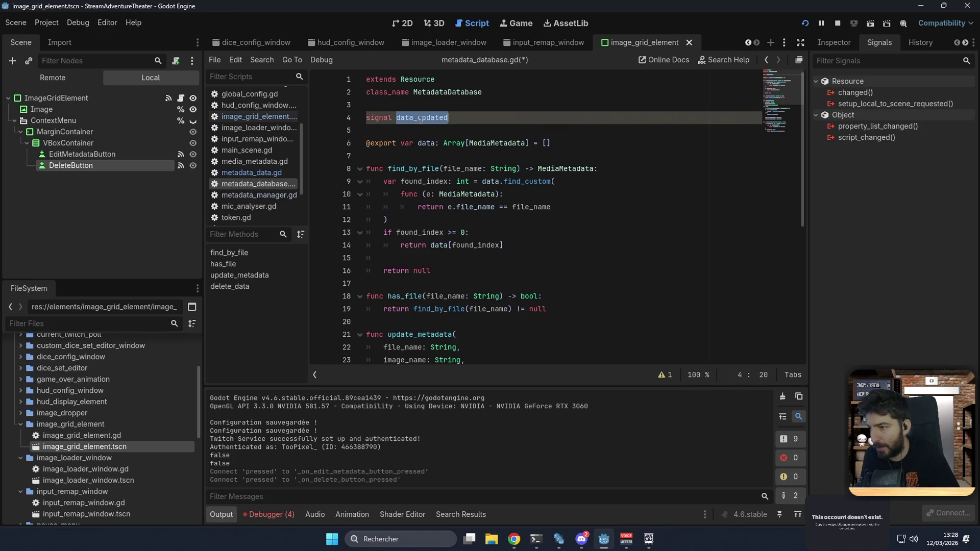
scroll(448, 199, "down", 3)
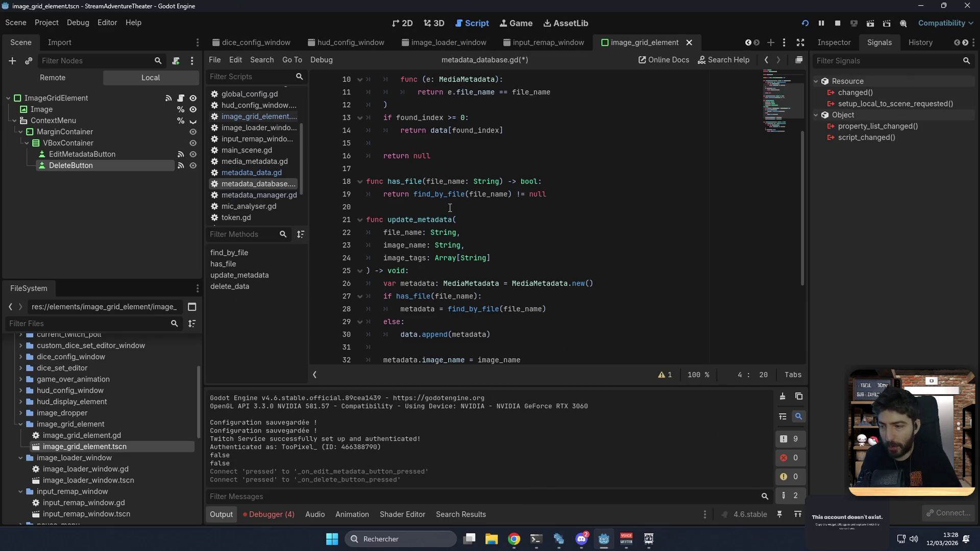
scroll(450, 207, "down", 3)
left_click(568, 259)
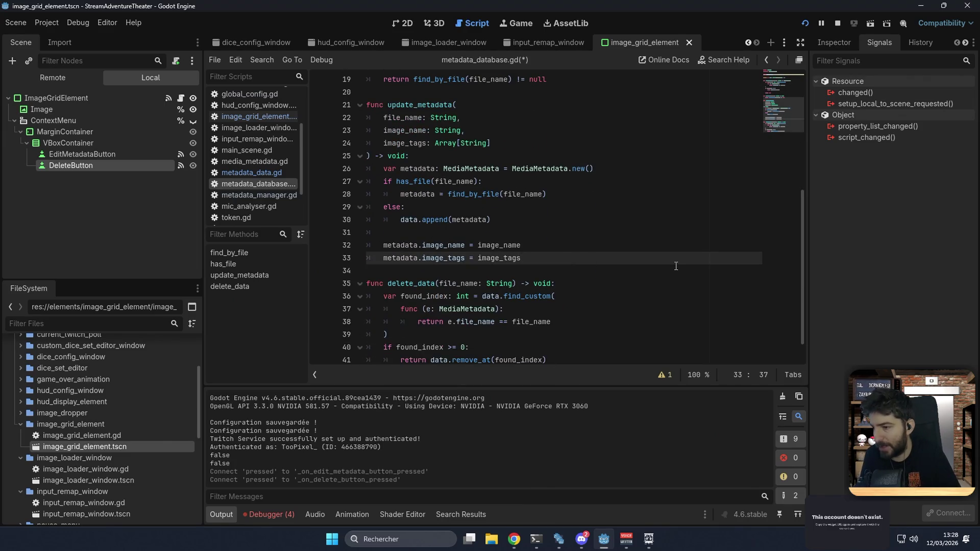
key("Return")
type("data_updated.emit(")
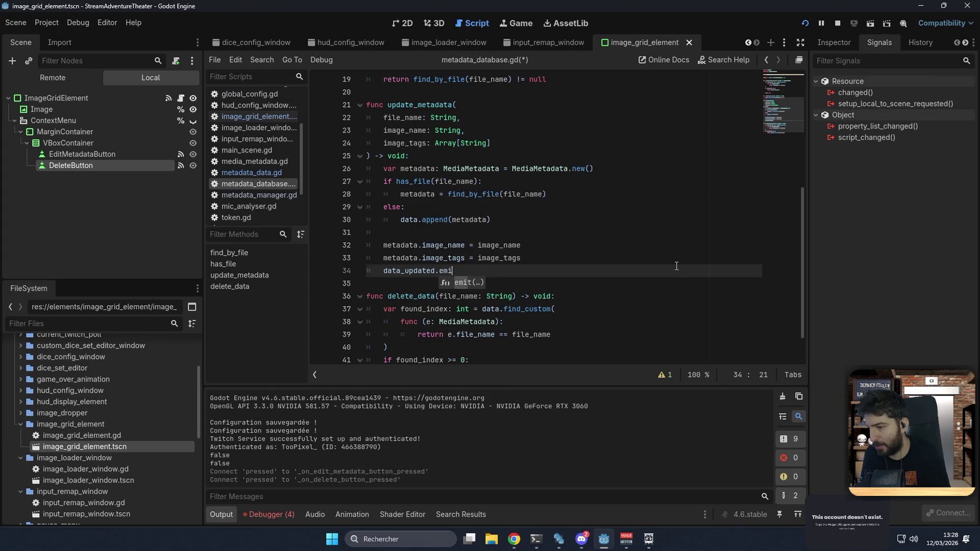
In delete_data, remove 'return' and call data_updated.emit() before remove_at.
scroll(639, 268, "down", 1)
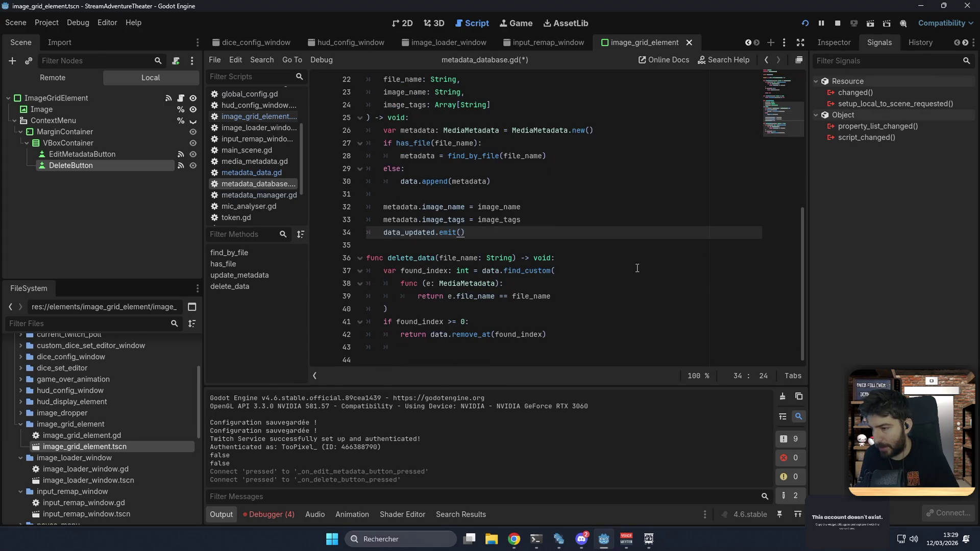
left_click(577, 343)
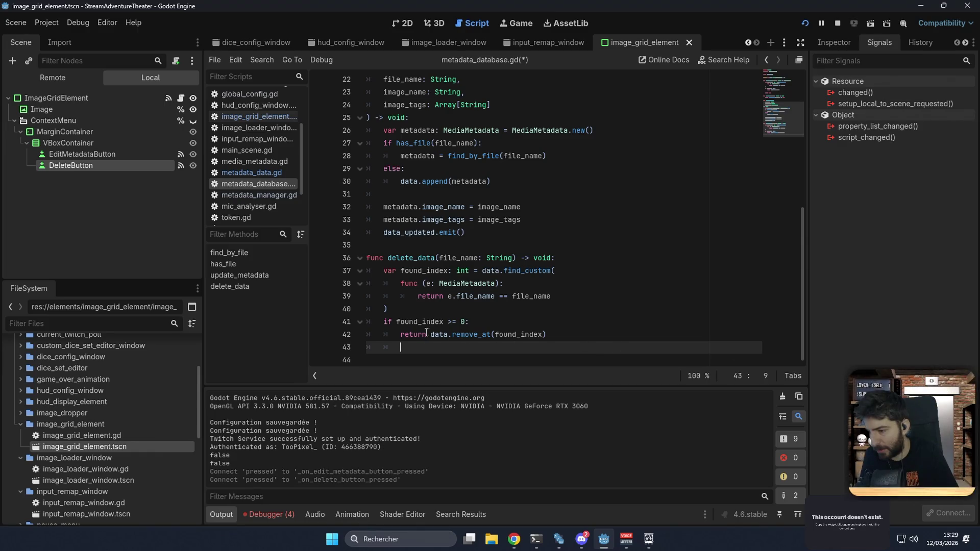
left_click(411, 334)
double_click(411, 334)
key("Delete")
key("Delete")
left_click(501, 323)
key("Return")
type("data_updated")
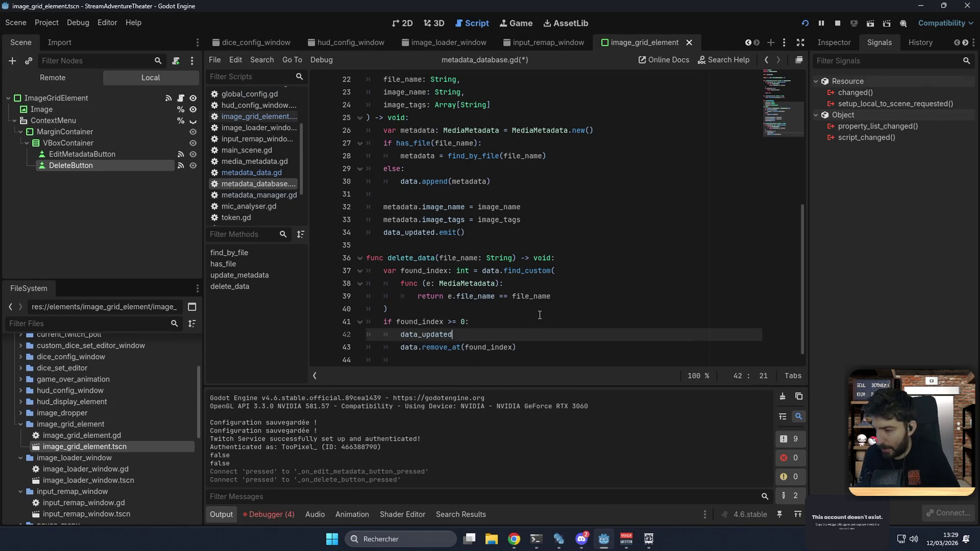
type(".emit()")
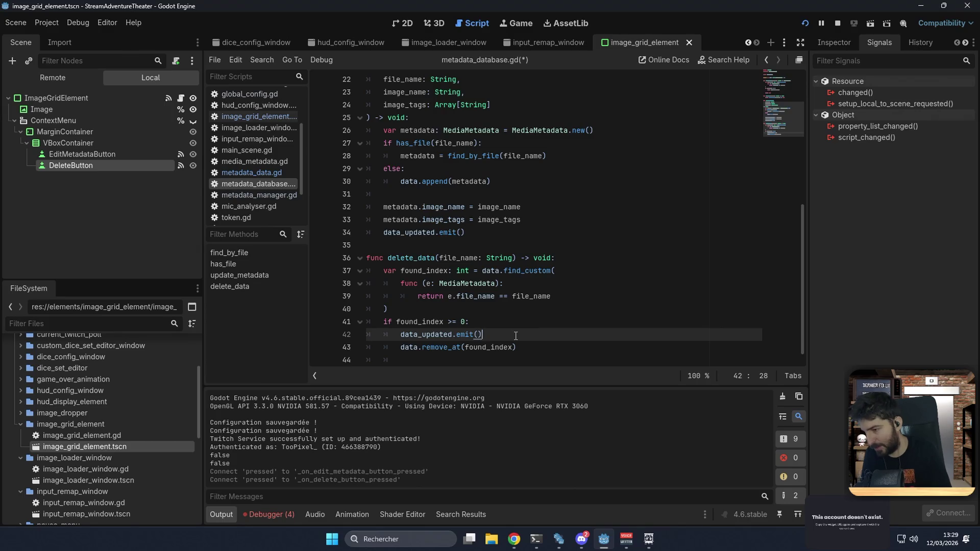
key("Down")
key("Down")
key("BackSpace")
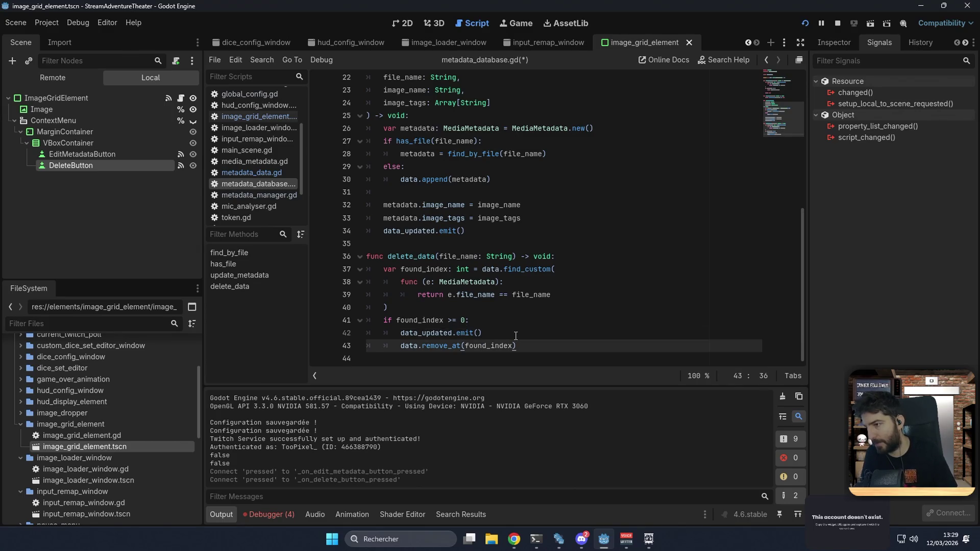
Save metadata_database.gd.
scroll(516, 336, "up", 4)
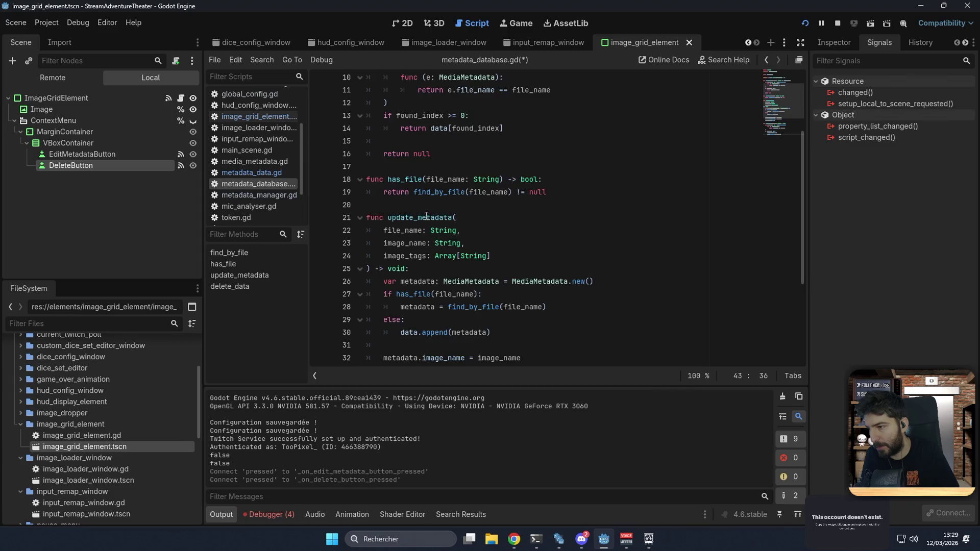
scroll(426, 215, "up", 3)
key("ctrl+s")
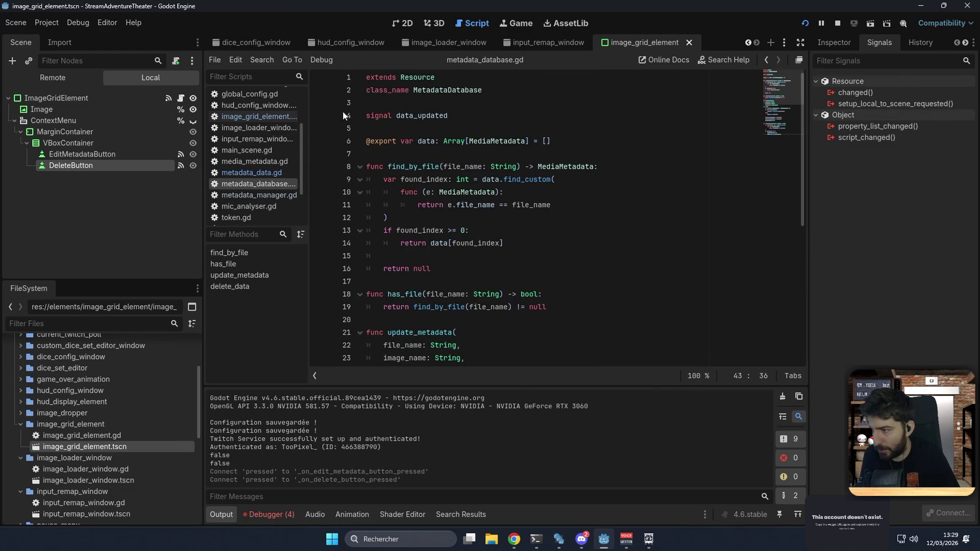
left_click(256, 195)
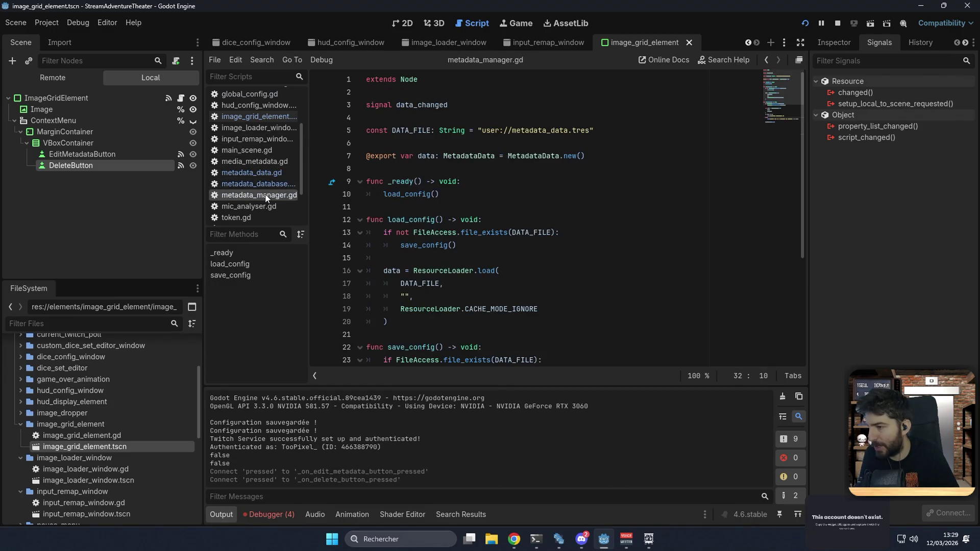
Check the MetadataData class, then return to metadata_manager.gd's _ready function.
left_click(472, 155, "ctrl")
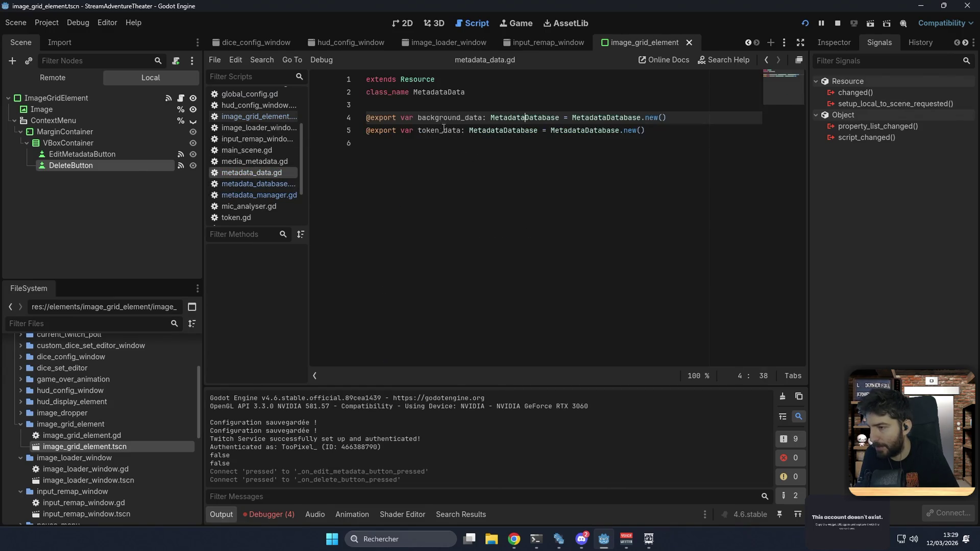
left_click(457, 150)
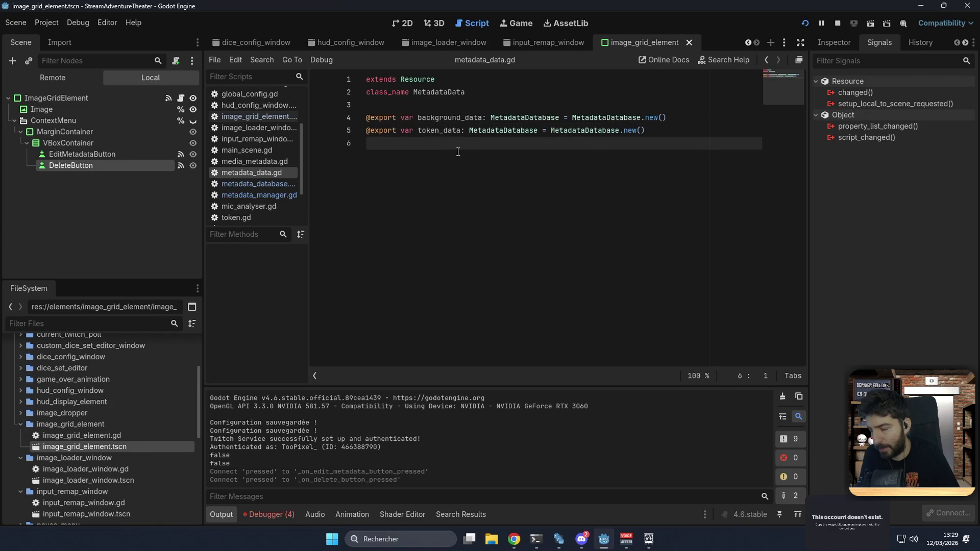
left_click(270, 195)
scroll(439, 205, "down", 4)
scroll(446, 201, "up", 4)
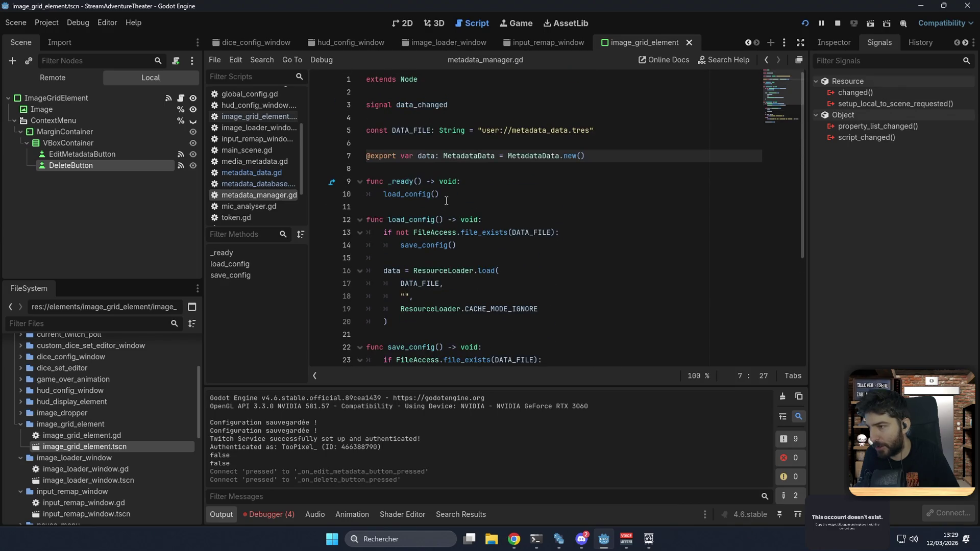
left_click(472, 182)
left_click(511, 194)
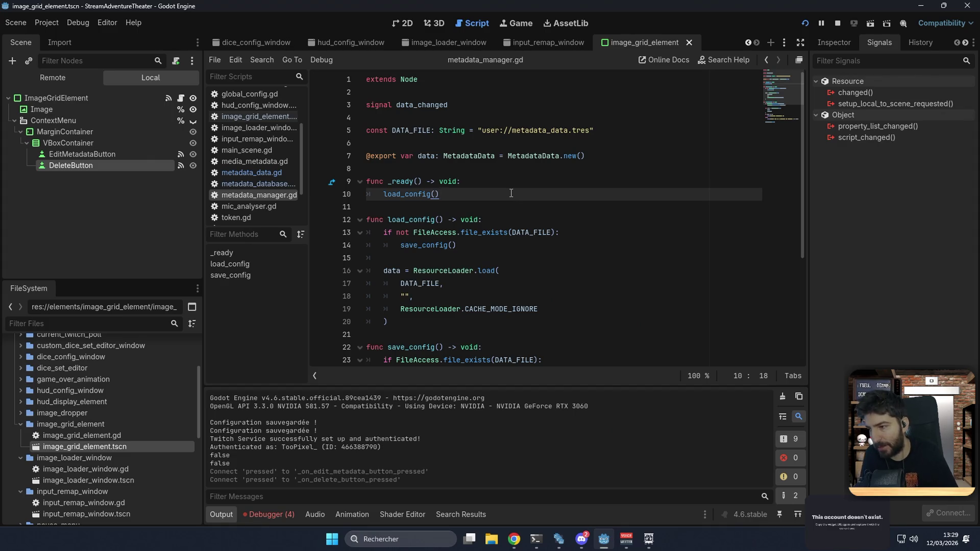
After the load call, add data.background_data.data_updated.connect(save_config).
double_click(392, 270)
left_click(403, 319)
key("Return")
key("Return")
type("data.")
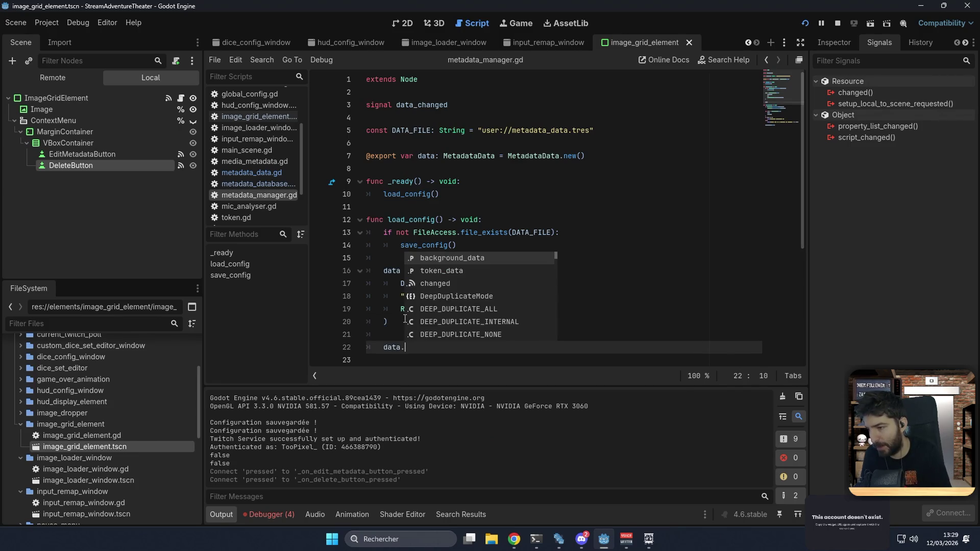
key("Return")
type(".")
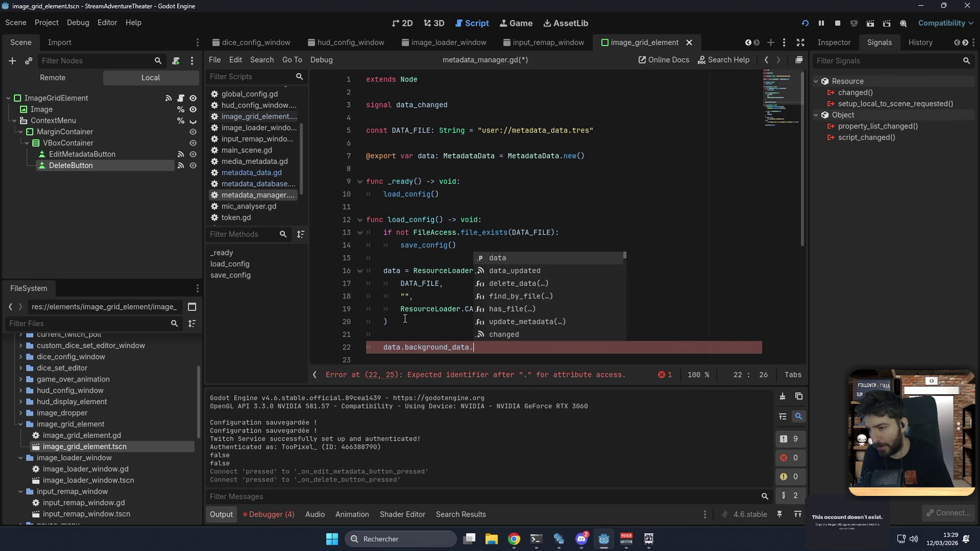
key("Down")
key("Down")
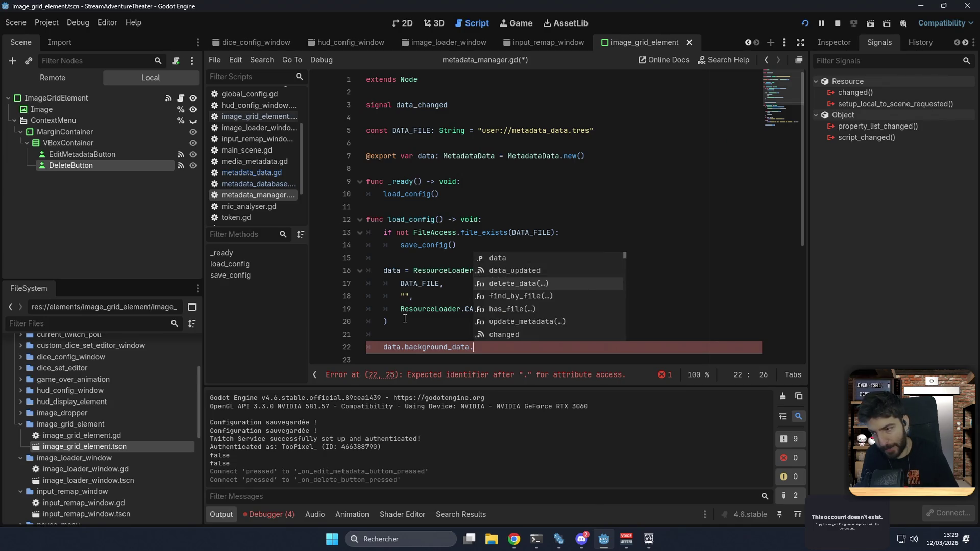
key("Up")
key("Return")
type(".")
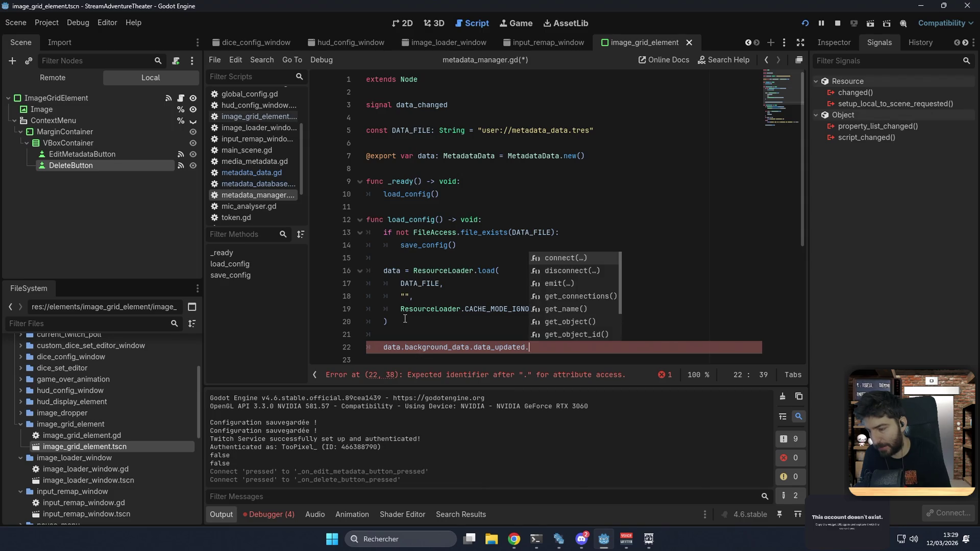
key("Return")
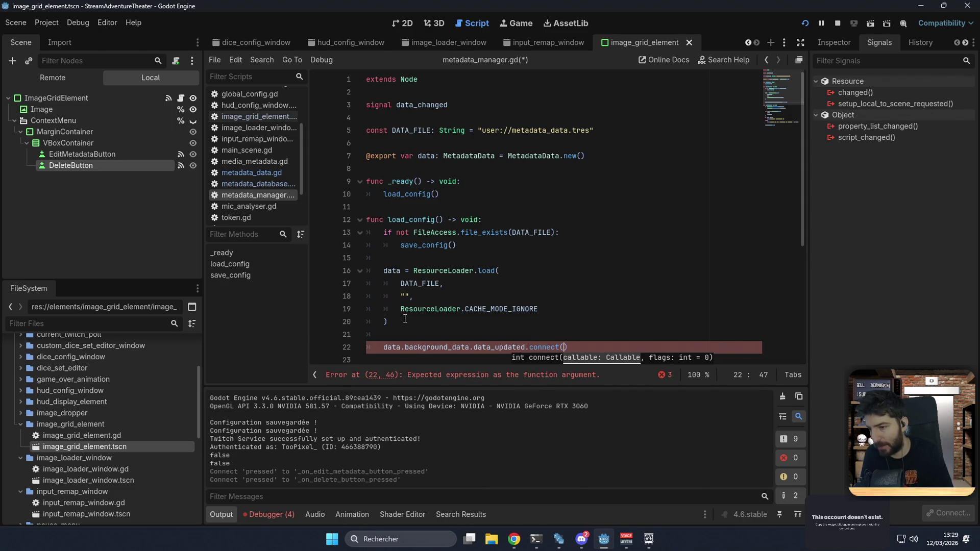
type("sa")
key("Return")
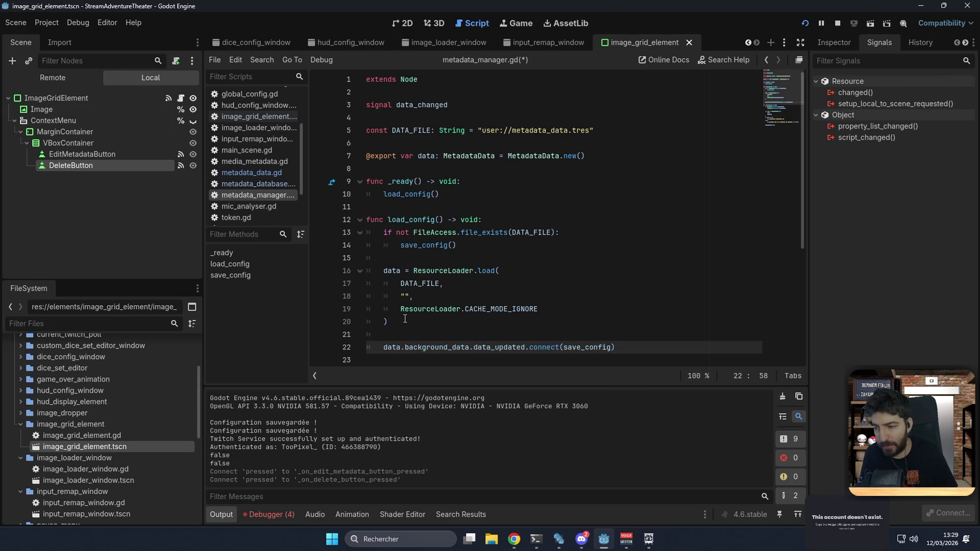
Duplicate the connect line for token_data and save metadata_manager.gd.
left_click(622, 347)
key("shift+Up")
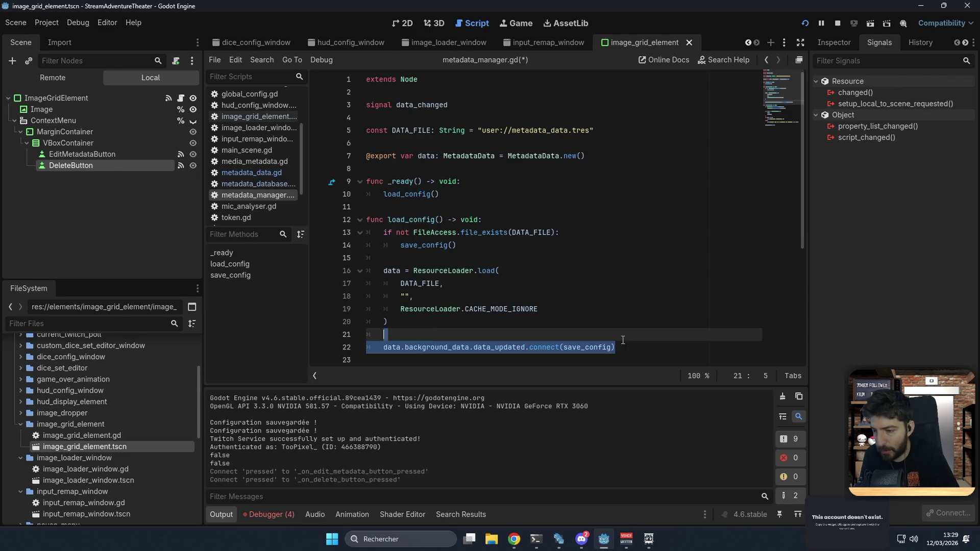
key("ctrl+c")
key("Right")
key("ctrl+v")
double_click(500, 359)
double_click(431, 359)
type("t")
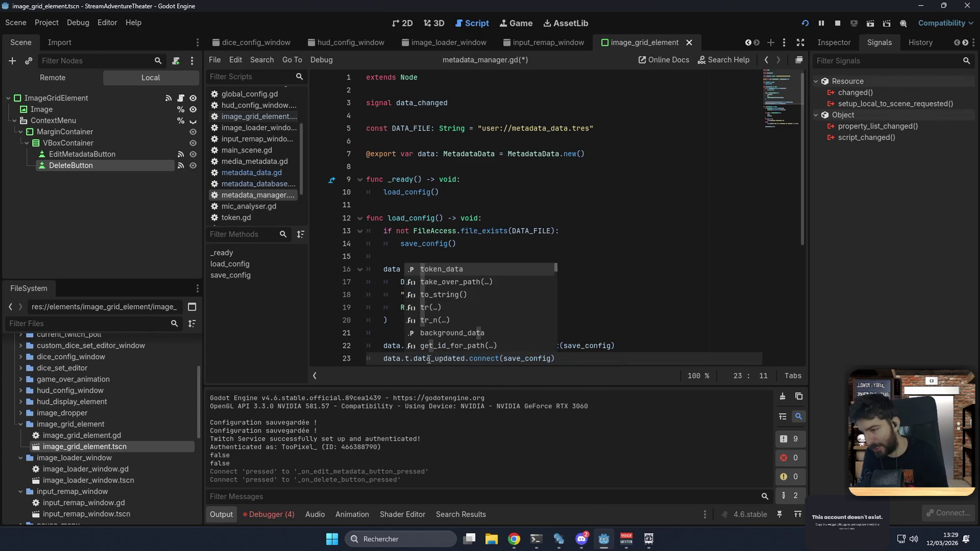
key("Return")
key("ctrl+s")
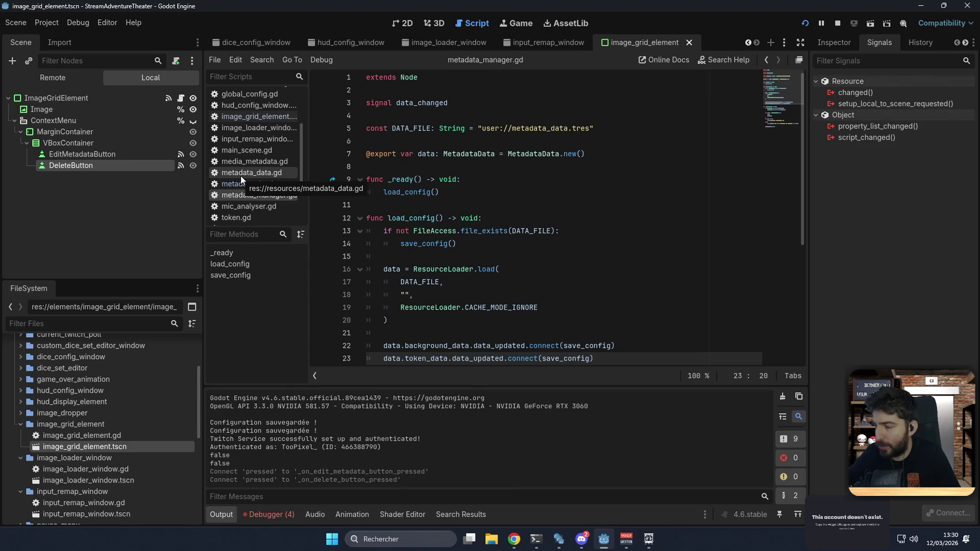
left_click(470, 243)
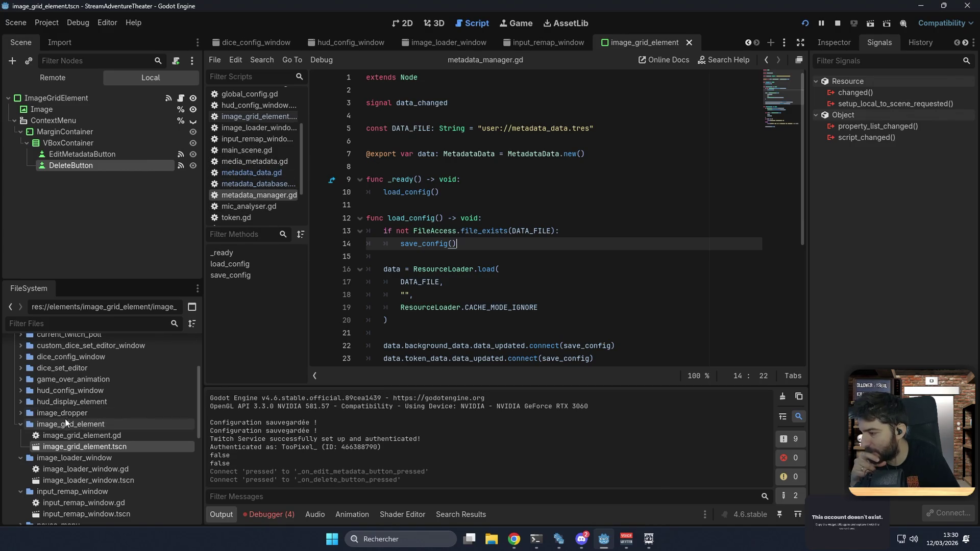
Look over voice_generation.gd, then run the project in debug.
scroll(65, 419, "up", 3)
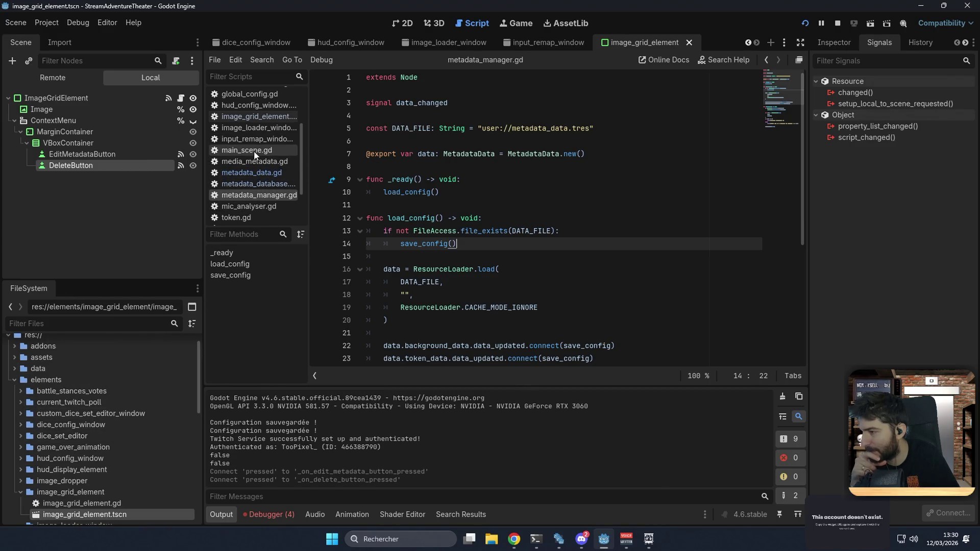
scroll(252, 162, "up", 2)
scroll(252, 161, "down", 5)
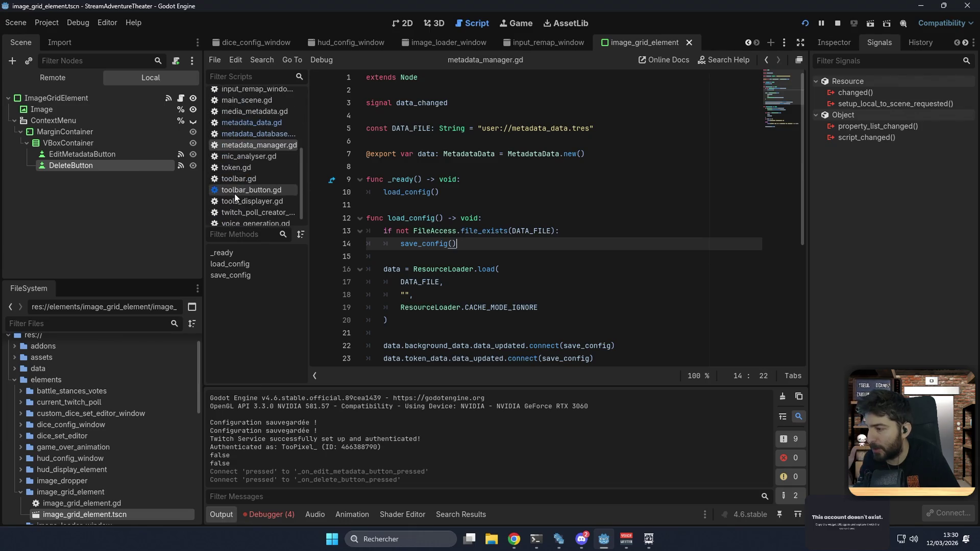
left_click(253, 218)
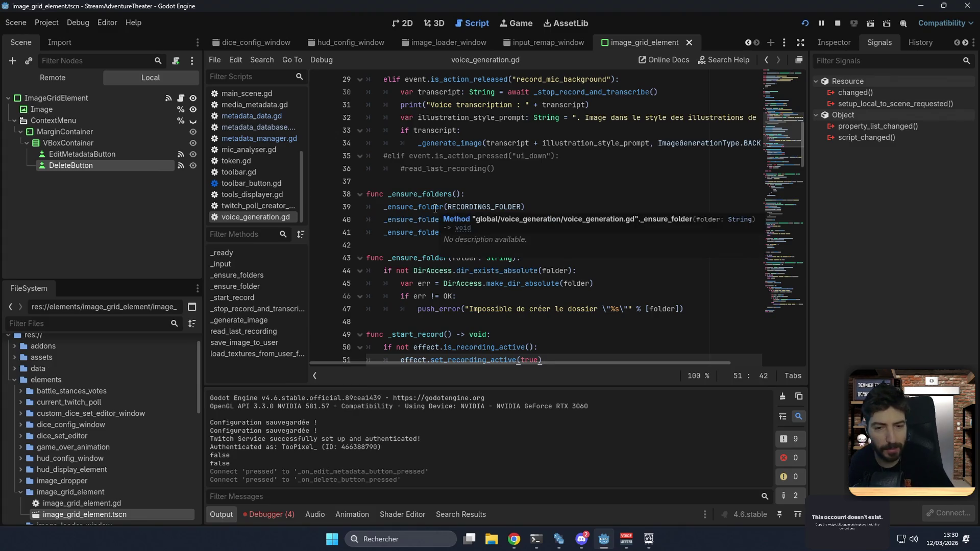
scroll(530, 154, "up", 3)
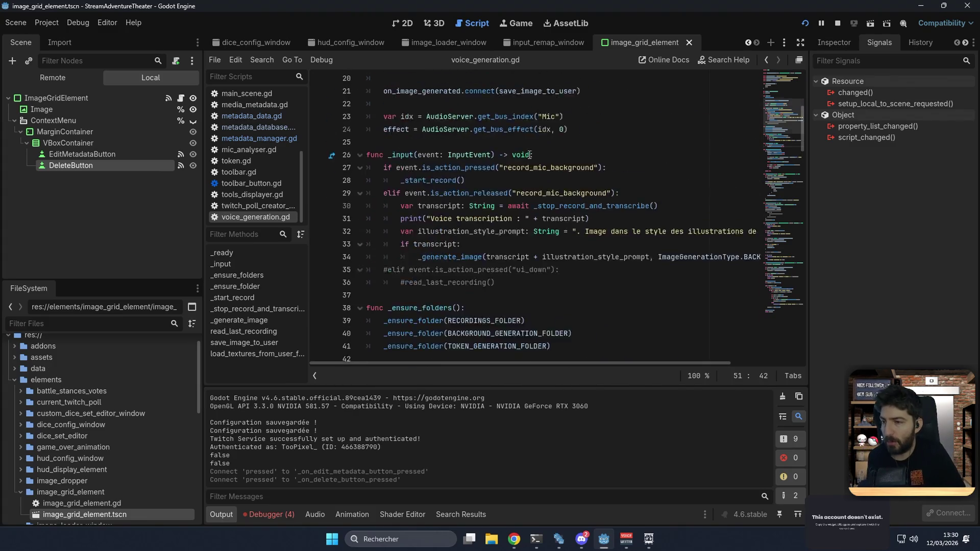
scroll(529, 155, "up", 1)
left_click(807, 20)
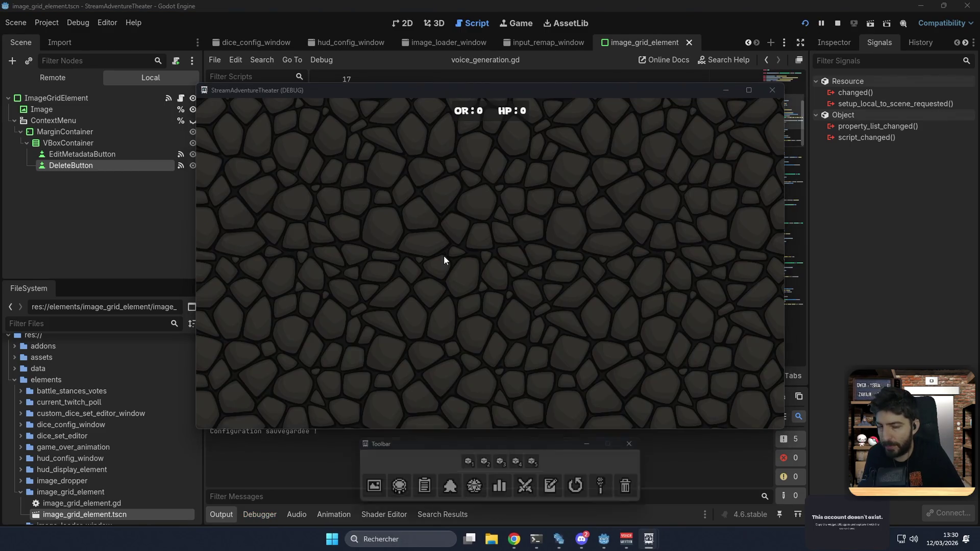
Load the dungeon image as the game background, then stop the test run.
left_click(365, 489)
left_click(467, 285)
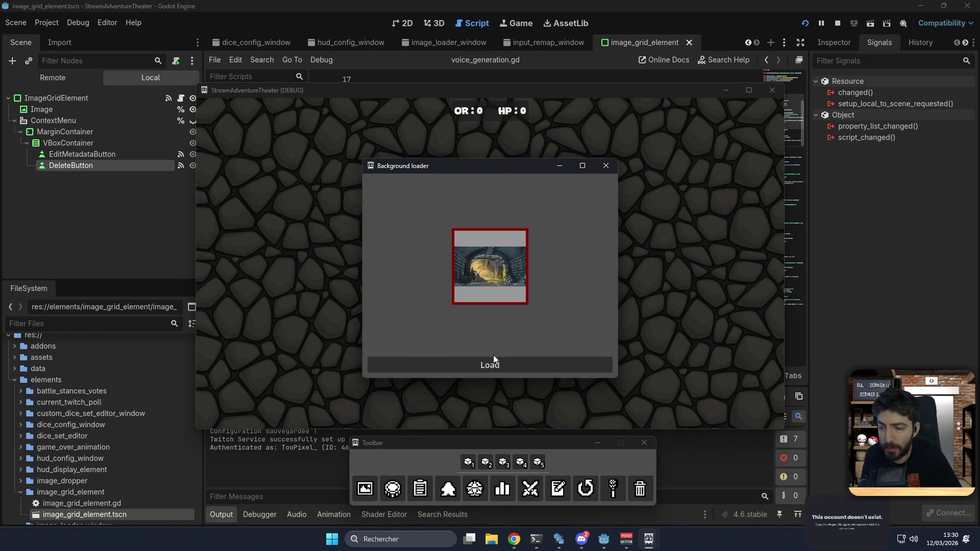
left_click(501, 366)
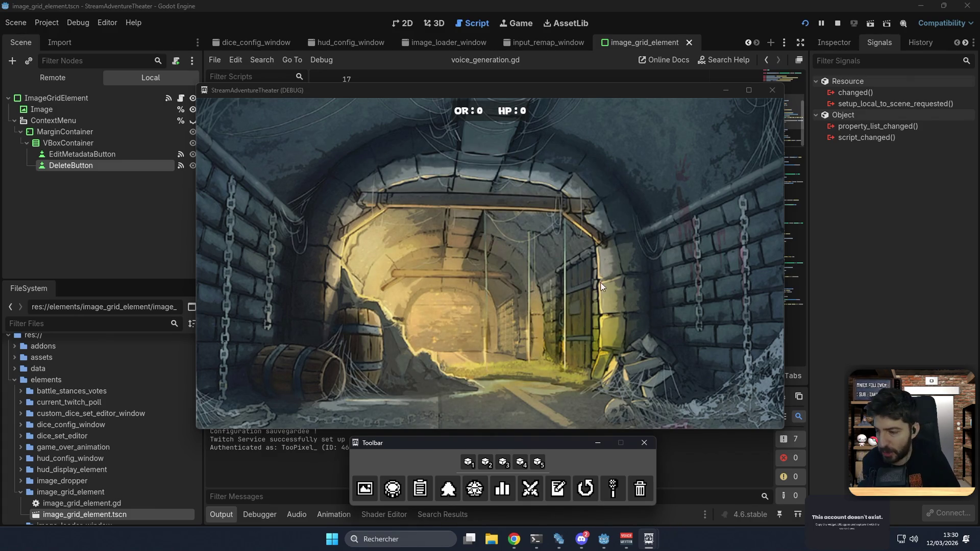
left_click(837, 25)
scroll(547, 167, "up", 5)
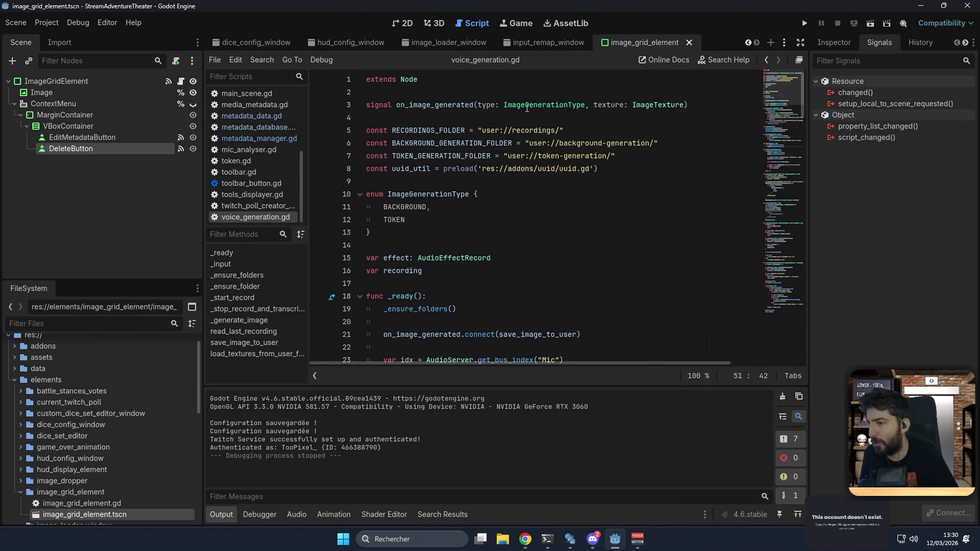
Review the RECORDINGS, BACKGROUND_GENERATION and TOKEN_GENERATION folder constants at the top of voice_generation.gd.
double_click(438, 130)
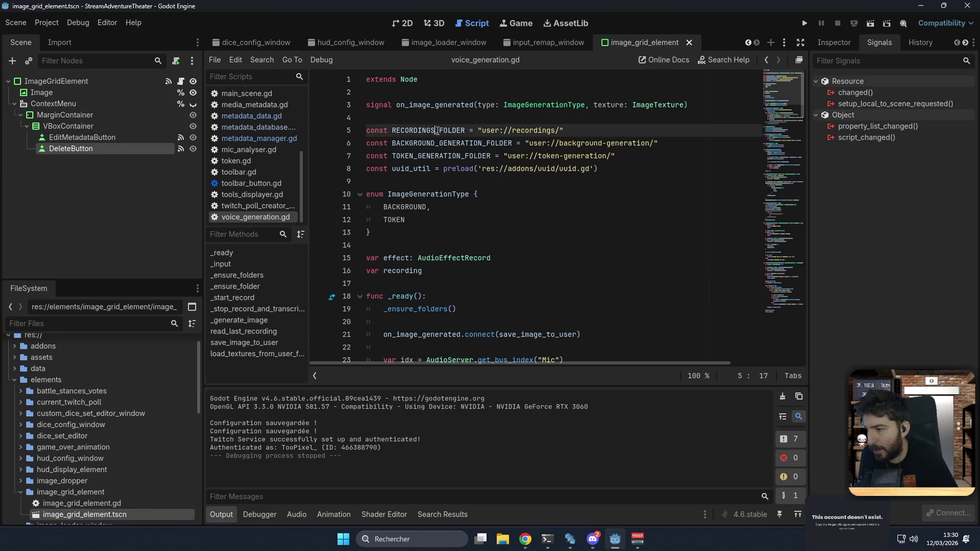
double_click(438, 148)
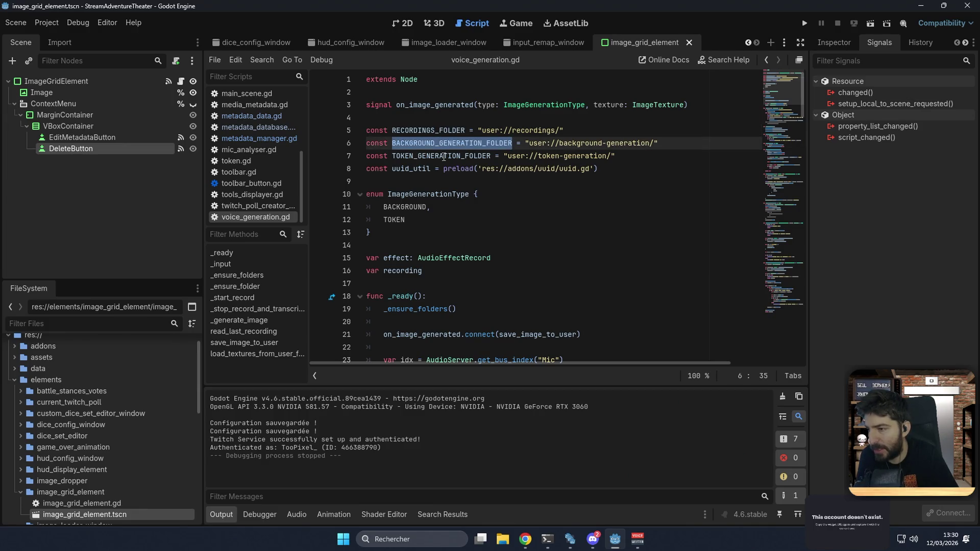
double_click(444, 157)
double_click(446, 143)
scroll(460, 174, "down", 5)
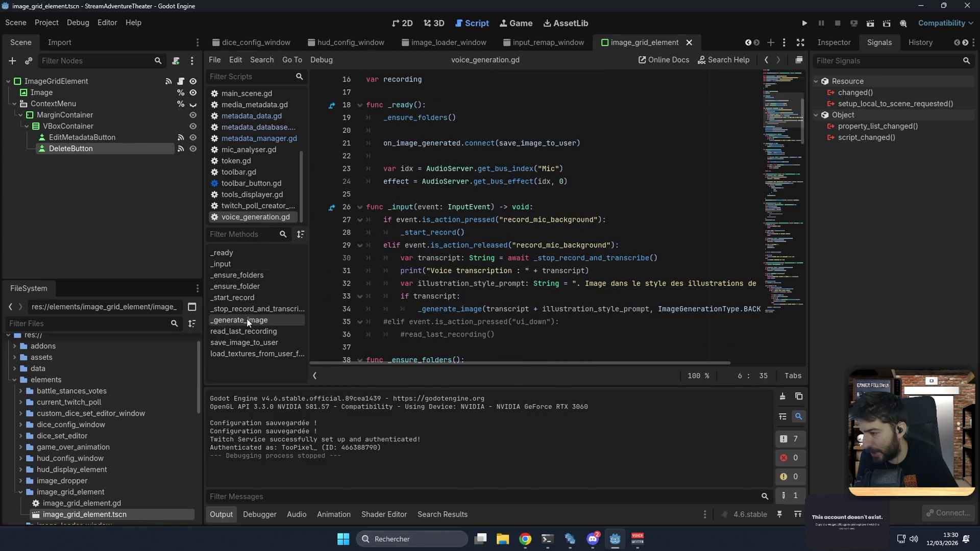
After load_textures_from_user_folder, begin a new function at the end of the file: 'func delete_image('.
left_click(251, 354)
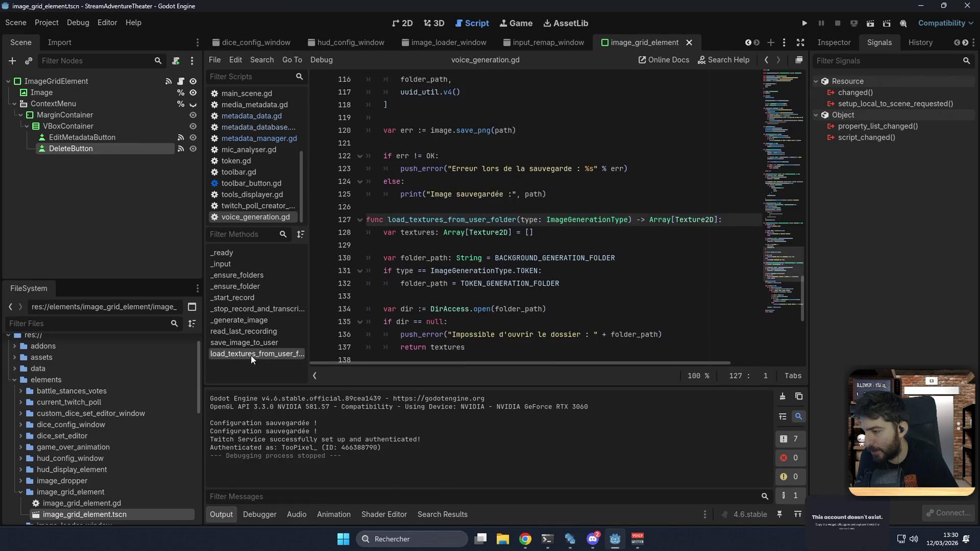
scroll(431, 268, "down", 7)
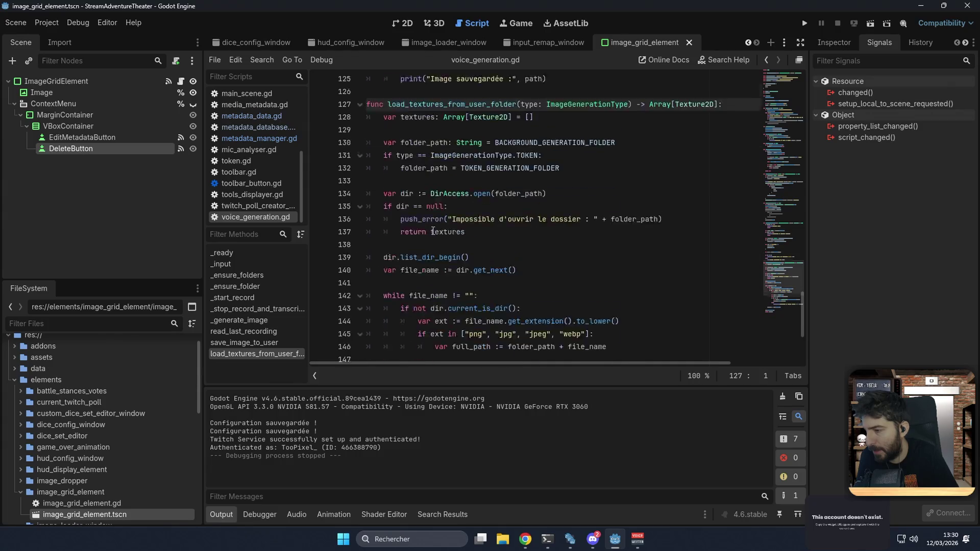
left_click(390, 348)
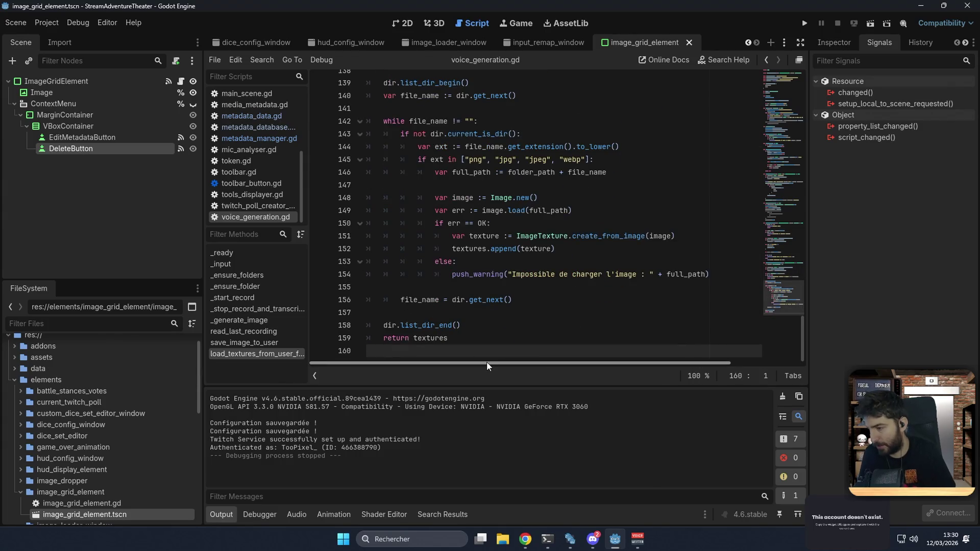
key("Return")
type("func delete_image(")
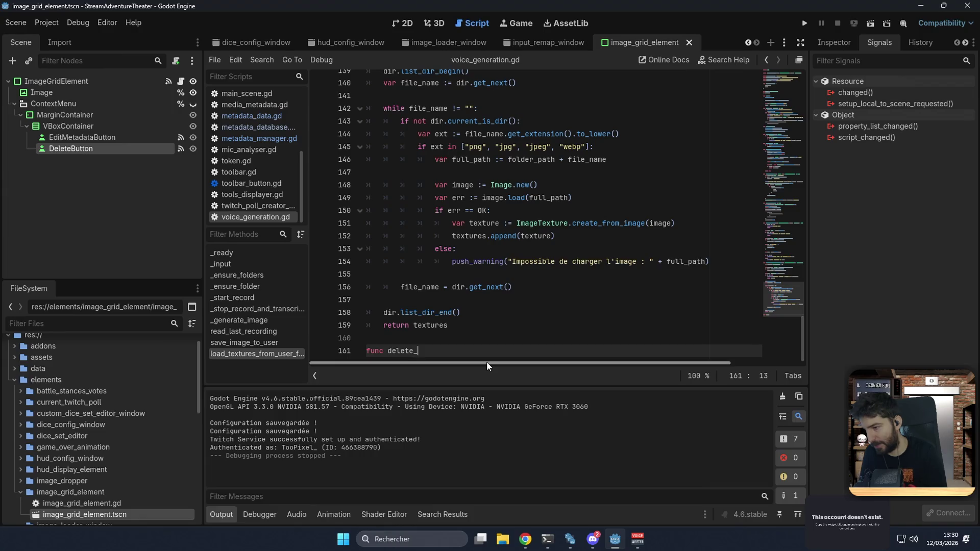
Give delete_image the signature (type: ImageGenerationType, file_name: String) -> void, reusing load_textures' type parameter.
scroll(452, 246, "up", 3)
scroll(465, 157, "up", 2)
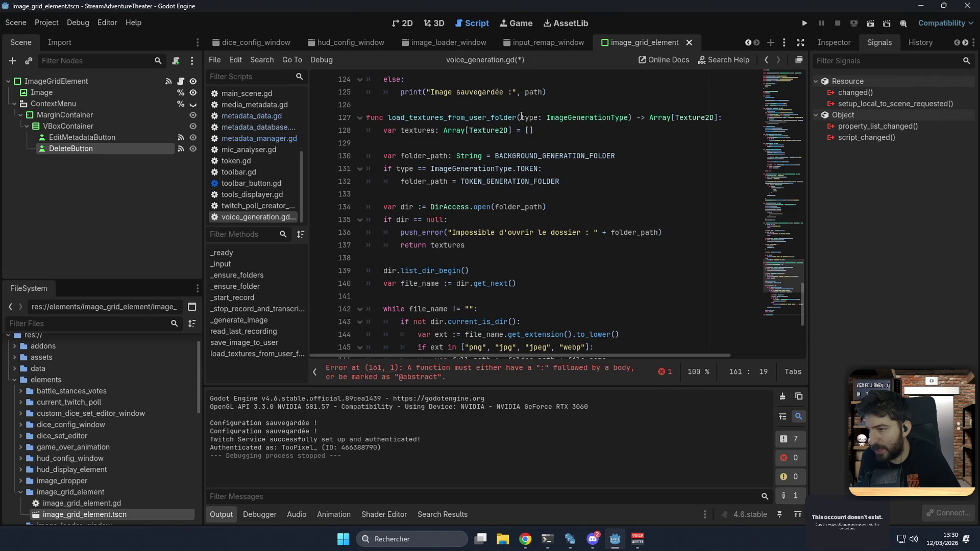
left_click_drag(520, 116, 631, 118)
scroll(444, 334, "down", 5)
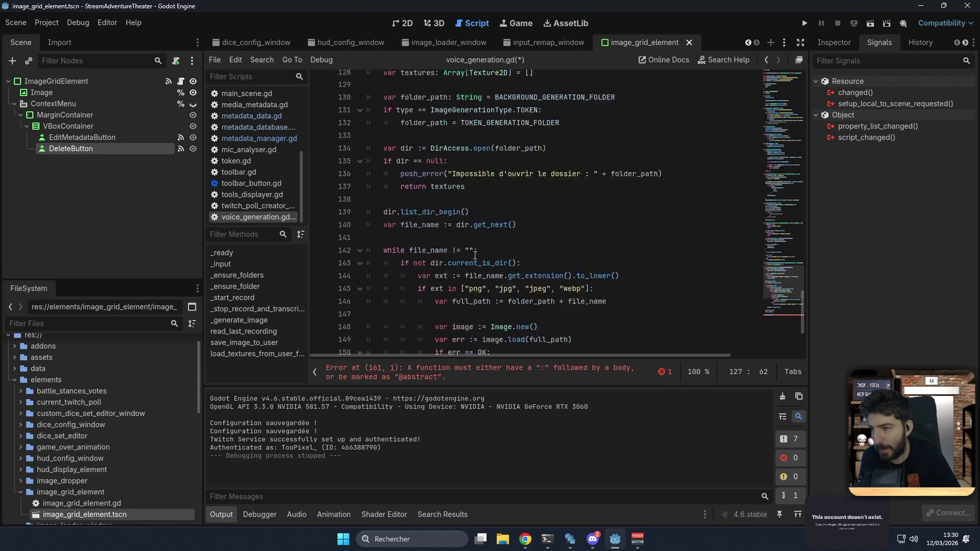
left_click(445, 347)
key("ctrl+v")
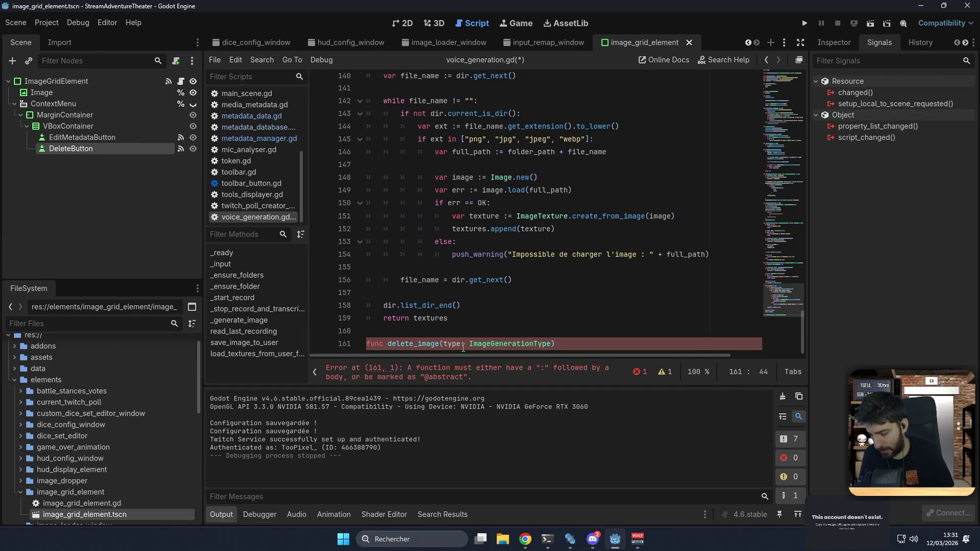
type(", file")
type("_name: String")
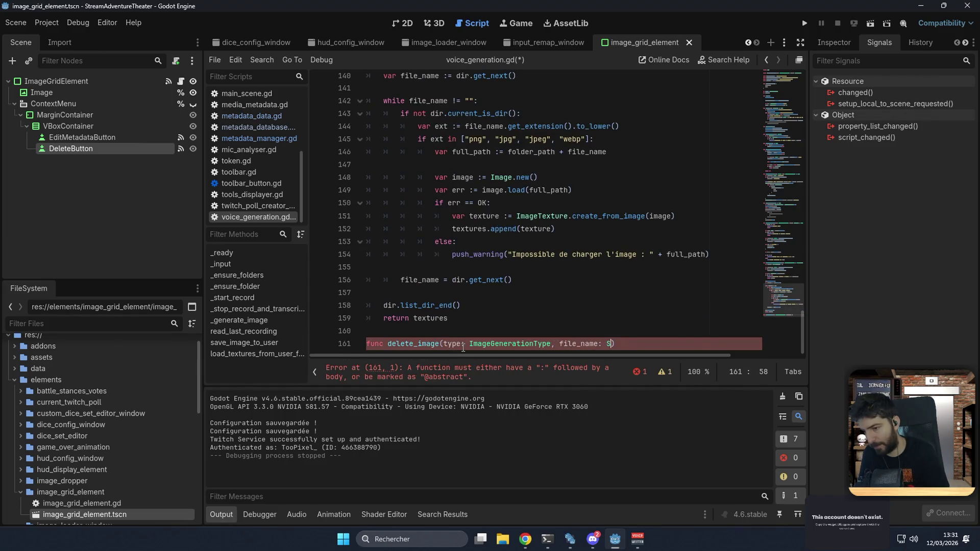
type(") -> vo")
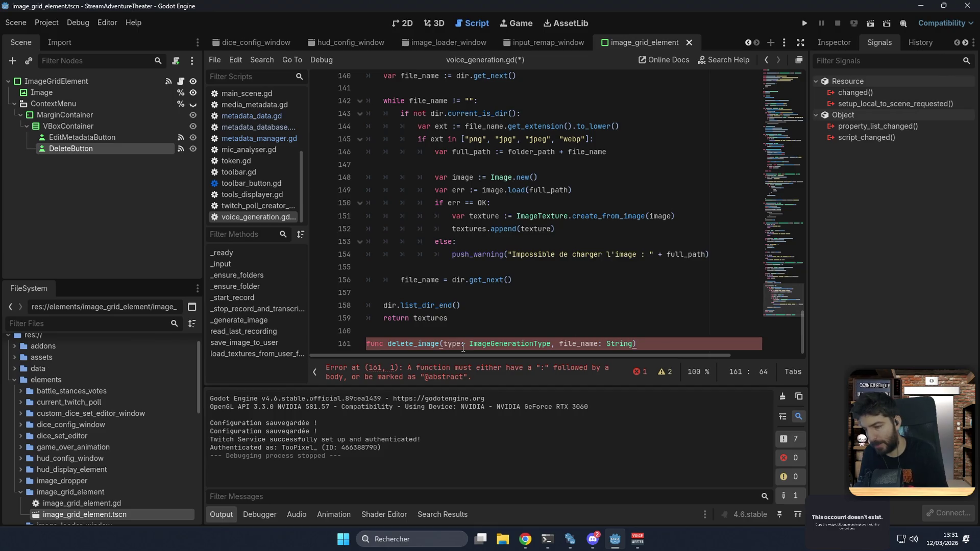
type("id:")
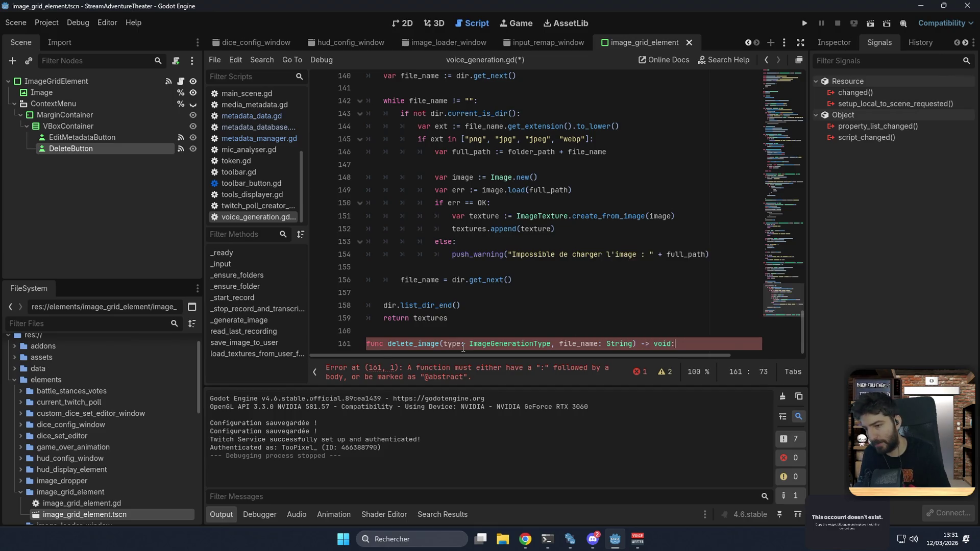
key("Return")
Leave the function body empty and select the three folder-path lines in load_textures_from_user_folder.
type("if")
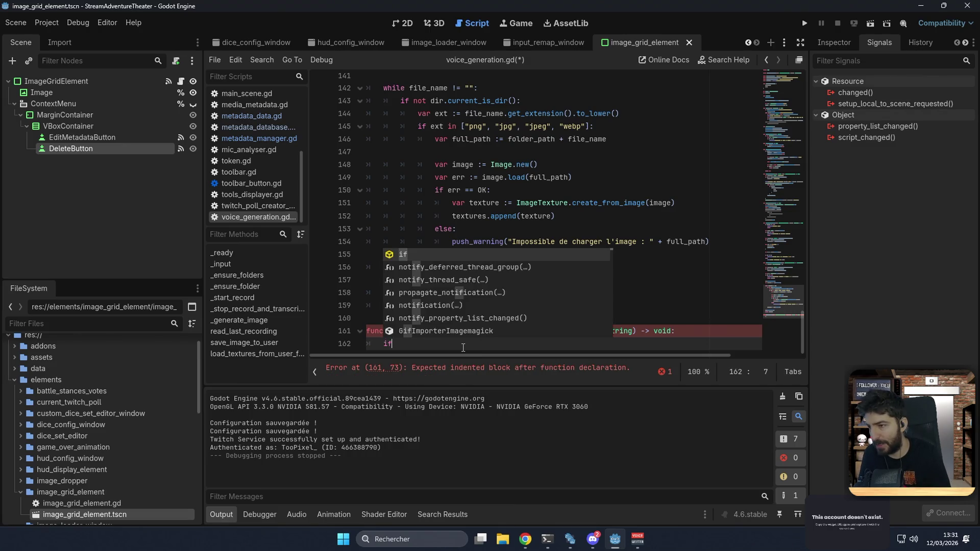
key("BackSpace")
key("BackSpace")
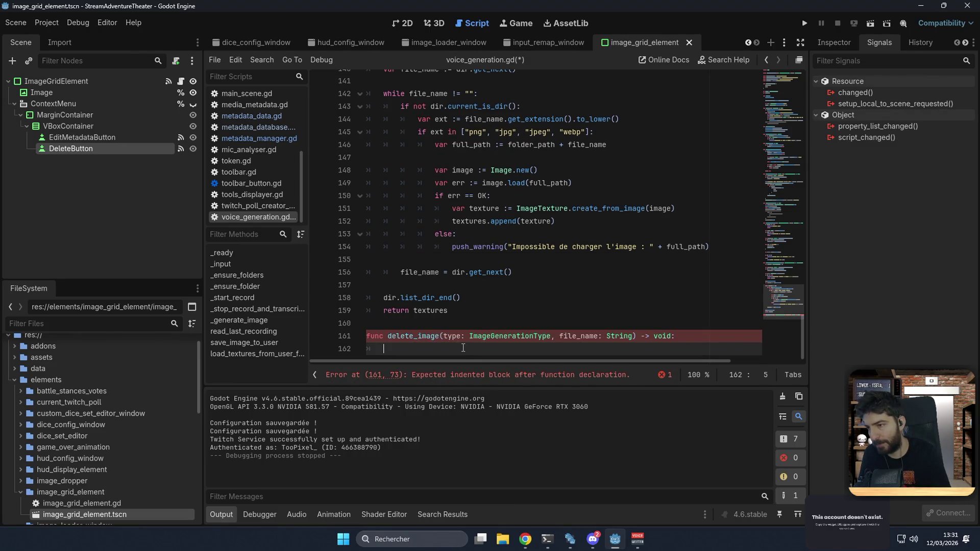
scroll(463, 348, "up", 6)
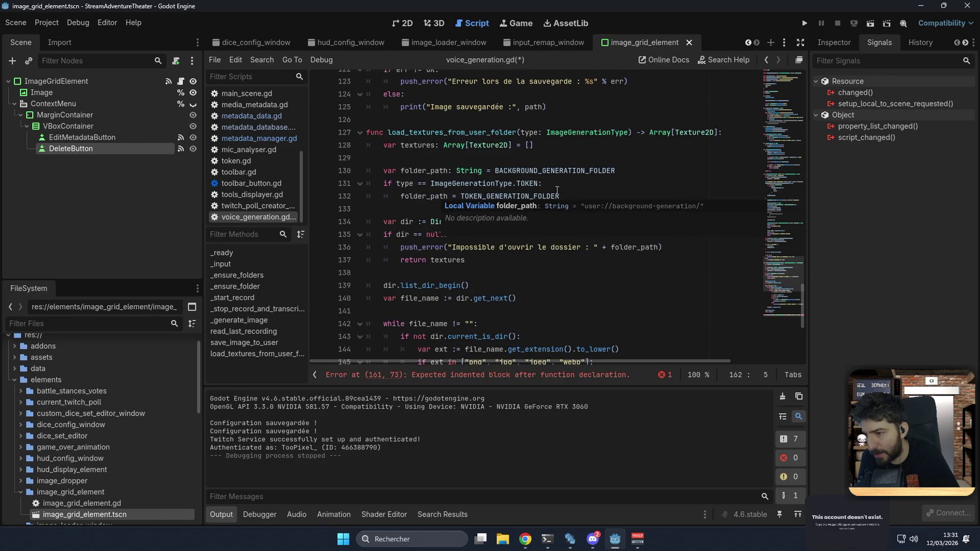
left_click_drag(579, 197, 350, 174)
key("ctrl+c")
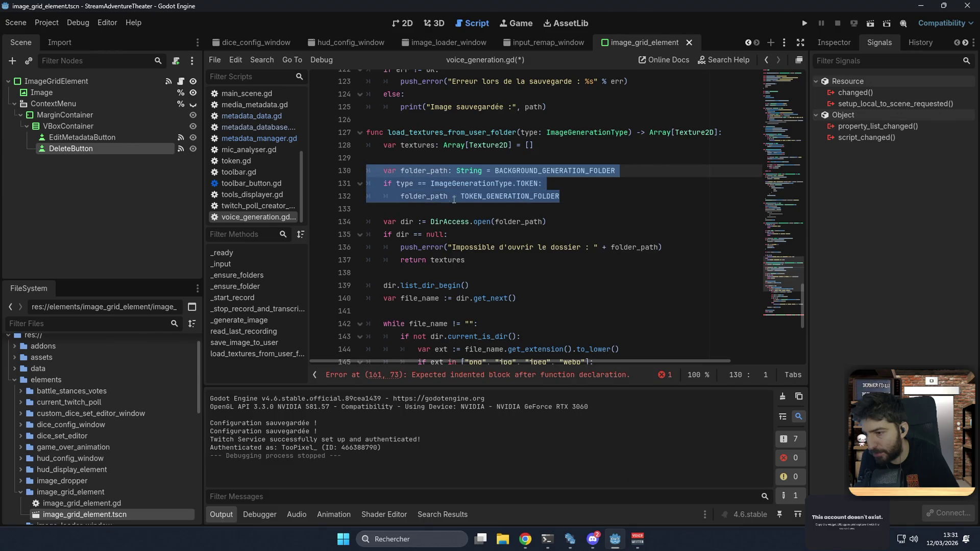
Paste the folder-path selection logic into delete_image's body and add a line below it.
scroll(463, 304, "down", 6)
left_click(434, 350)
key("ctrl+v")
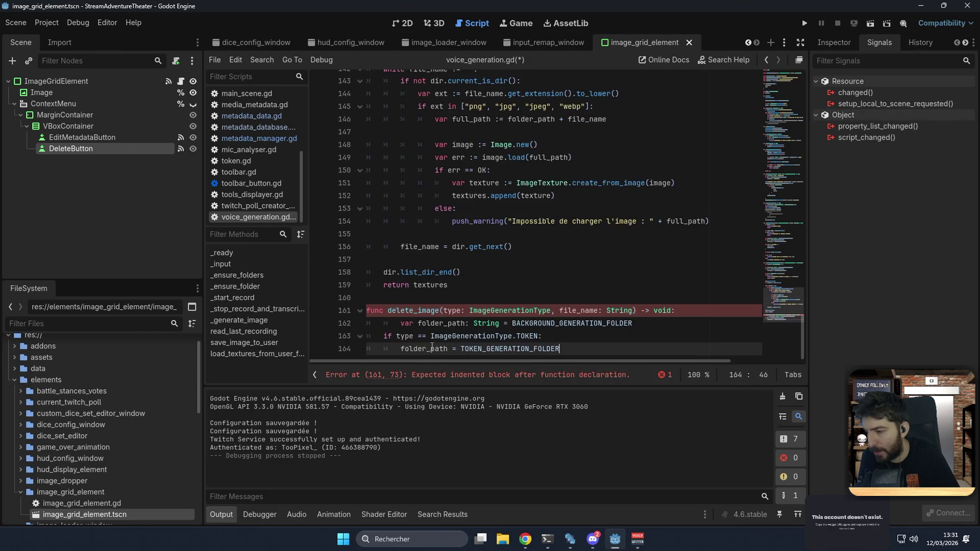
left_click(439, 321)
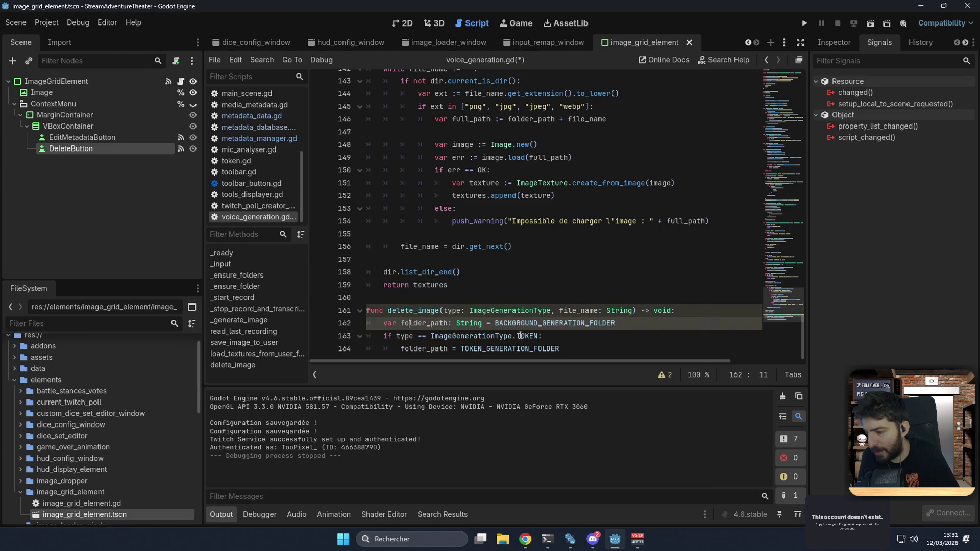
left_click(583, 350)
key("Return")
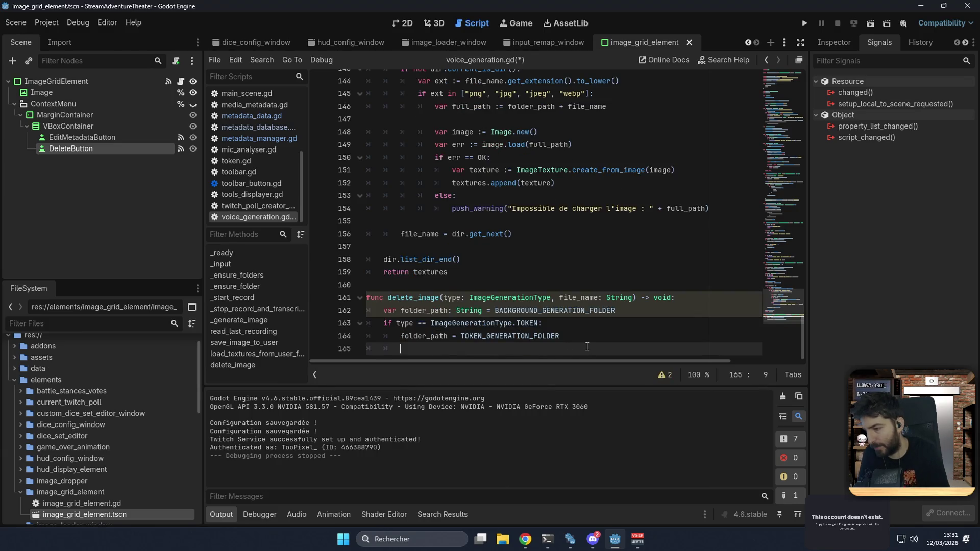
Rename folder_path to file_path on both pasted lines.
left_click(434, 312)
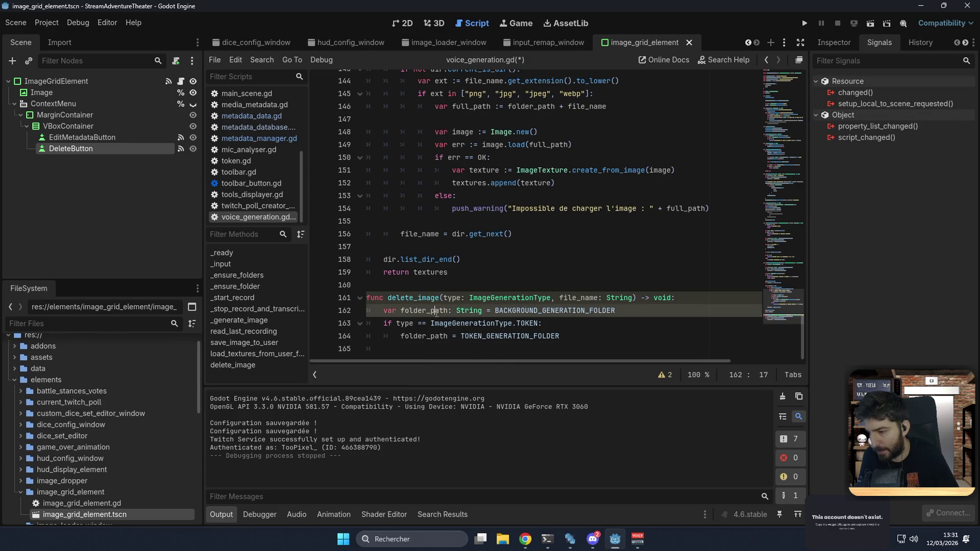
key("Left")
key("BackSpace")
key("BackSpace")
key("BackSpace")
type("file")
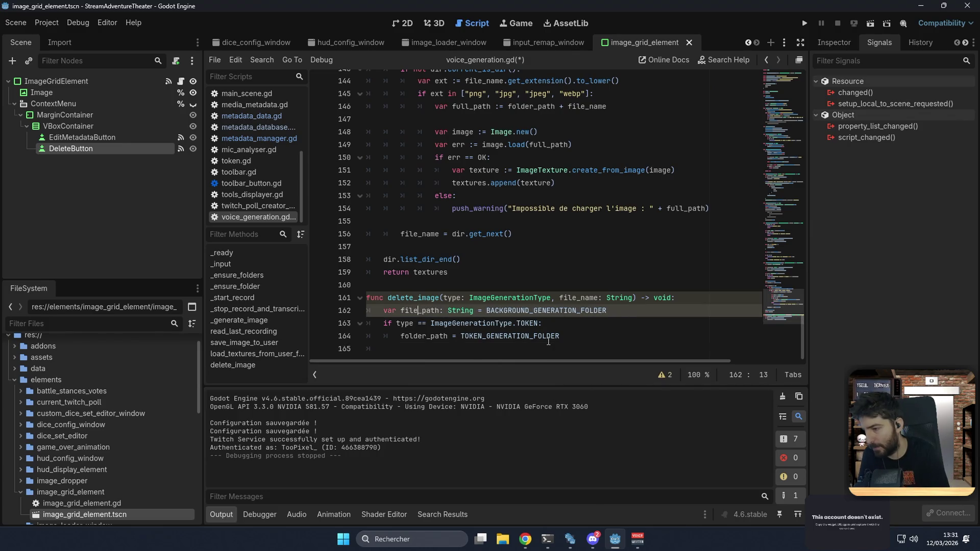
double_click(421, 321)
key("ctrl+c")
double_click(424, 348)
key("ctrl+v")
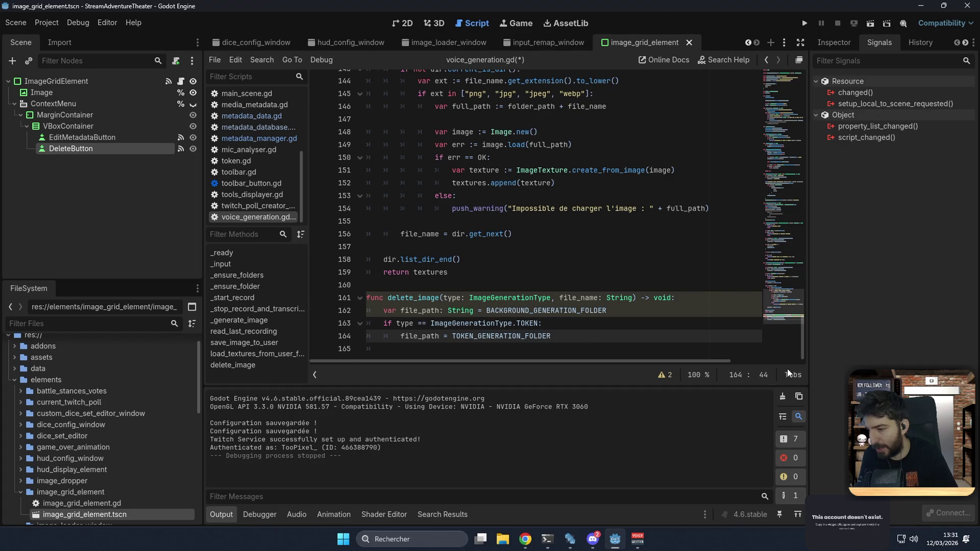
key("Down")
key("Down")
Add a line appending "/" + file_name to file_path.
type("ile_name")
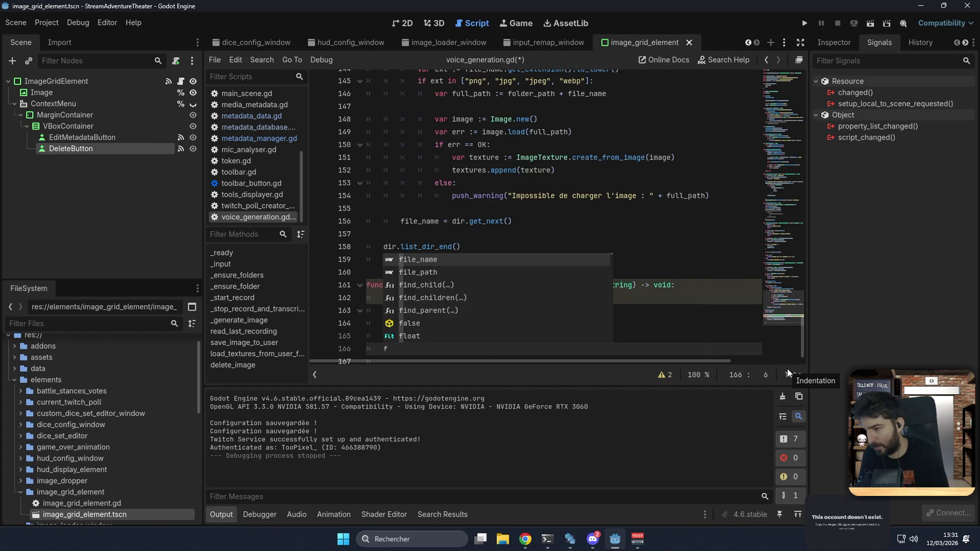
key("BackSpace")
key("BackSpace")
key("BackSpace")
type("path += \"/\" + fi")
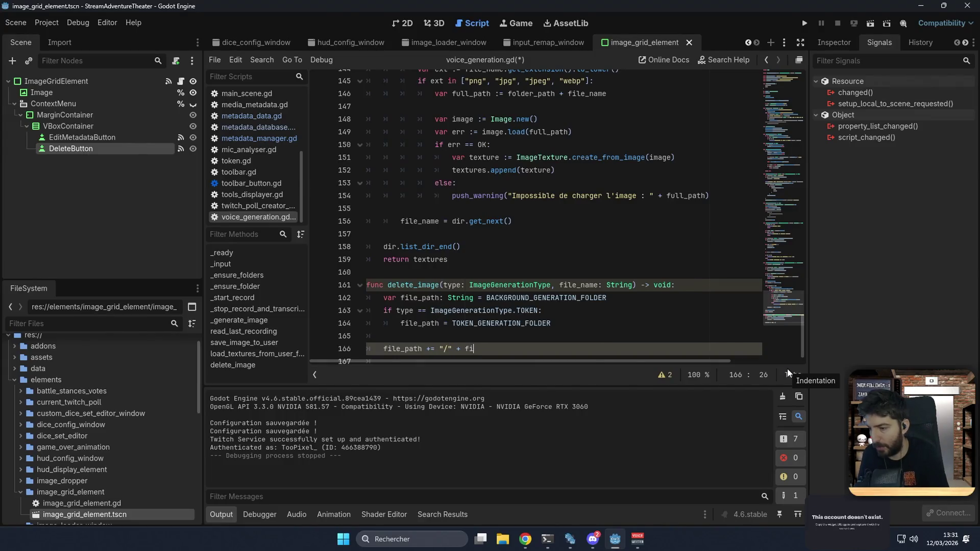
type("le_name")
key("Return")
Add an 'if FileAccess.file_exists(file_path):' check.
type("if FileAccess")
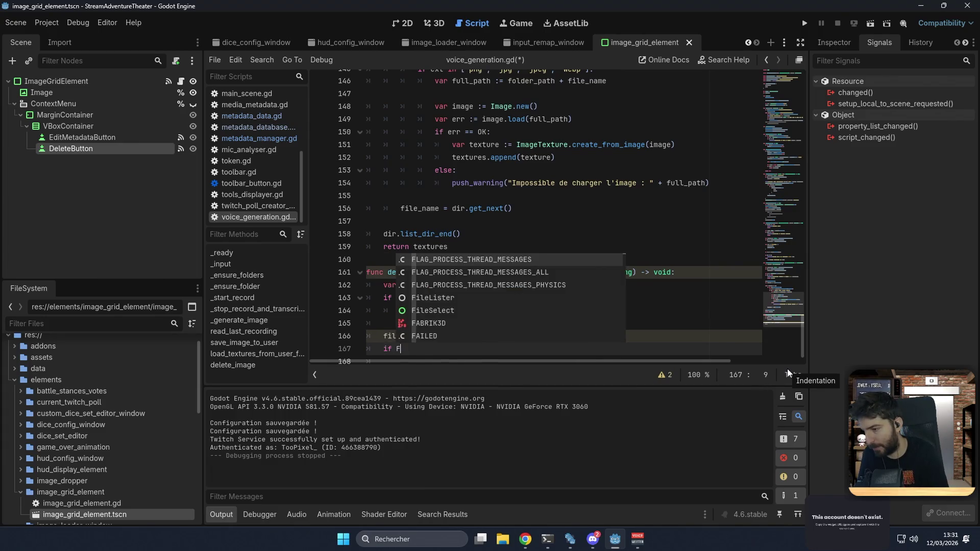
type(".file_ex")
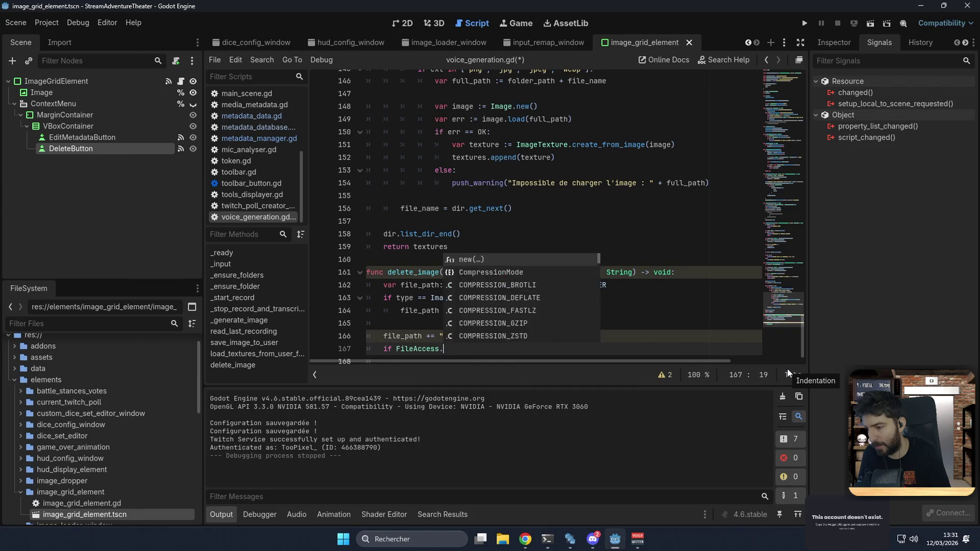
type("ists")
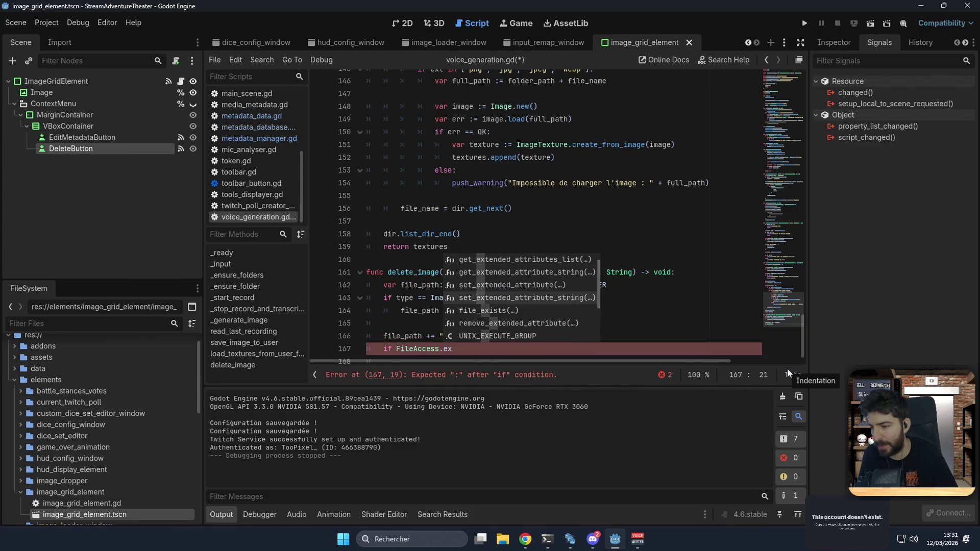
key("Return")
type("file_exists(fi")
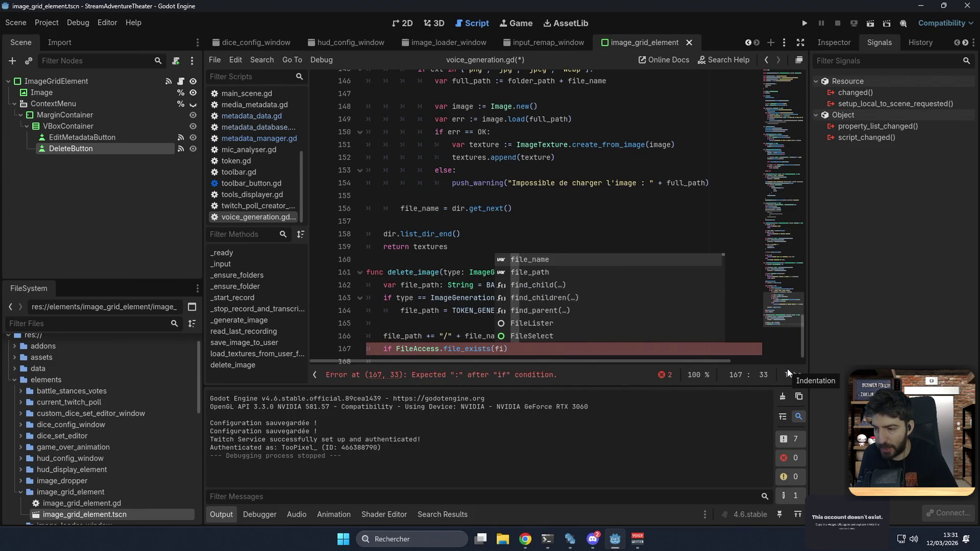
key("Down")
key("Return")
type(":")
key("Return")
Start the removal line under the check, trying FileAccess remove and delete members.
type("F")
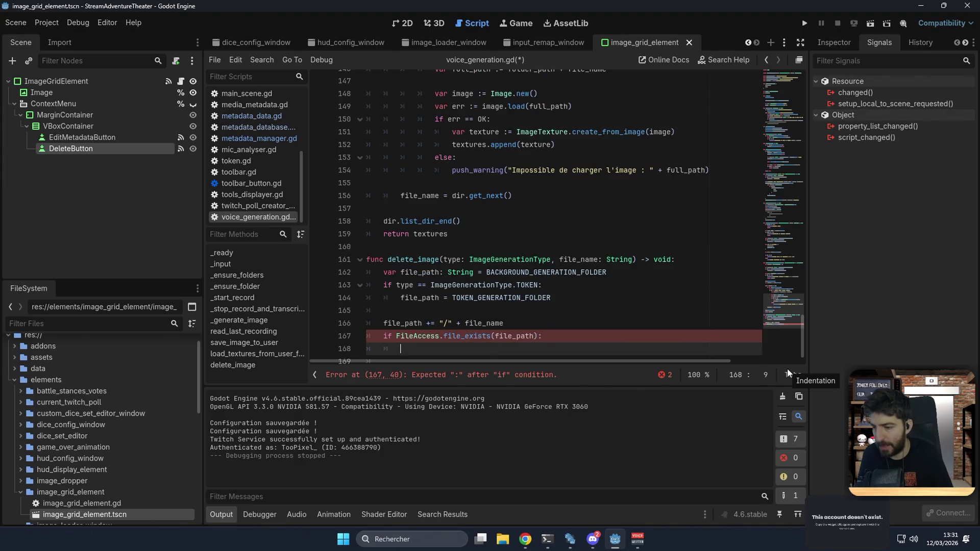
type("ilea")
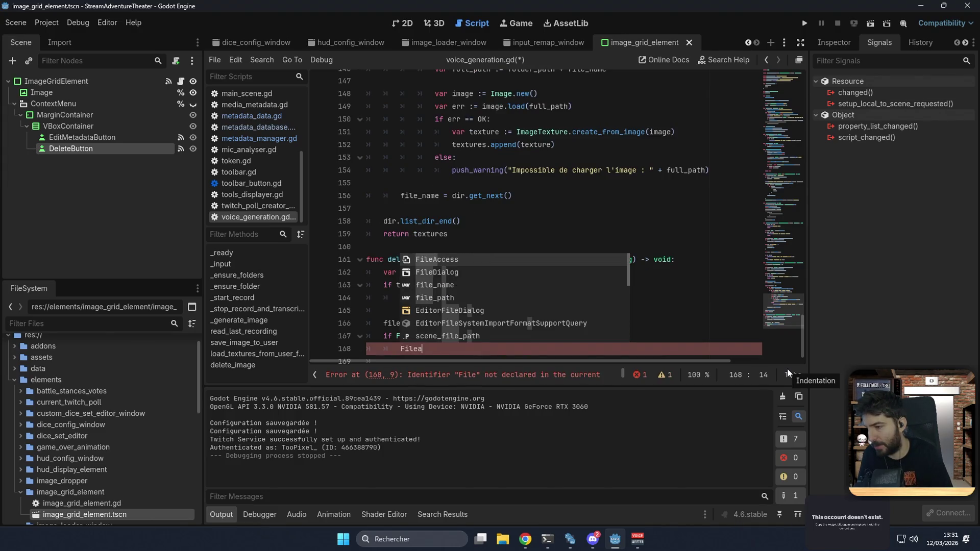
key("Return")
type(".remo")
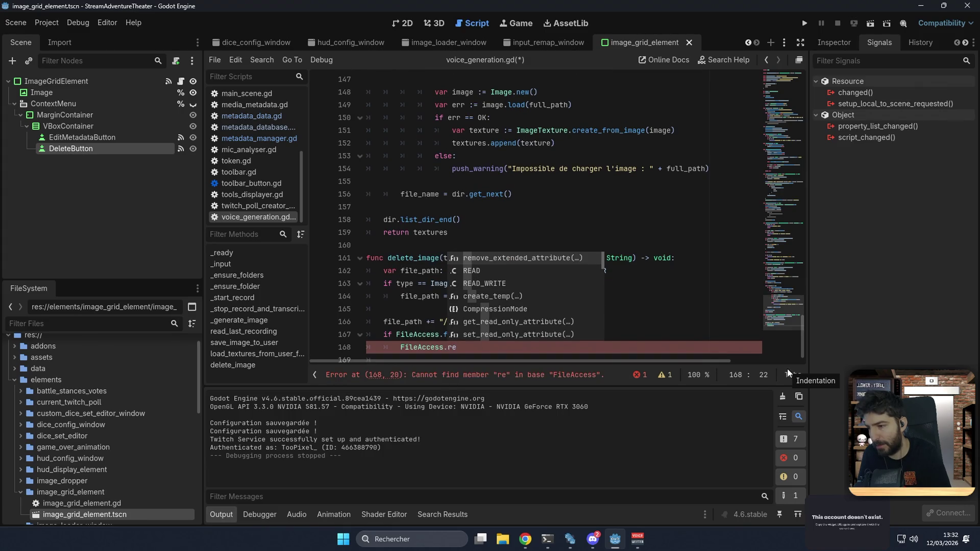
key("BackSpace")
key("BackSpace")
key("BackSpace")
type("de")
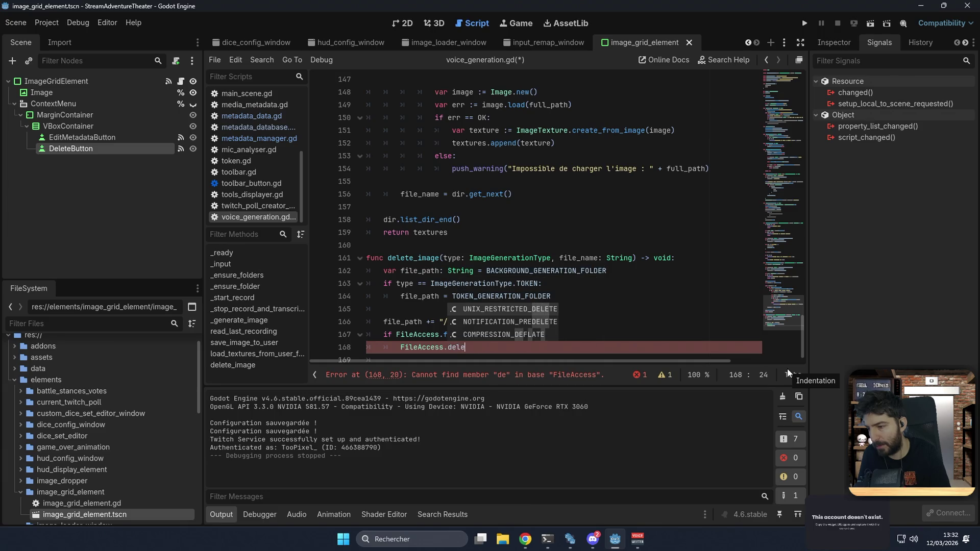
key("BackSpace")
key("BackSpace")
type("era")
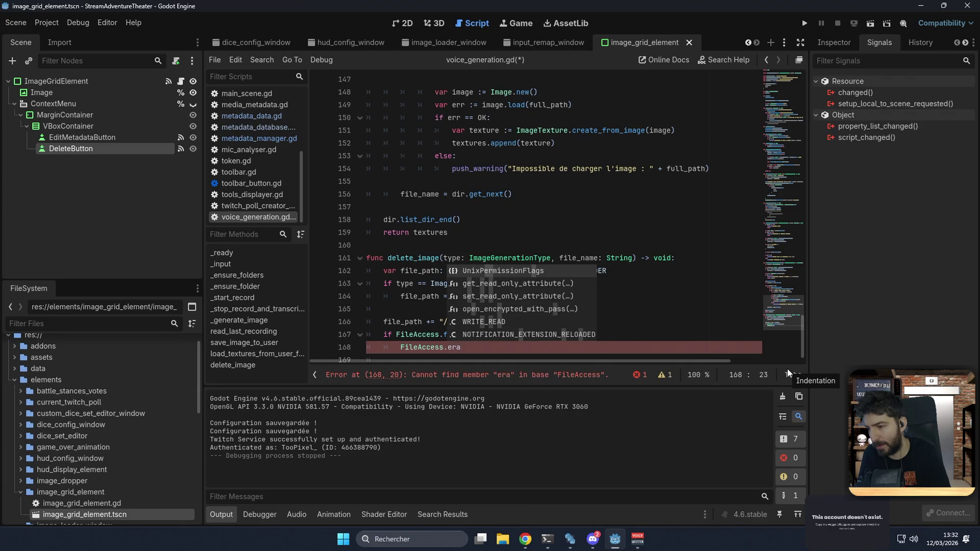
key("BackSpace")
key("BackSpace")
key("BackSpace")
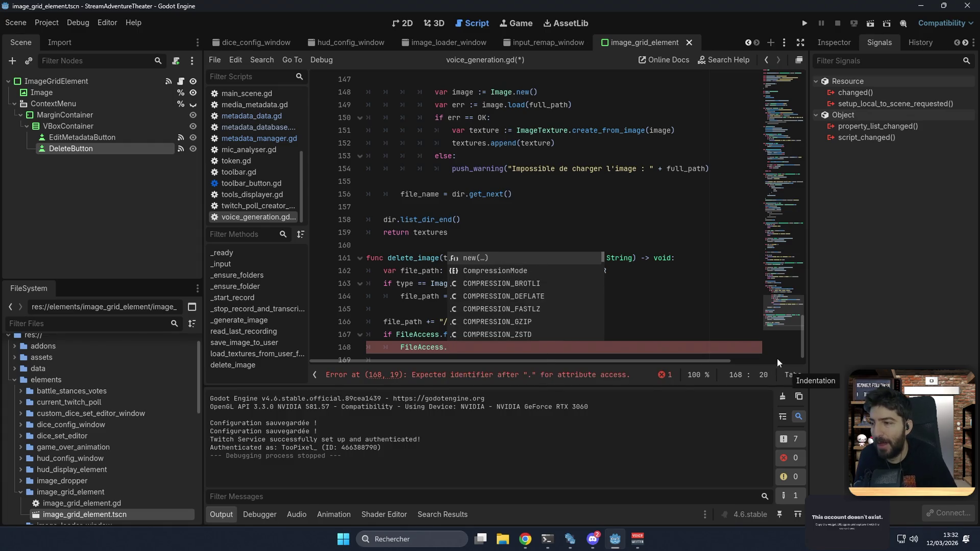
left_click(682, 236)
Switch FileAccess to DirAccess and insert a remove_absolute() call.
scroll(552, 257, "down", 1)
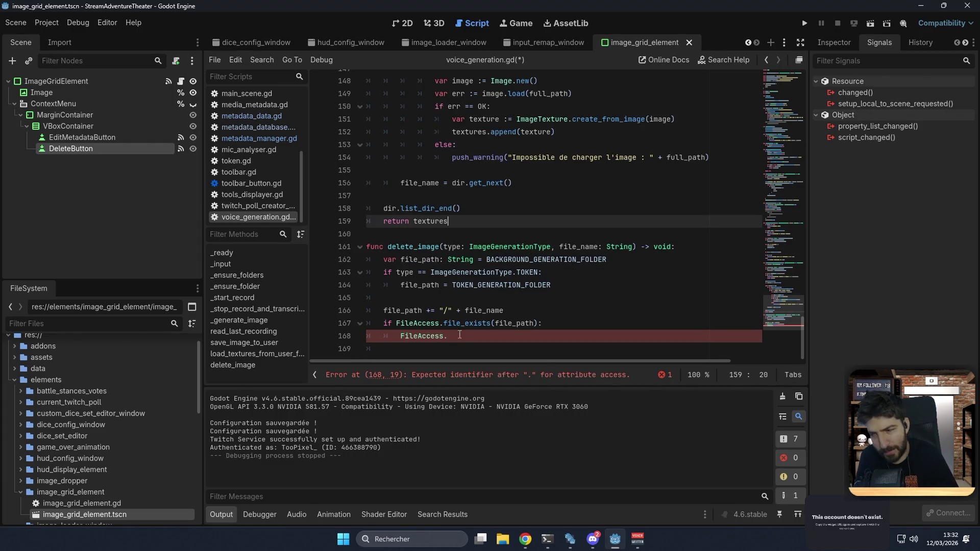
double_click(439, 339)
type("Dir")
key("Return")
type(".")
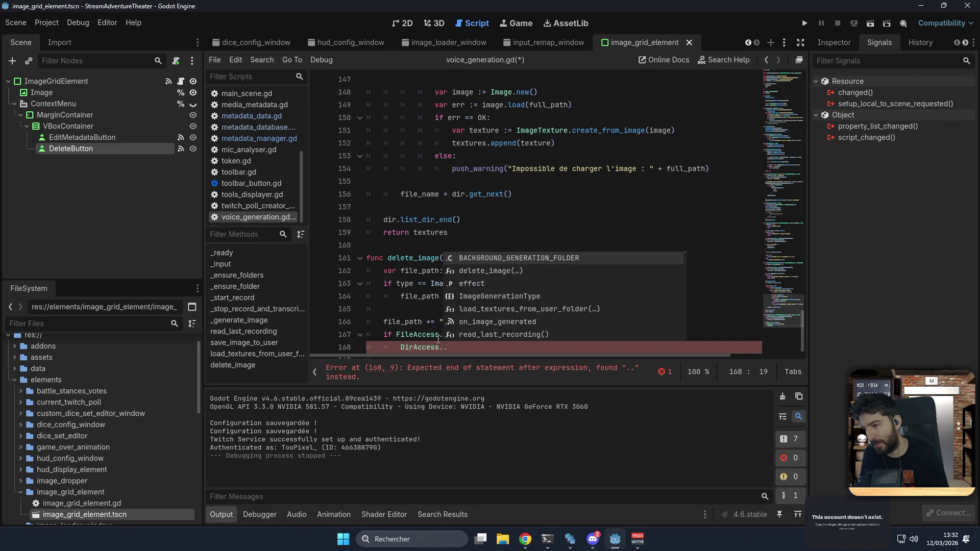
type("dele")
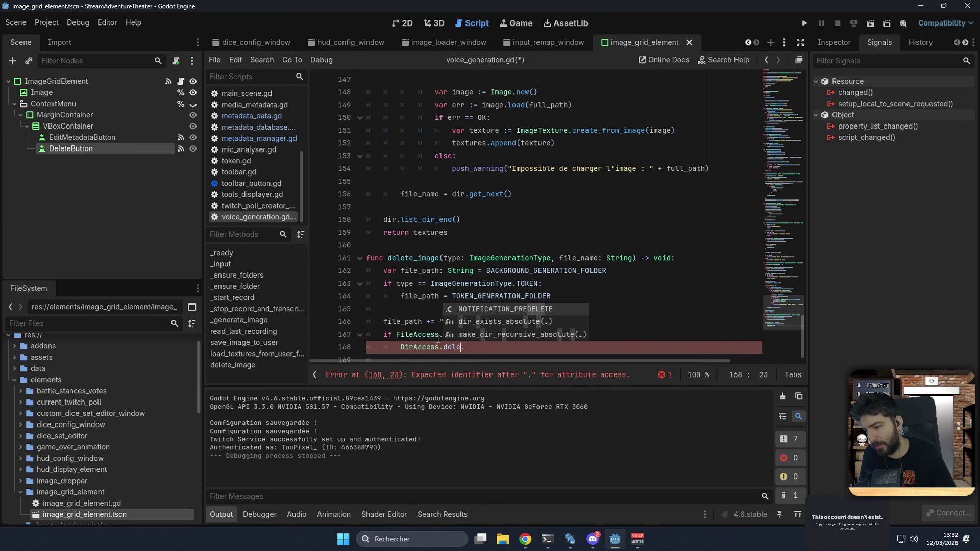
key("BackSpace")
key("BackSpace")
key("BackSpace")
type("remo")
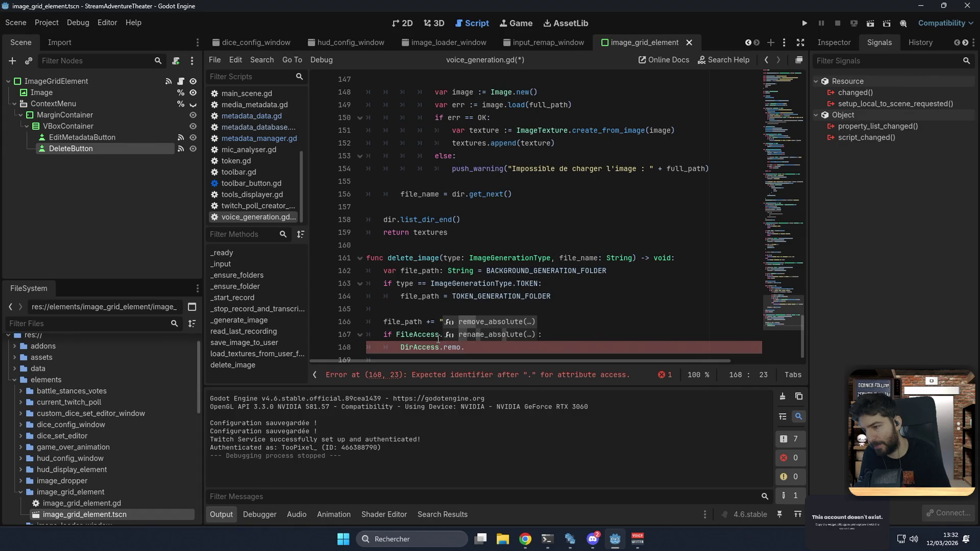
key("Return")
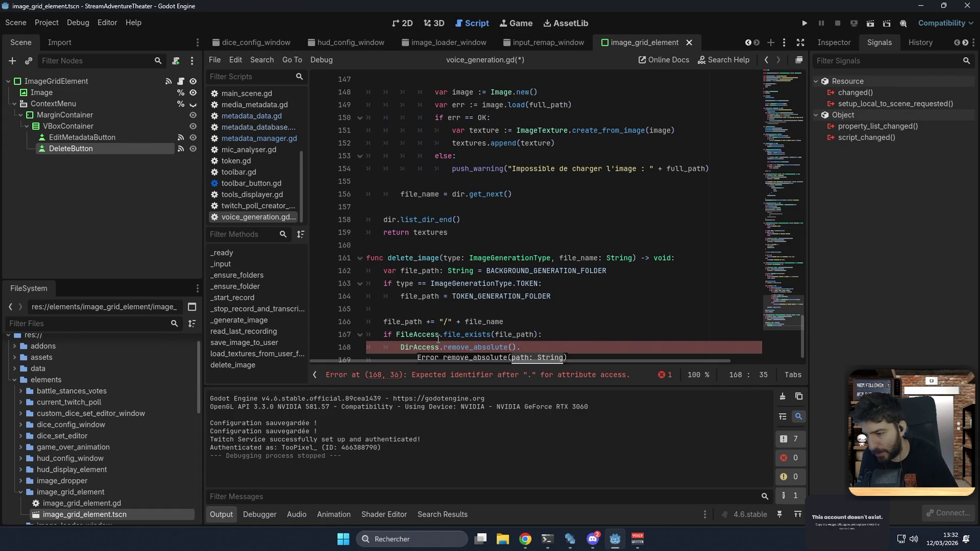
type(")")
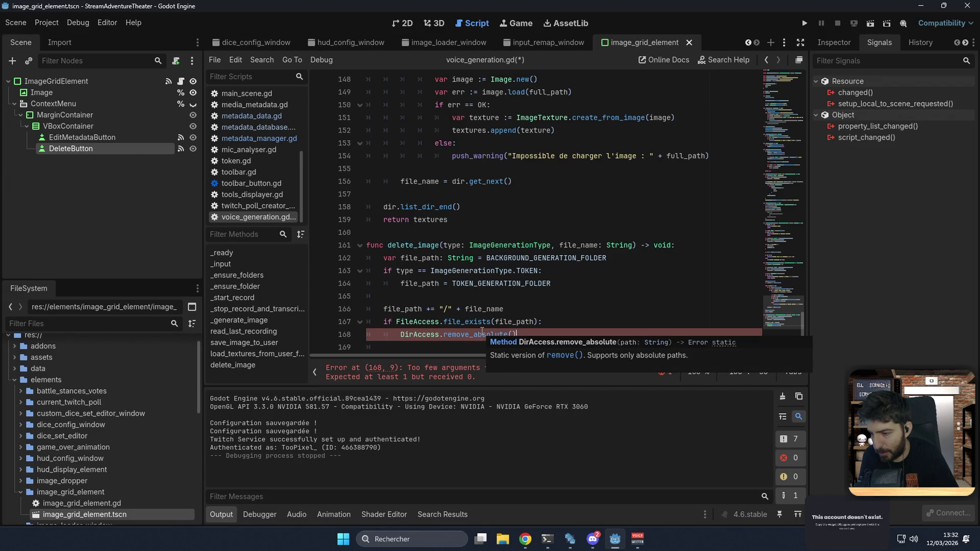
Pass file_path into remove_absolute and save voice_generation.gd.
double_click(513, 322)
key("ctrl+c")
left_click(512, 335)
key("ctrl+v")
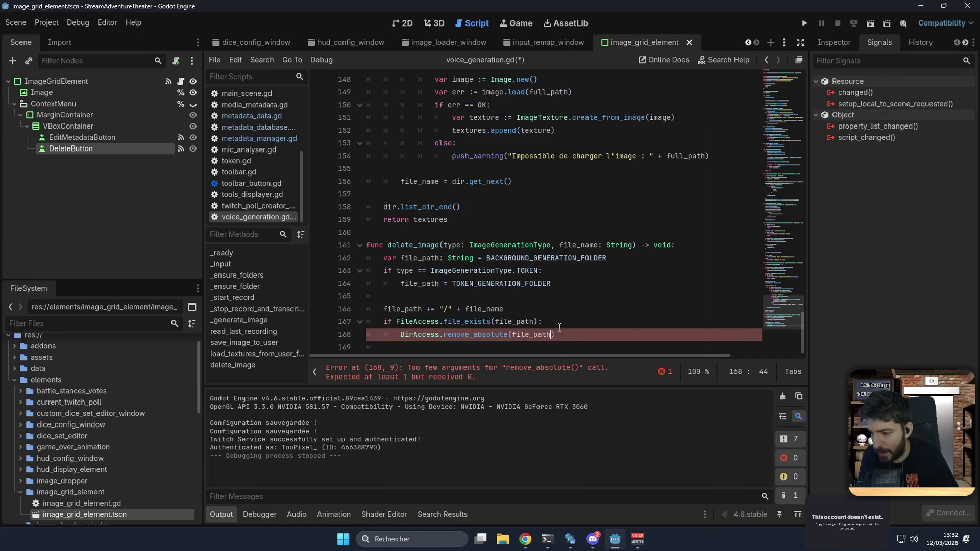
key("ctrl+s")
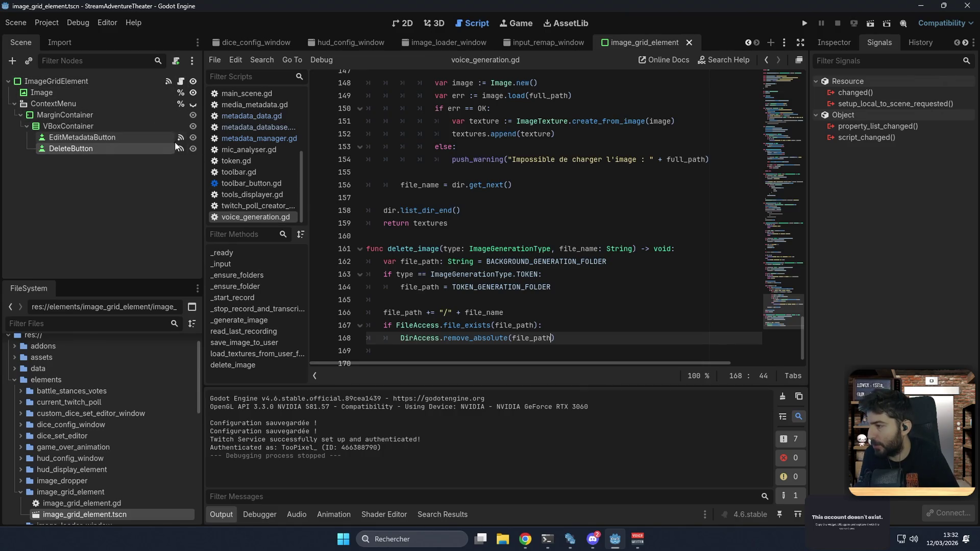
left_click(180, 148)
Open DeleteButton's pressed handler in image_grid_element.gd and remove its pass line.
double_click(158, 149)
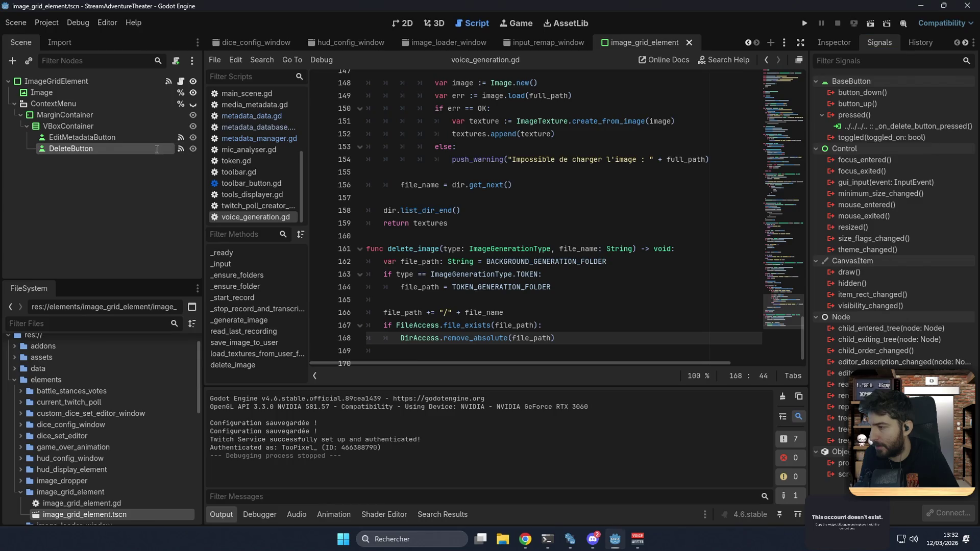
double_click(865, 128)
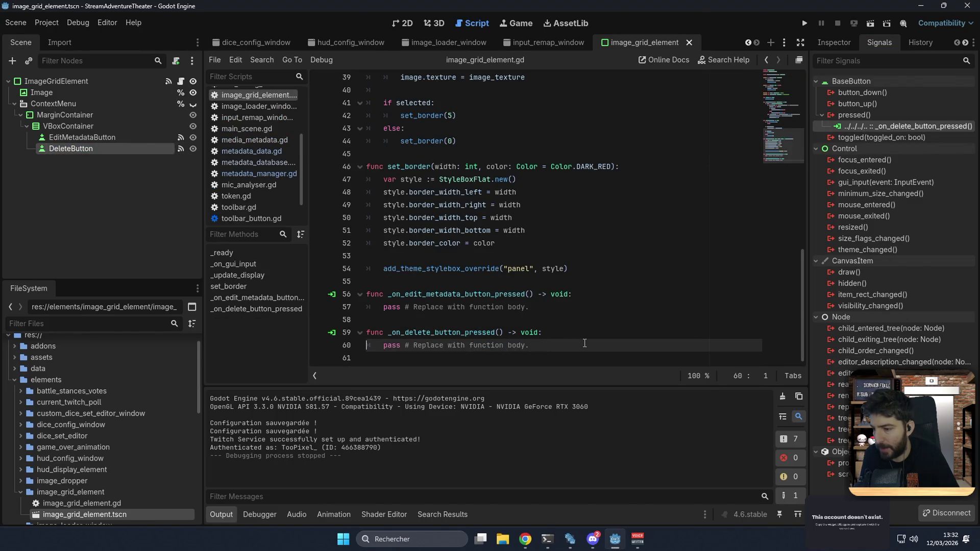
left_click_drag(585, 343, 595, 333)
key("Return")
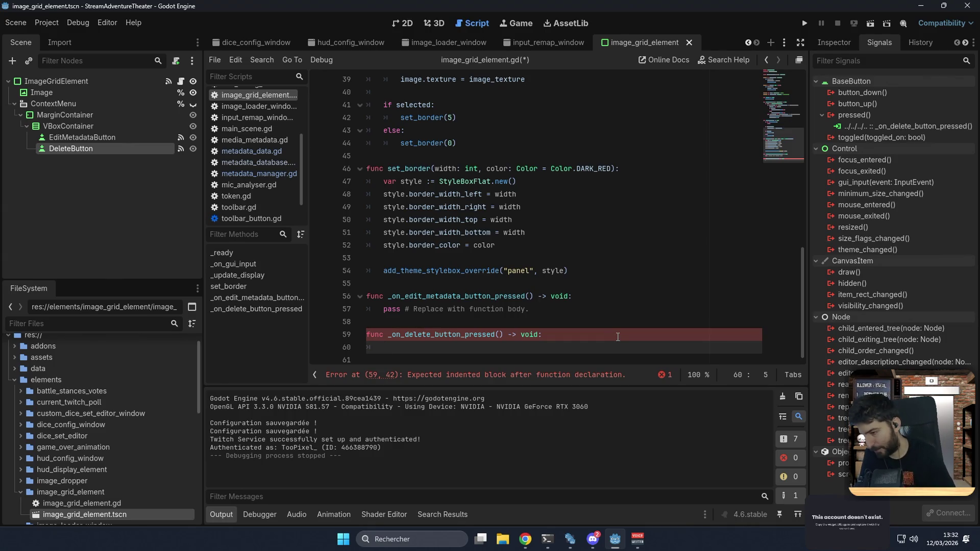
Write MetadataManager.data.background_data in the handler body.
type("q")
key("ctrl+z")
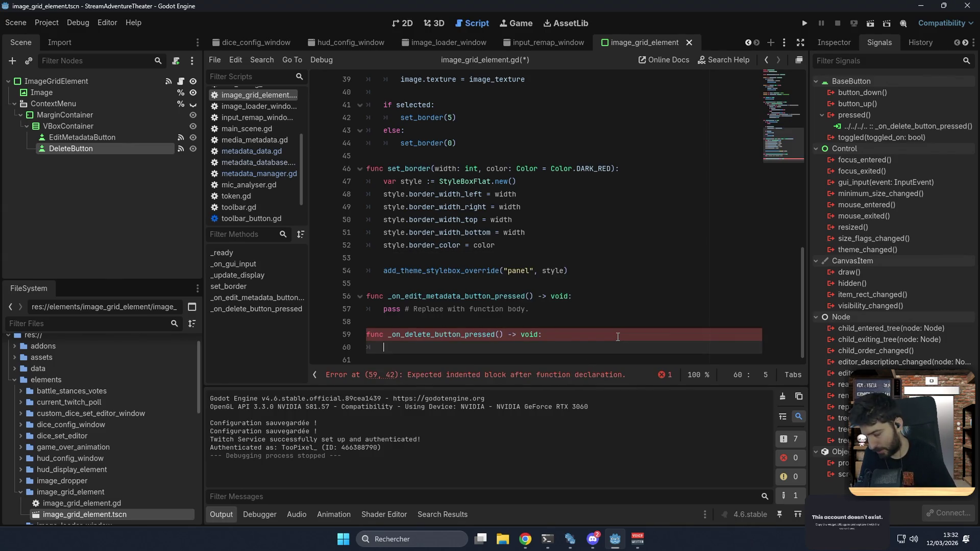
type("e")
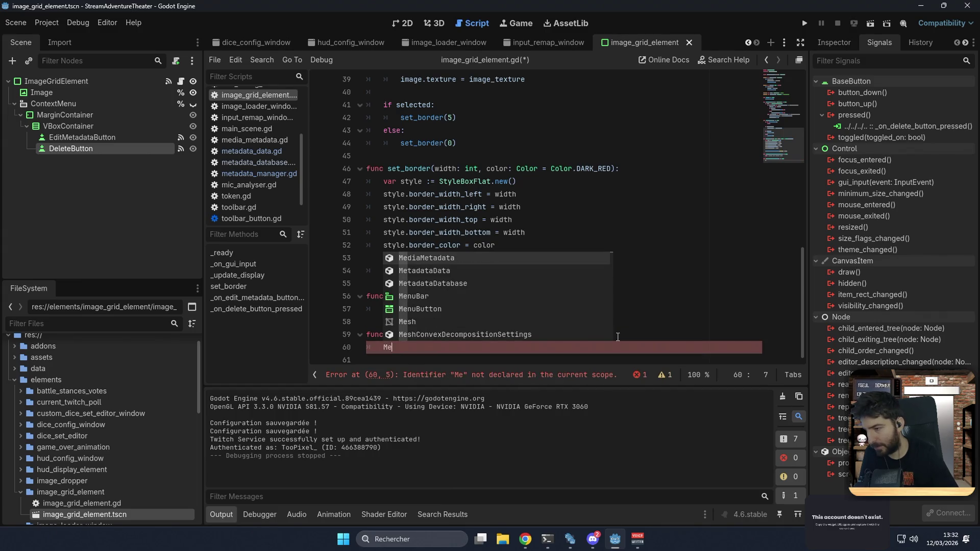
key("Down")
key("Down")
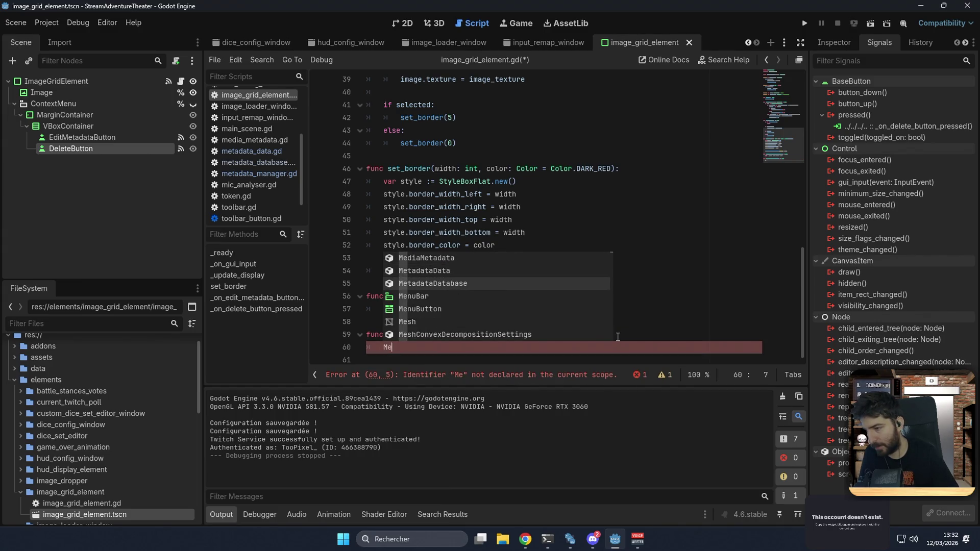
type("tadataManager.")
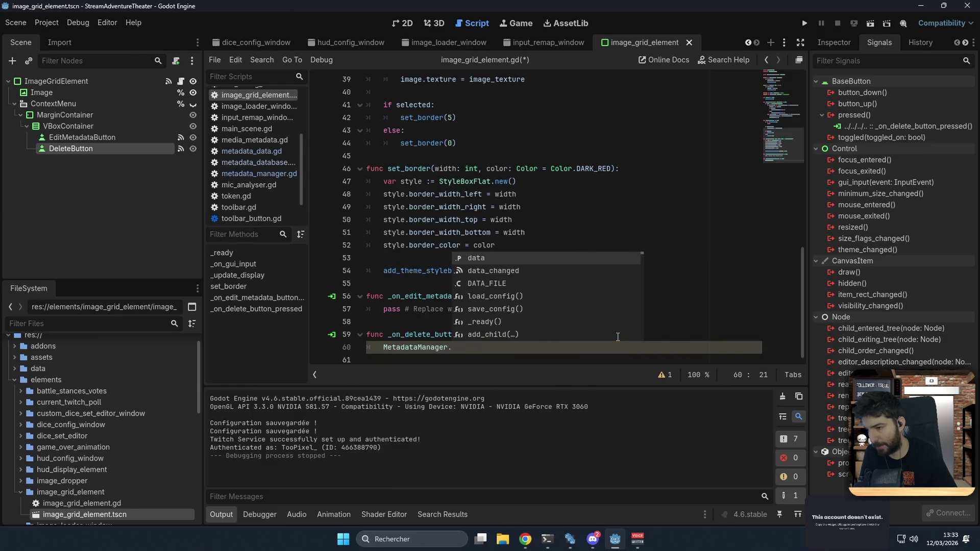
key("Return")
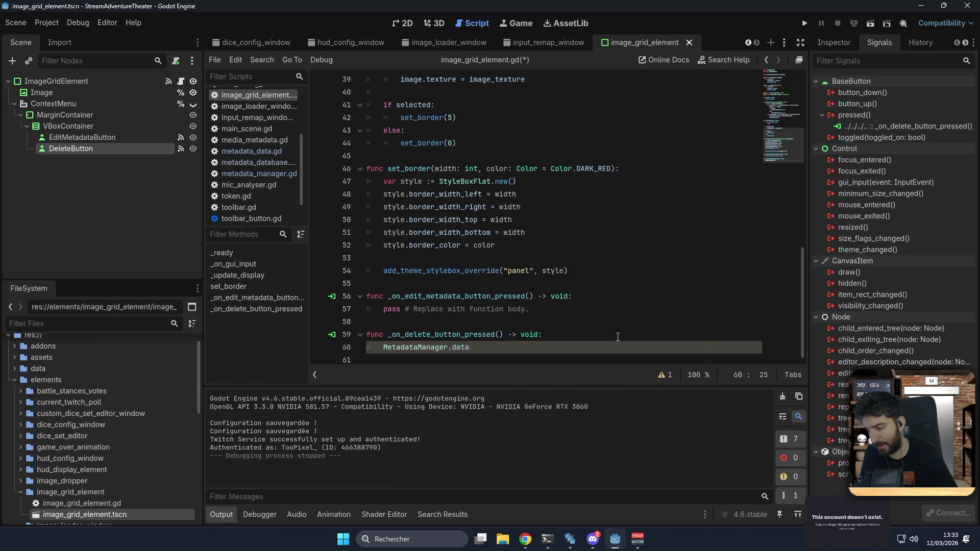
type(".")
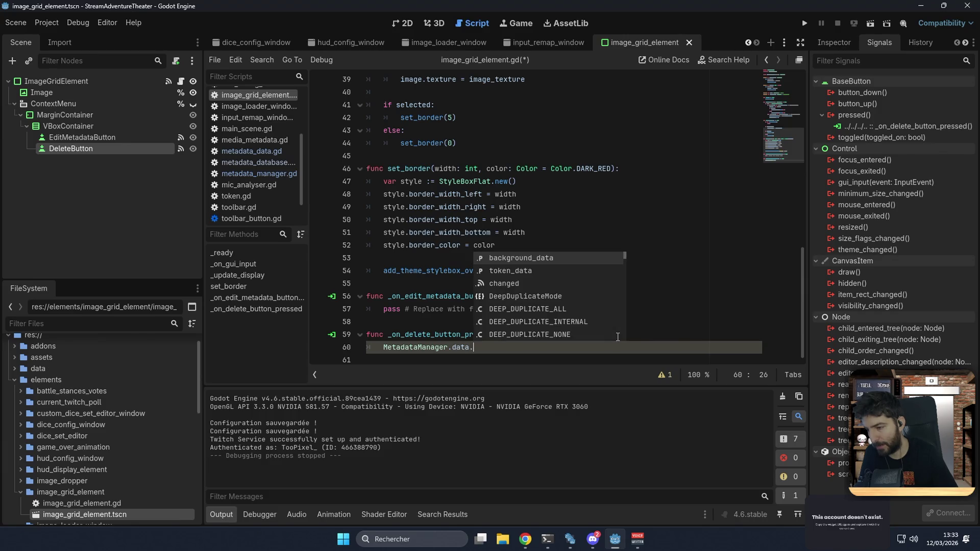
key("Return")
Insert an unfinished 'if type' line above the background_data line.
key("Home")
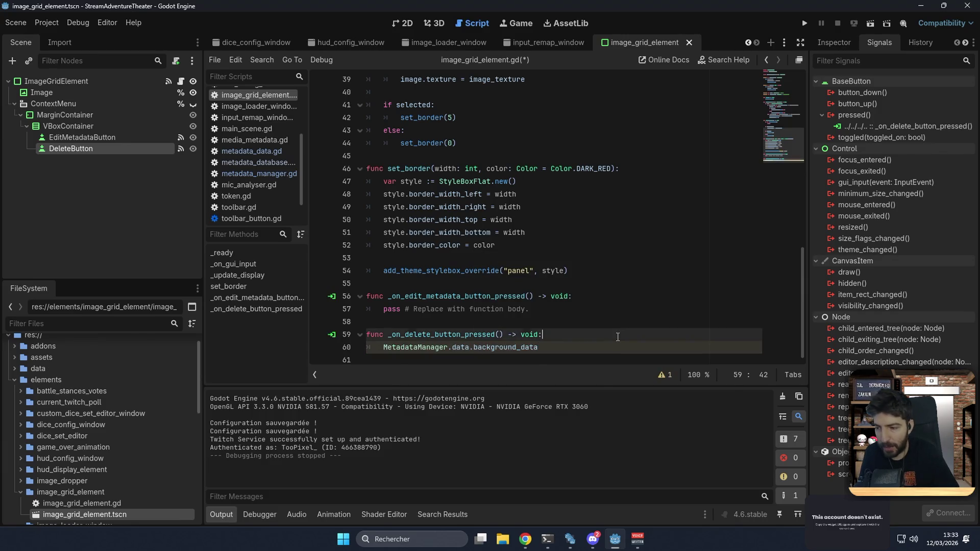
key("Return")
key("Up")
type("if me")
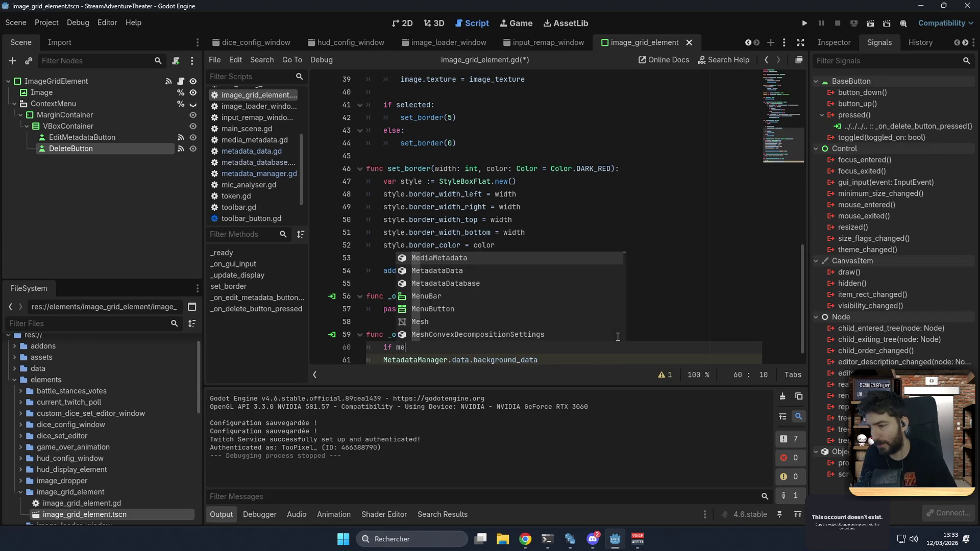
key("BackSpace")
key("BackSpace")
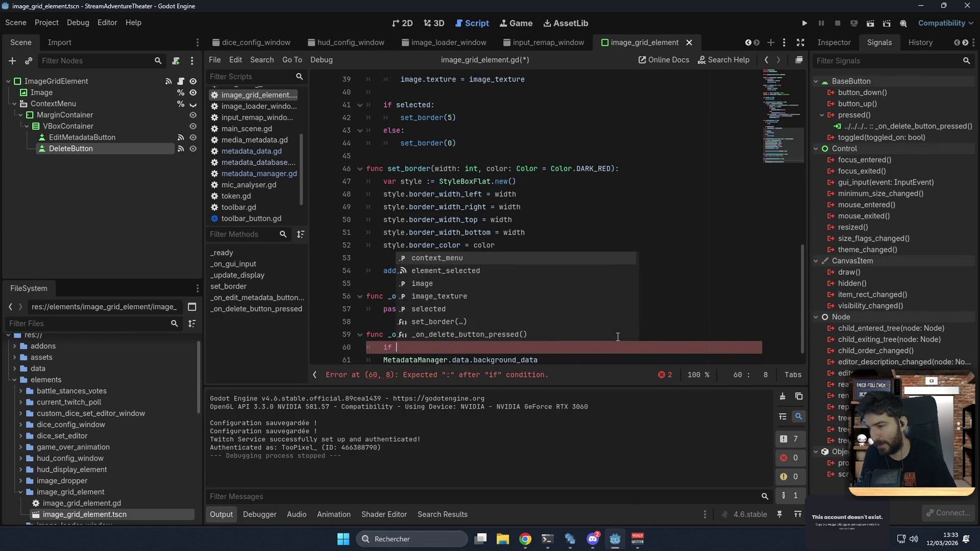
type("type")
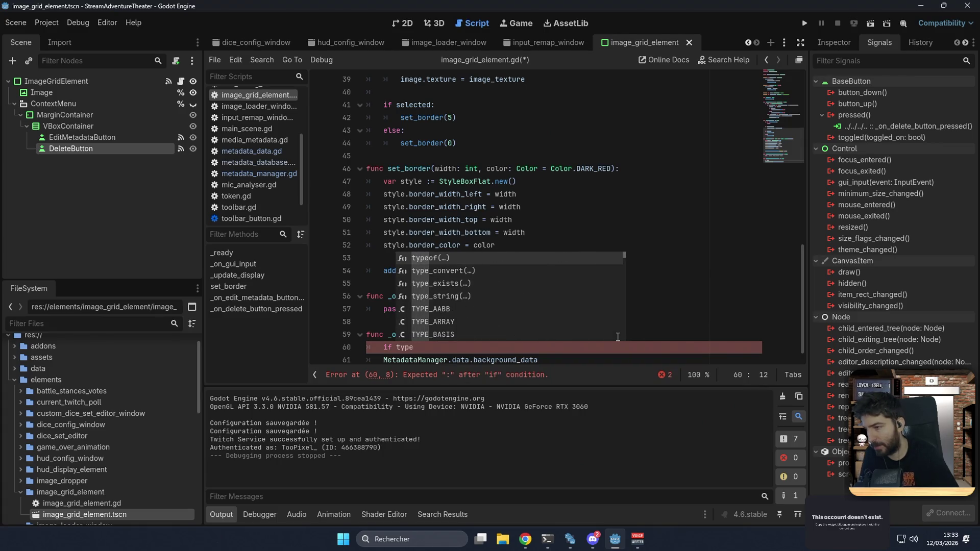
Scroll to the top of the script and position after the signal declaration.
scroll(582, 144, "up", 12)
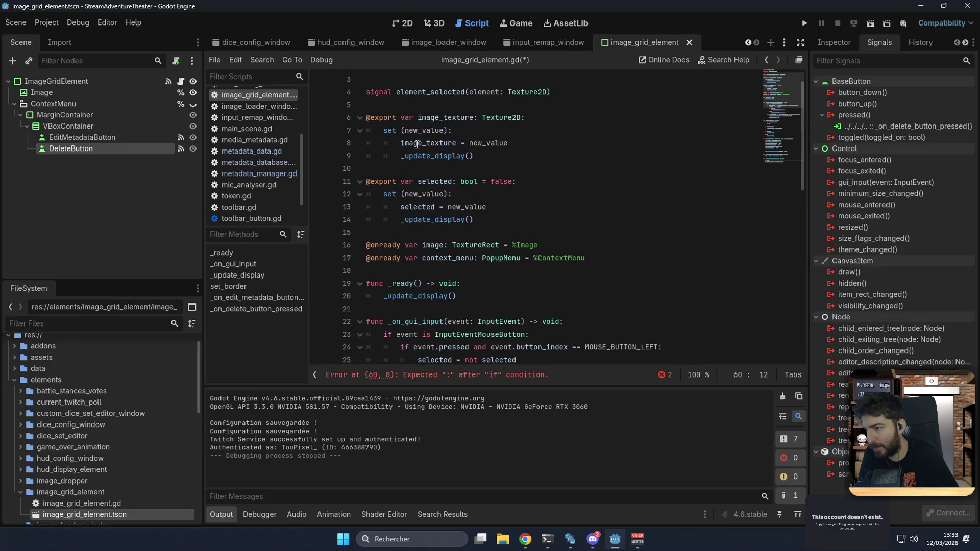
scroll(434, 160, "up", 1)
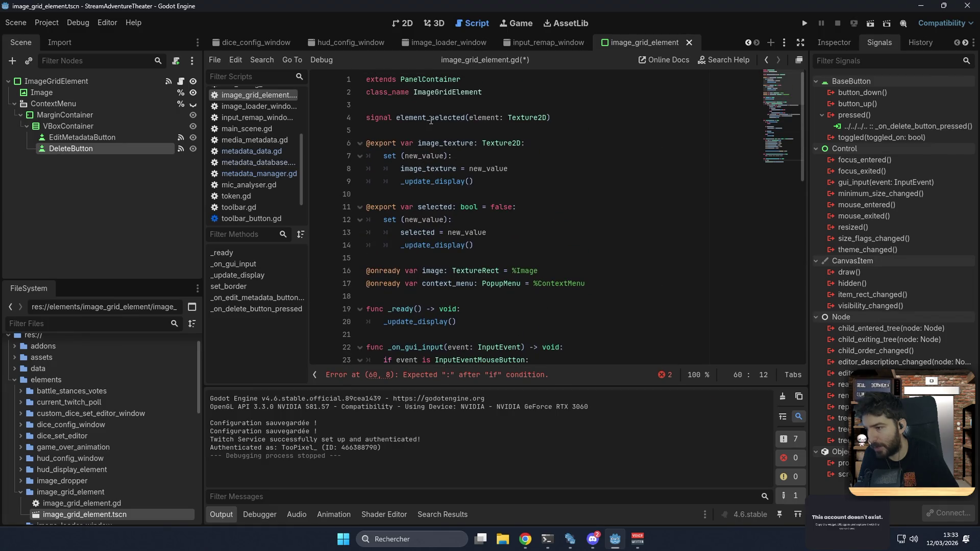
scroll(462, 275, "down", 3)
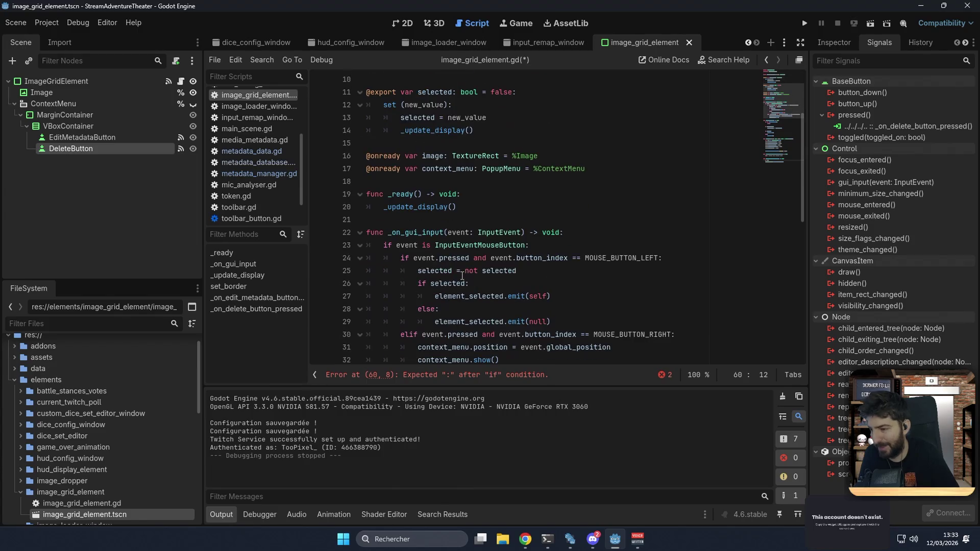
scroll(474, 264, "up", 3)
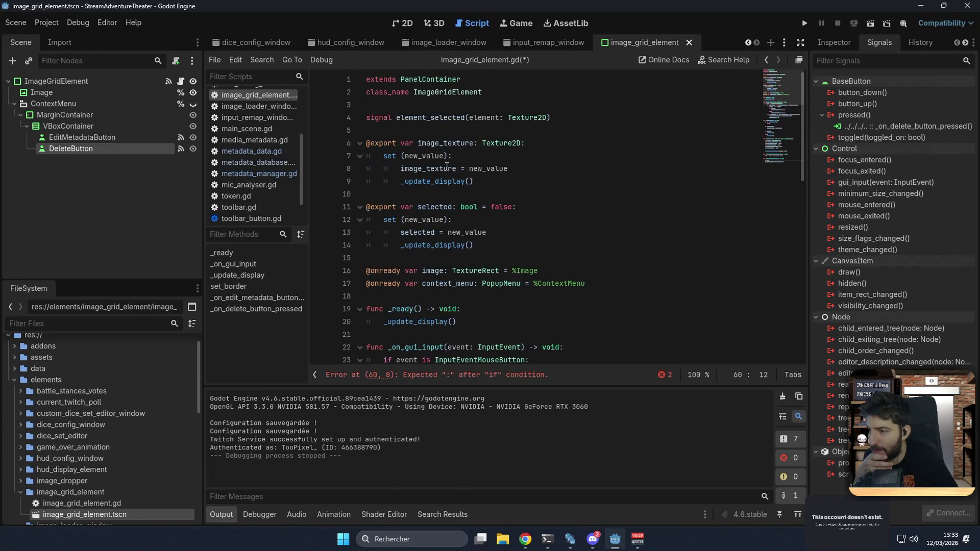
double_click(446, 143)
left_click(547, 125)
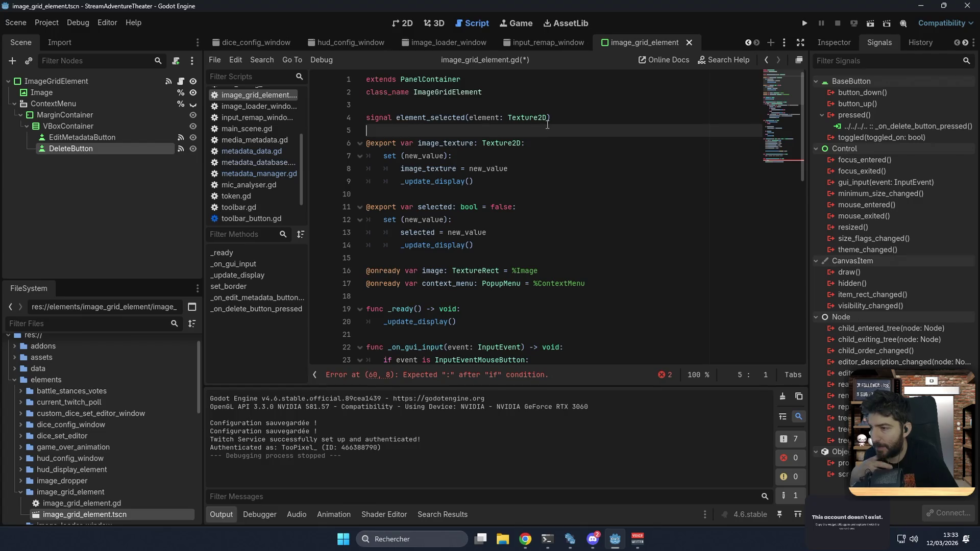
Start declaring 'export var image_type: VoiceGe' on a new line.
key("Return")
type("export var image")
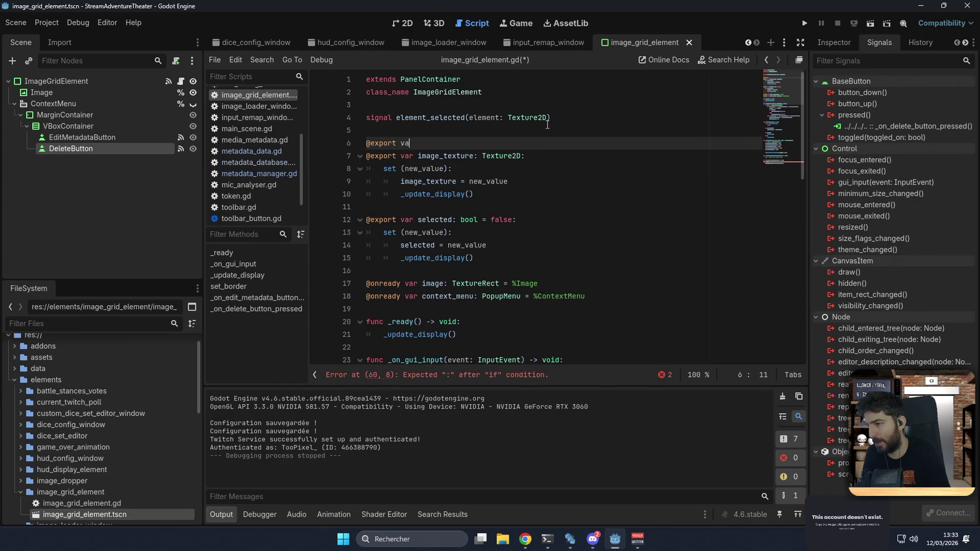
key("BackSpace")
key("BackSpace")
type("_type: VoiceGe")
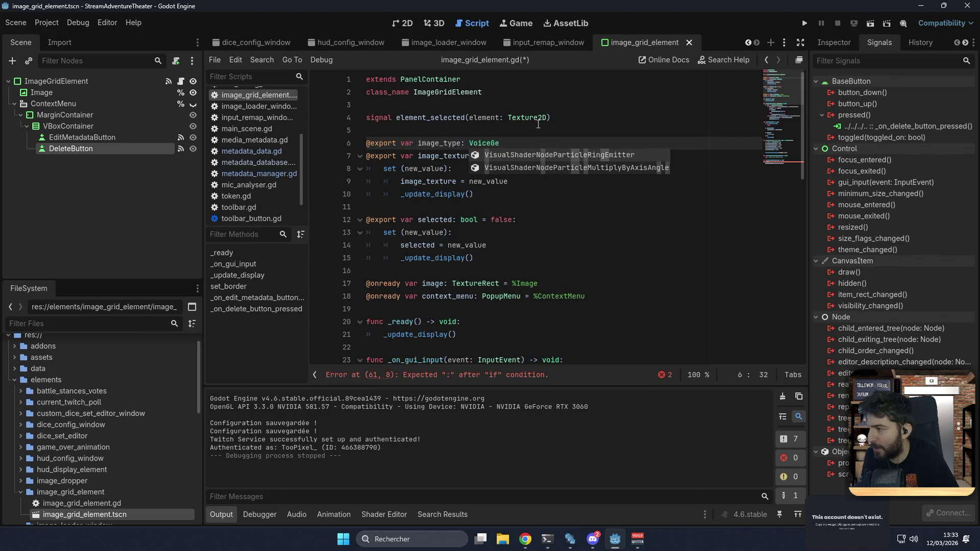
Check the ImageGenerationType enum name in voice_generation.gd, save, and return.
scroll(276, 178, "down", 3)
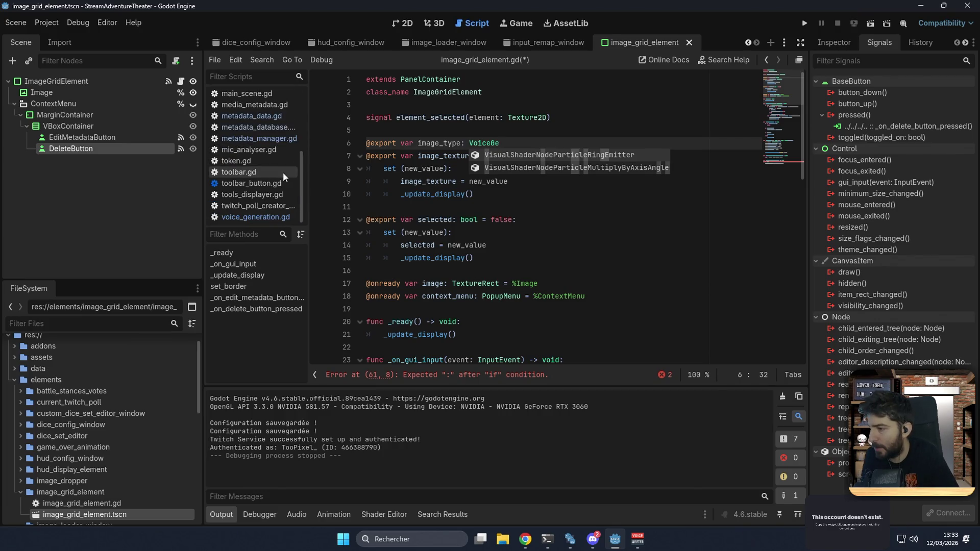
left_click(265, 214)
scroll(491, 259, "up", 20)
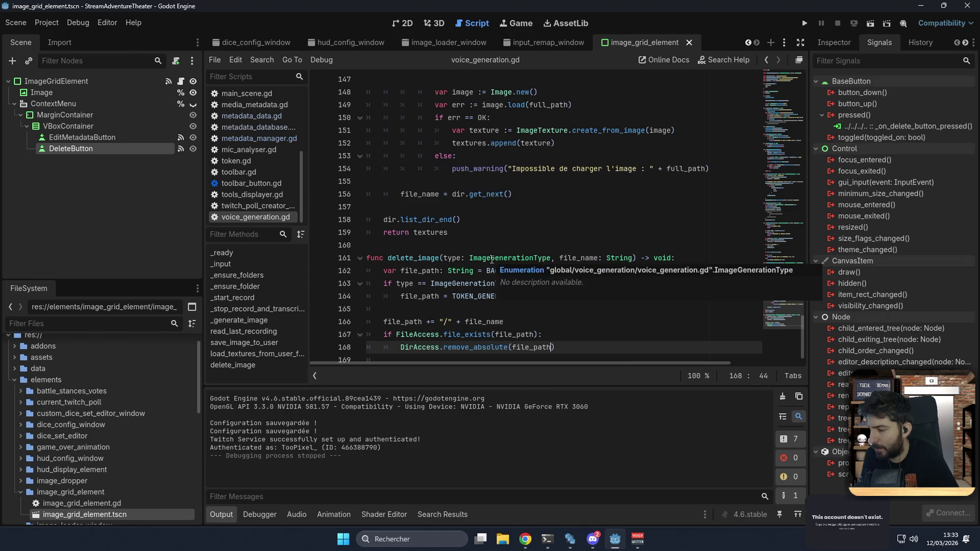
key("ctrl+s")
scroll(490, 258, "up", 20)
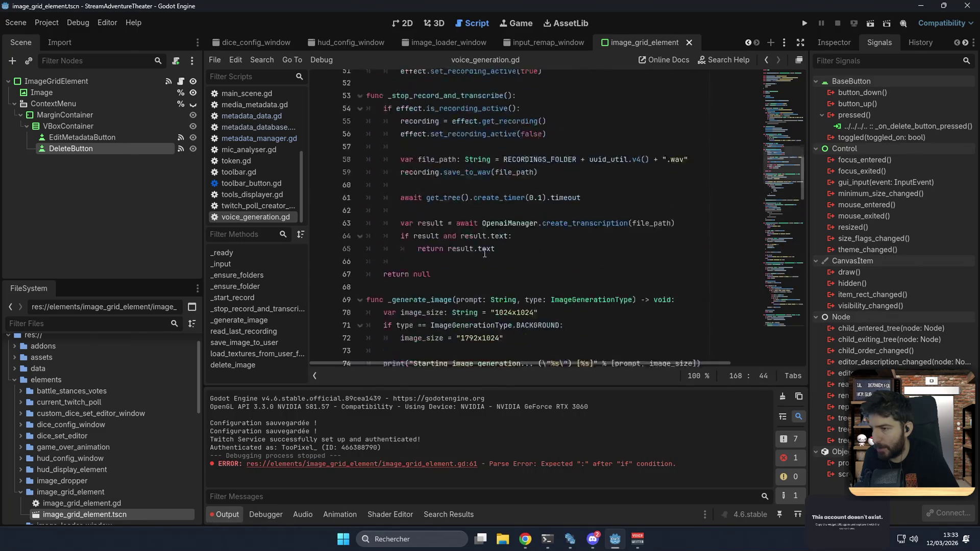
double_click(419, 93)
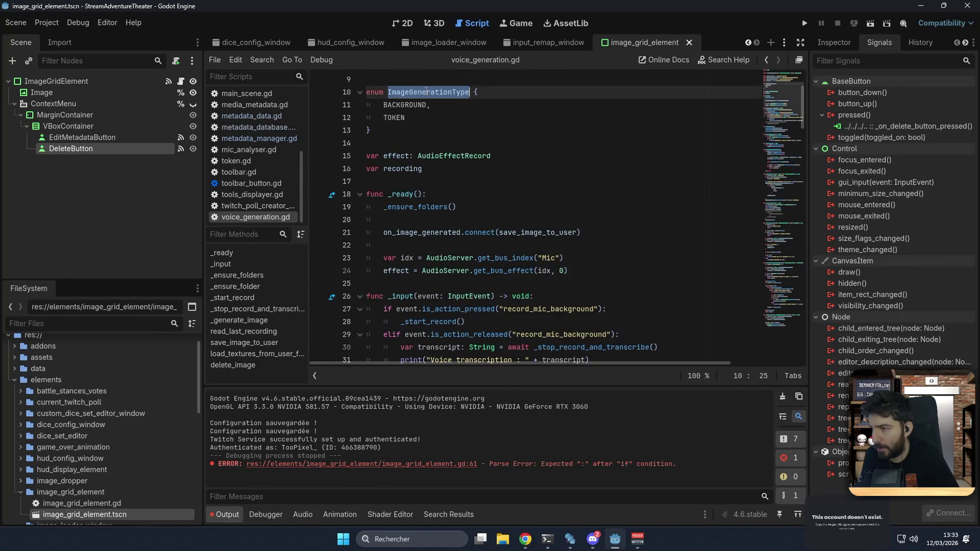
left_click(181, 81)
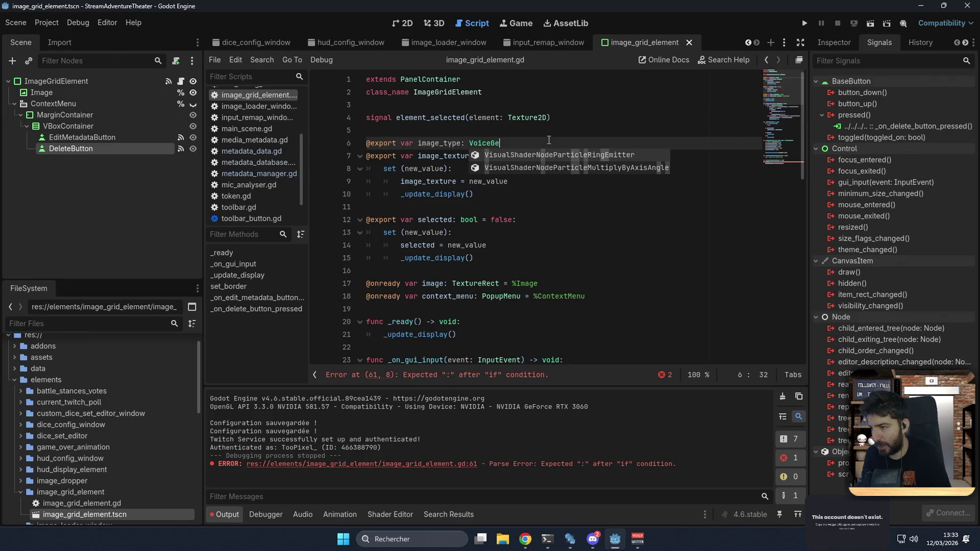
Type image_type as VoiceGeneration.ImageGenerationType with default BACKGROUND.
type("neration.ImageGenerationType =")
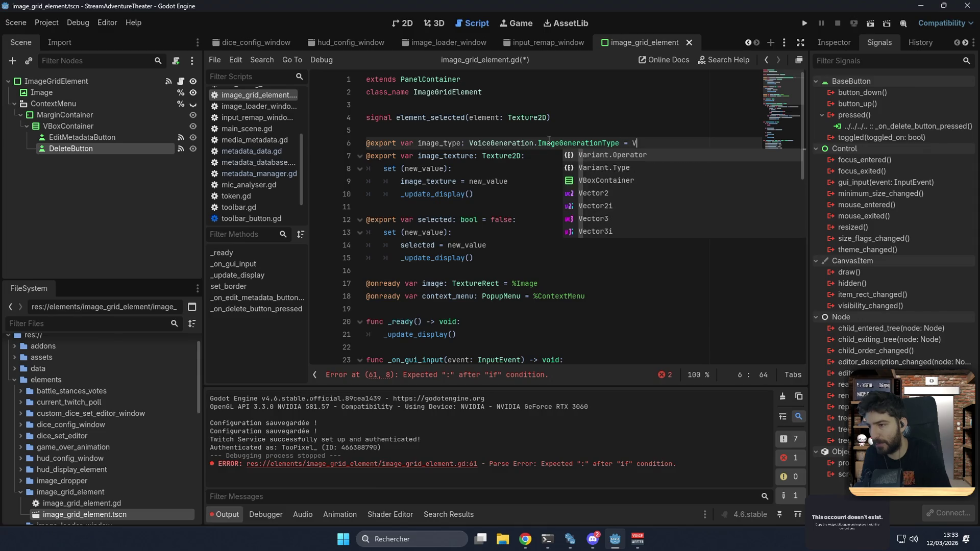
type("VoiceGeneration.ImageGenerationType")
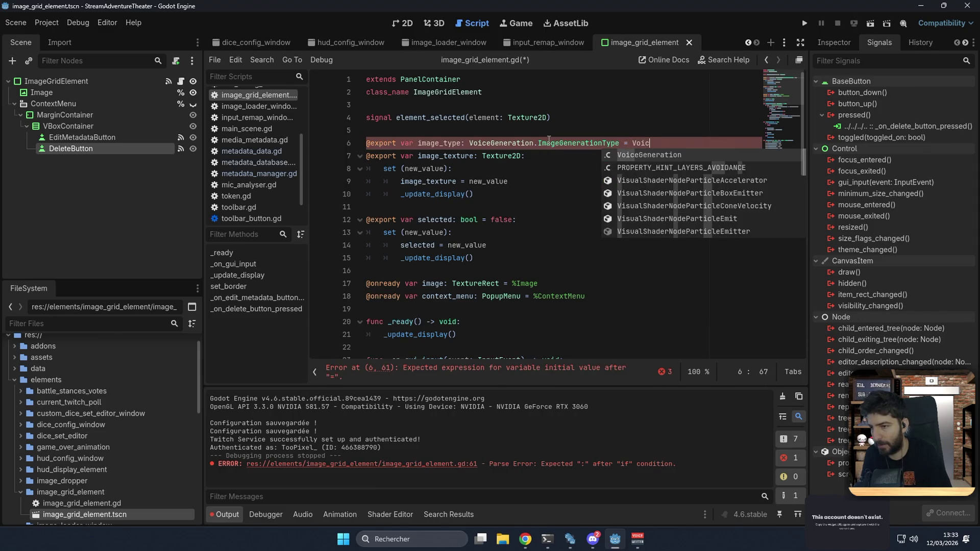
type(".")
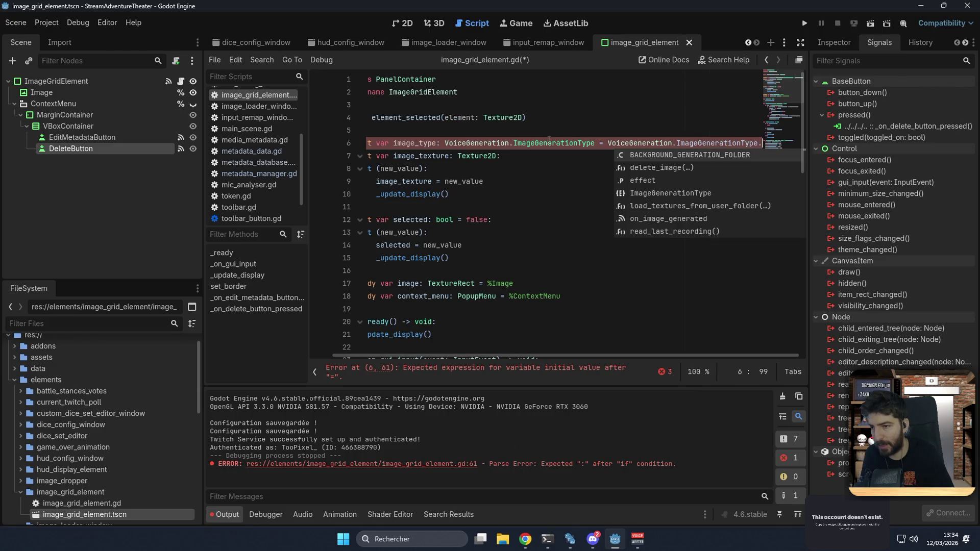
key("Return")
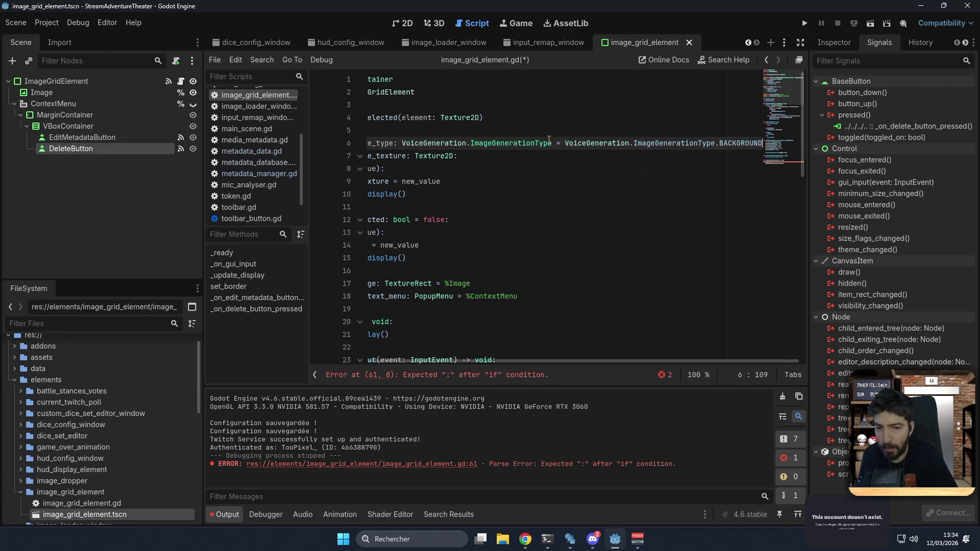
scroll(513, 220, "left", 3)
left_click_drag(478, 360, 476, 341)
left_click(460, 120)
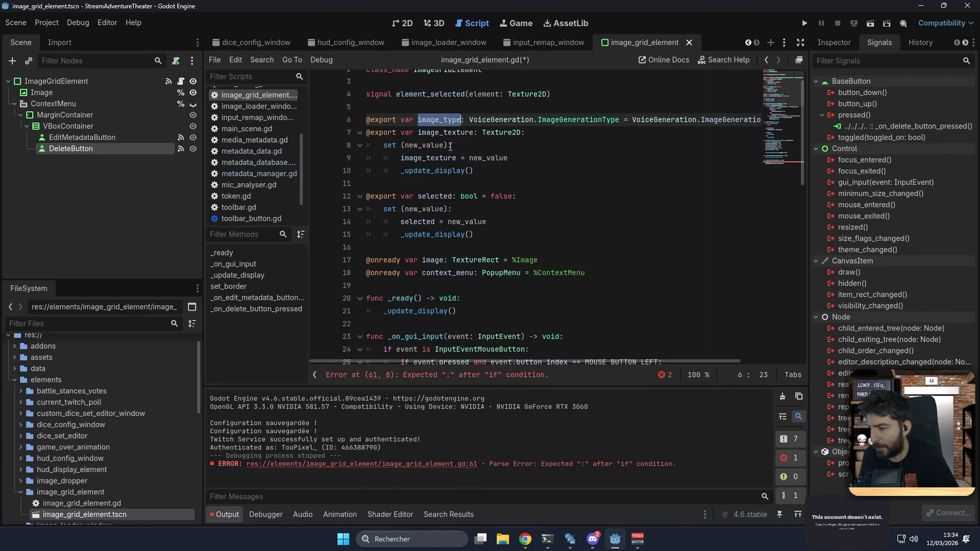
scroll(467, 249, "down", 10)
scroll(486, 321, "down", 1)
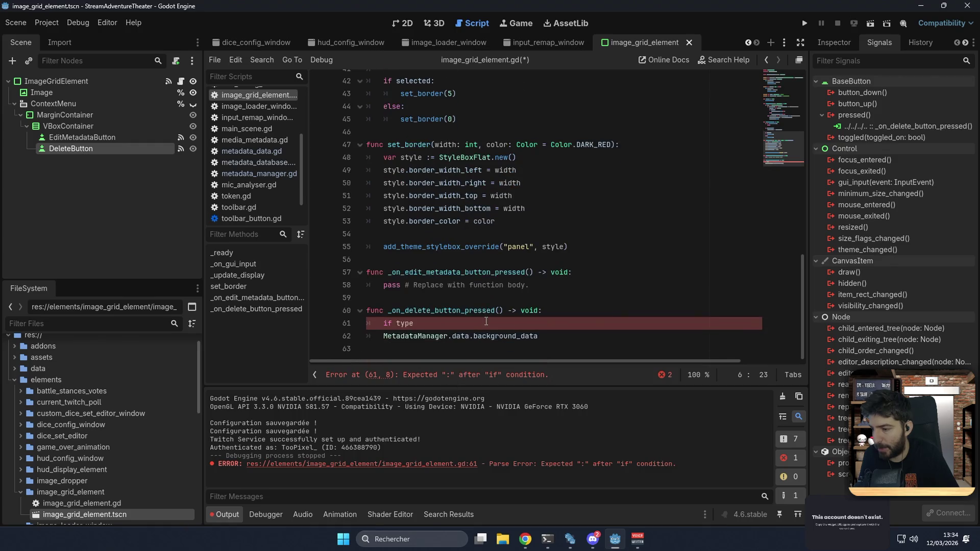
Complete the condition as 'if type == VoiceGeneration.ImageGenerationType.BACKGROUND:'.
left_click(477, 324)
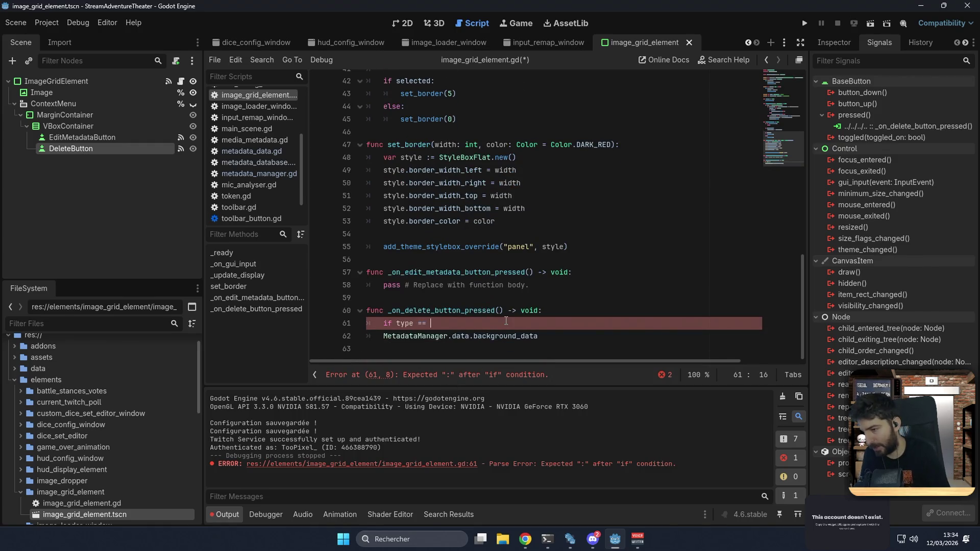
type("VoiceGeneration.")
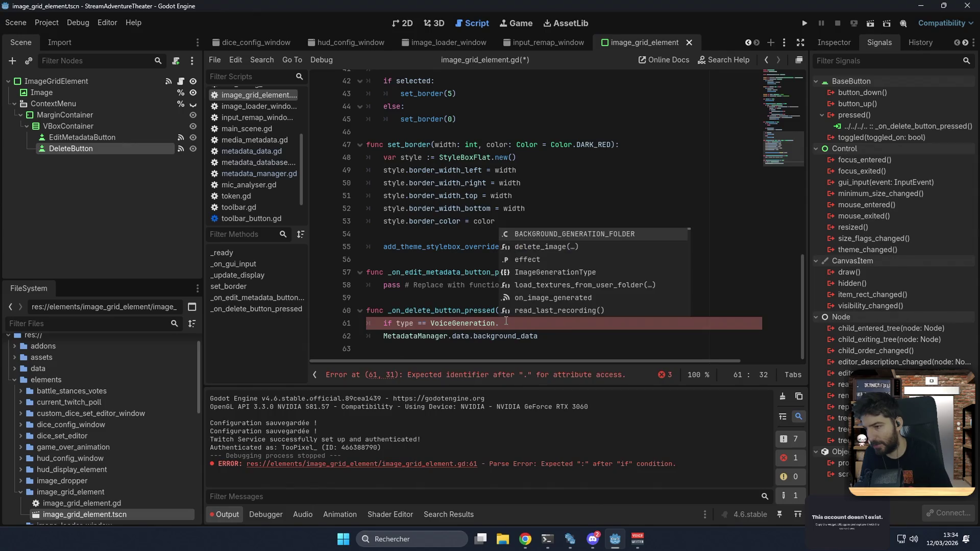
type("t")
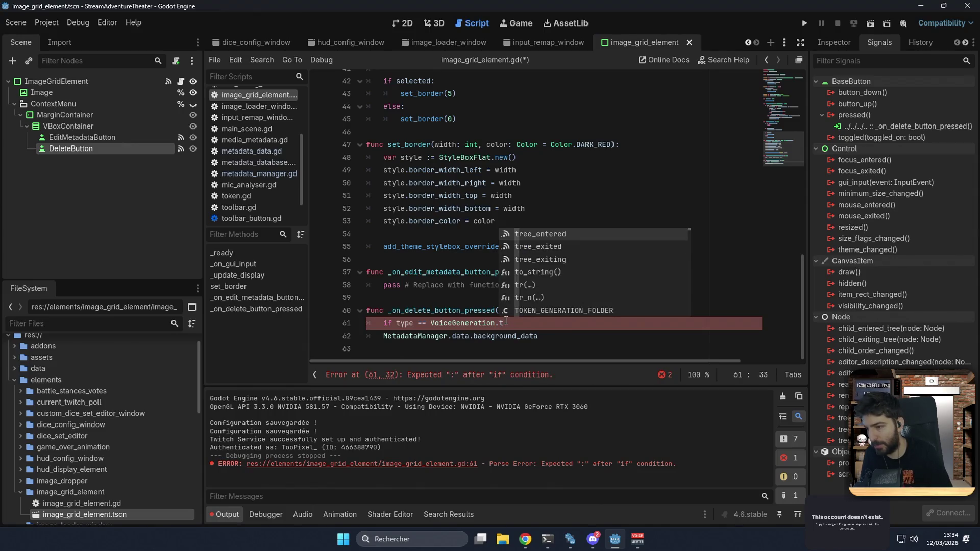
key("BackSpace")
type("Gene")
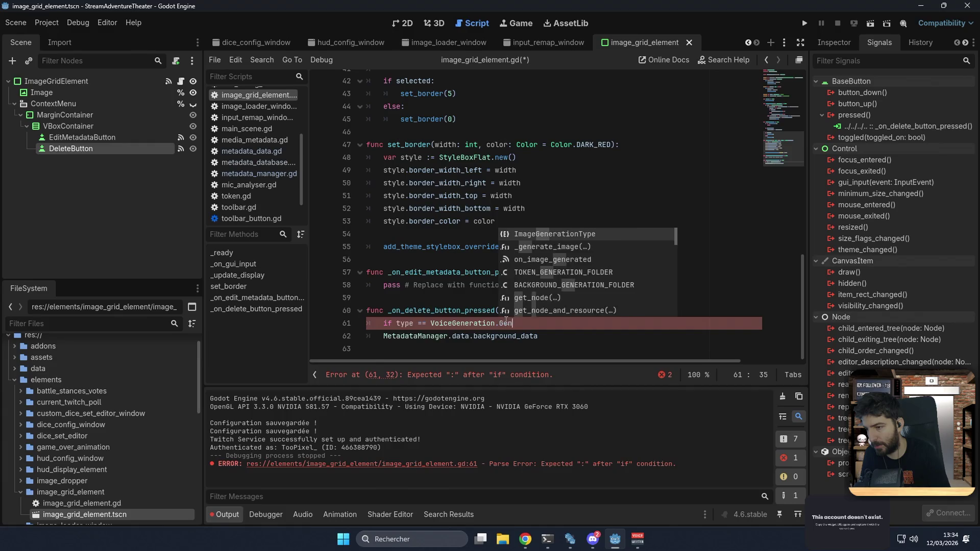
key("Return")
type(".")
key("Return")
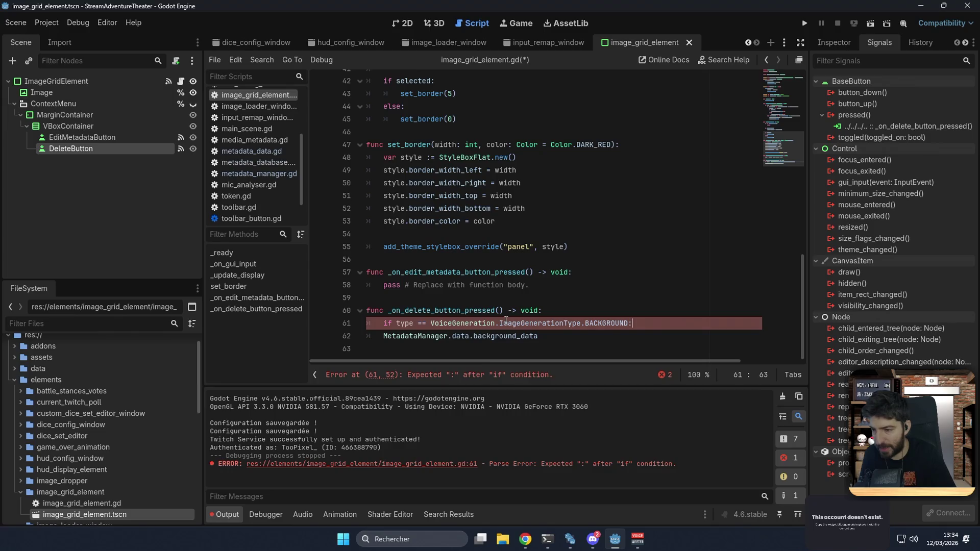
Indent the background_data line under the if and call delete_data(image).
left_click(383, 337)
key("Tab")
left_click(581, 330)
left_click(572, 337)
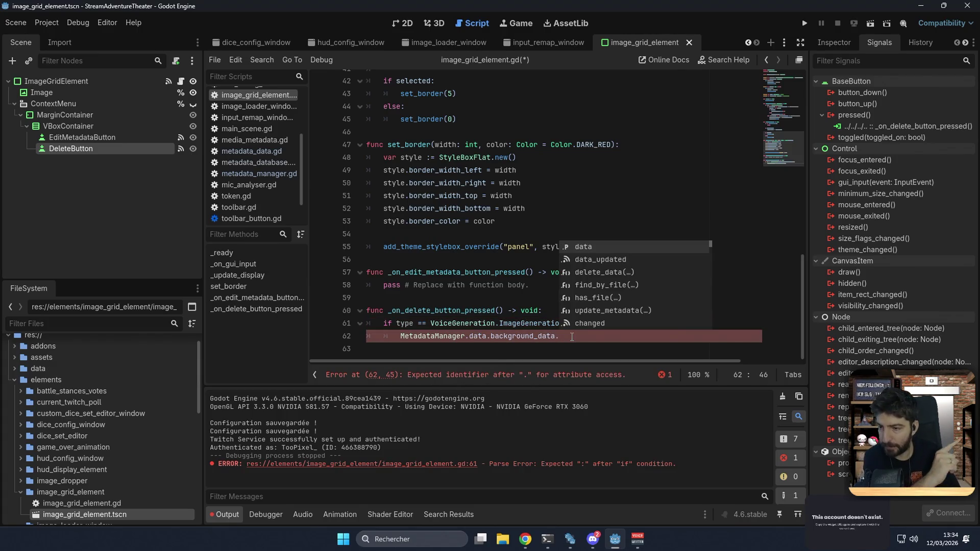
key("Down")
key("Down")
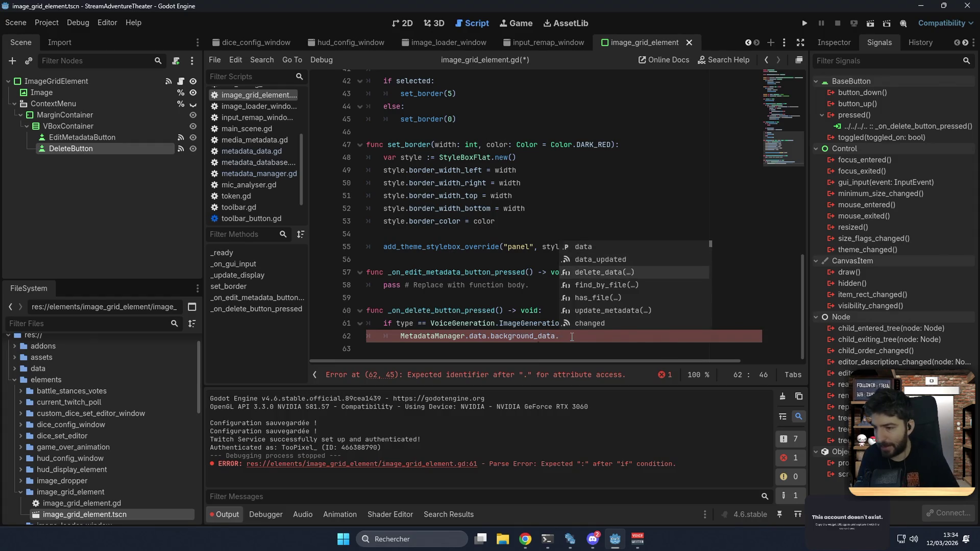
key("Return")
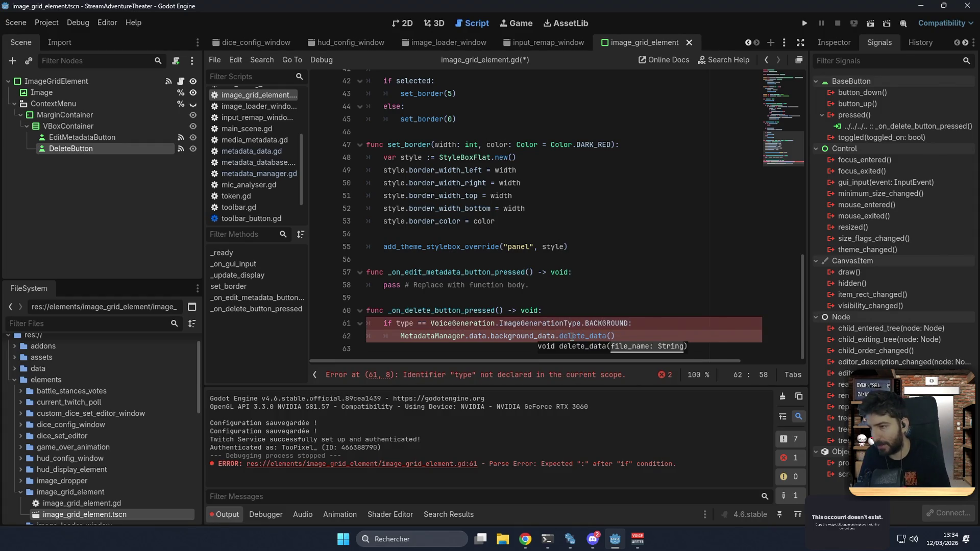
key("BackSpace")
type("i")
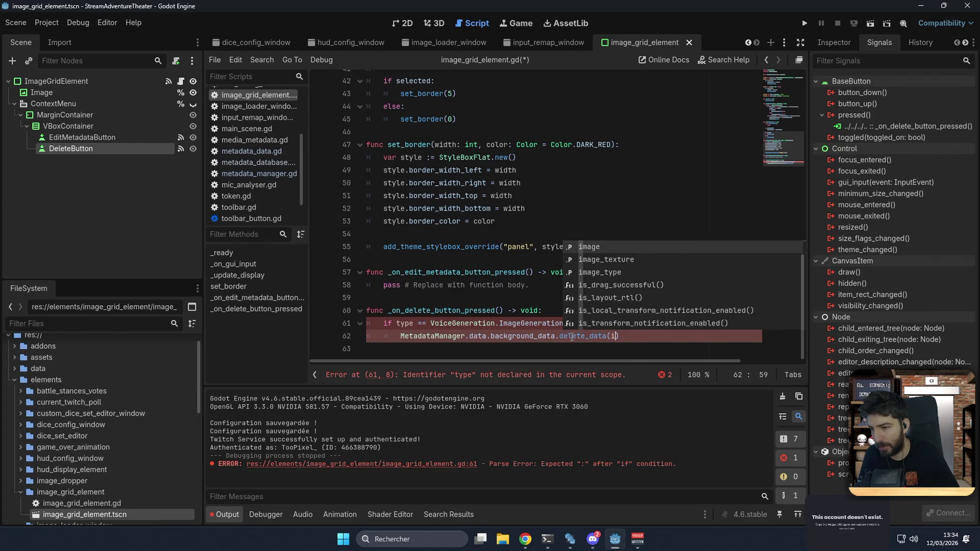
key("Return")
scroll(572, 337, "up", 10)
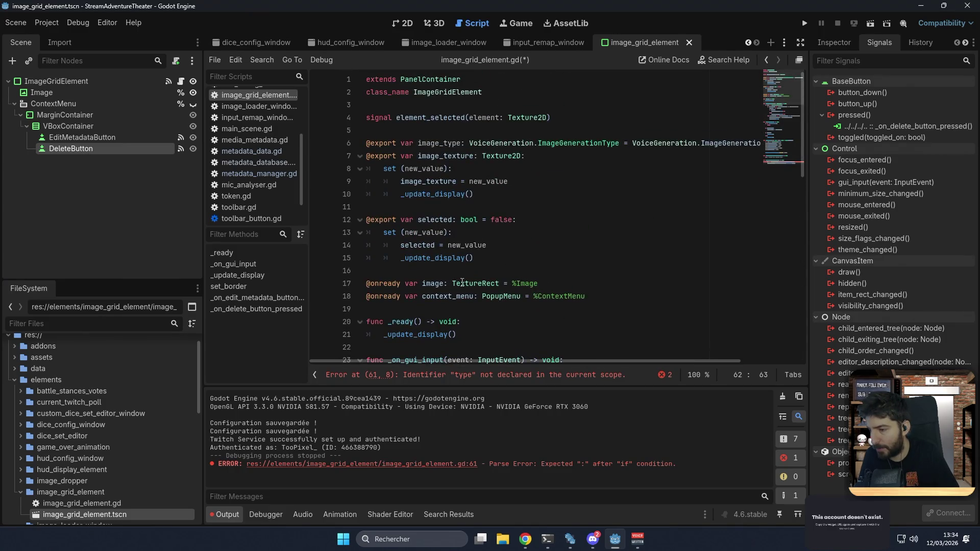
Change the condition on line 61 from 'type' to 'image_type' and save the script.
mouse_move(462, 282)
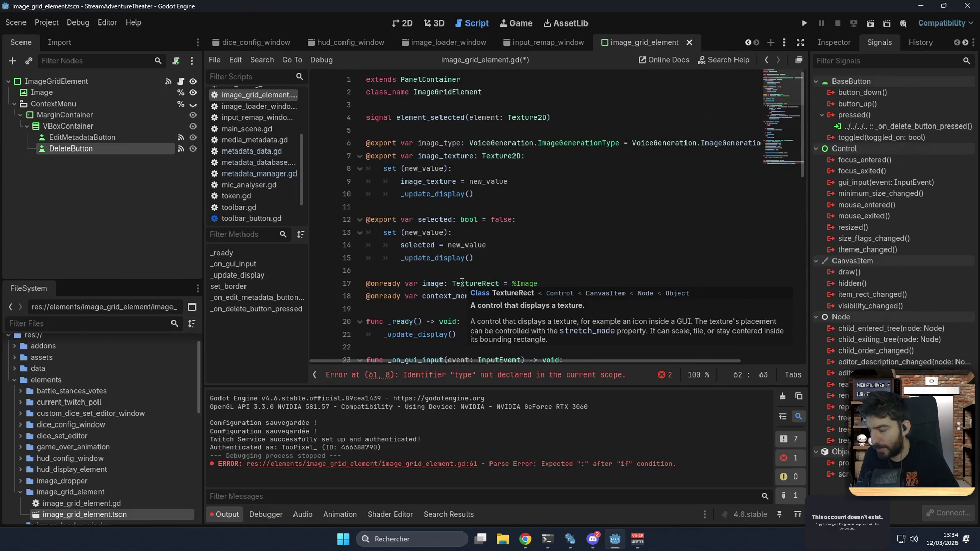
left_click(483, 257)
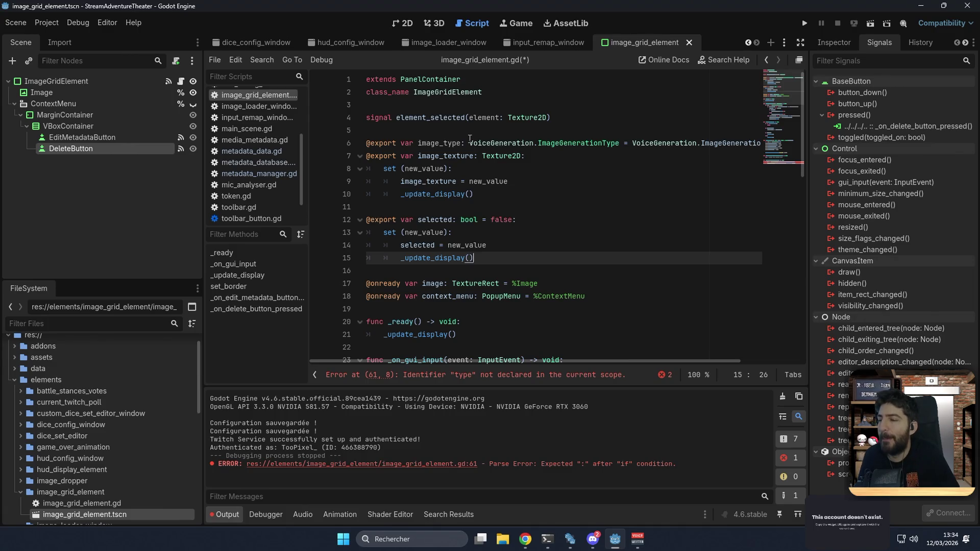
scroll(460, 204, "down", 10)
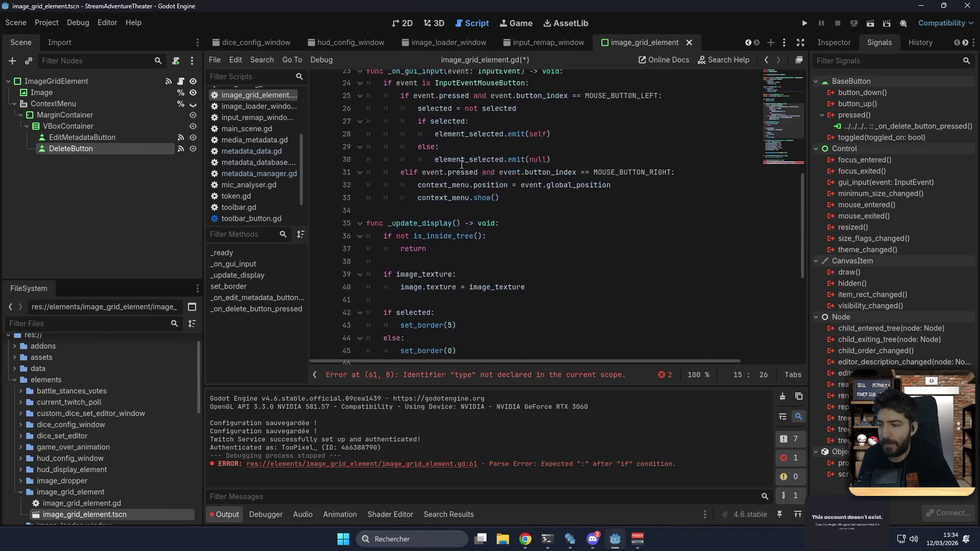
left_click(642, 339)
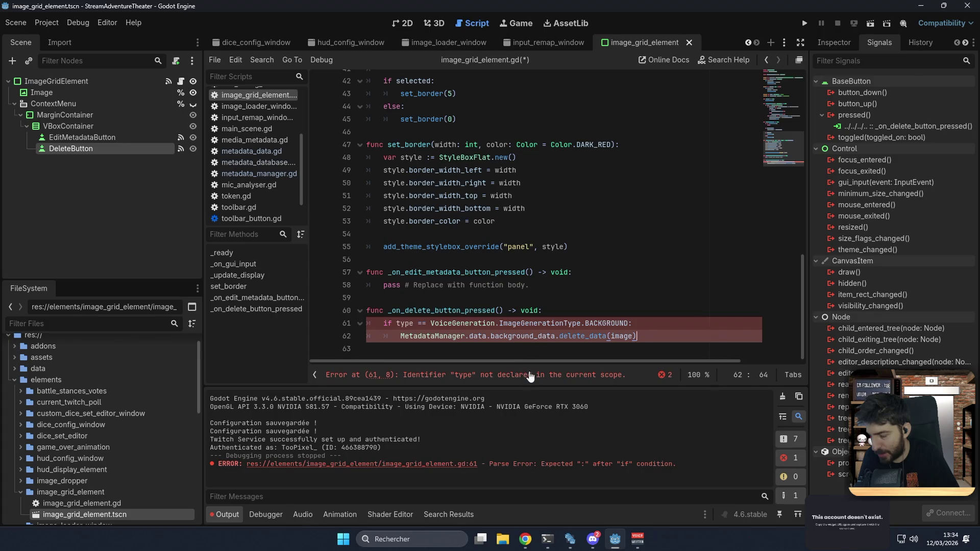
double_click(403, 323)
type("ima")
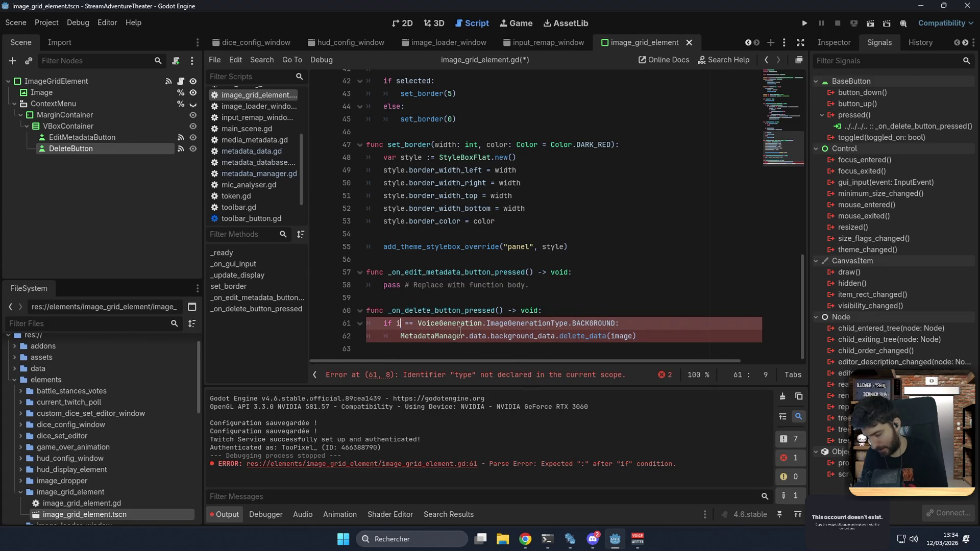
key("Return")
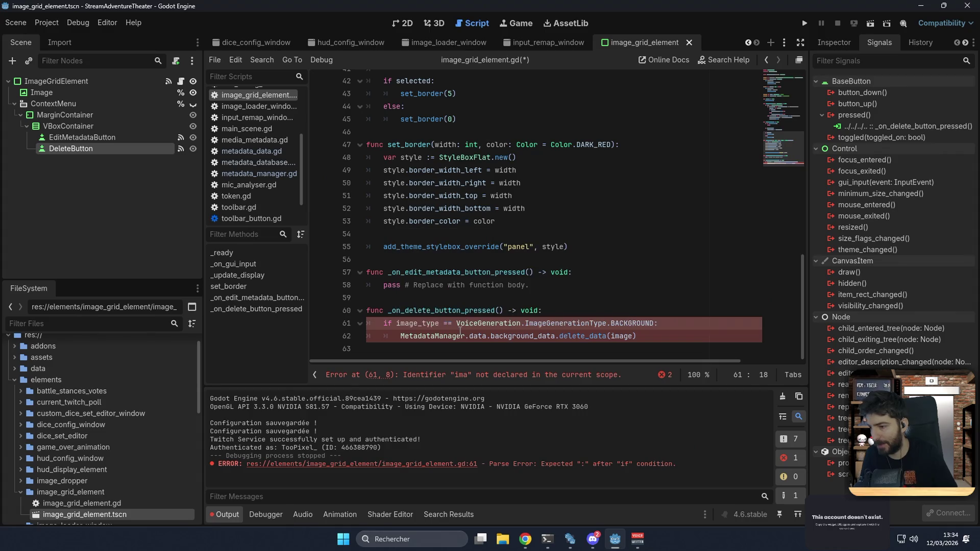
key("ctrl+s")
Comment out the 'if image_type' line and the delete_data(image) call, then save.
double_click(622, 344)
left_click(655, 344)
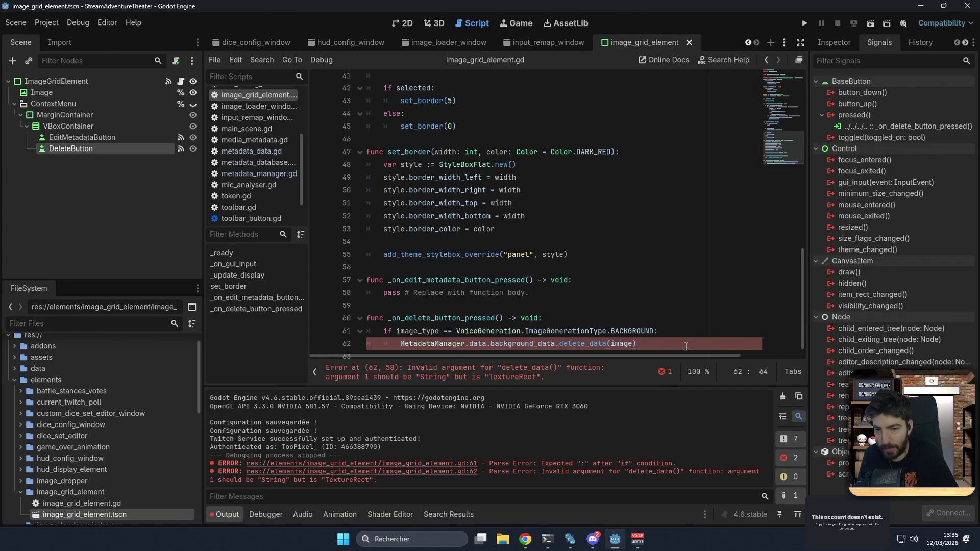
key("ctrl+k")
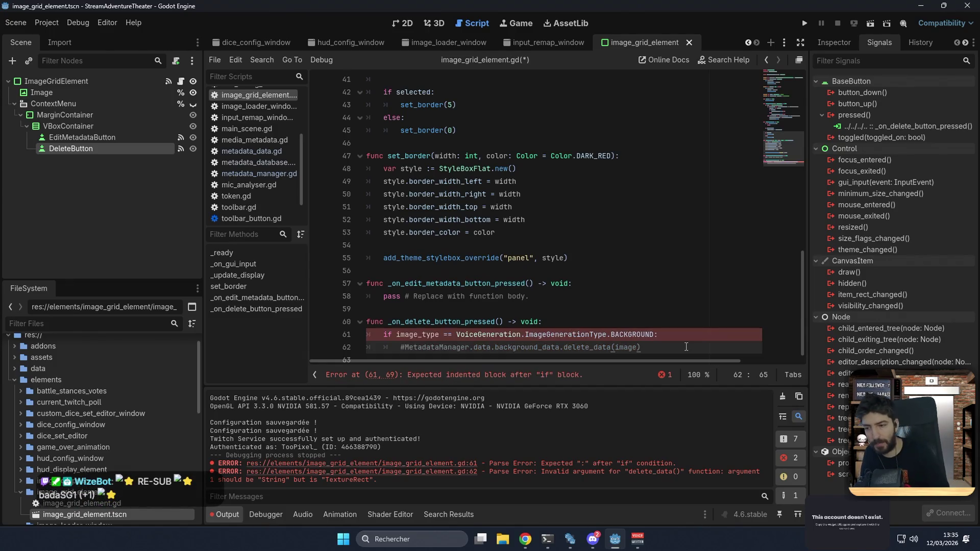
key("Up")
key("ctrl+k")
key("ctrl+s")
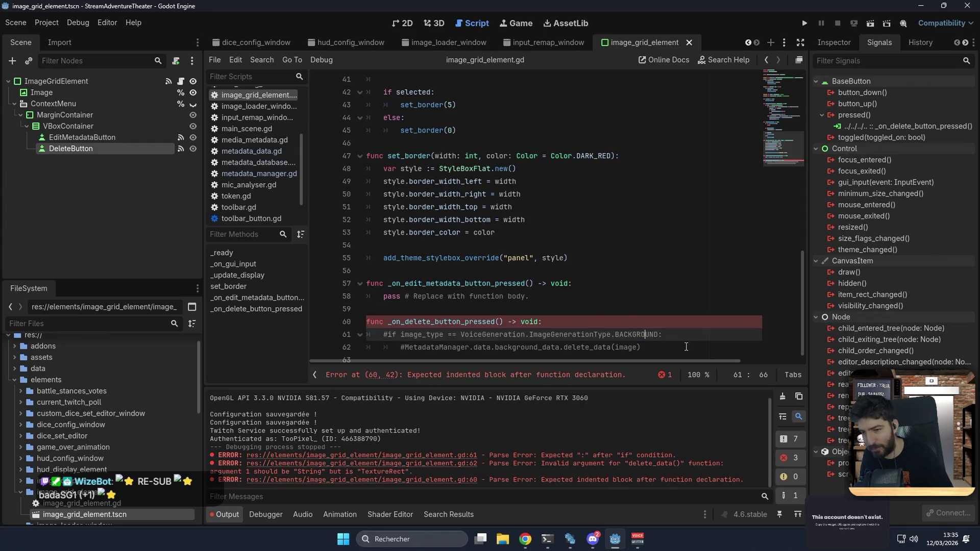
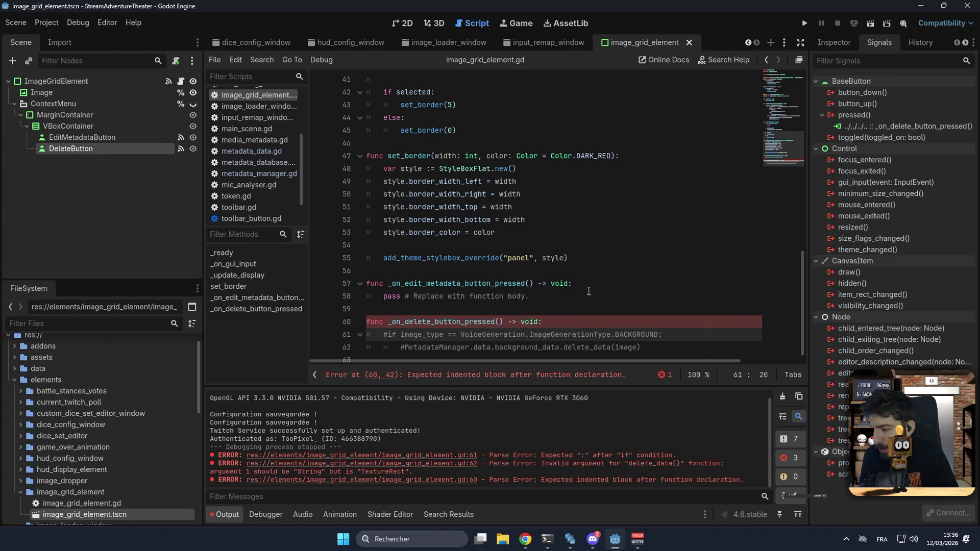
Add print(image_texture) inside the delete-button handler.
left_click(598, 326)
key("Return")
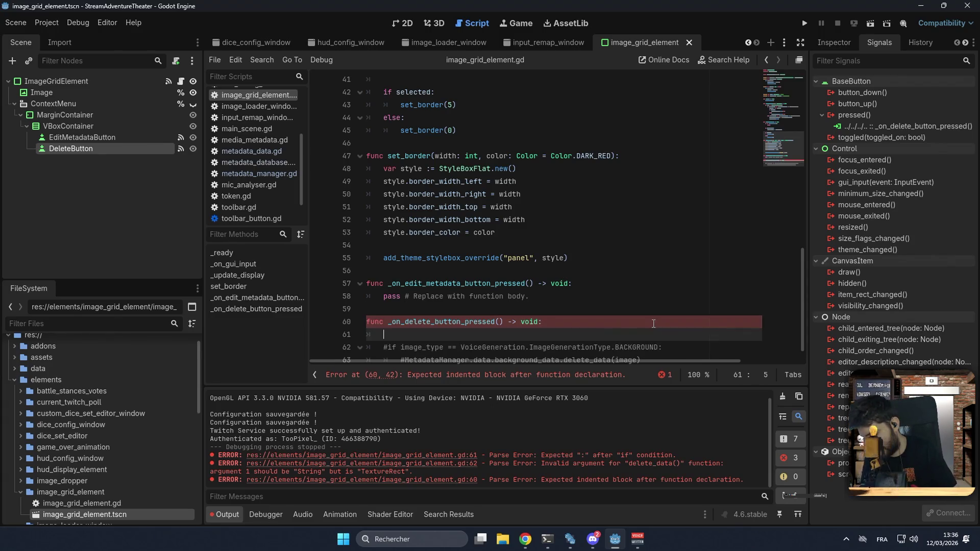
type("print(i")
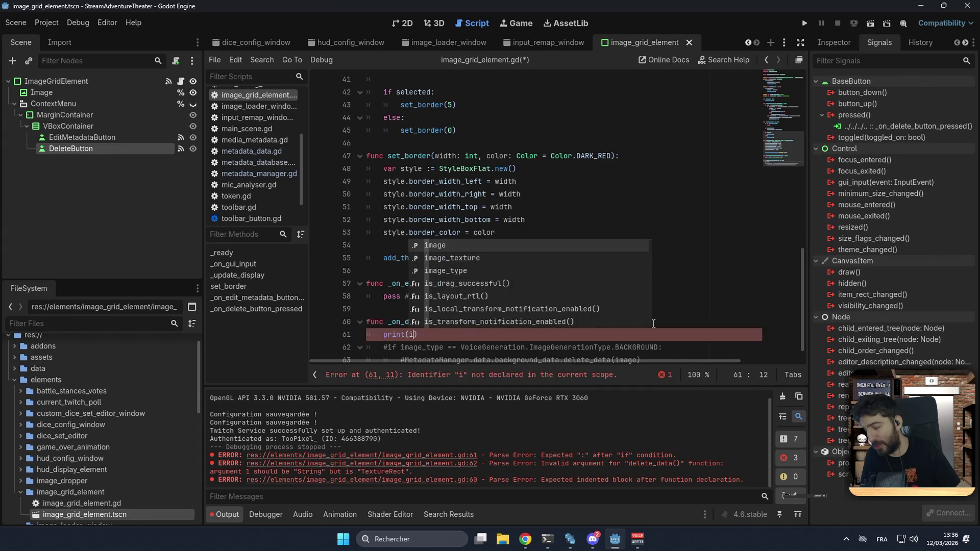
key("Down")
key("Return")
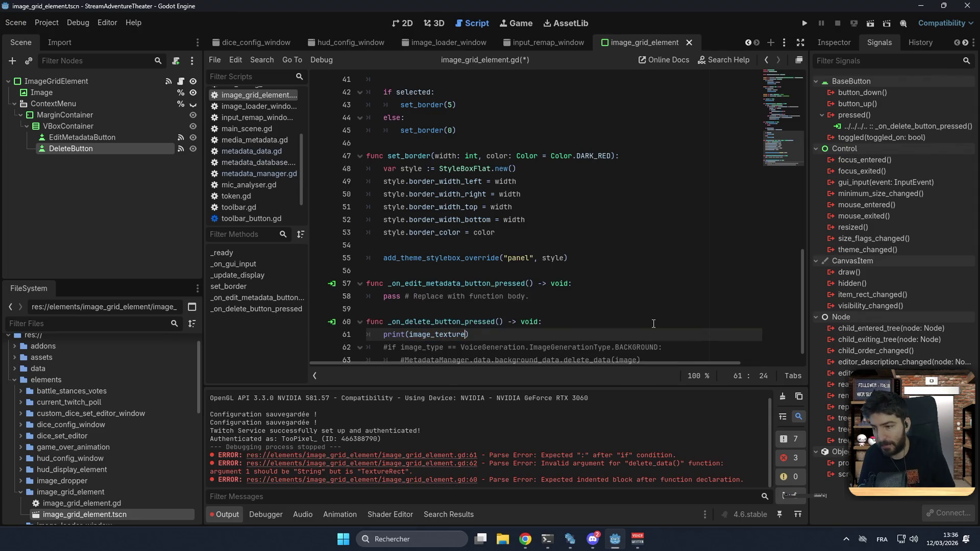
Set a breakpoint on line 61, save the script, and run the project.
left_click(327, 334)
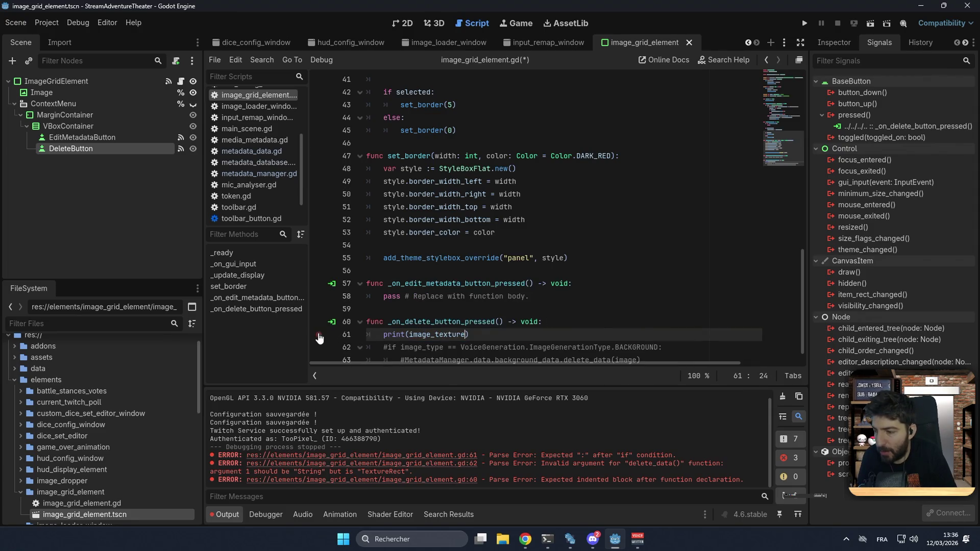
key("ctrl+s")
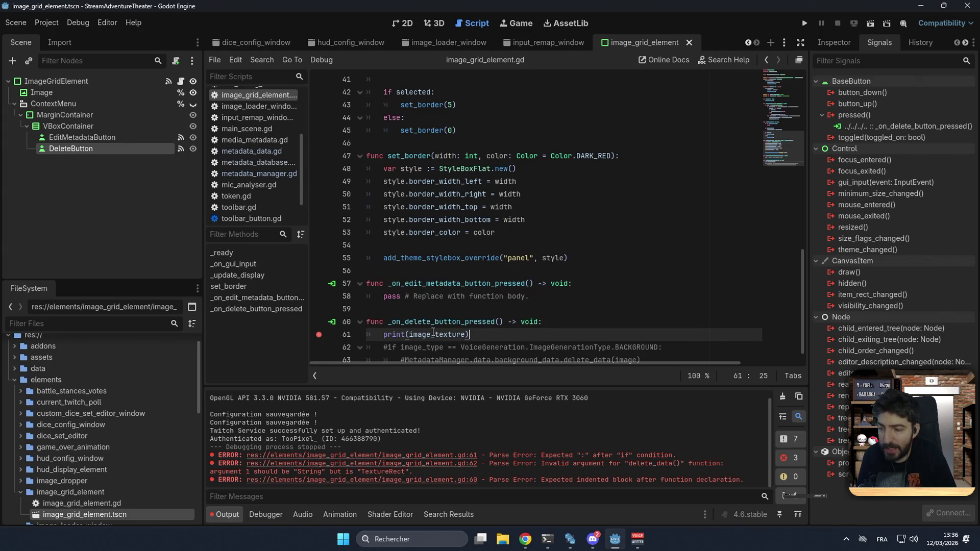
double_click(442, 334)
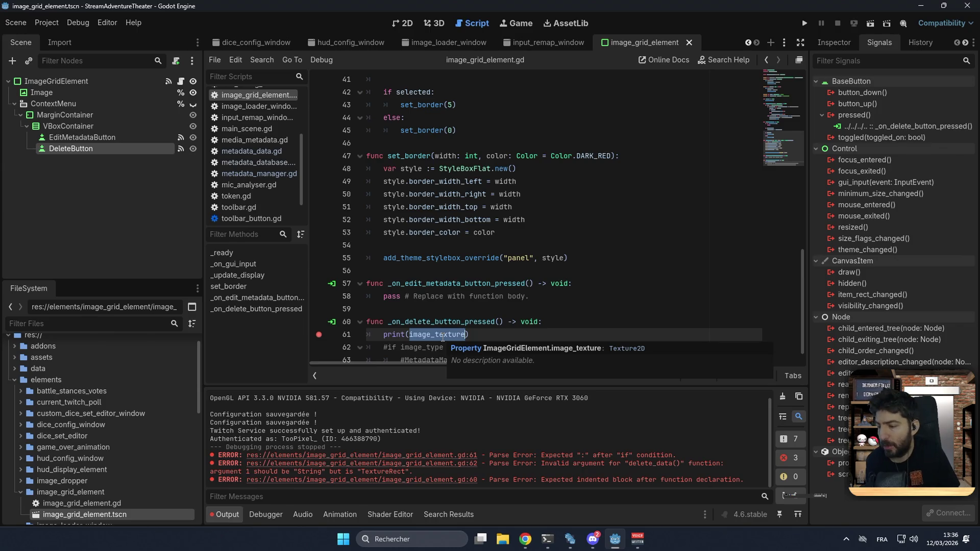
left_click(804, 24)
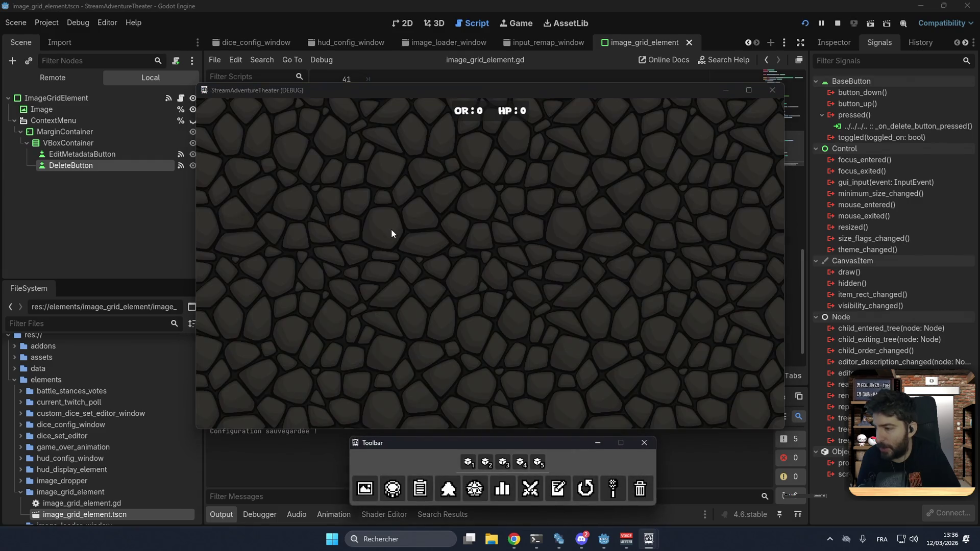
Delete a token from the game's Token loader to hit the line 61 breakpoint.
left_click(392, 489)
right_click(422, 298)
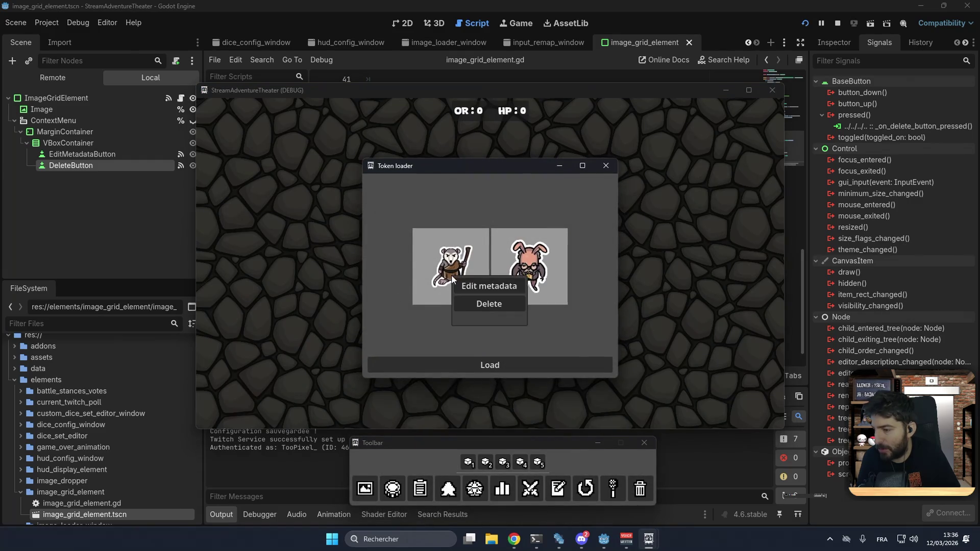
left_click(470, 299)
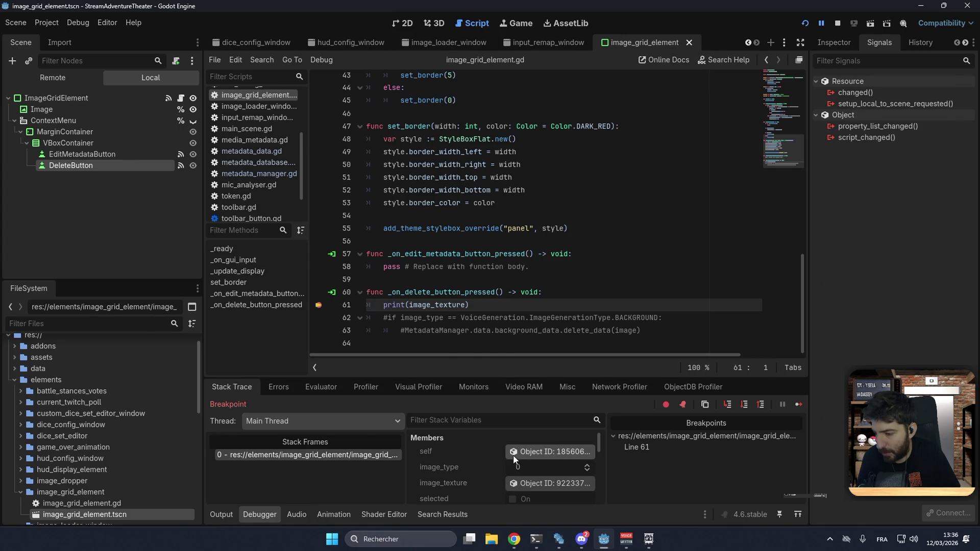
scroll(529, 468, "down", 1)
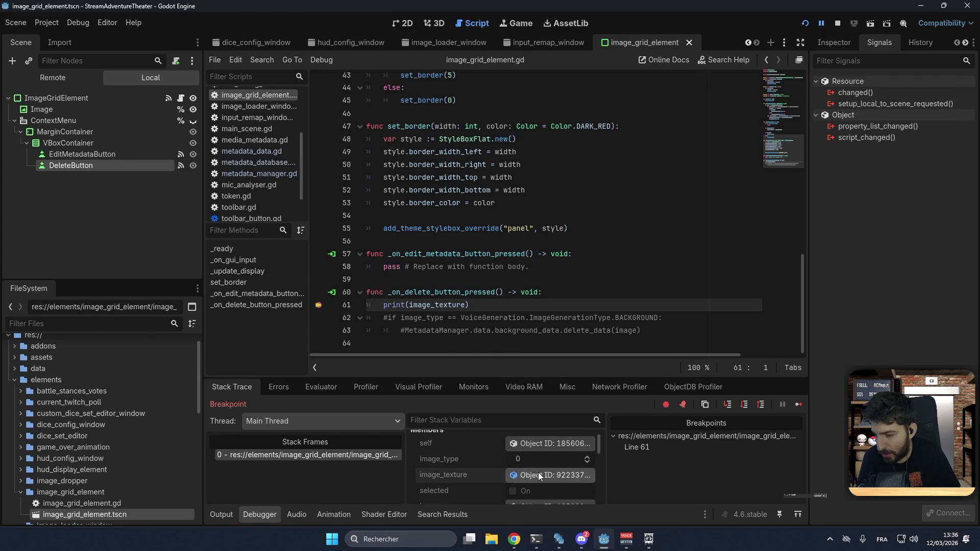
Inspect image_texture's remote ImageTexture properties in the debugger Members list.
left_click(538, 473)
left_click(837, 44)
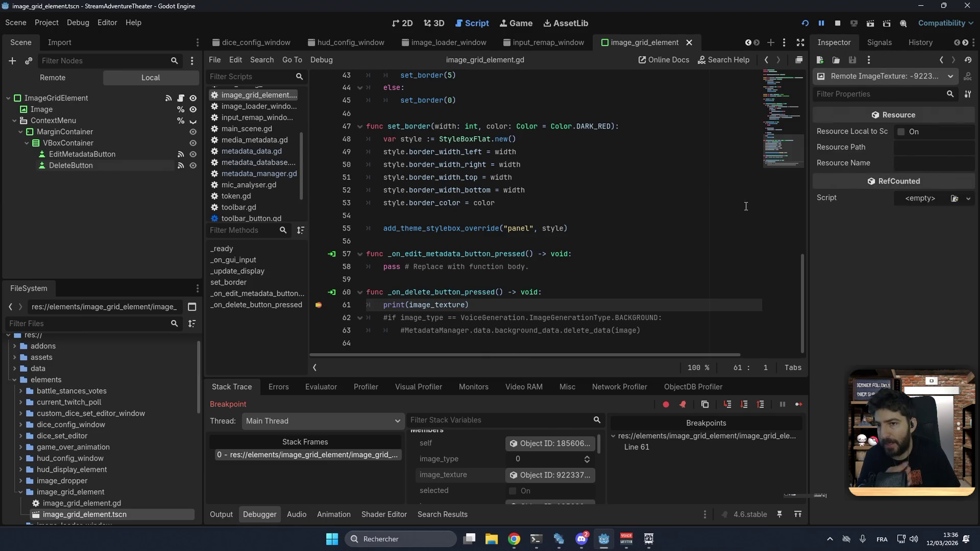
scroll(746, 206, "up", 10)
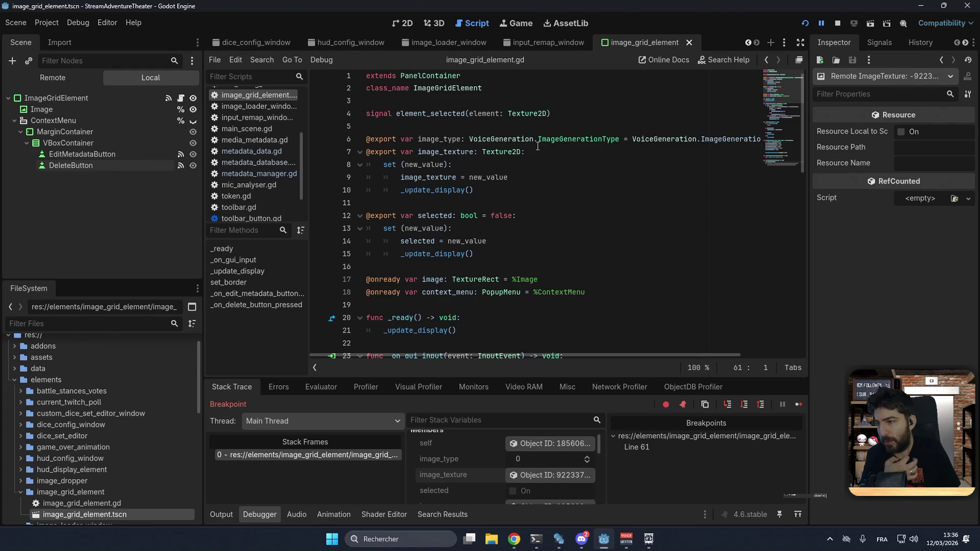
left_click(368, 153)
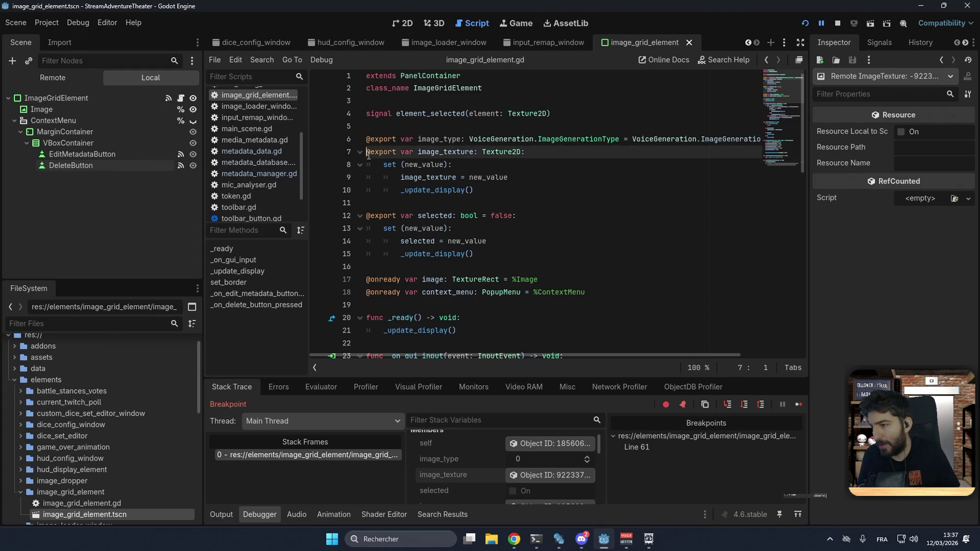
key("Return")
key("Up")
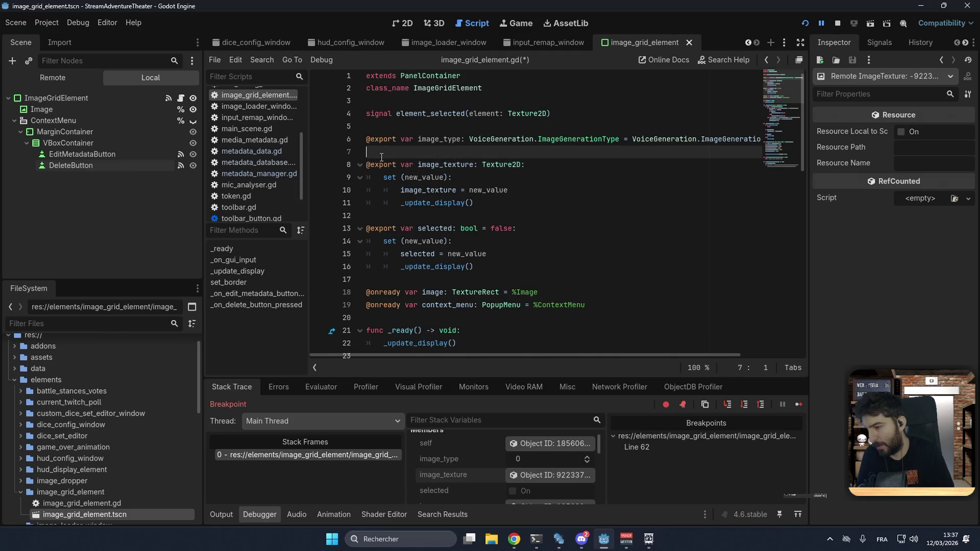
type("@export var image_file_name: String = \"")
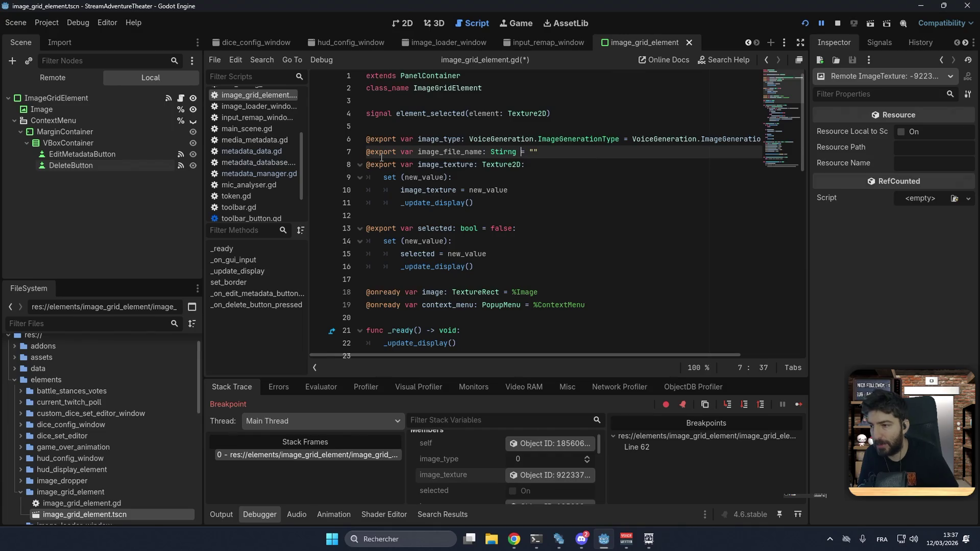
key("BackSpace")
key("Right")
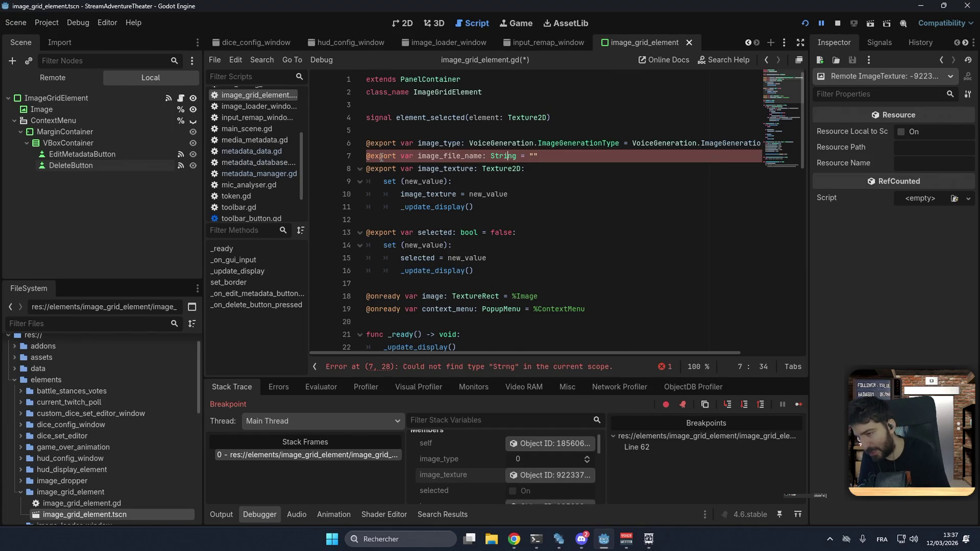
type("i")
left_click(547, 157)
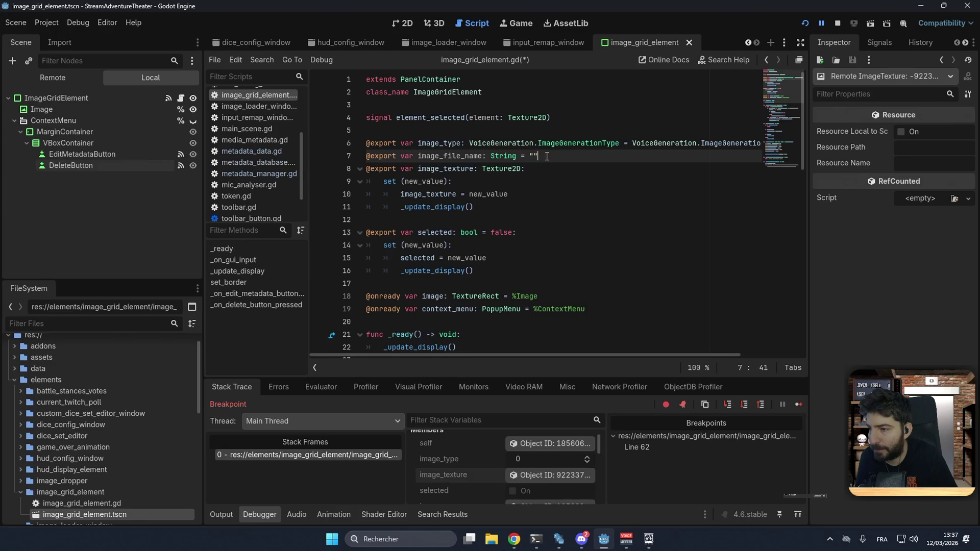
key("Return")
left_click(771, 162)
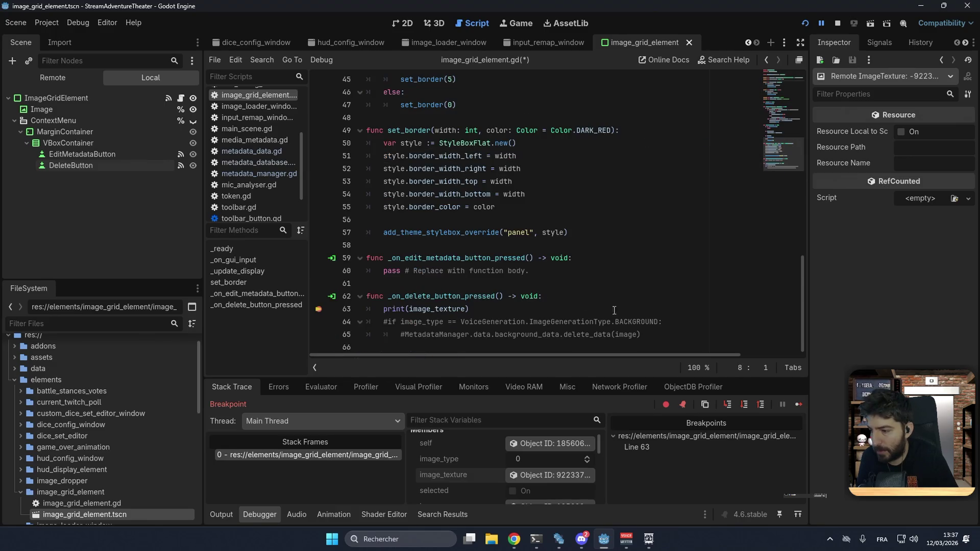
Uncomment lines 64–65, remove the print debug line, and pass image_file_name to delete_data.
mouse_move(652, 335)
left_mouse_down()
mouse_move(329, 326)
mouse_move(580, 301)
mouse_move(633, 310)
left_mouse_up()
key("ctrl+k")
key("BackSpace")
type("im")
key("Down")
key("Return")
key("Return")
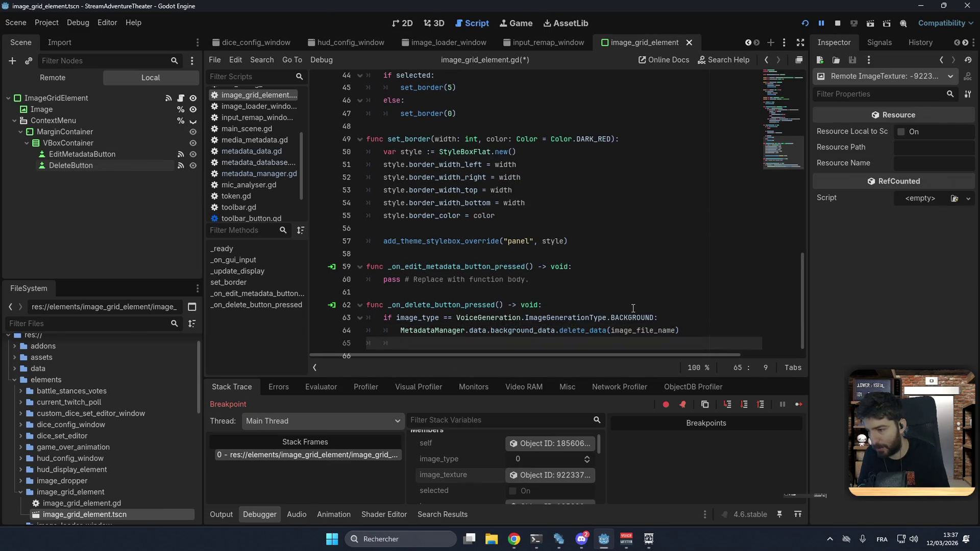
Add a VoiceGeneration.delete_image(image_type, image_file_name) call, unindented one level.
type("Voi")
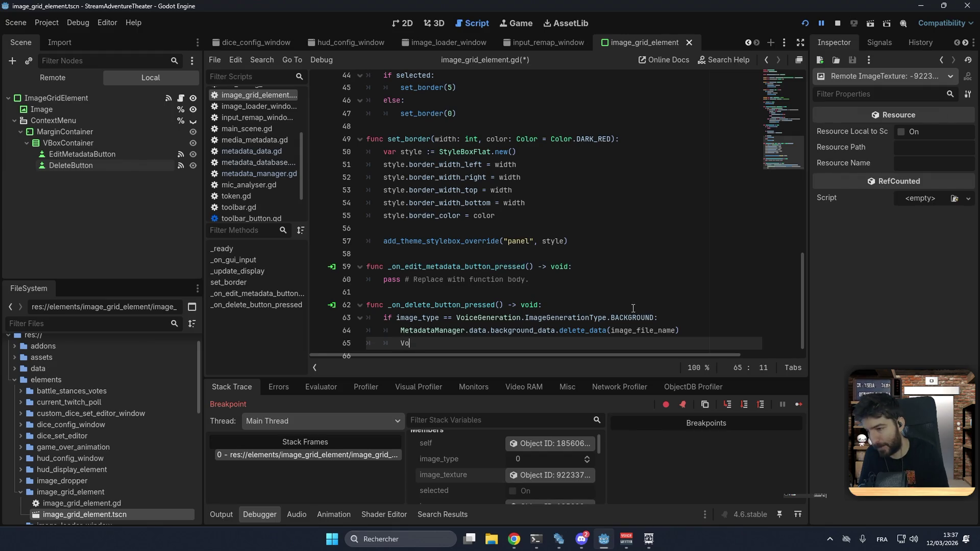
key("Return")
type(".del")
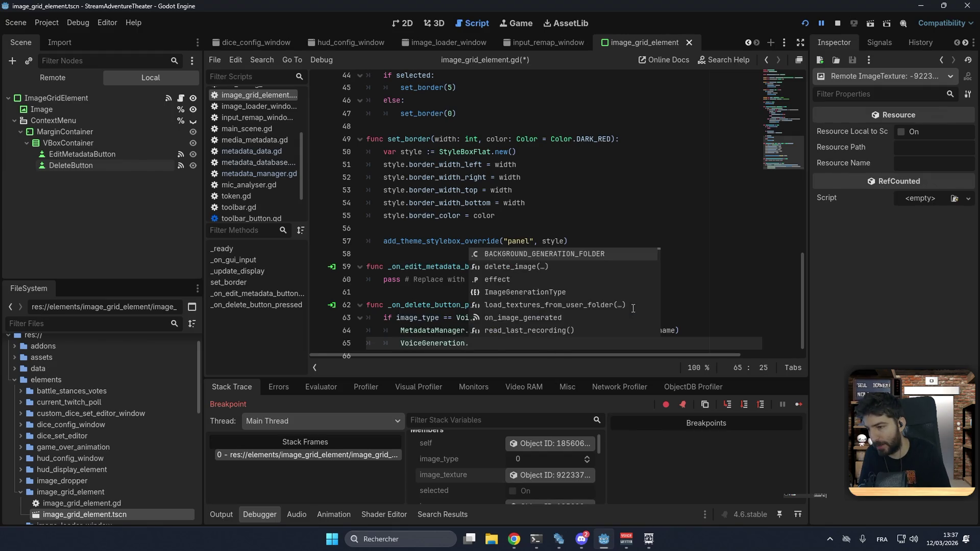
key("Return")
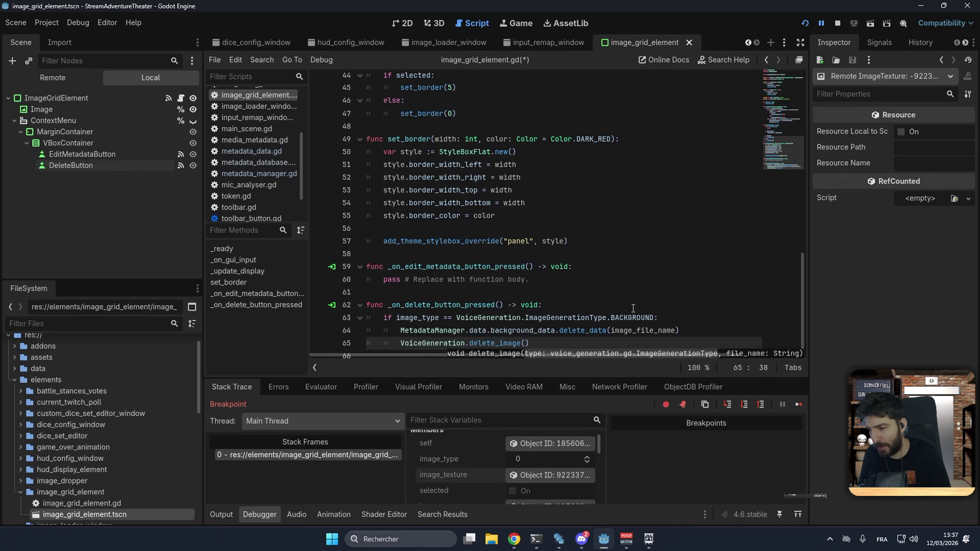
type("im")
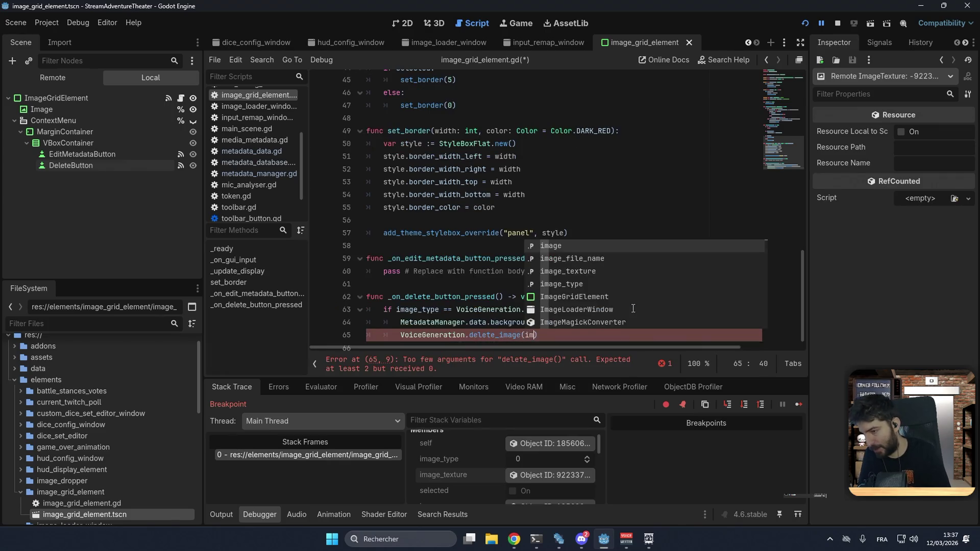
key("Return")
type(", im")
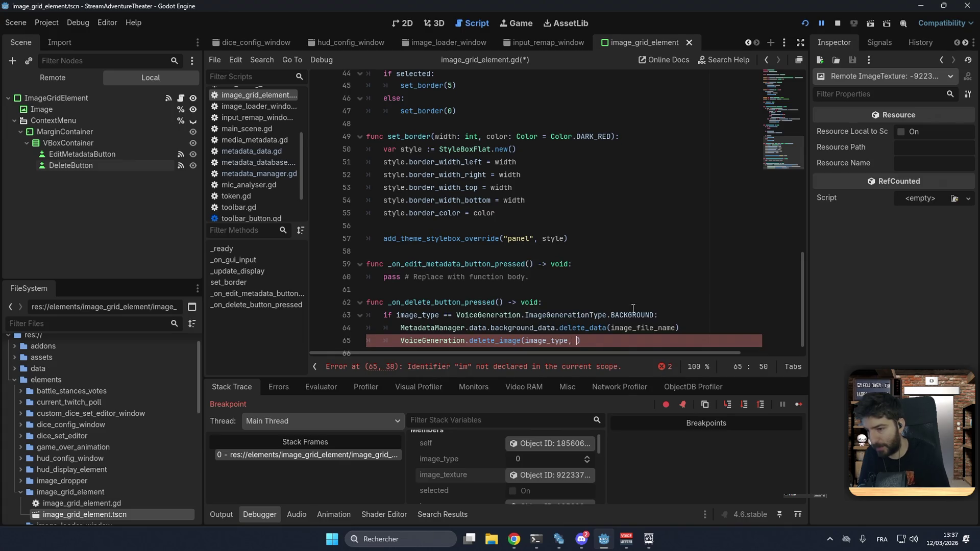
key("Up")
key("Return")
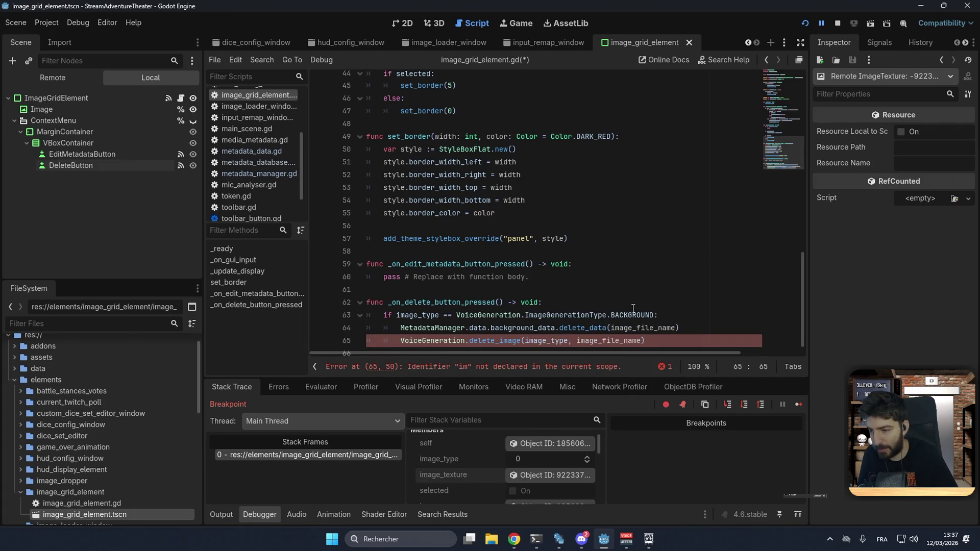
key("shift+Tab")
Under else, call MetadataManager.data.token_data.delete_data(image_file_name) and save the script.
left_click(706, 339)
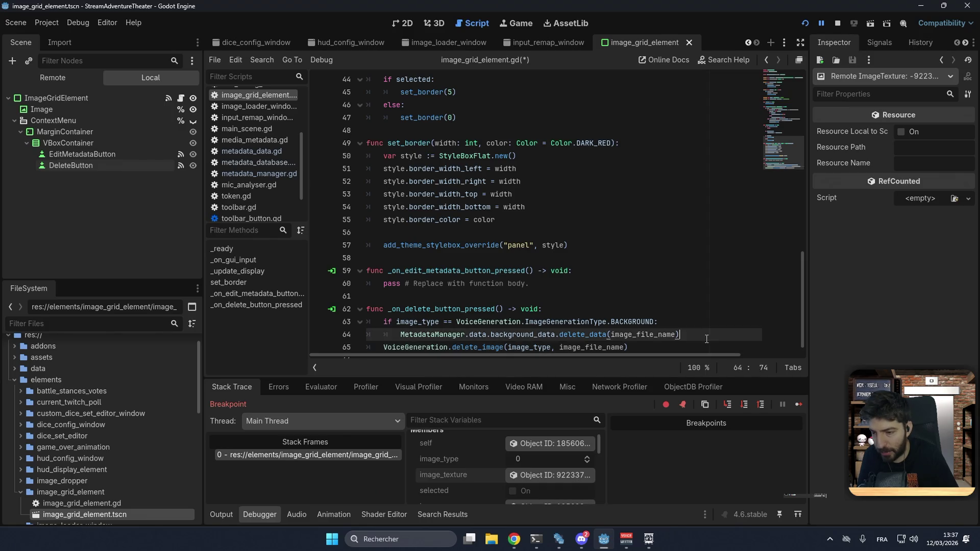
key("Return")
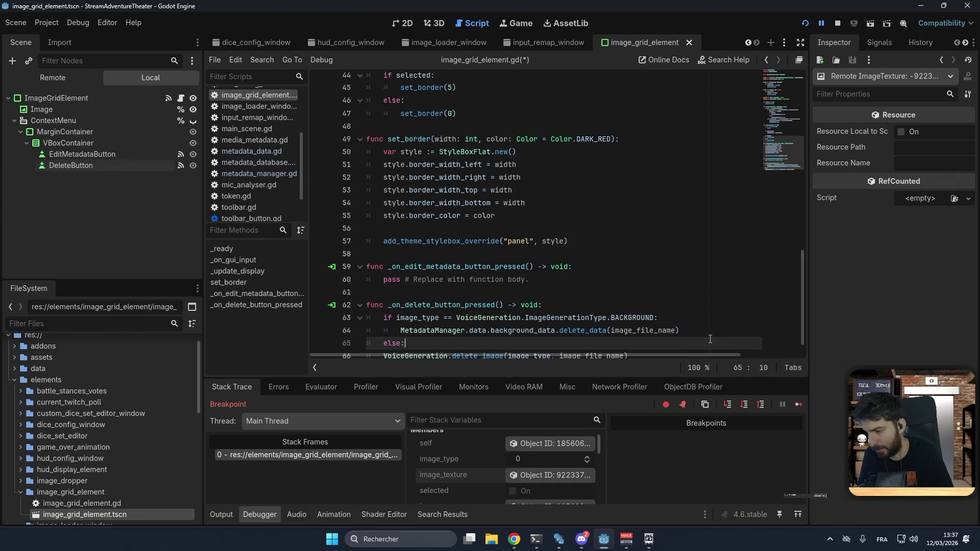
key("Return")
type("Me")
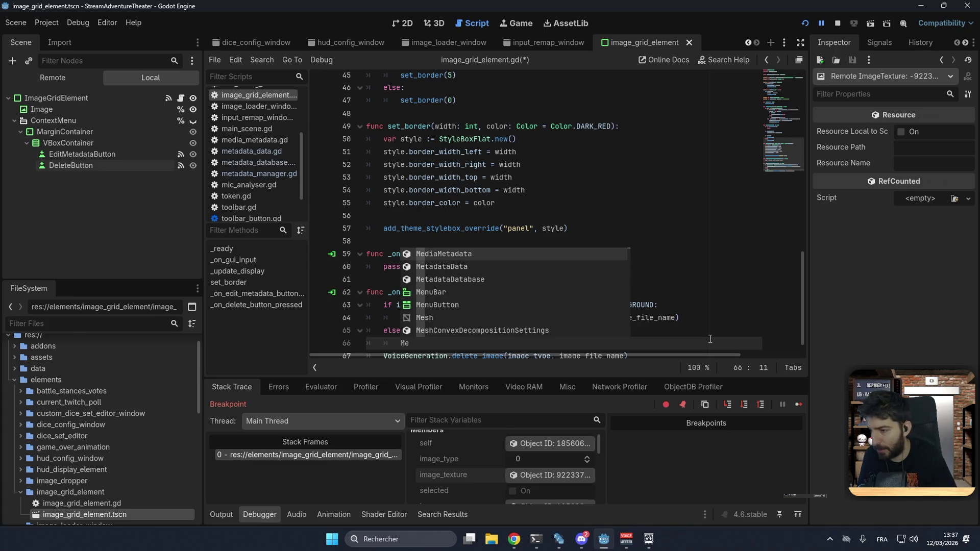
key("Down")
type("tada")
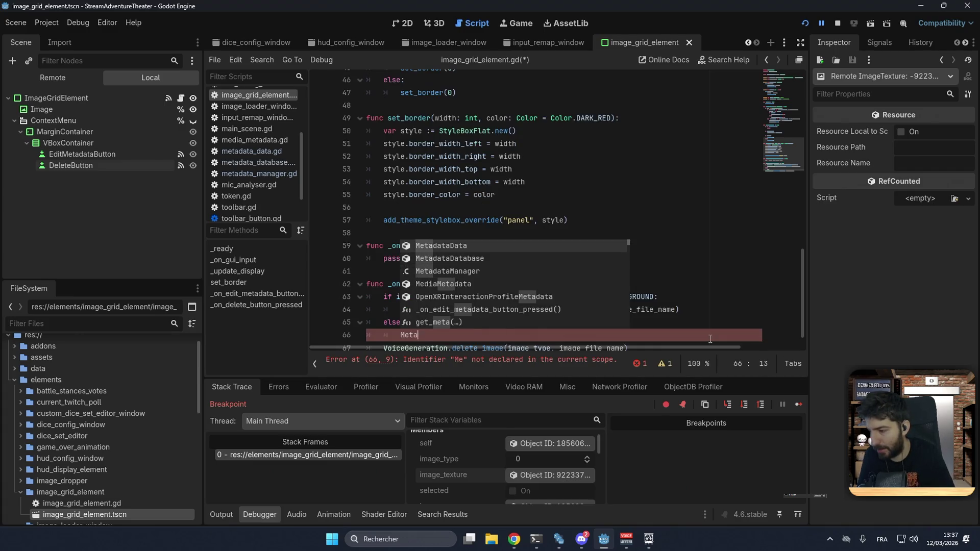
key("Down")
key("Return")
type("./")
type("data.token_data")
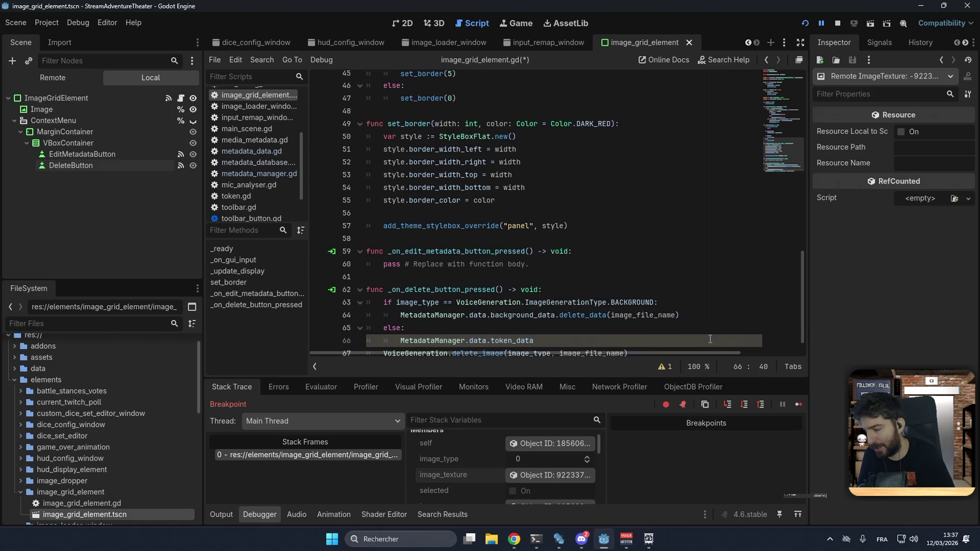
type(".del")
key("Return")
type("im")
key("Down")
key("Return")
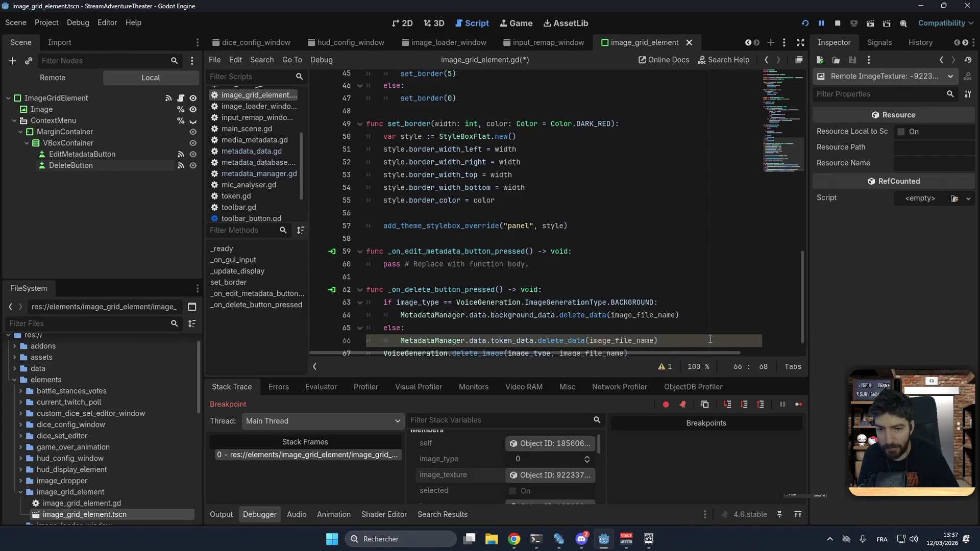
key("Return")
key("ctrl+s")
scroll(474, 100, "up", 15)
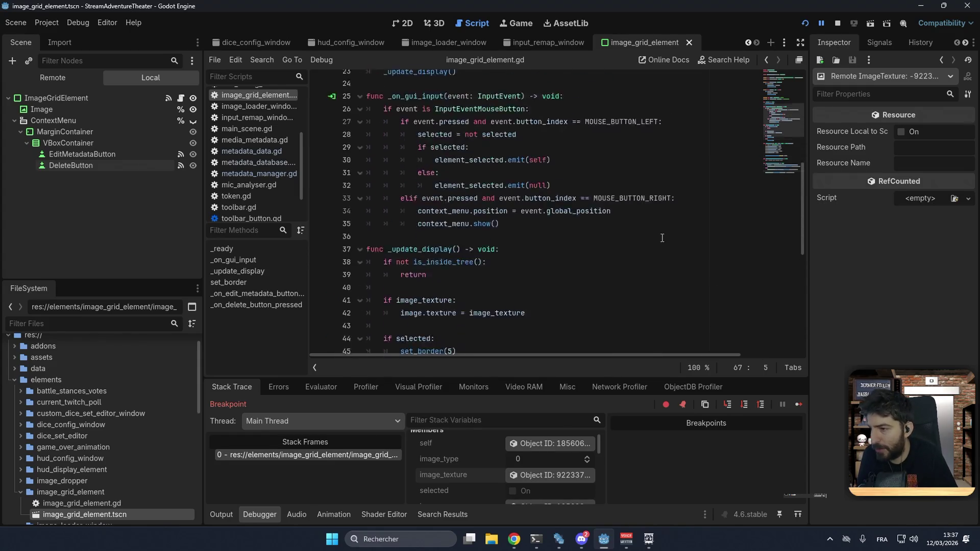
Find ImageGridElement in all files and open its line 40 match in image_loader_window.gd.
double_click(445, 97)
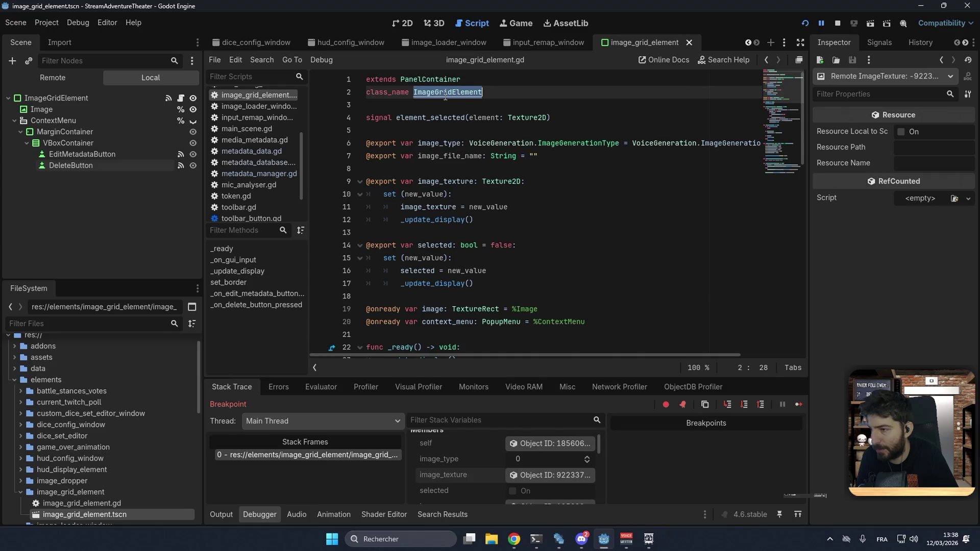
key("ctrl+shift+f")
key("Return")
left_click(318, 471)
Review the image_texture and selected assignments on lines 41–42, including the Texture2D documentation.
scroll(449, 305, "down", 1)
scroll(449, 305, "down", 2)
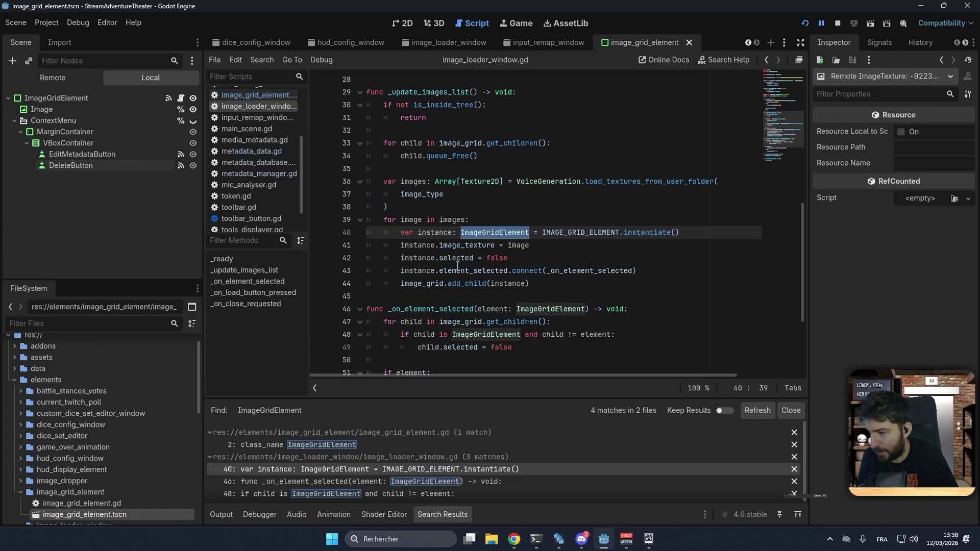
double_click(467, 245)
double_click(454, 258)
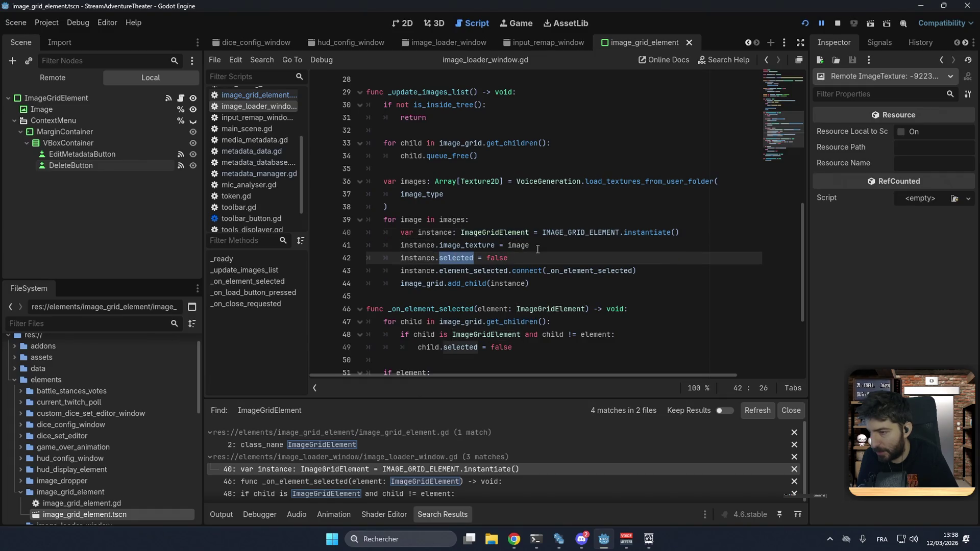
left_click(583, 250)
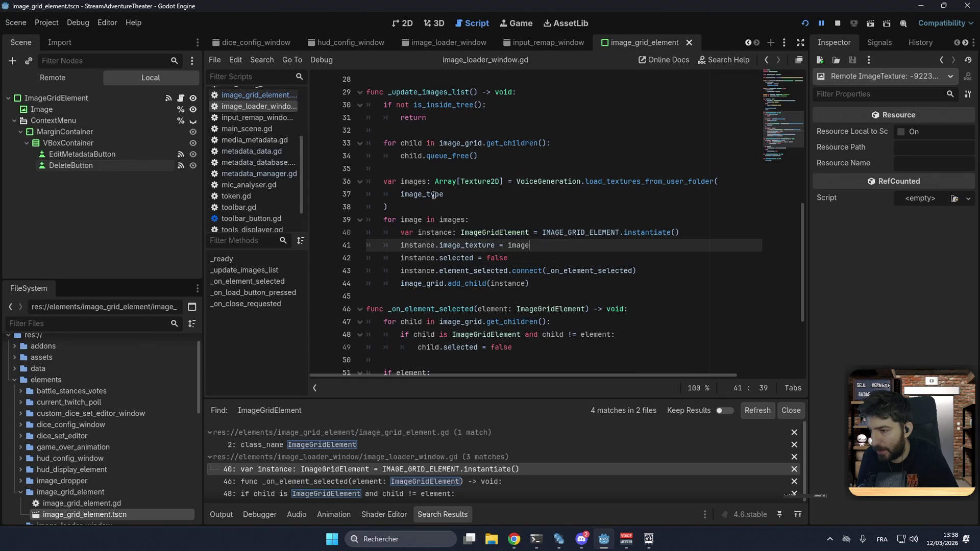
mouse_move(433, 195)
mouse_move(475, 181)
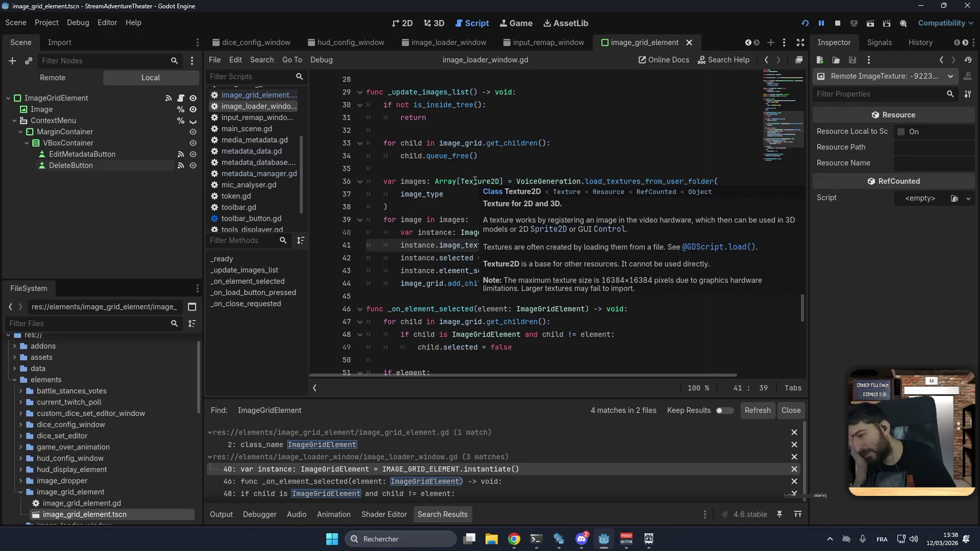
left_click(437, 204)
left_click(585, 243)
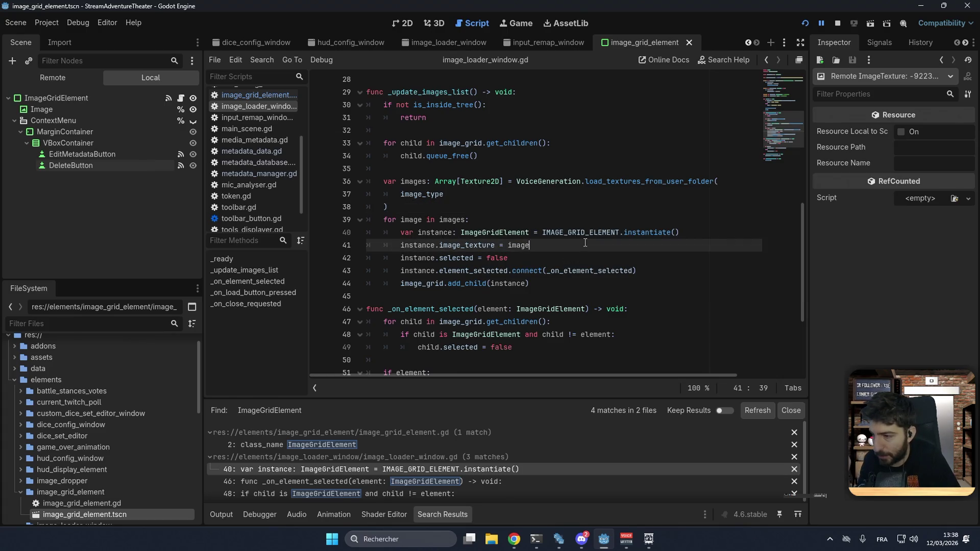
Add instance.image_type = image_type below the instantiate call and save.
left_click(709, 234)
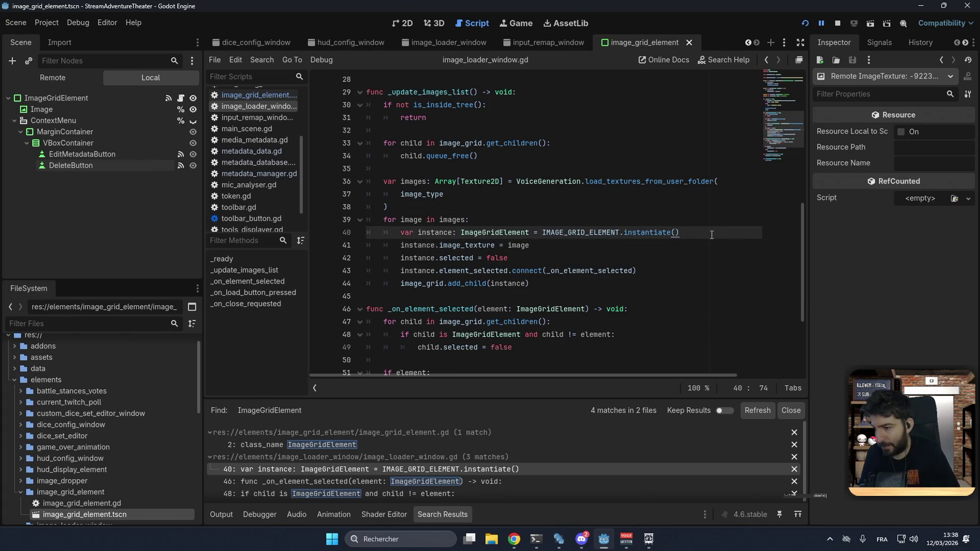
key("Return")
type("instance.")
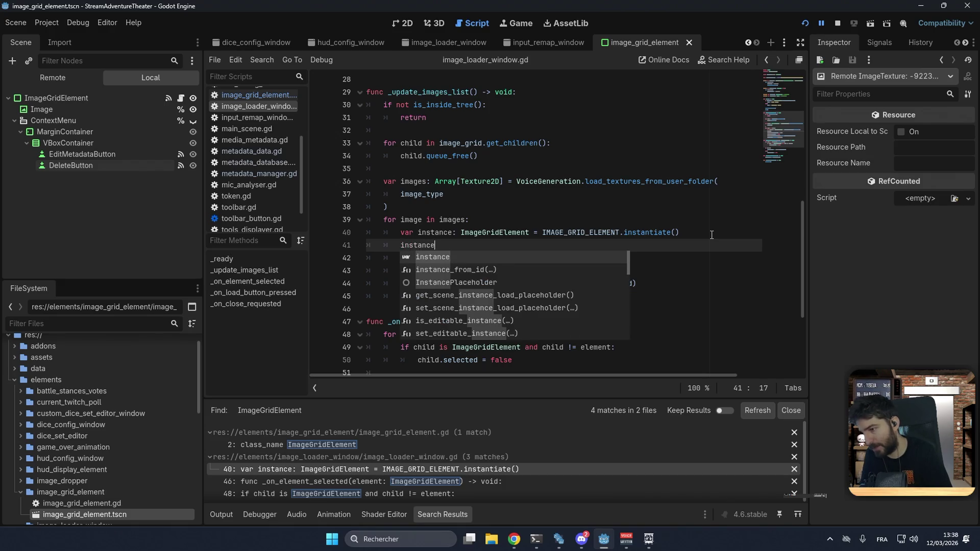
type("image")
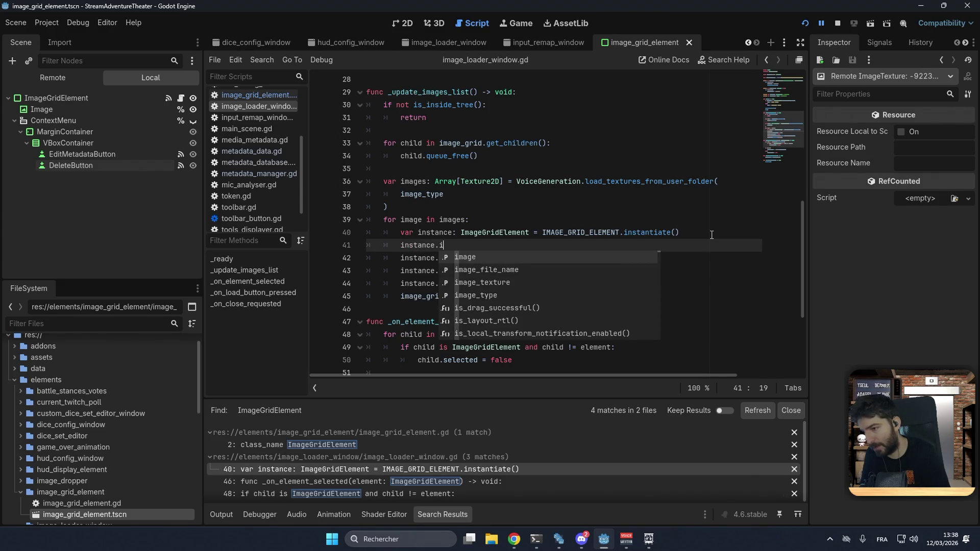
key("Down")
key("Down")
key("Return")
key("BackSpace")
key("BackSpace")
key("BackSpace")
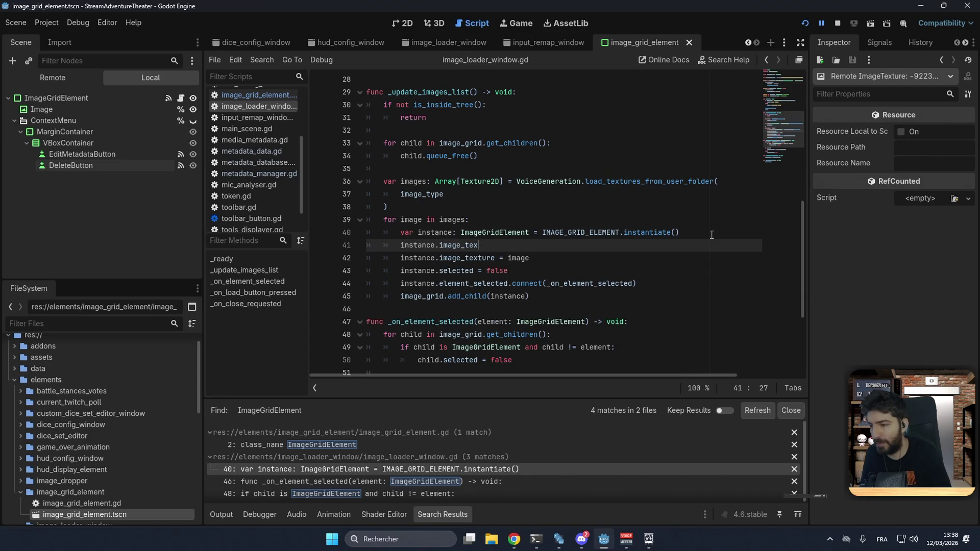
type("e =")
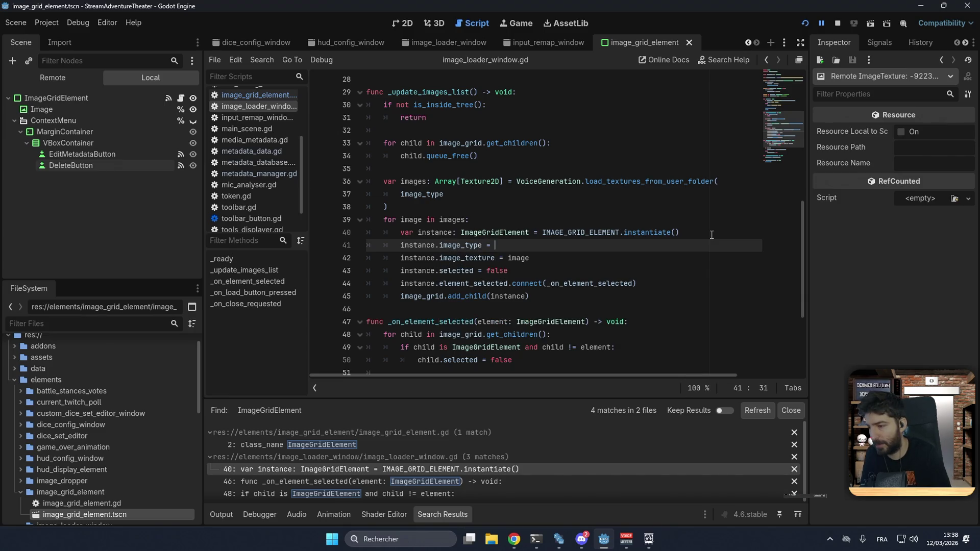
key("Down")
key("Down")
key("Return")
key("ctrl+s")
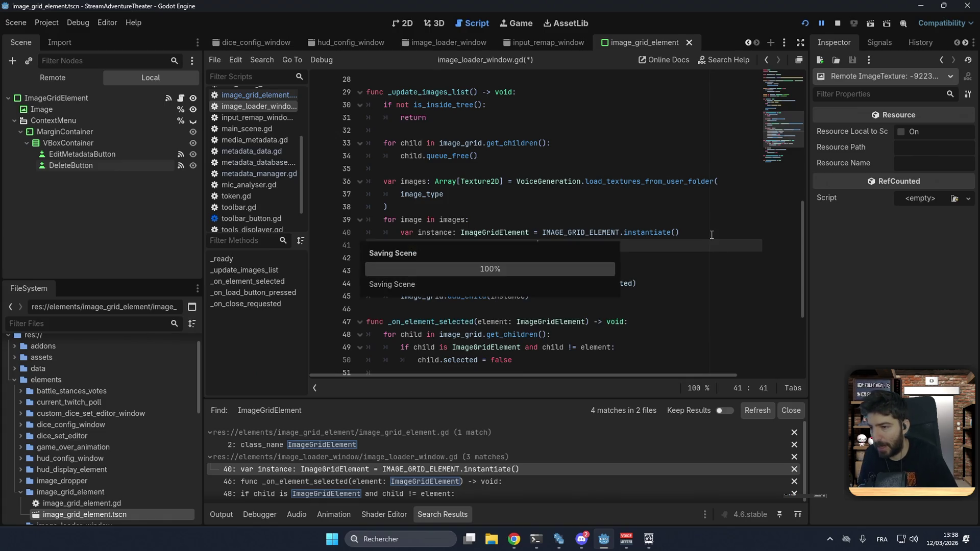
Go to load_textures_from_user_folder in voice_generation.gd and find the textures.append(texture) line.
left_click(647, 182, "ctrl")
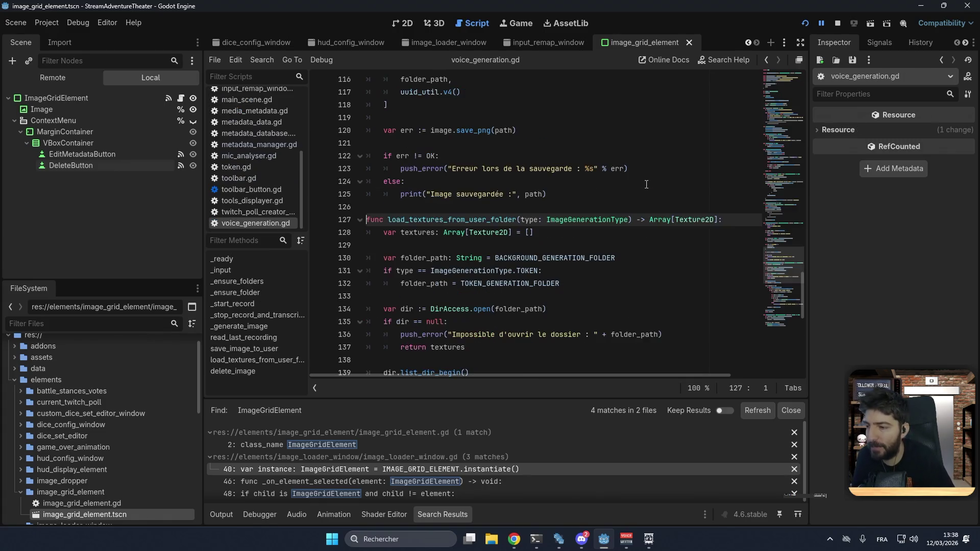
scroll(594, 205, "down", 2)
scroll(583, 208, "down", 1)
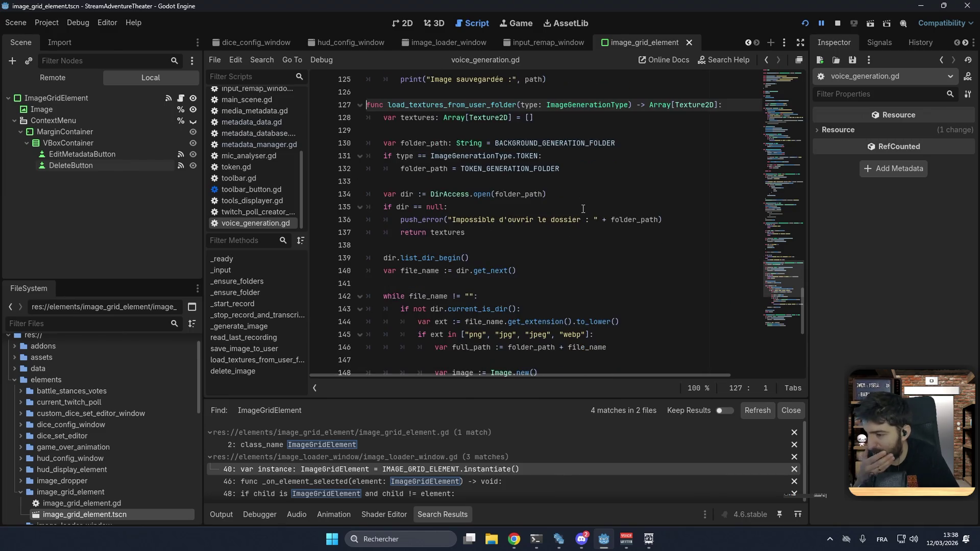
scroll(581, 215, "down", 4)
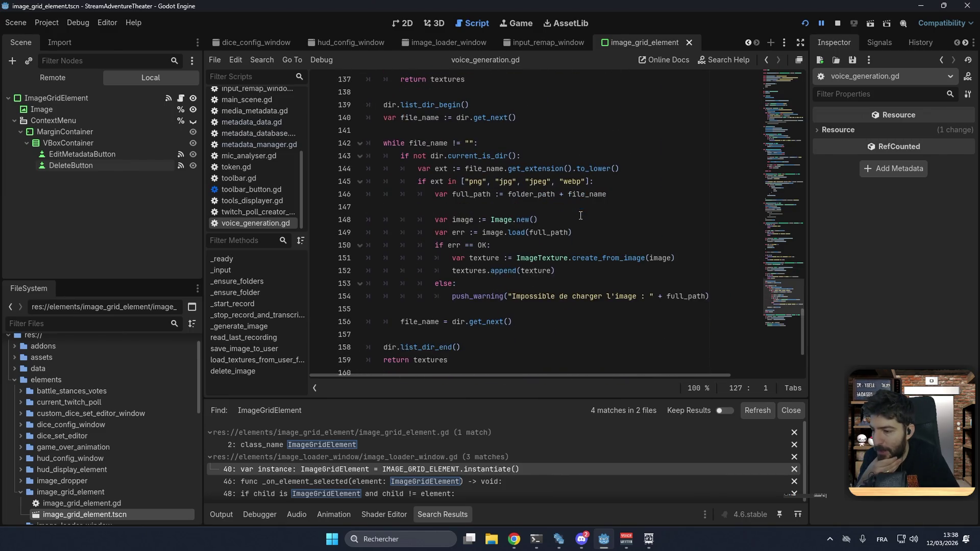
left_click(584, 271)
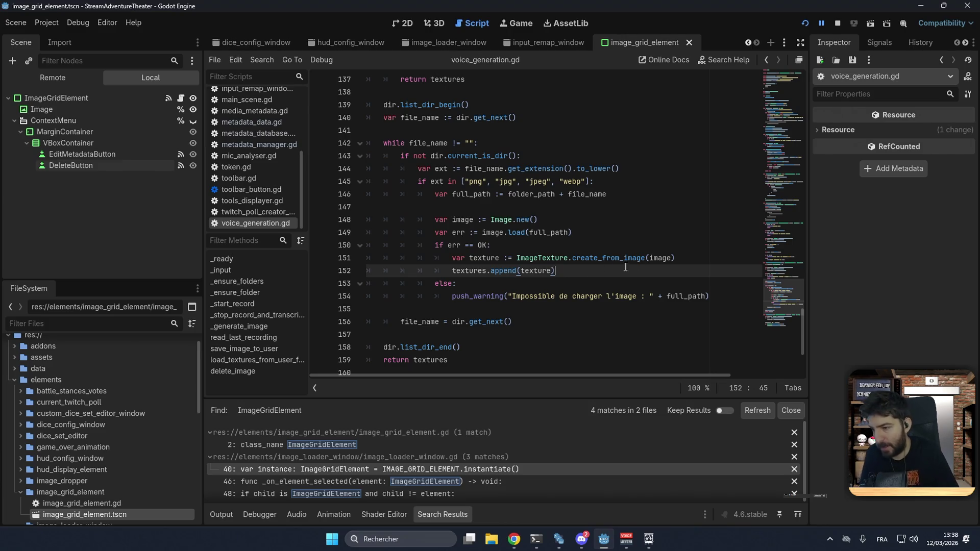
Insert texture.resource_name = file_name above textures.append(texture).
key("Up")
key("End")
key("Return")
type("text")
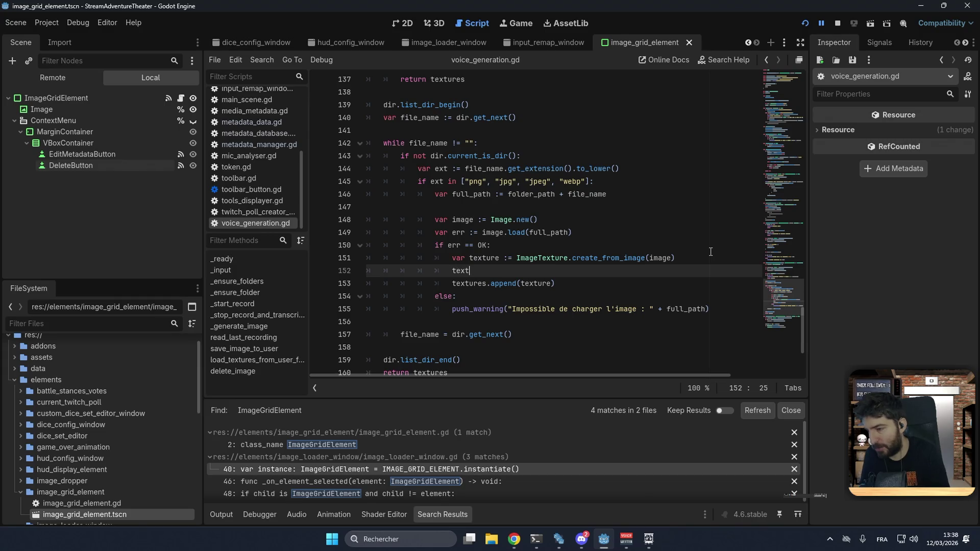
key("Return")
type(".res")
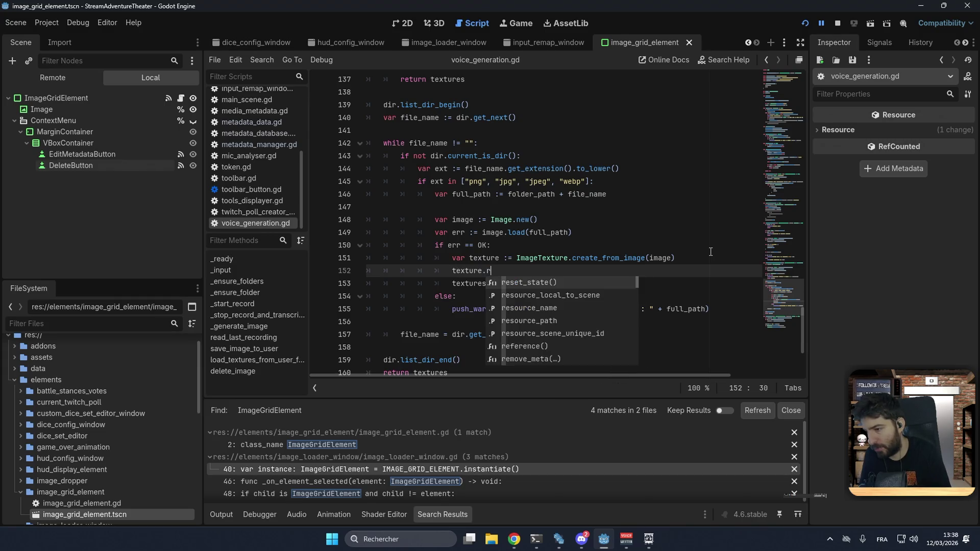
key("Down")
key("Down")
key("Return")
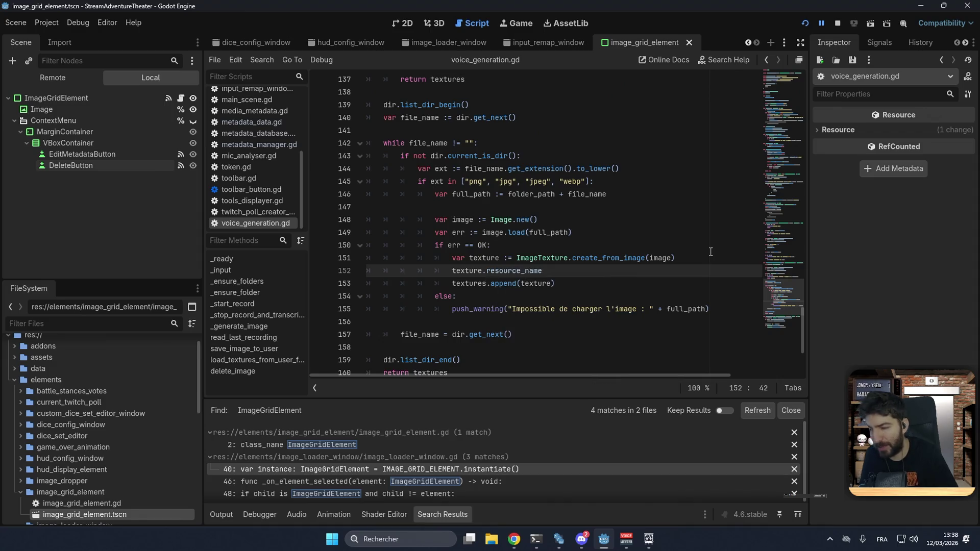
type("= ")
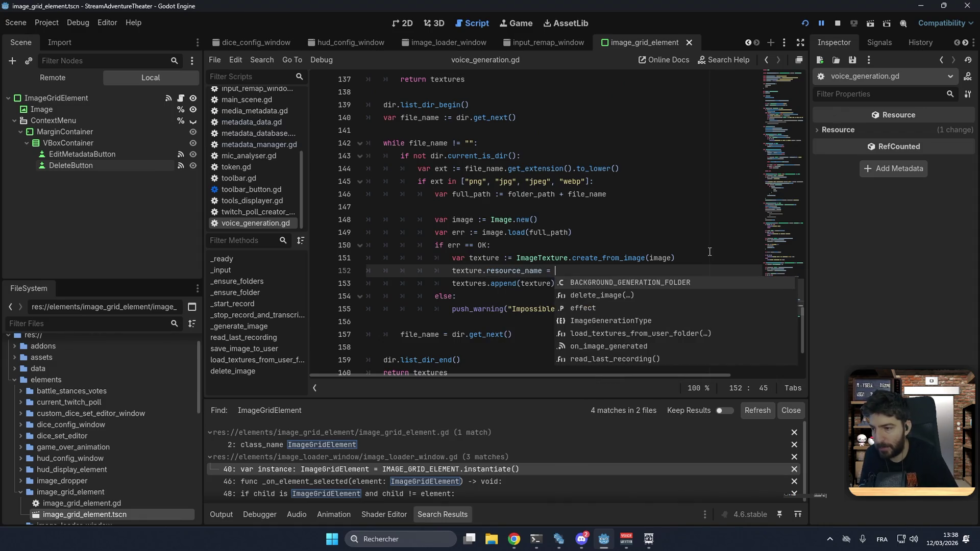
type("file")
key("Return")
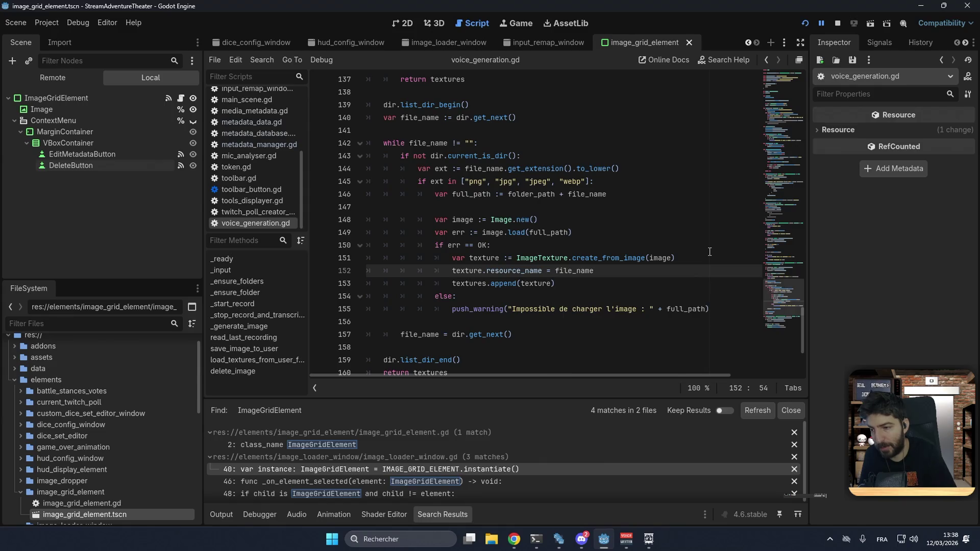
Check the resource_name documentation and select resource_name on line 152.
left_click(650, 249)
mouse_move(520, 274)
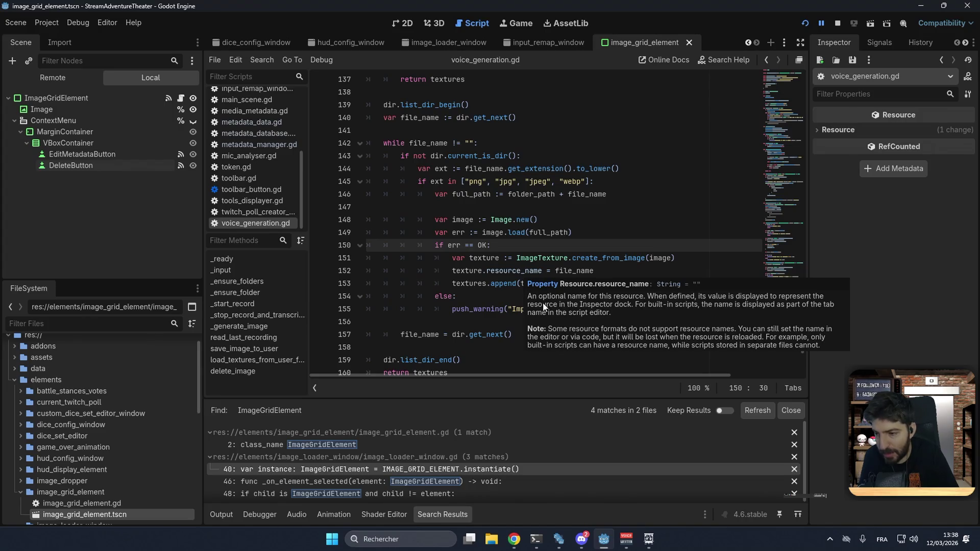
left_click(440, 263)
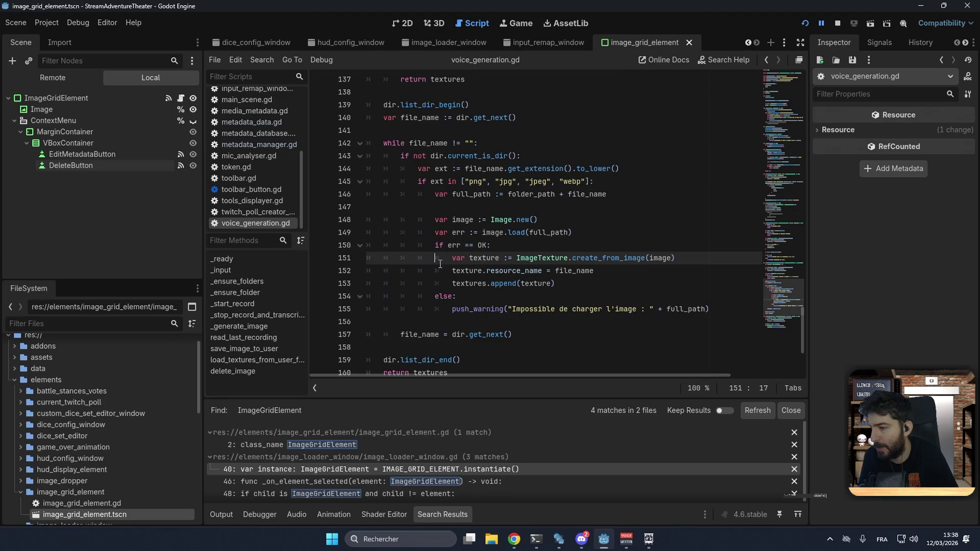
double_click(534, 271)
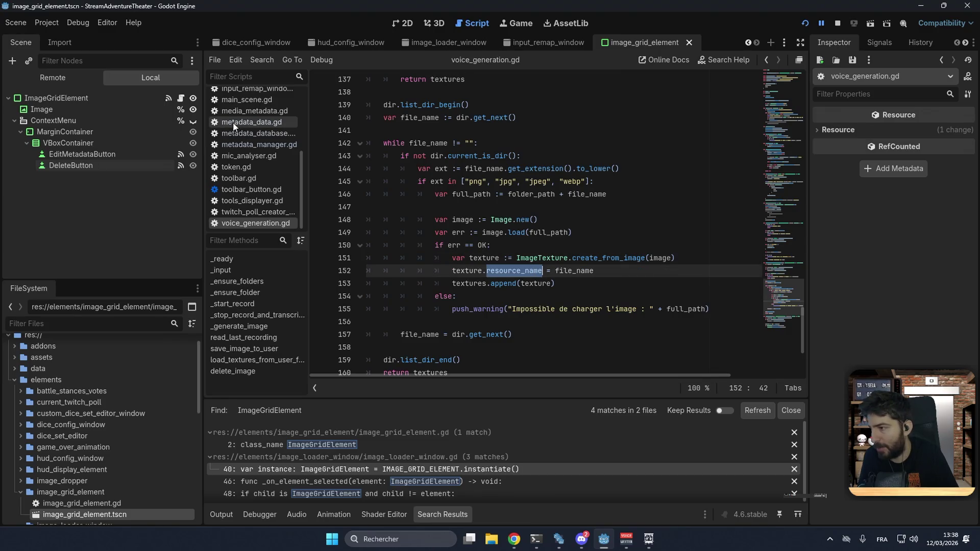
Add instance.image_file_name = image.resource_name in image_loader_window.gd and run the project.
left_click(374, 470)
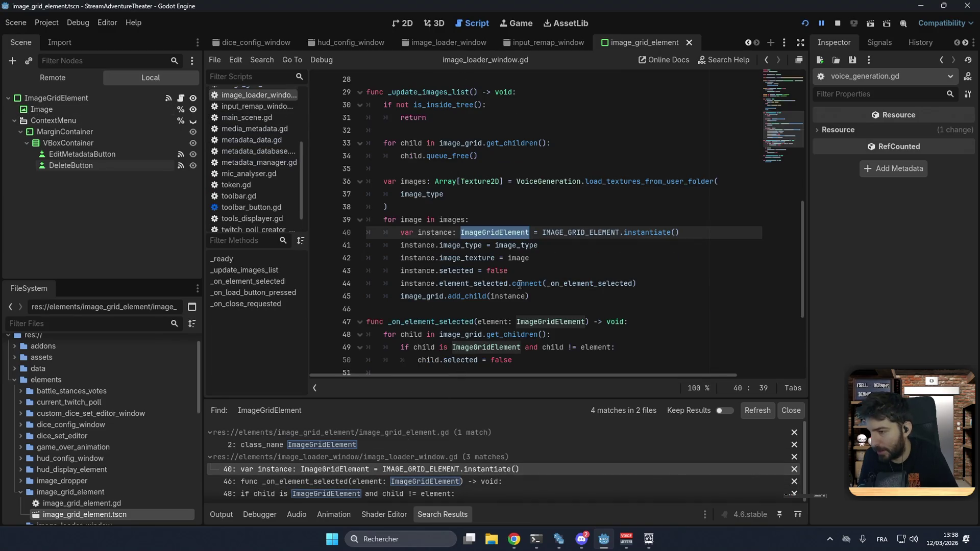
left_click(583, 245)
key("Return")
type("stance.im")
key("Down")
key("Return")
type("= ")
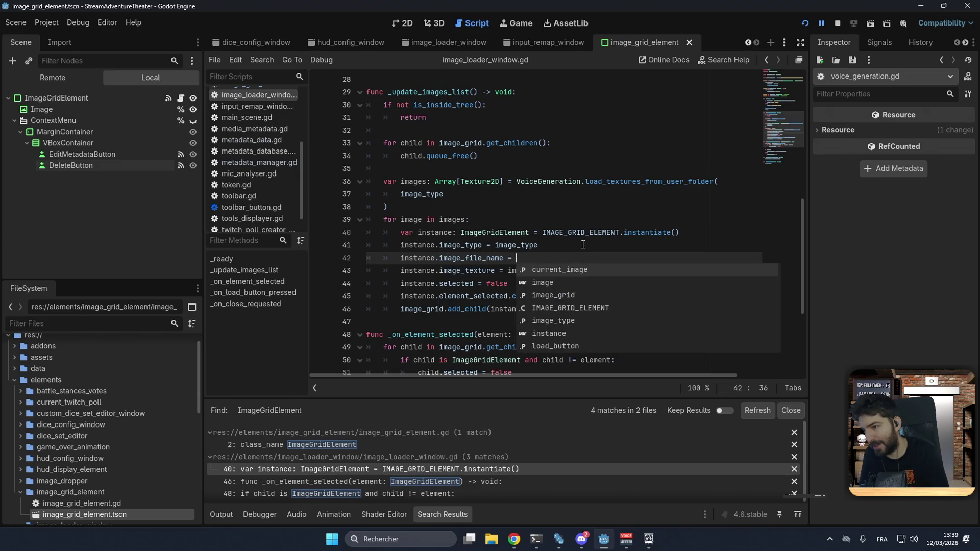
type("image.")
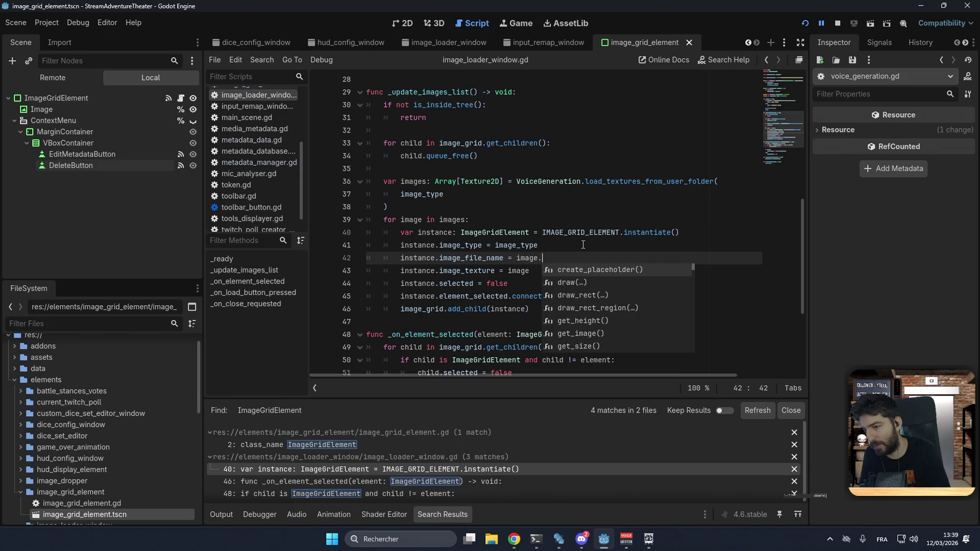
type("re")
key("Down")
key("Down")
key("Down")
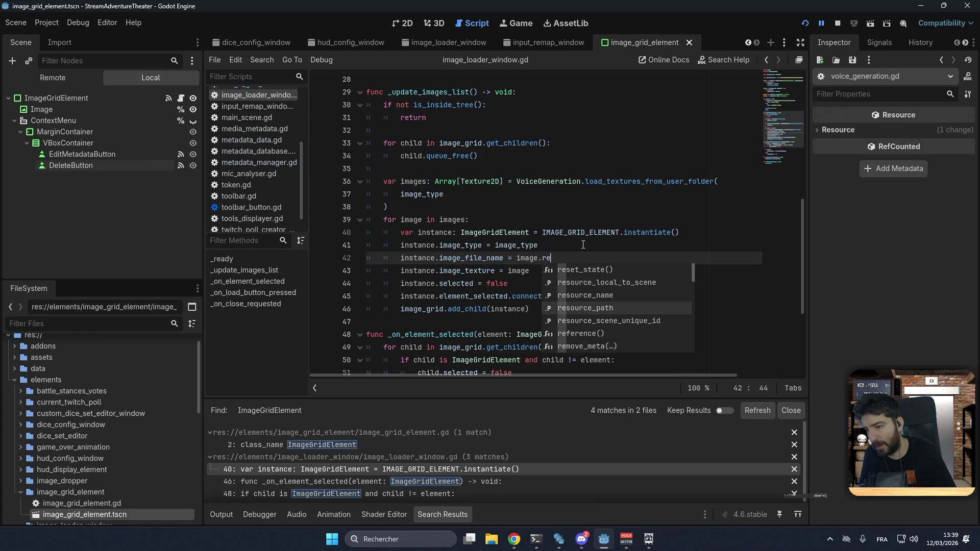
key("Up")
key("Return")
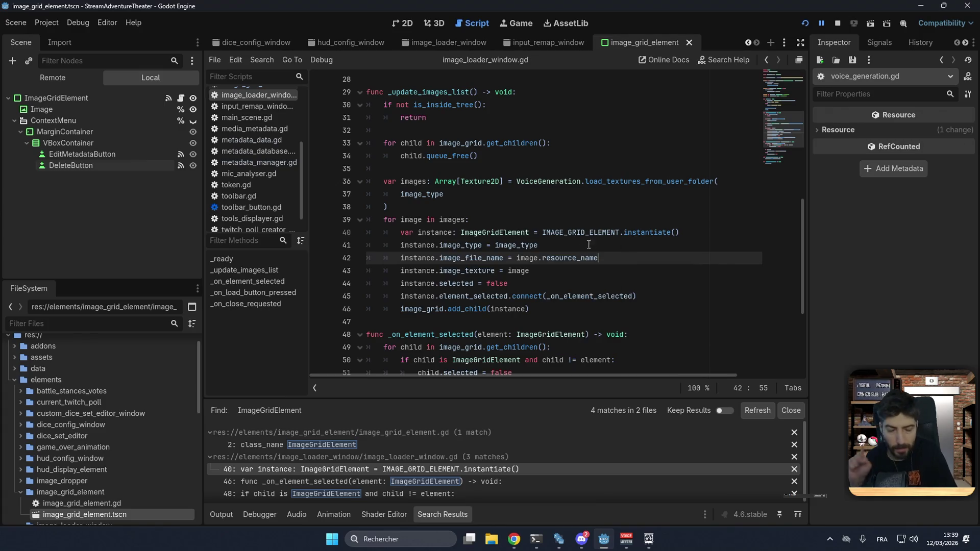
key("F5")
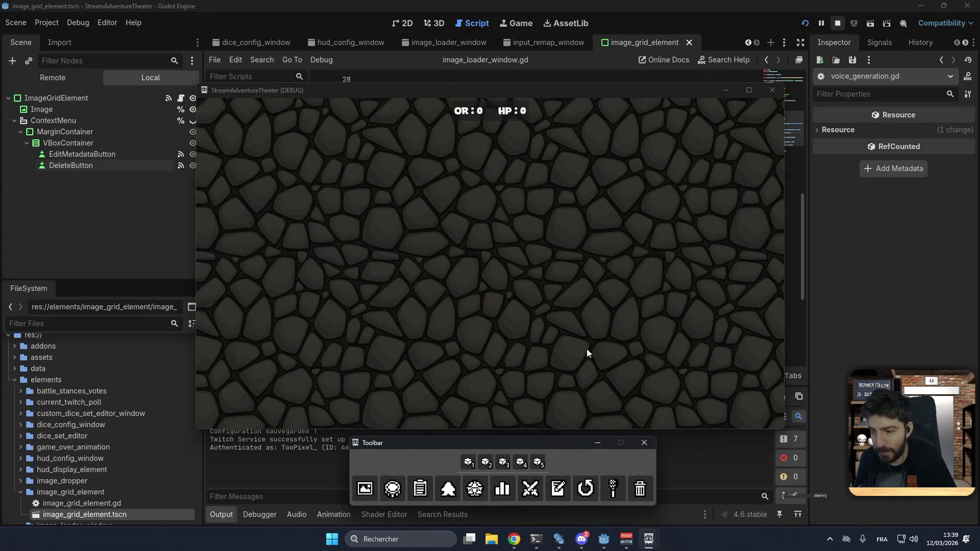
Open the Token loader and browse Explorer to app_userdata/StreamAdventureTheater/token-generation.
left_click(392, 489)
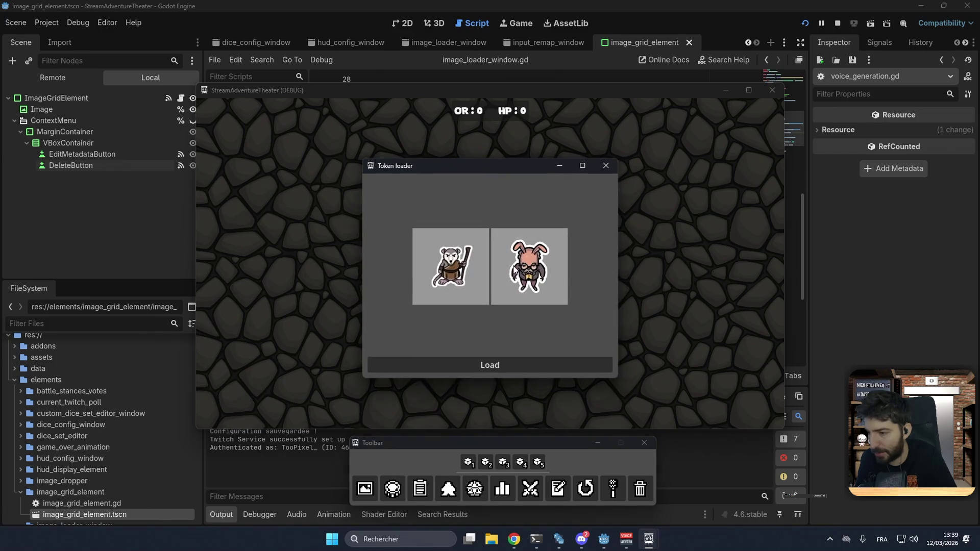
left_click(492, 540)
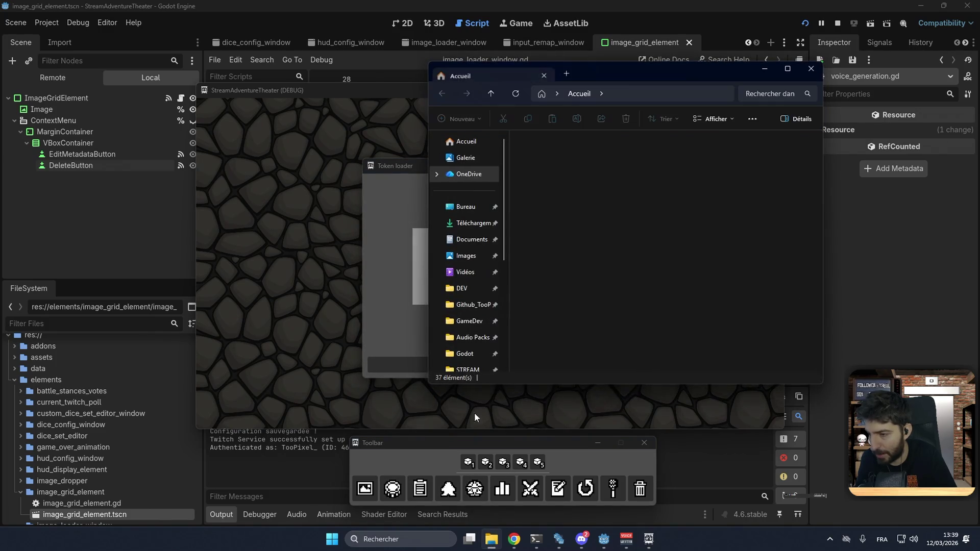
left_click(464, 252)
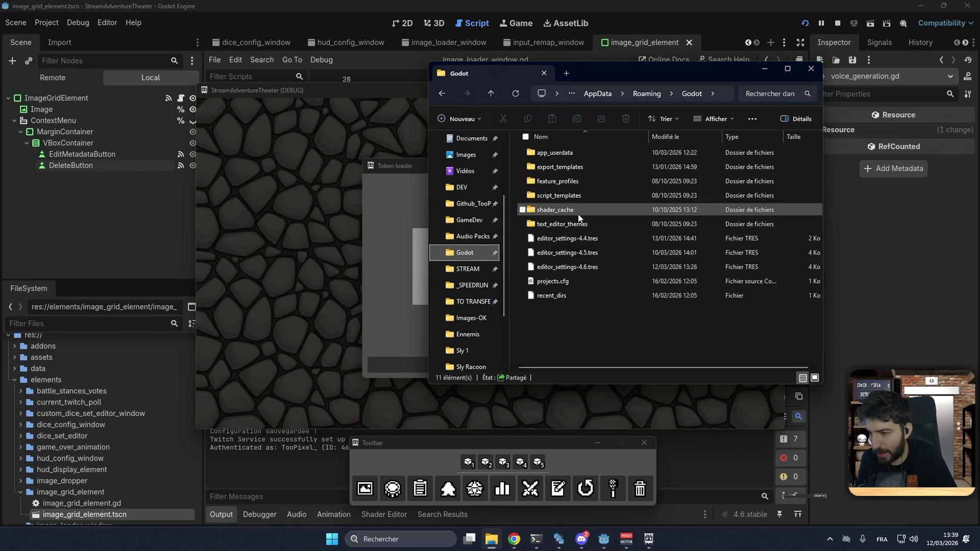
double_click(575, 152)
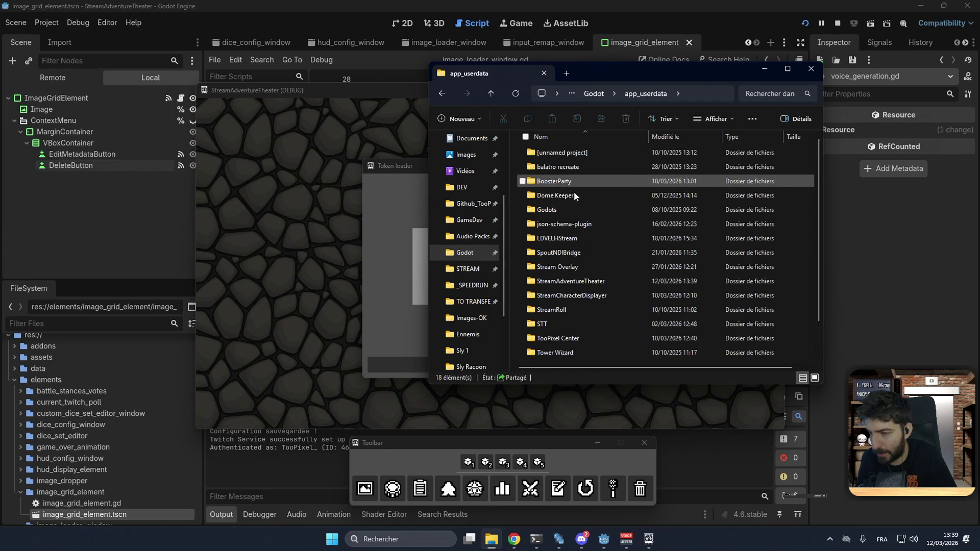
scroll(572, 240, "down", 1)
double_click(569, 244)
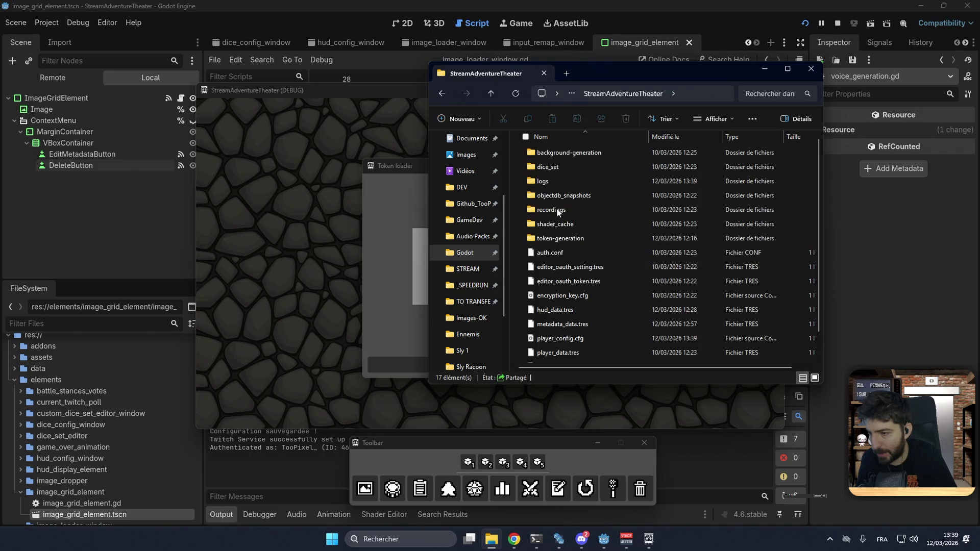
double_click(575, 237)
Delete the rabbit token in the Token loader, then stop the running game.
mouse_move(613, 75)
left_mouse_down()
mouse_move(803, 148)
mouse_move(809, 124)
left_mouse_up()
left_click_drag(529, 91, 415, 93)
mouse_move(648, 539)
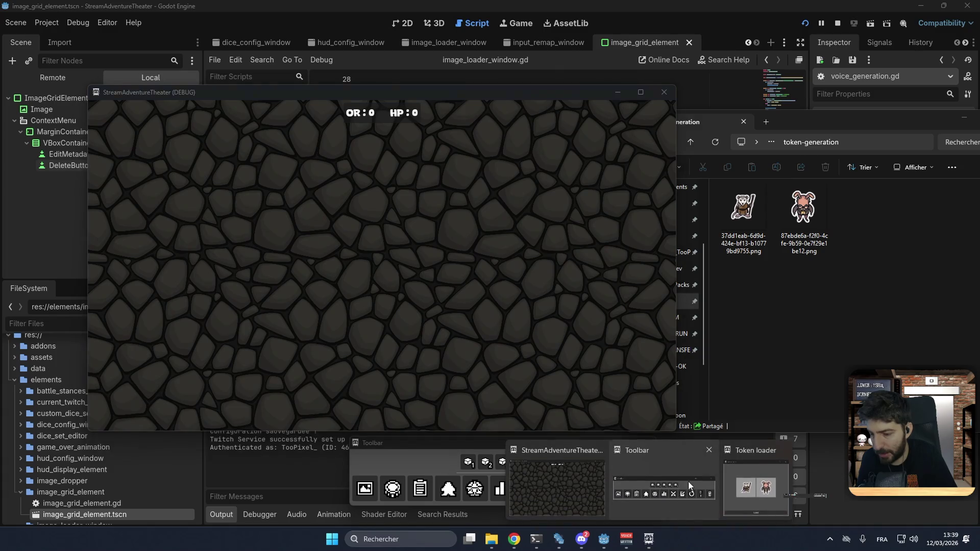
left_click(744, 464)
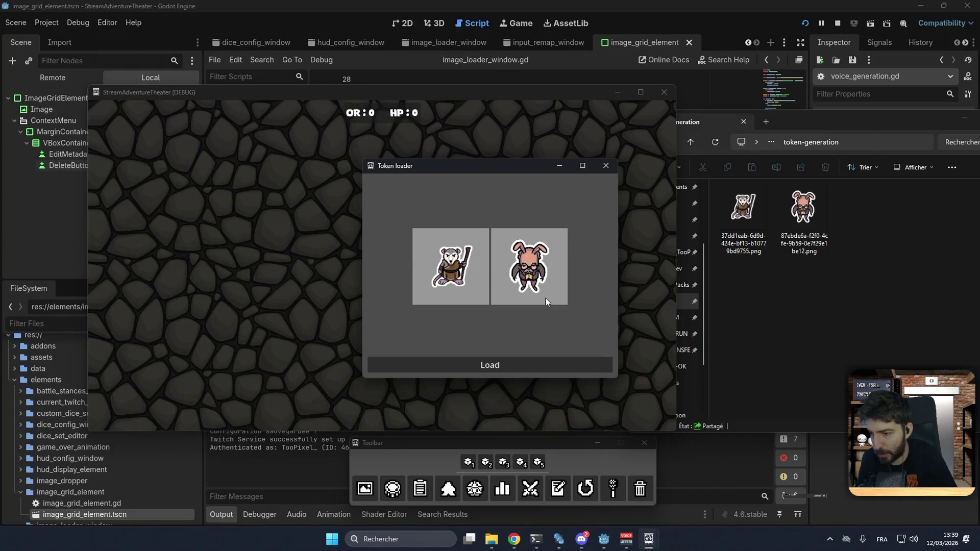
right_click(535, 265)
left_click(571, 293)
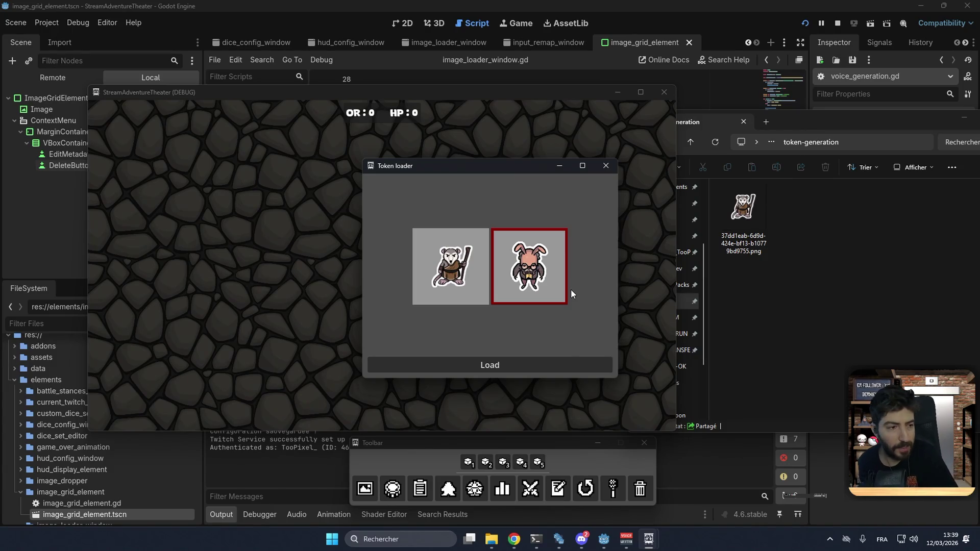
left_click(835, 23)
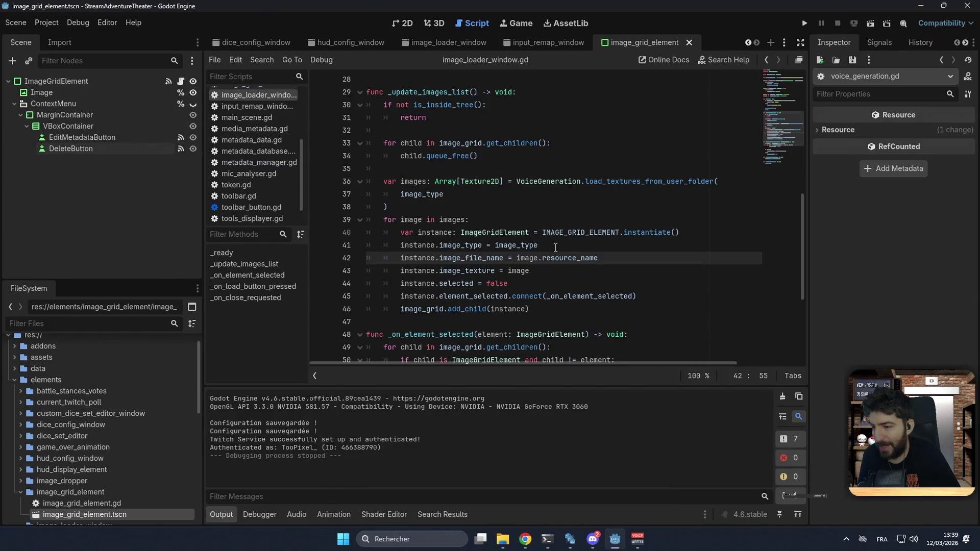
In image_grid_element.gd, declare 'signal element_deleted' below the element_selected signal.
scroll(553, 250, "down", 1)
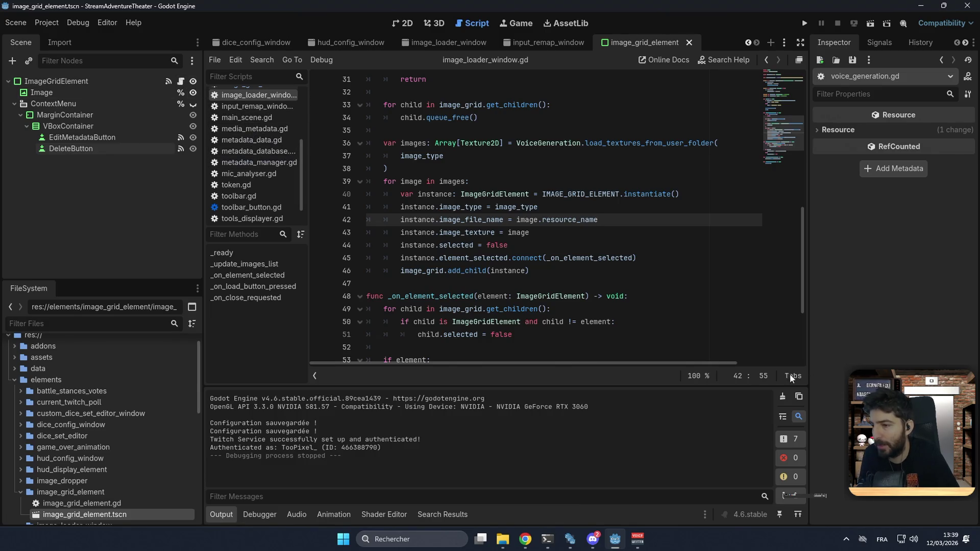
left_click(181, 82)
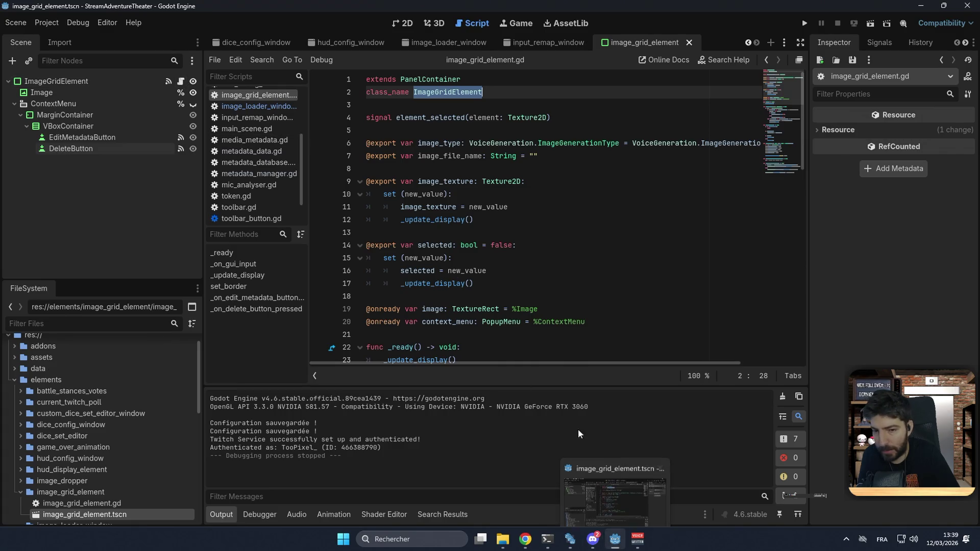
scroll(536, 269, "down", 10)
scroll(536, 269, "down", 5)
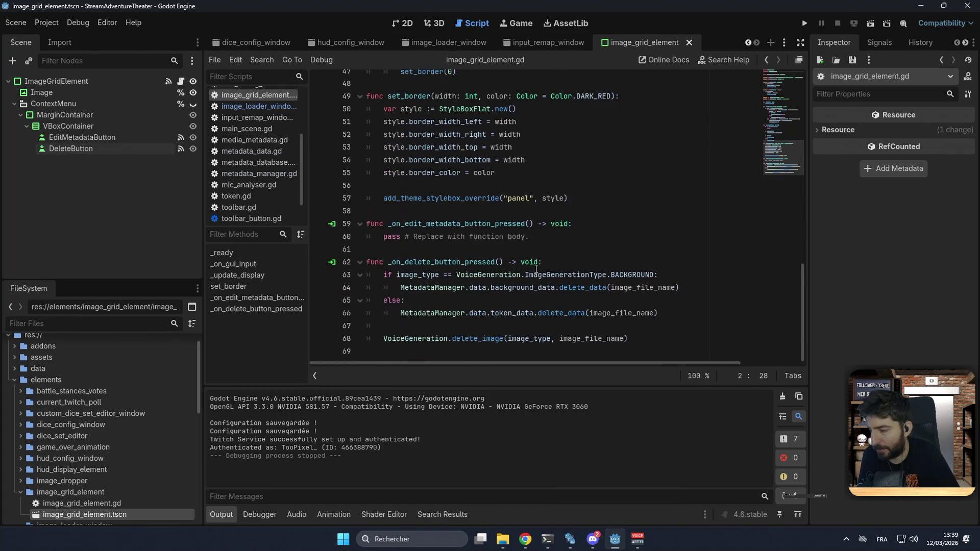
left_click(636, 339)
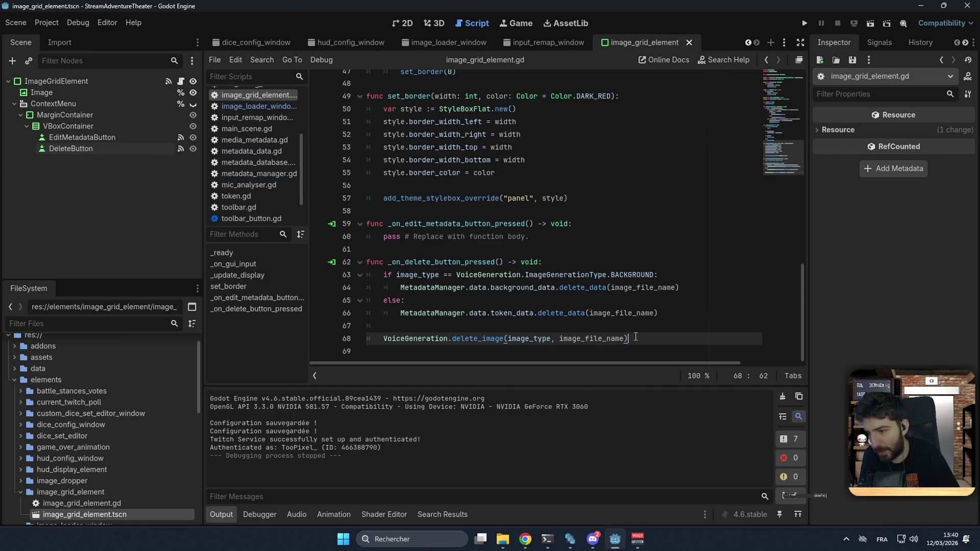
scroll(583, 245, "up", 6)
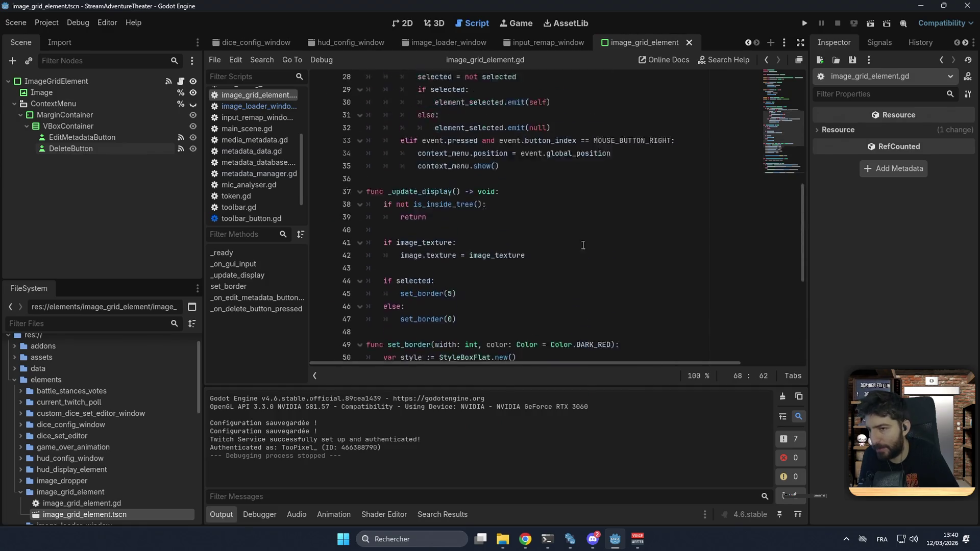
scroll(583, 245, "up", 10)
left_click(654, 113)
key("Return")
type("signal element_deleted")
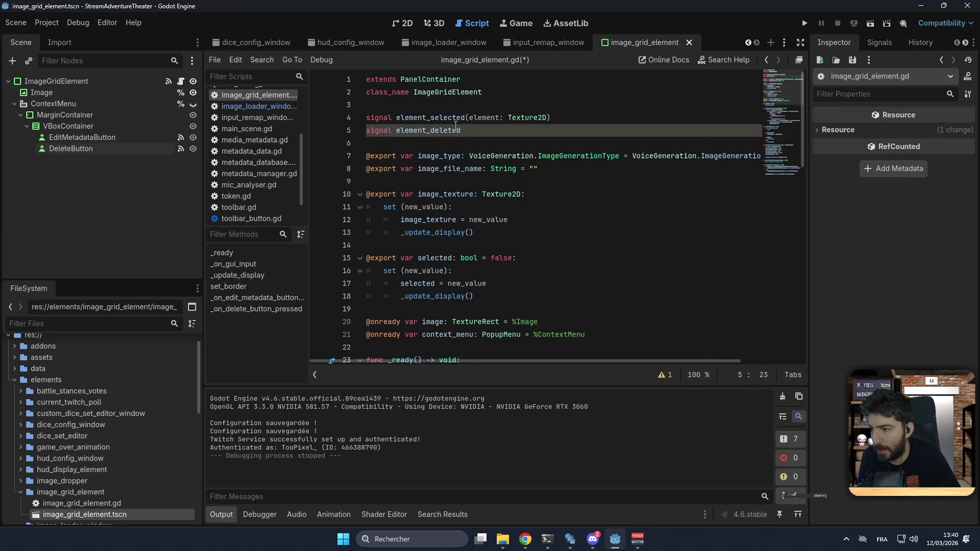
key("ctrl+d")
Add element_deleted.emit() after the VoiceGeneration.delete_image call and save the script.
left_click(766, 171)
left_click(637, 330)
key("Return")
type("element_deleted.emit()")
key("ctrl+s")
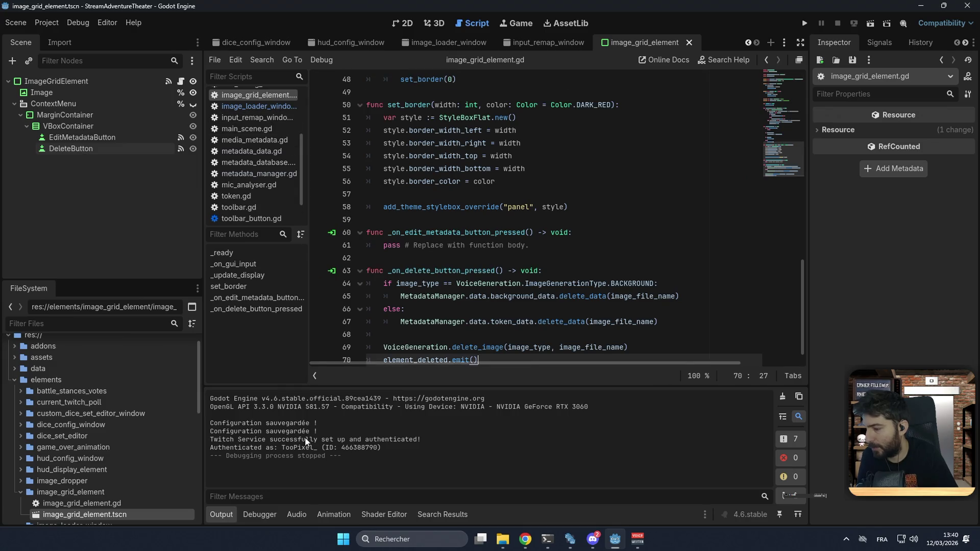
left_click(431, 514)
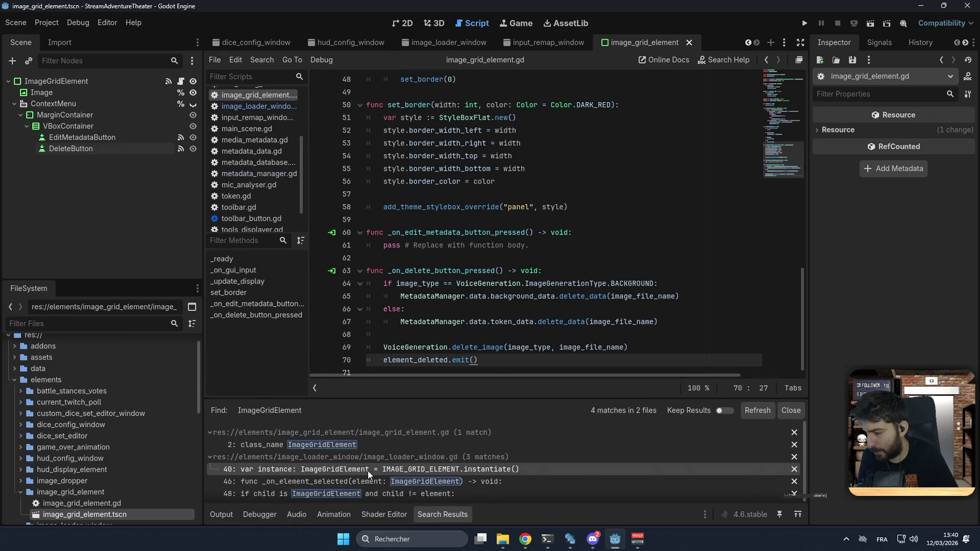
Add instance.element_deleted.connect(_update_images_list) below line 45 of image_loader_window.gd, save, and run the project.
left_click(368, 470)
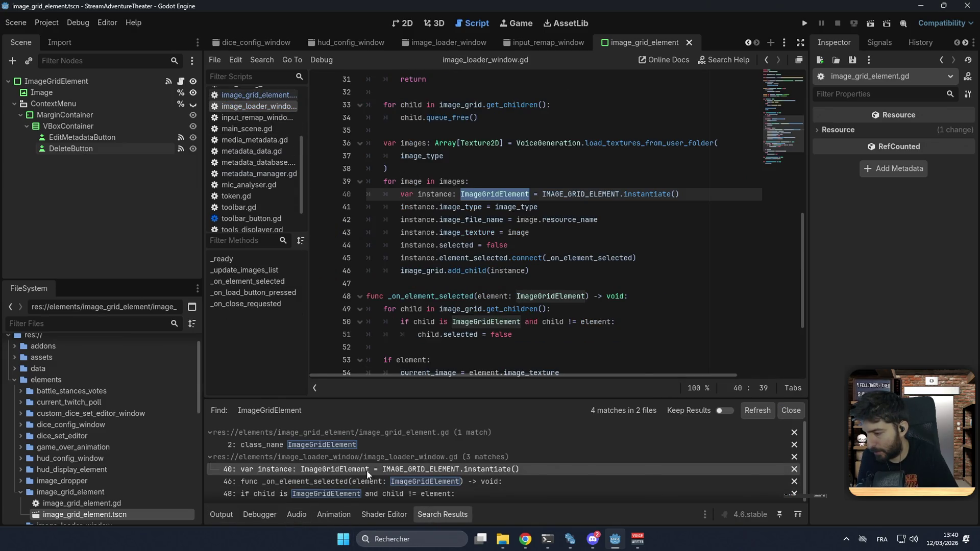
left_click(639, 257)
key("Return")
type("ins")
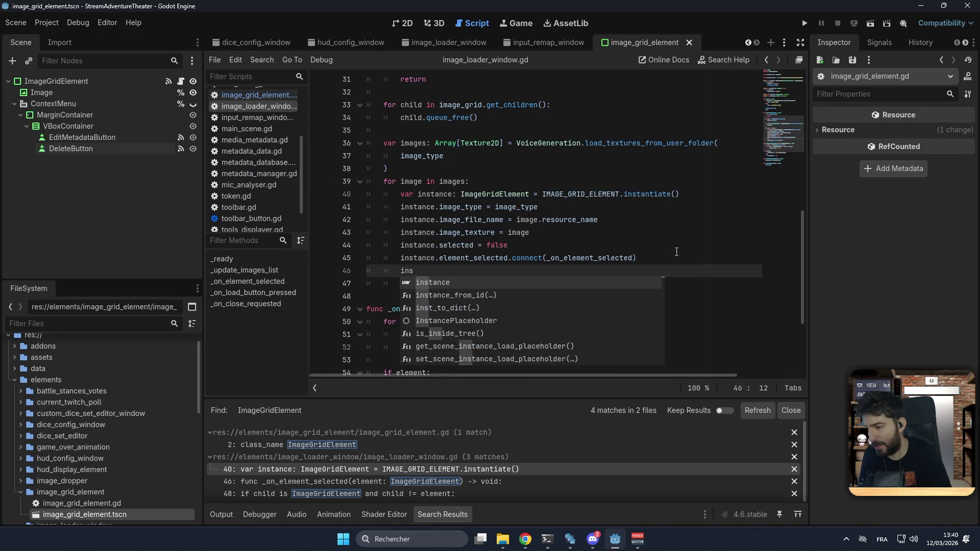
type("tance.ele")
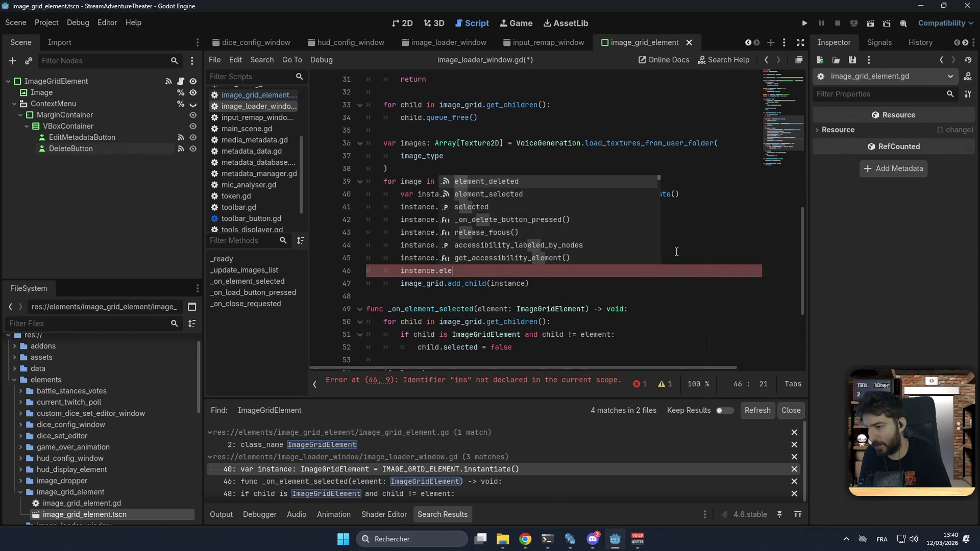
key("Return")
type(".con")
key("Return")
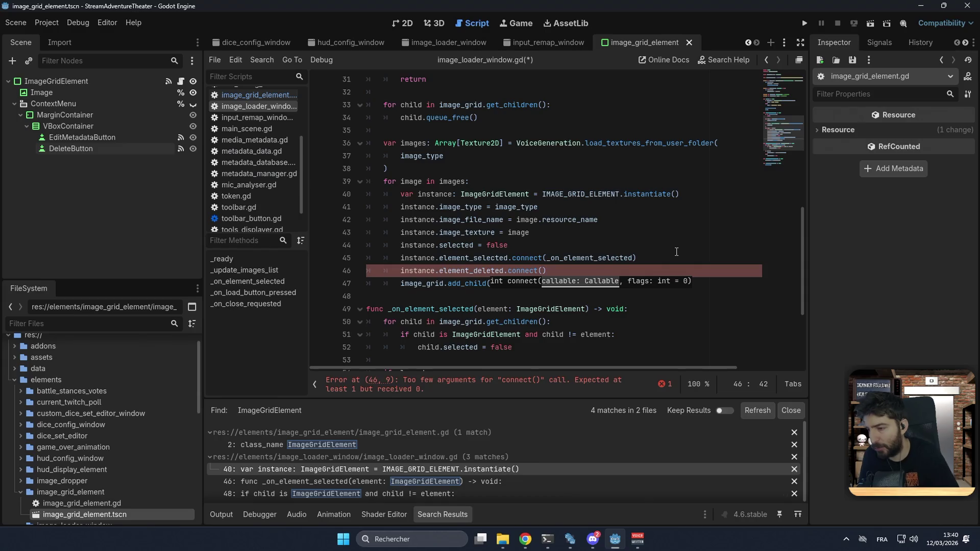
scroll(676, 252, "up", 5)
scroll(677, 251, "down", 3)
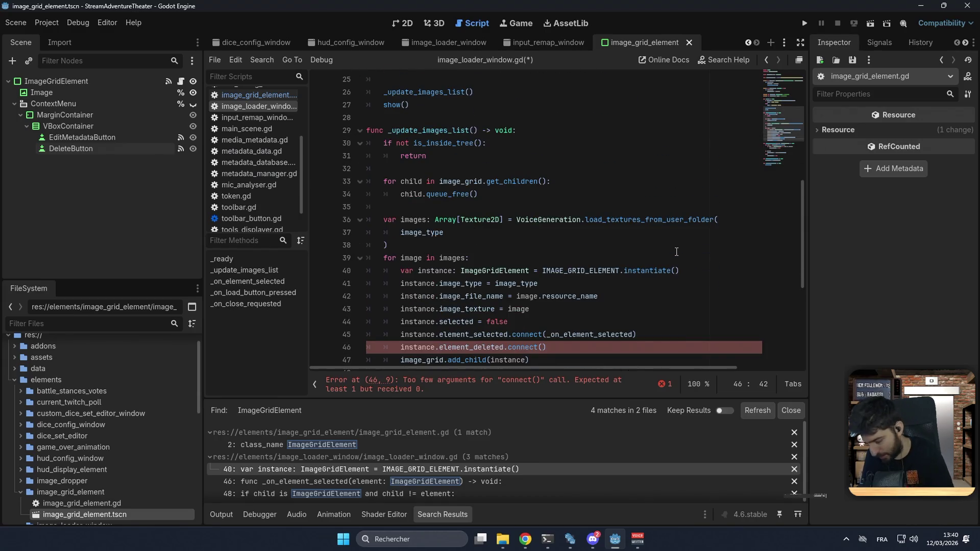
type("up")
key("Return")
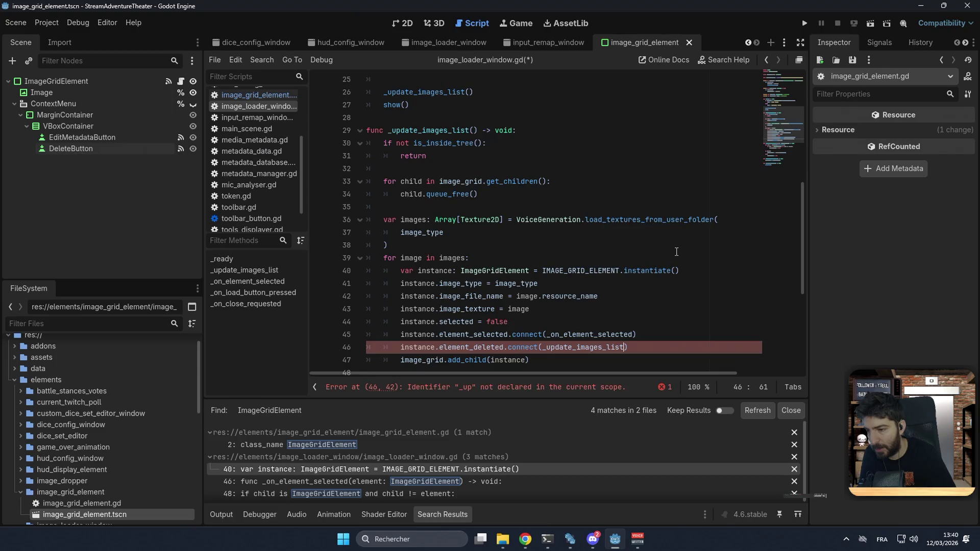
key("ctrl+s")
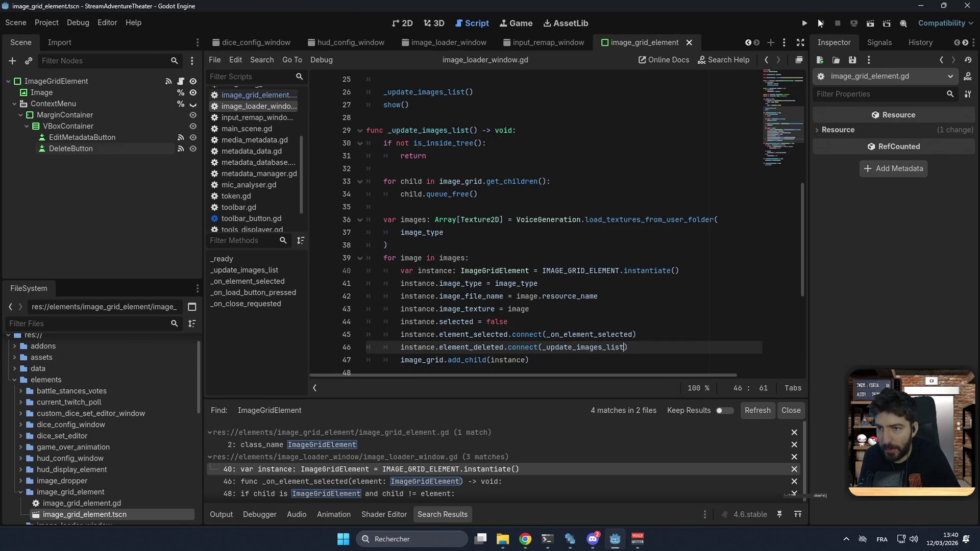
left_click(805, 23)
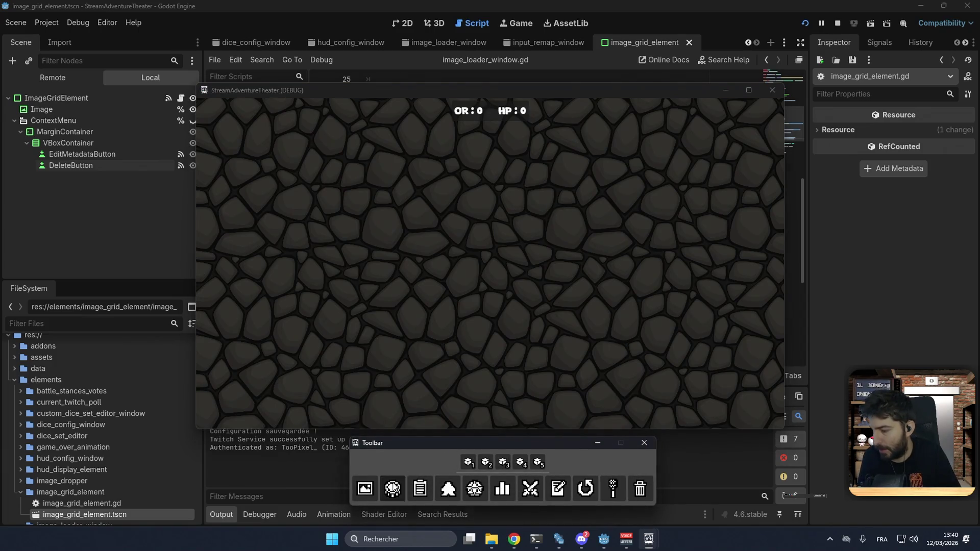
Delete the remaining token in the game and browse Téléchargements for the token image.
right_click(498, 255)
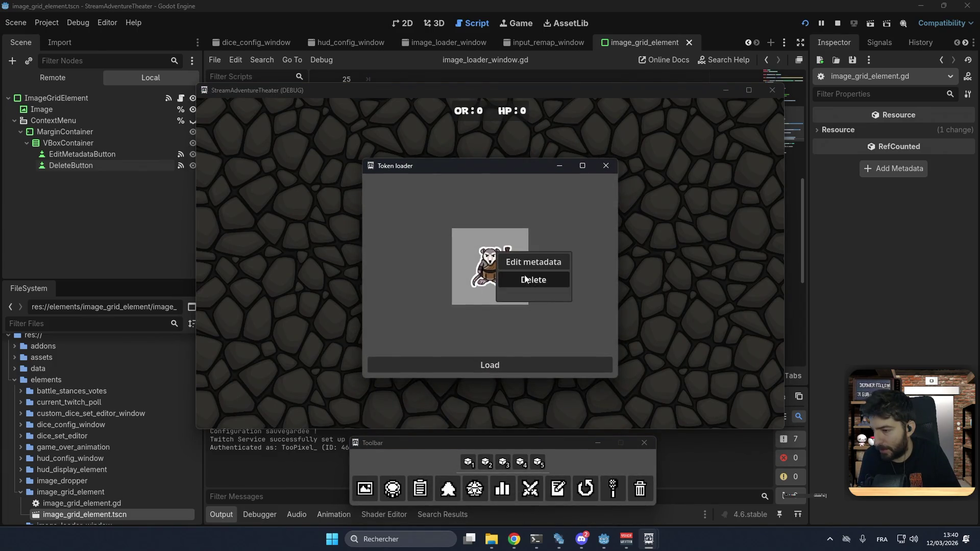
left_click(524, 275)
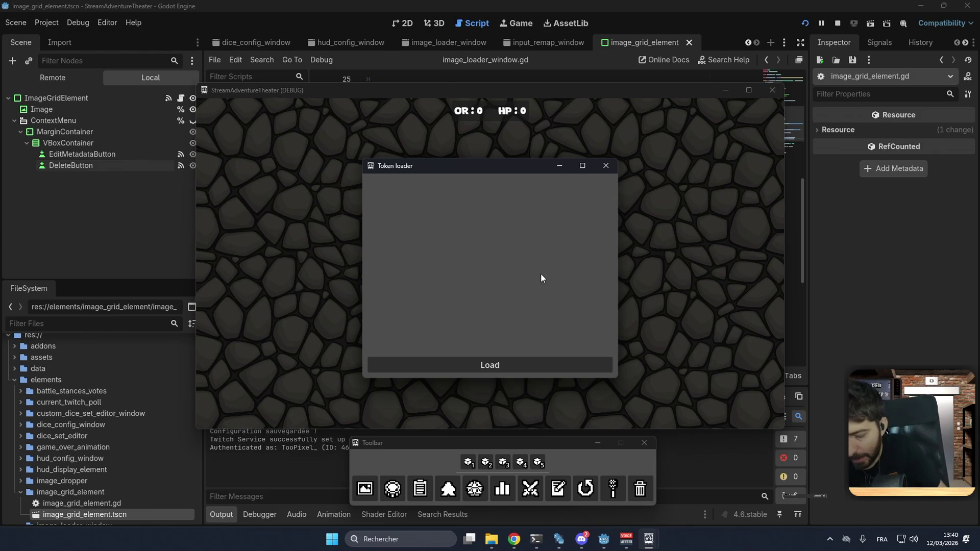
mouse_move(581, 543)
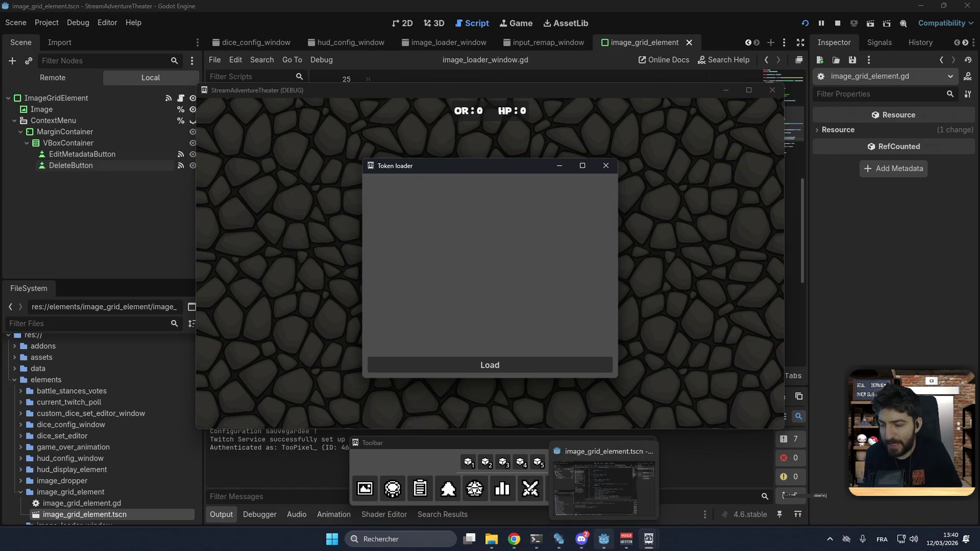
left_click(490, 540)
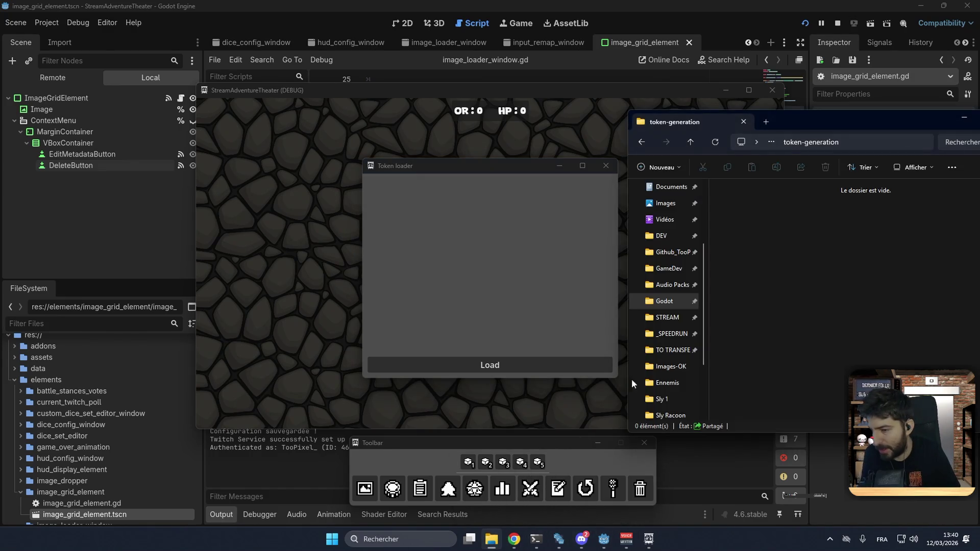
scroll(661, 236, "up", 3)
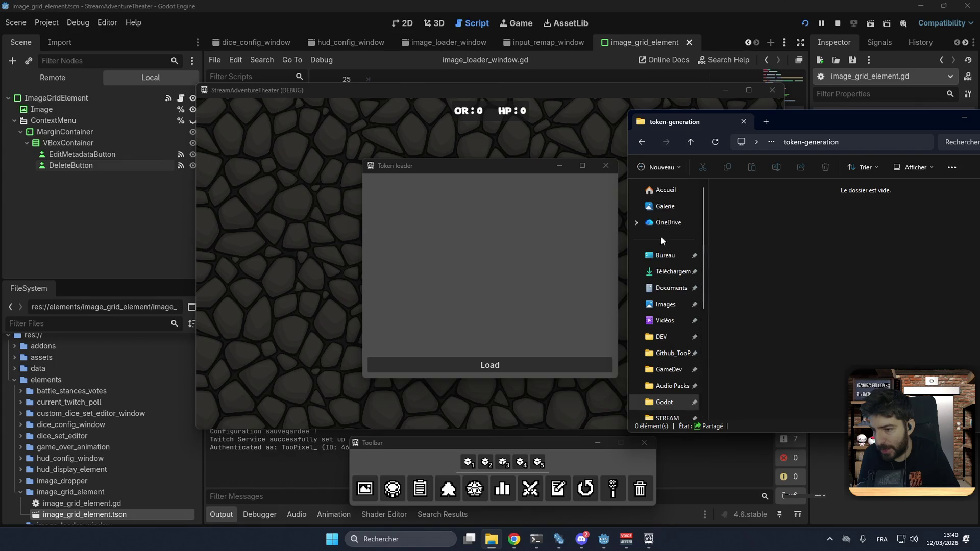
left_click(672, 272)
left_click(606, 166)
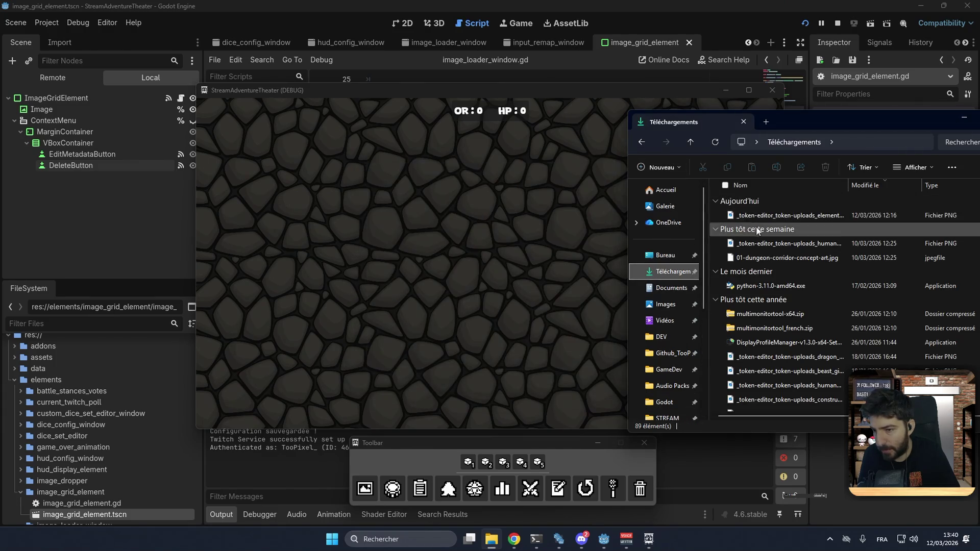
Drop the rabbit token PNG onto the game as a Token, verify it, then start a new scene.
left_click(765, 215)
left_click_drag(678, 221, 384, 237)
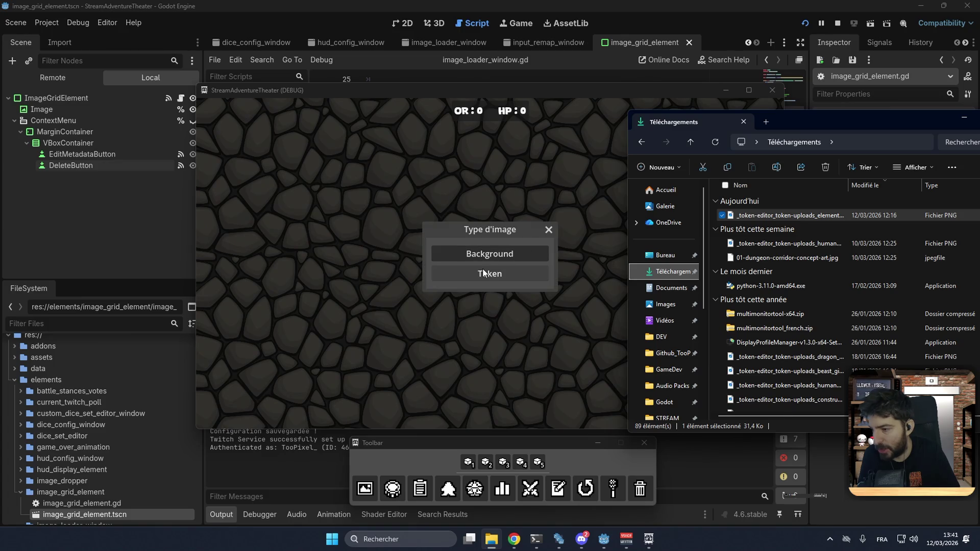
left_click(482, 272)
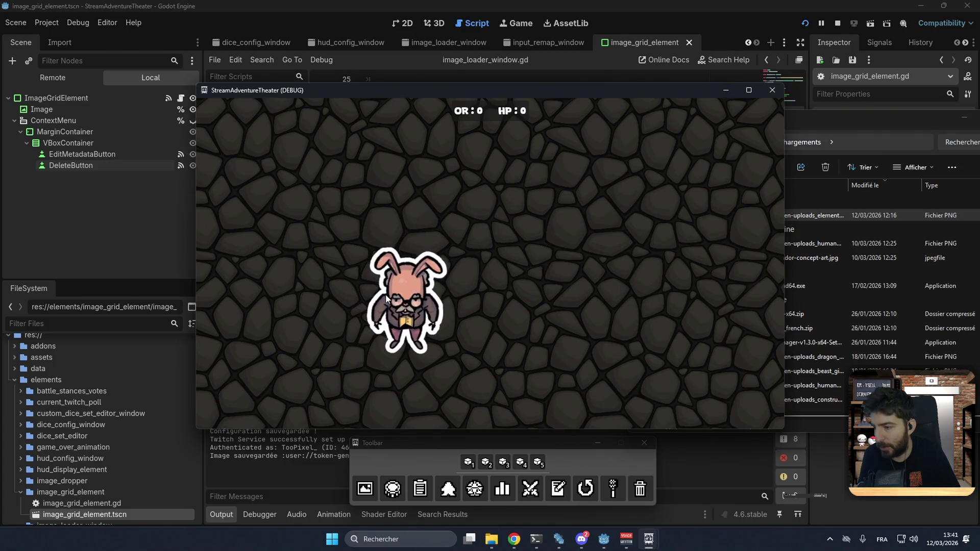
left_click(400, 491)
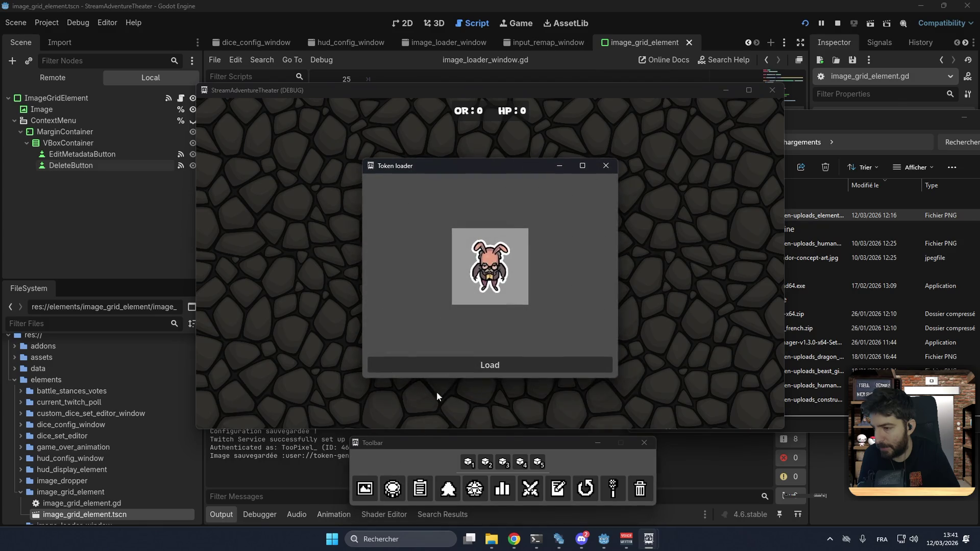
right_click(483, 273)
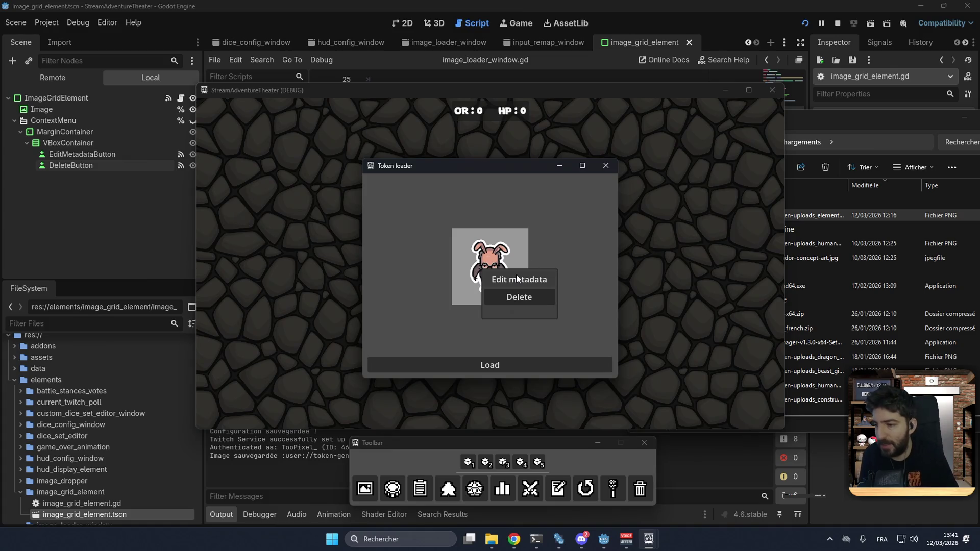
left_click(749, 9)
left_click(772, 43)
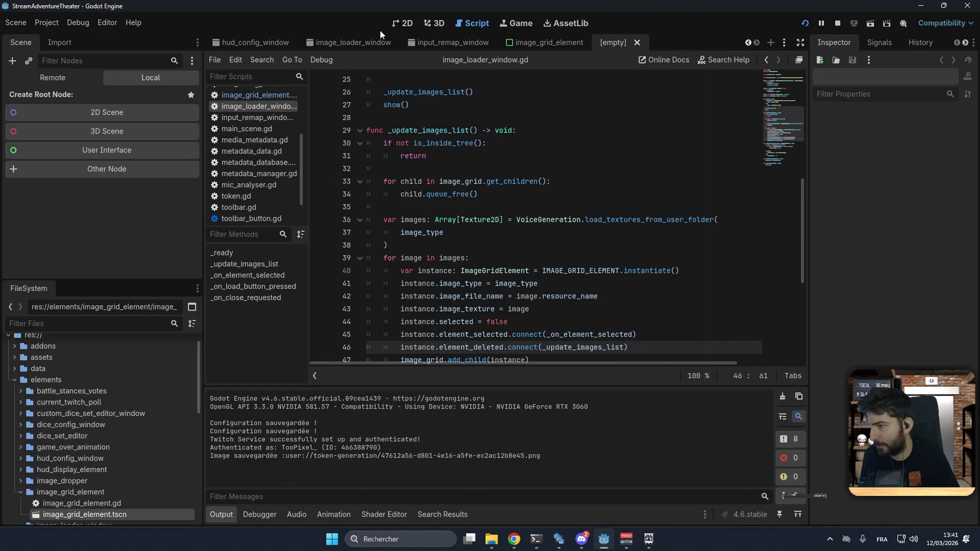
Create a Window root node named MediaMetadataEditorWindow in the new 2D scene.
left_click(402, 23)
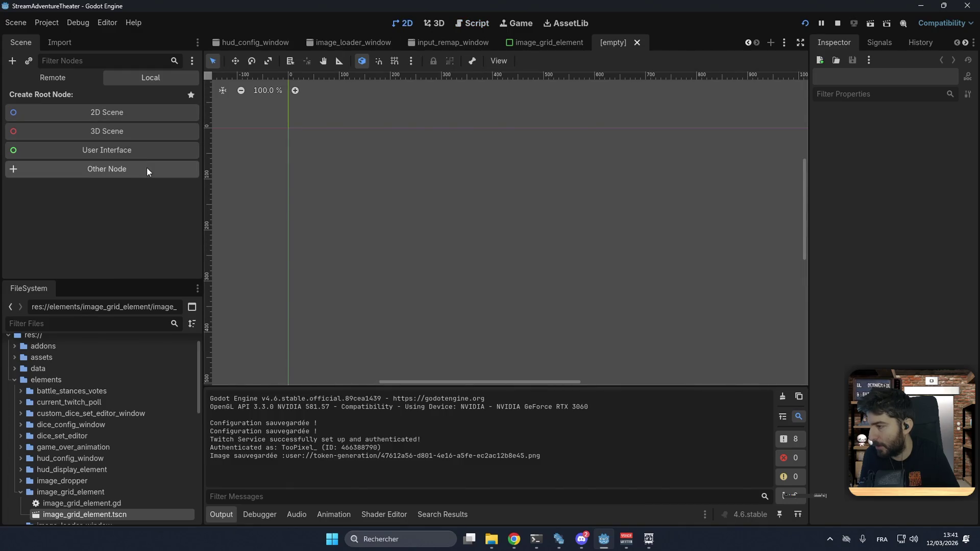
left_click(146, 167)
type("window")
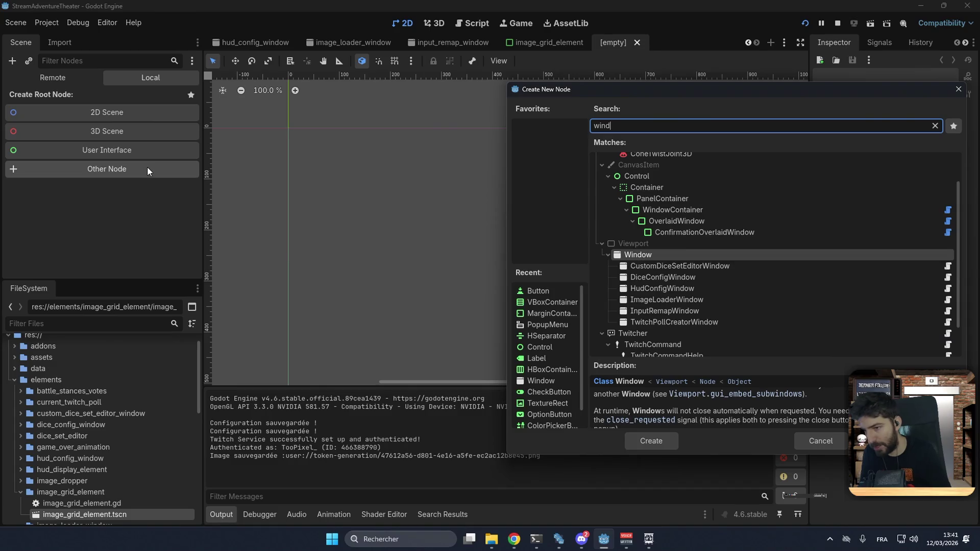
key("Return")
key("F2")
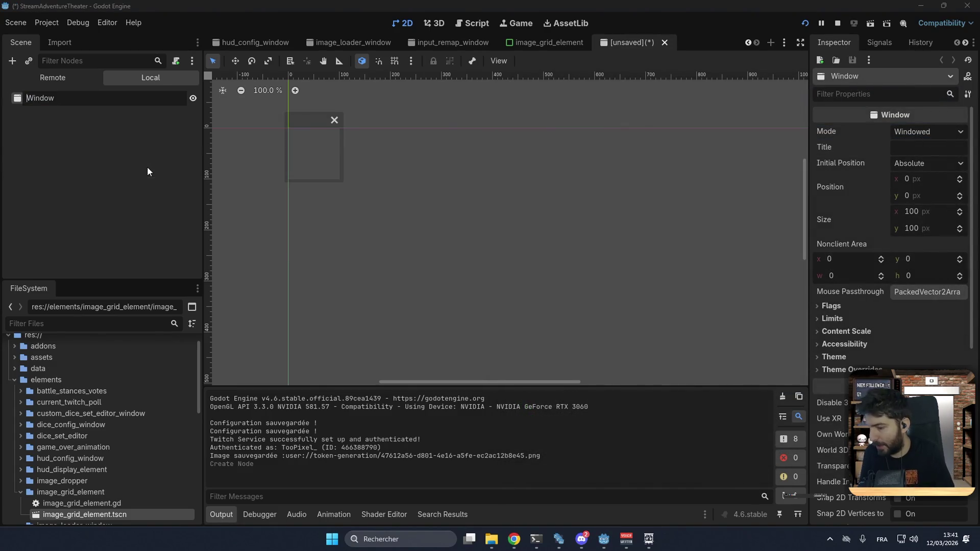
type("MediaM")
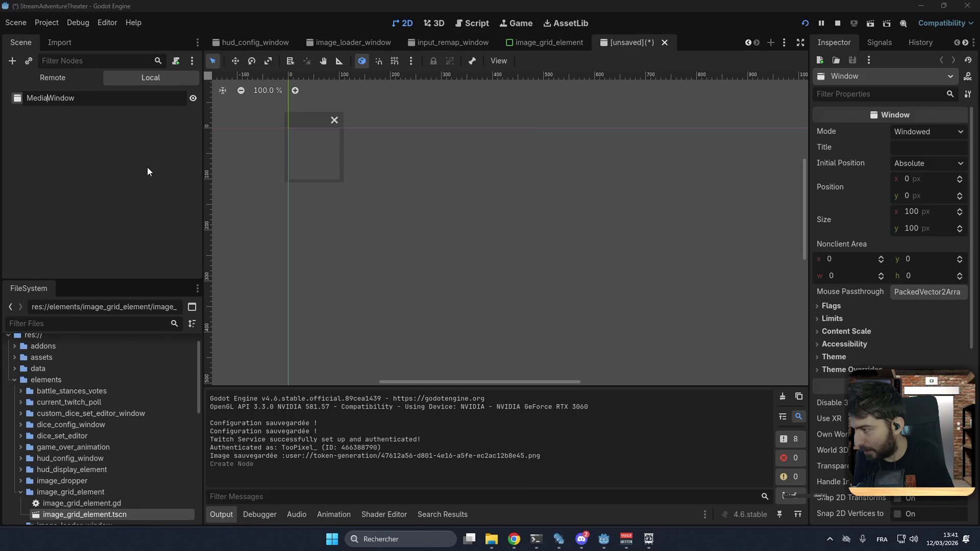
type("etadata")
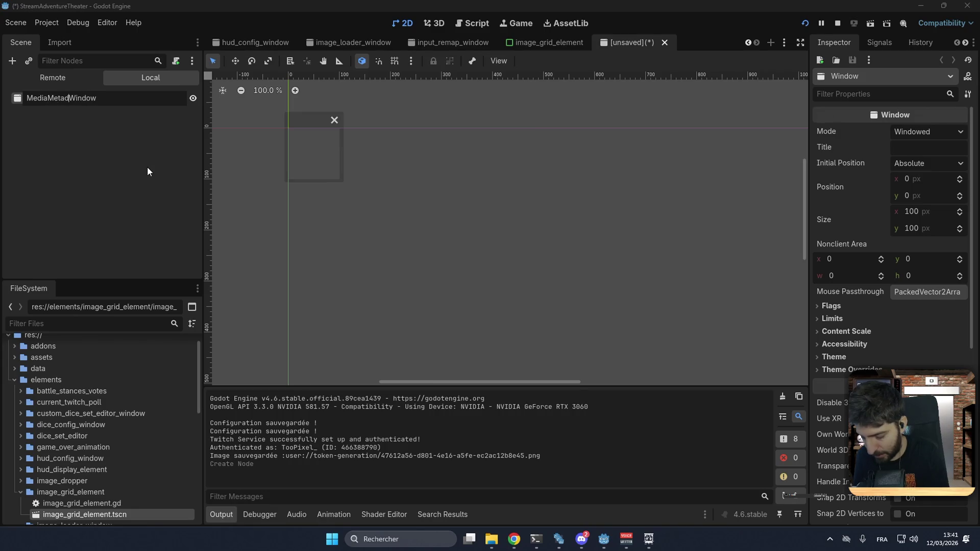
type("Edito")
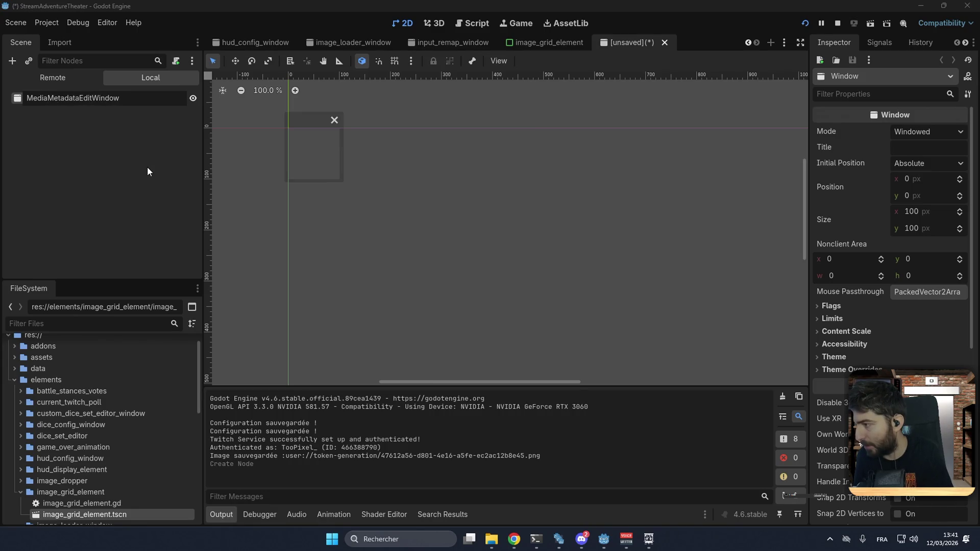
type("r")
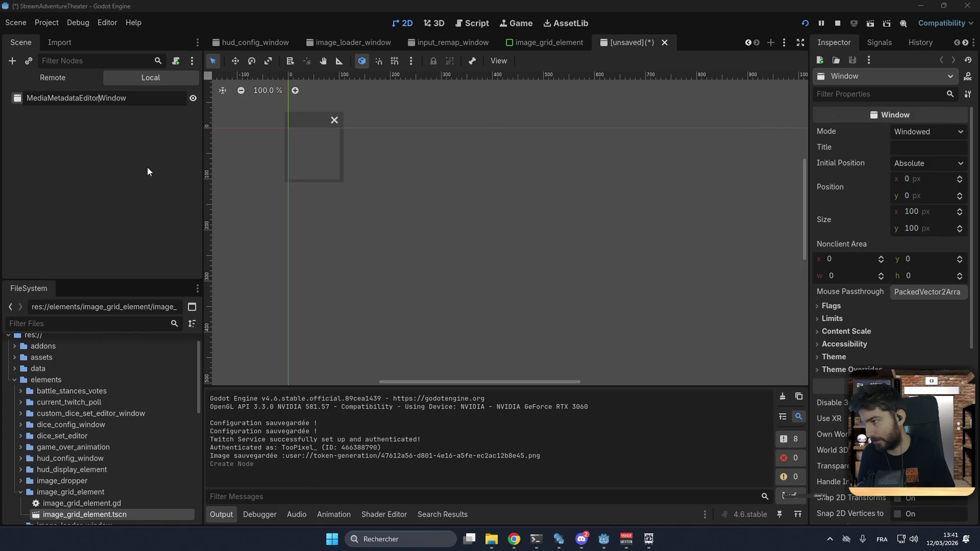
key("Return")
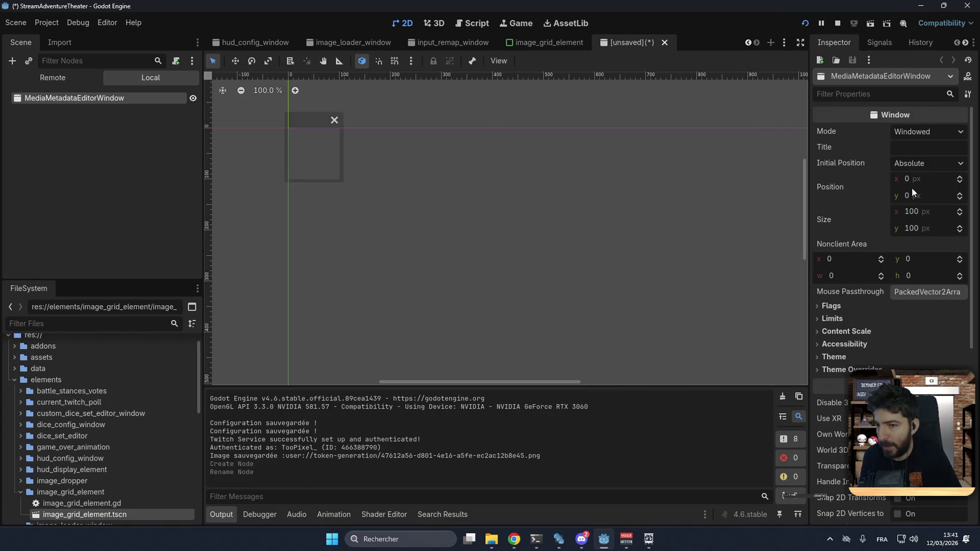
Title the window 'Edit metadata' and set Initial Position to Center of Main Window Screen.
left_click(915, 145)
type("Edit metadata")
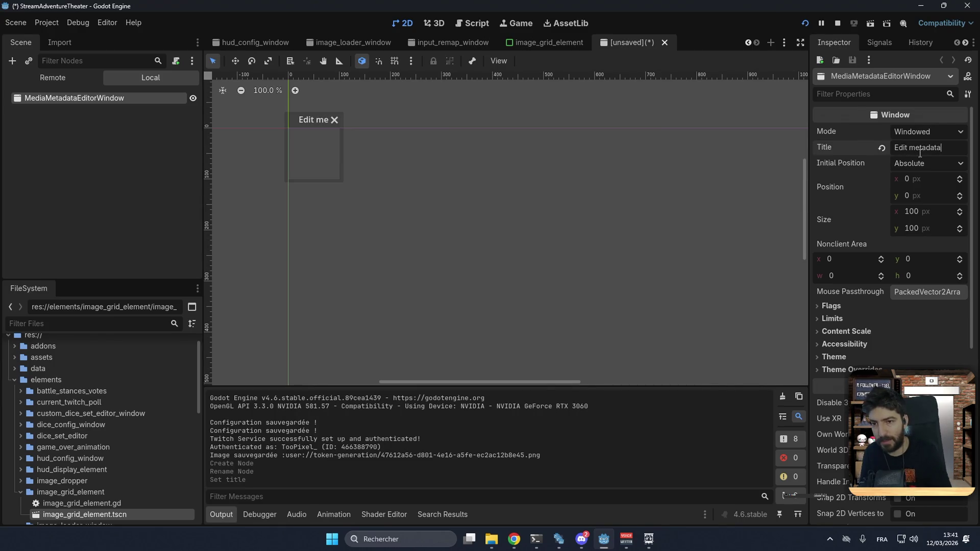
left_click(931, 164)
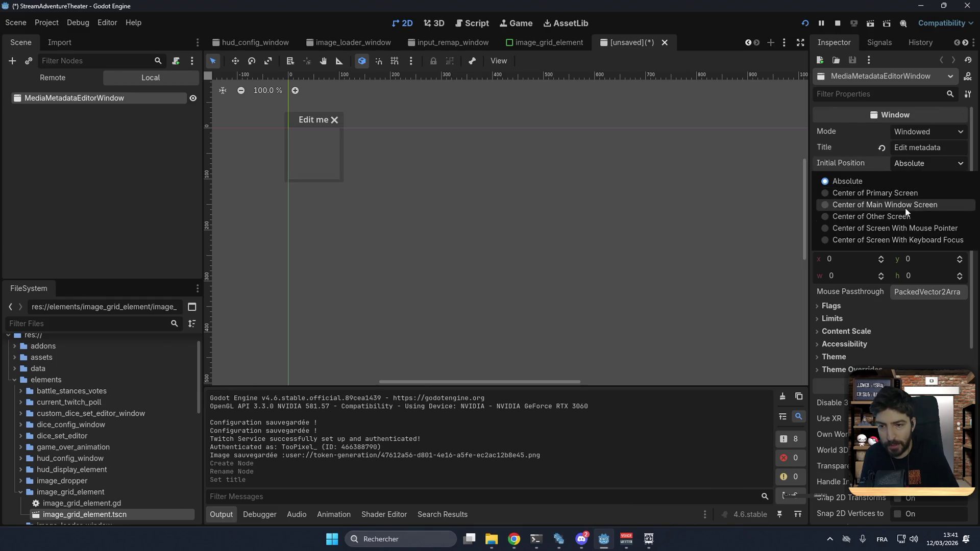
left_click(908, 210)
Set the window size to 300×200.
left_click(927, 181)
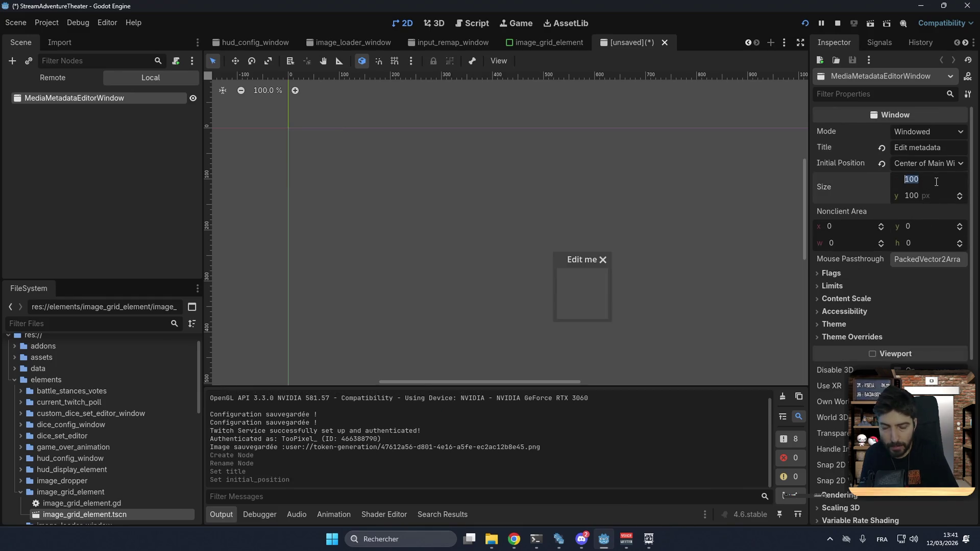
type("500")
key("Return")
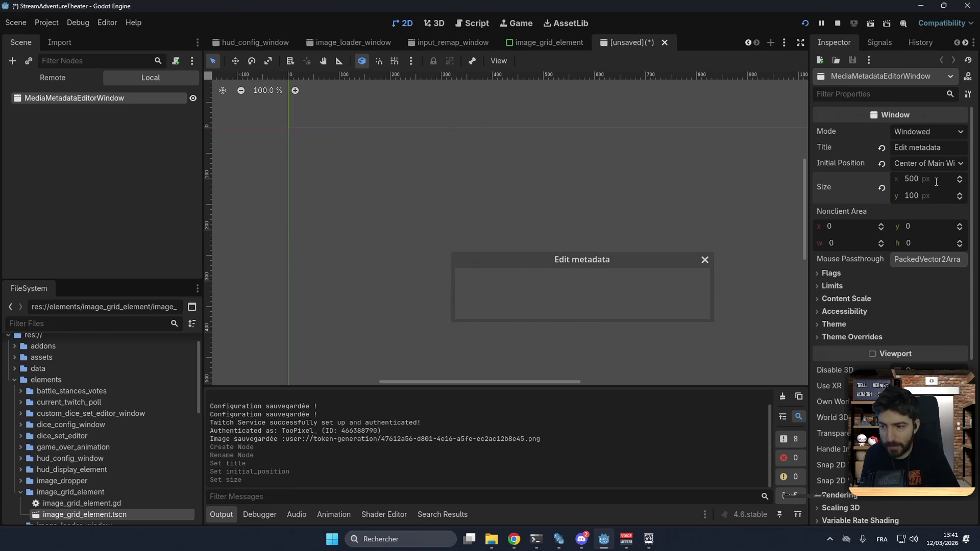
left_click(936, 181)
type("300")
key("Return")
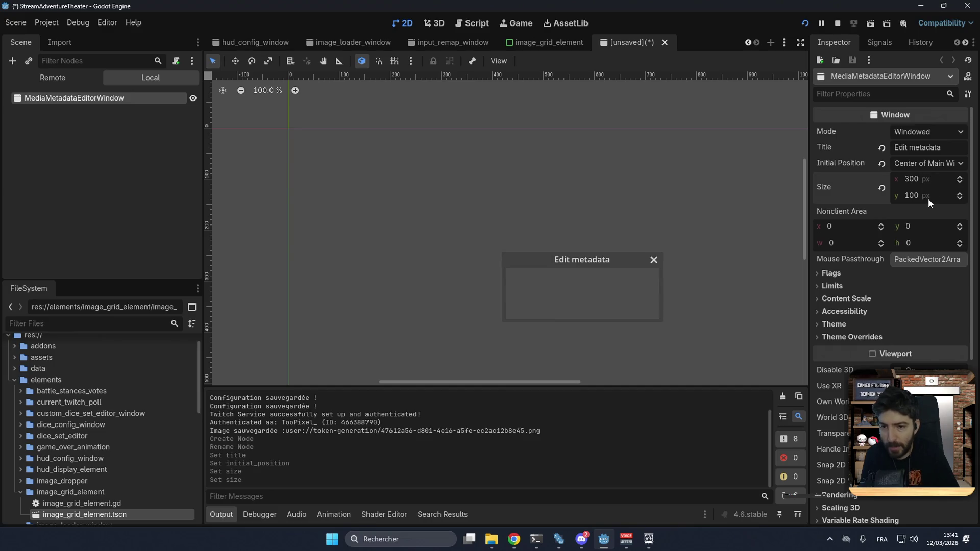
type("300")
key("Return")
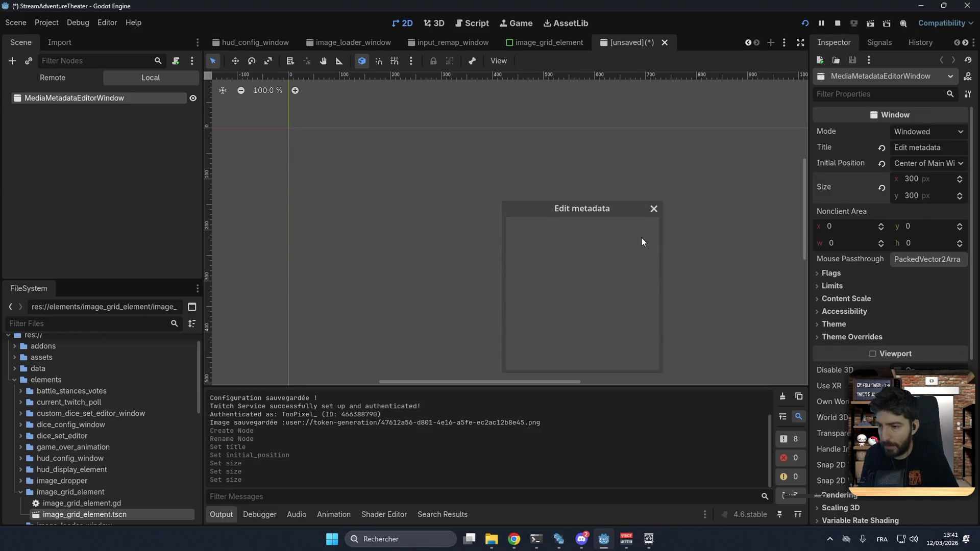
scroll(623, 149, "down", 3)
left_click(931, 195)
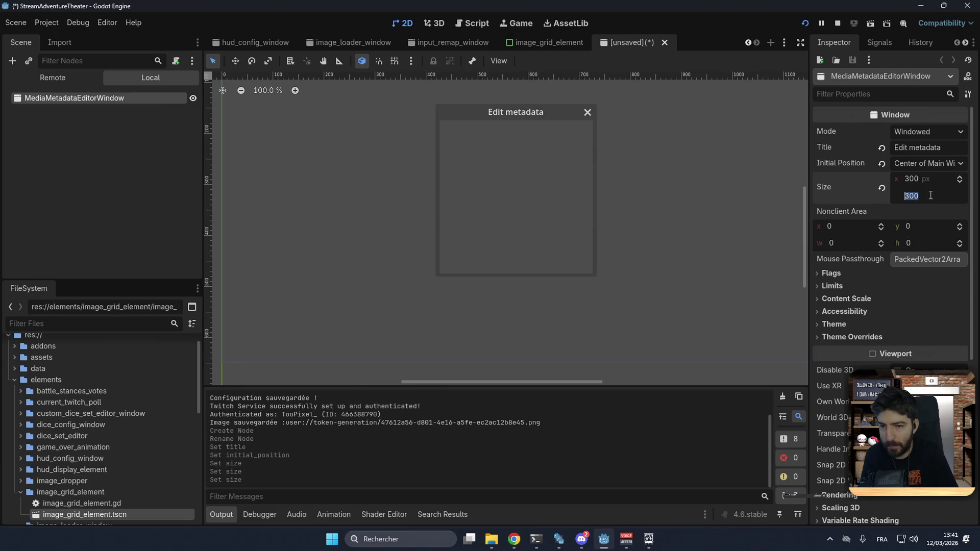
type("25")
type("0")
key("Return")
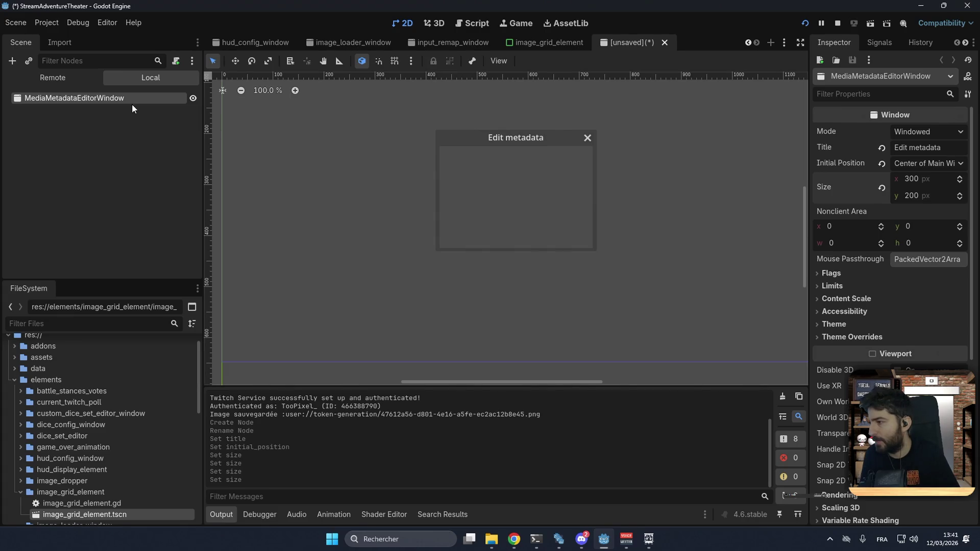
double_click(132, 98)
key("Escape")
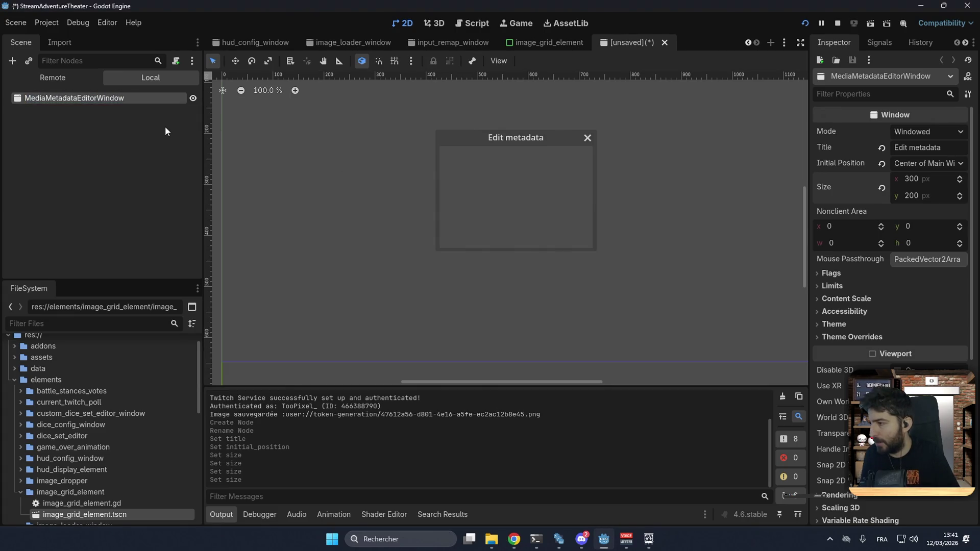
Add a full-rect MarginContainer to the window with margin constants of 10.
key("ctrl+a")
type("margin")
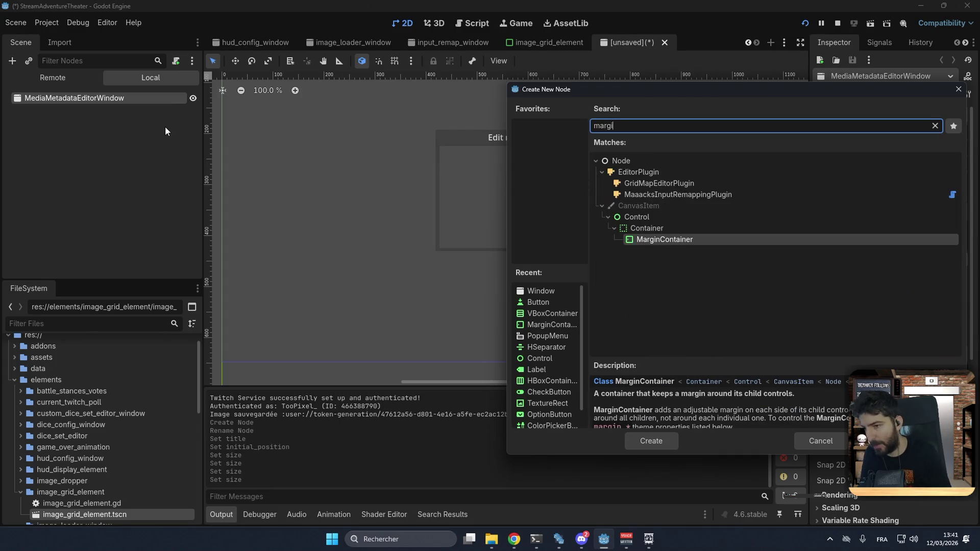
key("Return")
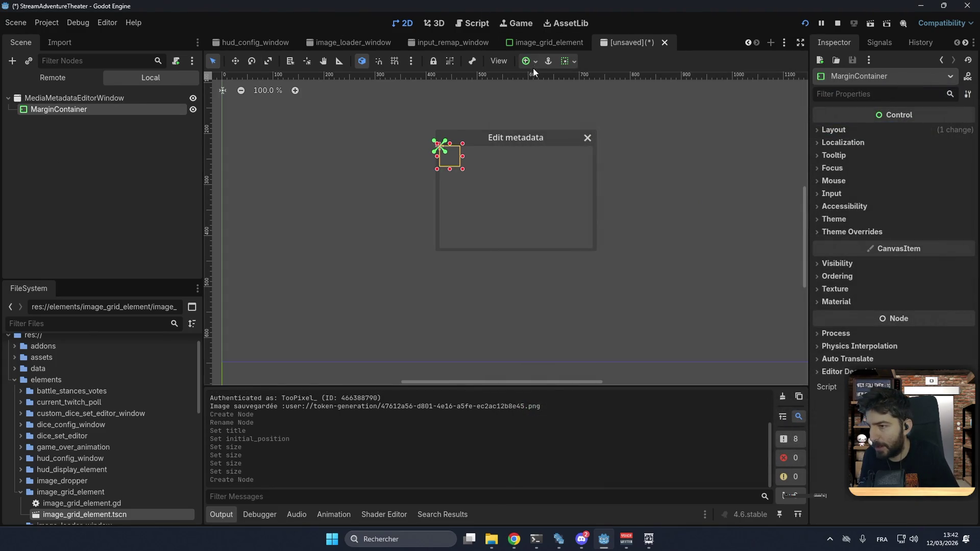
left_click(531, 62)
left_click(588, 155)
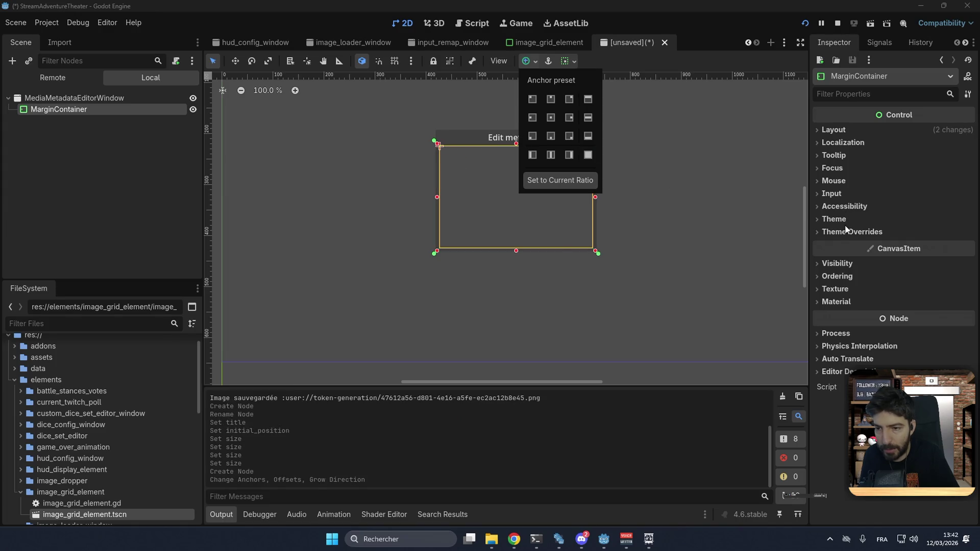
left_click(852, 232)
left_click(846, 243)
left_click(940, 255)
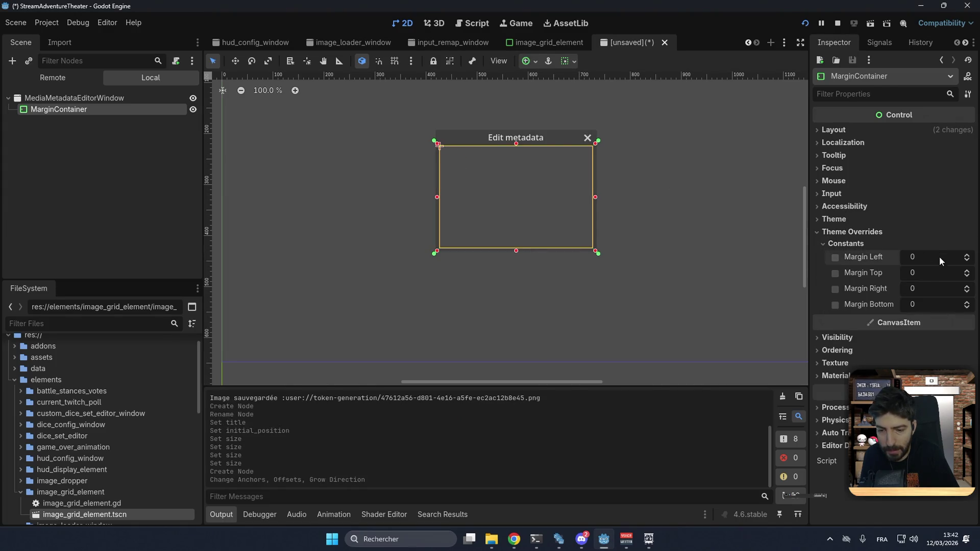
type("10")
key("Tab")
type("10")
key("Tab")
type("10")
key("Tab")
type("10")
key("Return")
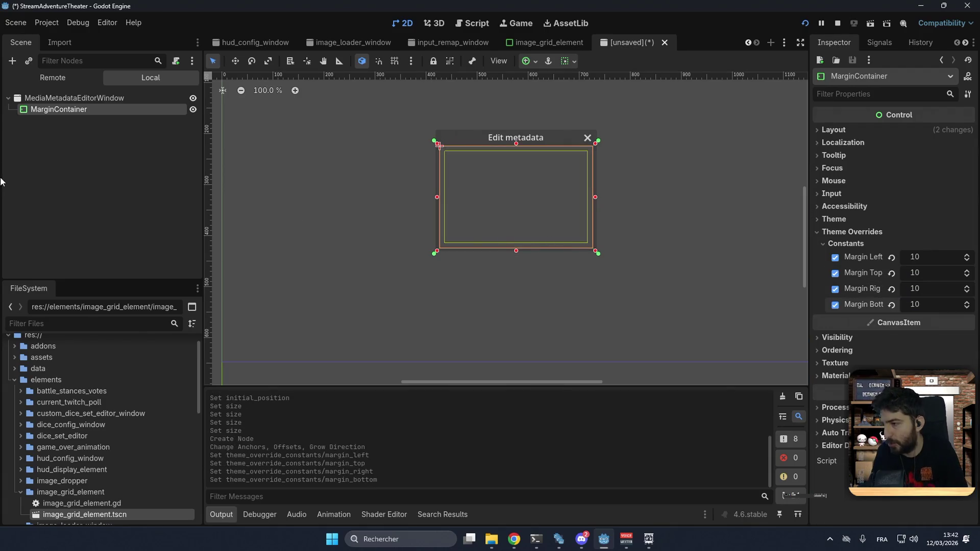
Add a VBoxContainer inside the MarginContainer with a Label child.
key("ctrl+a")
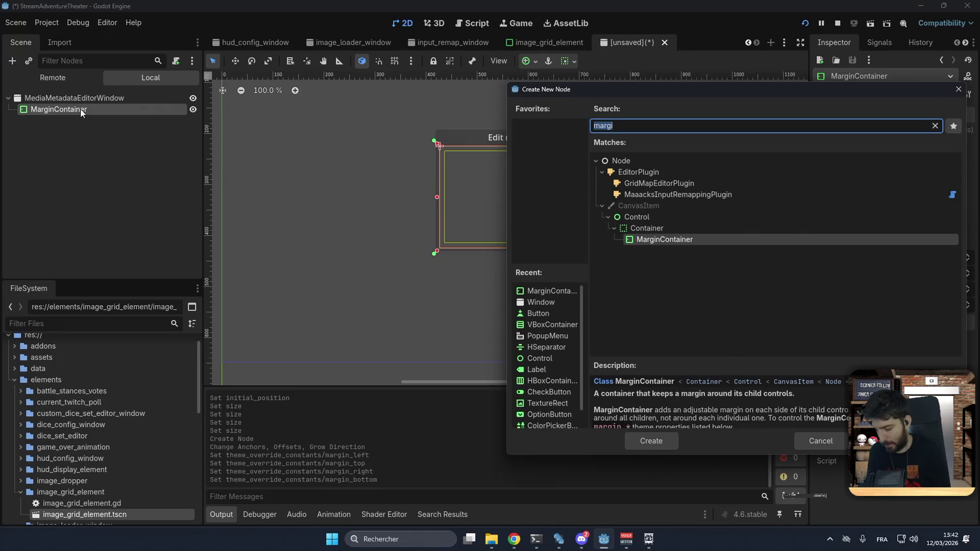
type("vbo")
key("Return")
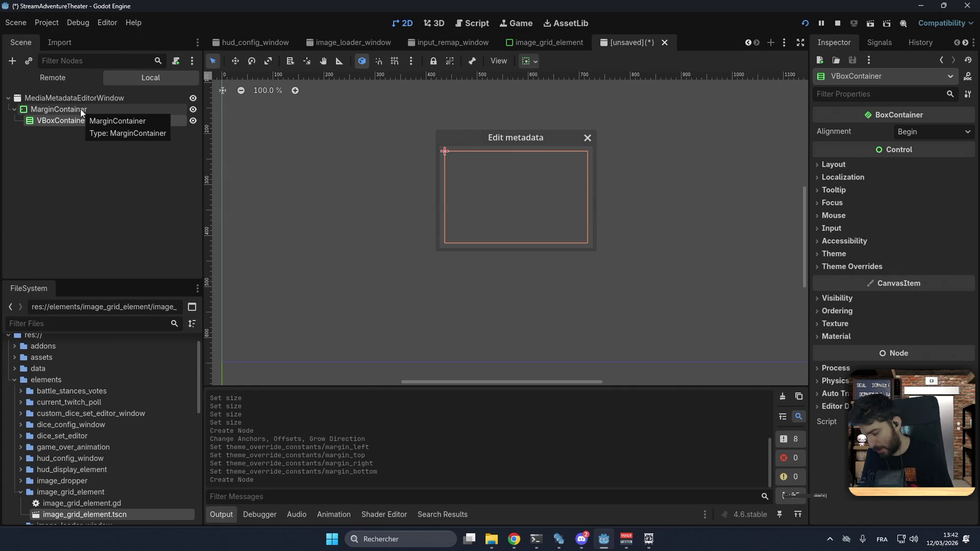
key("ctrl+a")
type("l")
key("Return")
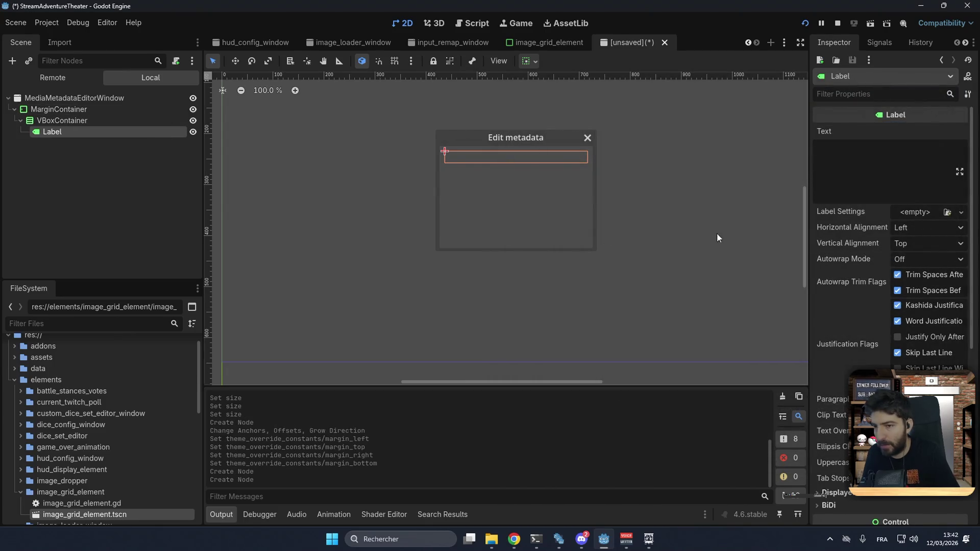
Center the label horizontally, set its text to 'Image name' and font size override to 12.
left_click(945, 230)
left_click(922, 258)
left_click(947, 183)
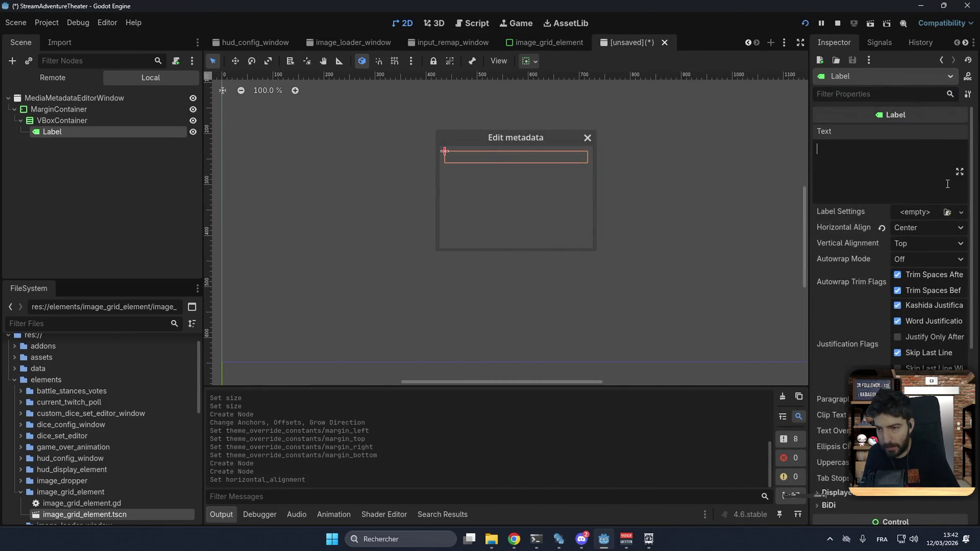
type("Image name")
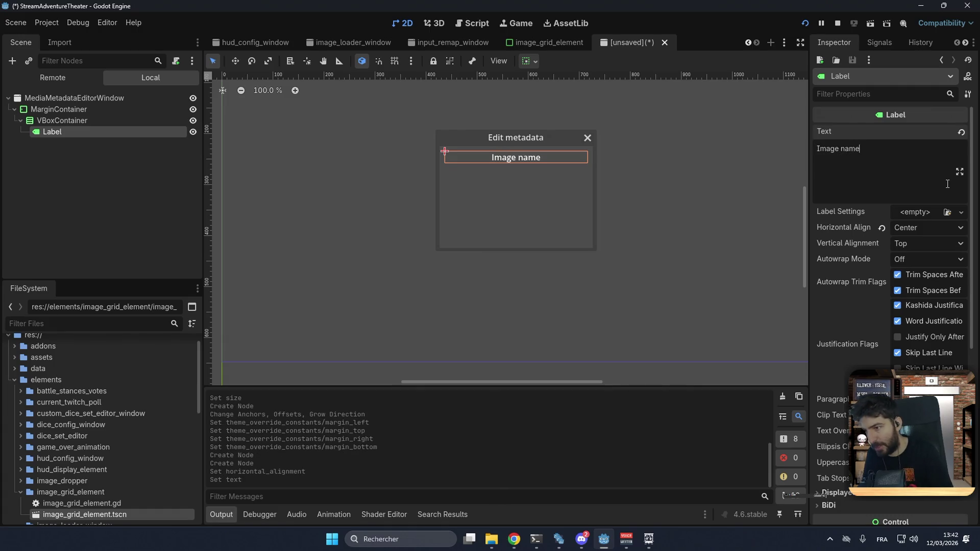
scroll(898, 250, "down", 5)
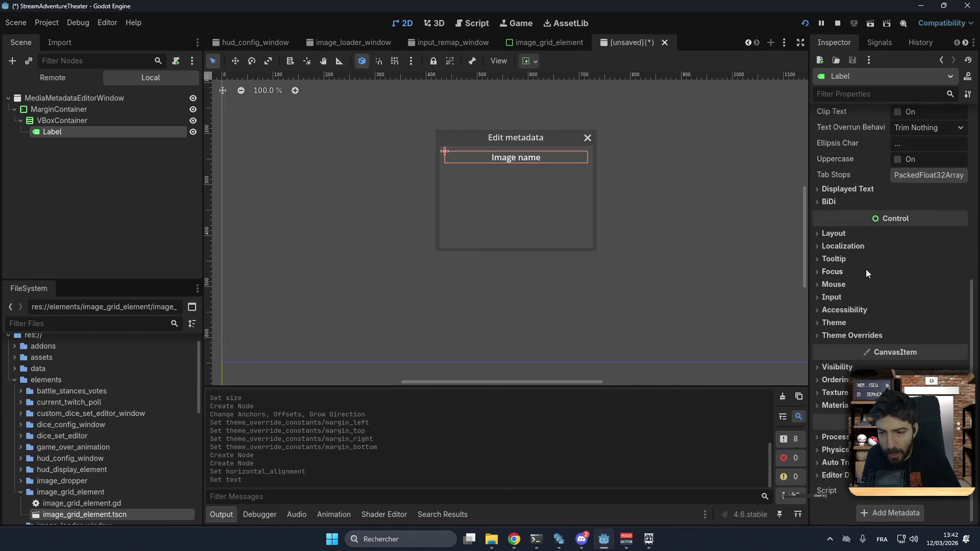
left_click(862, 335)
left_click(914, 387)
left_click(924, 400)
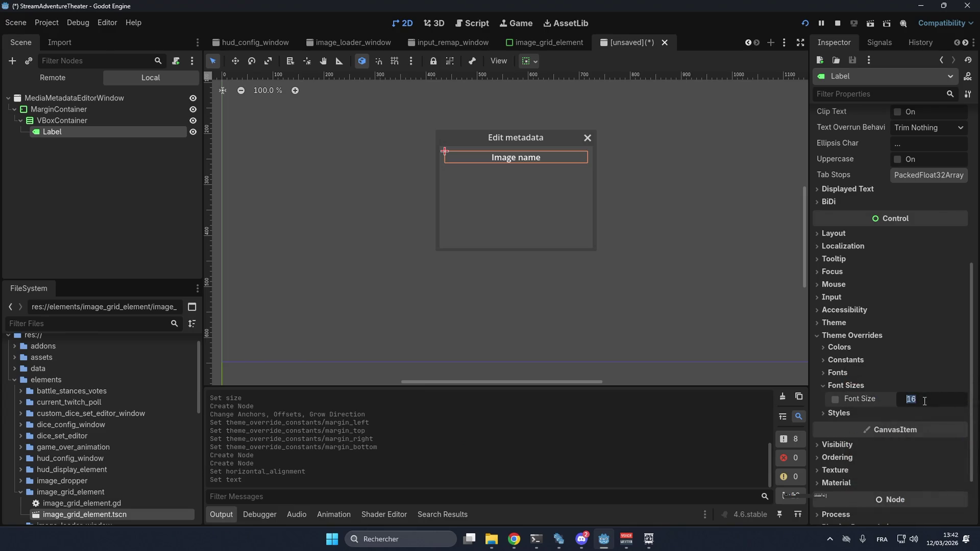
type("2")
key("Return")
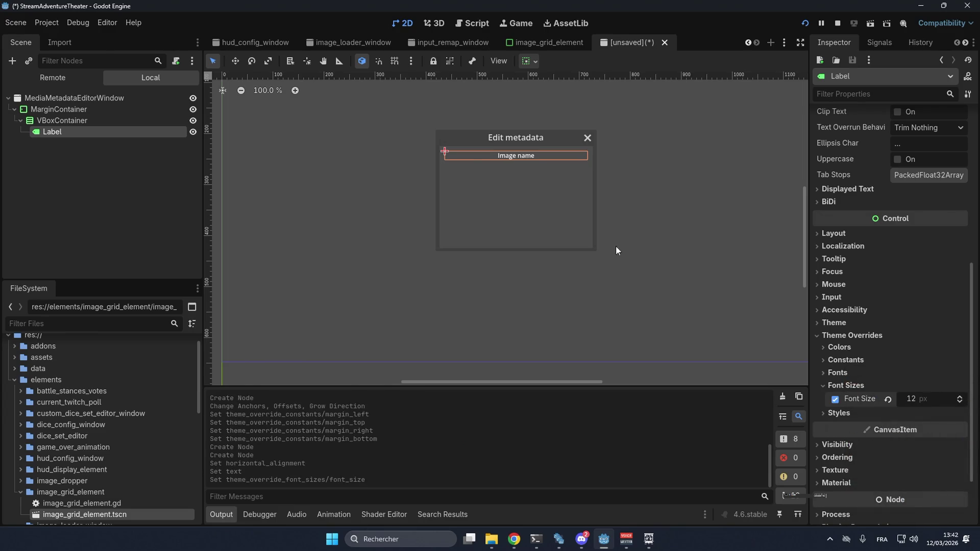
left_click(49, 121)
key("ctrl+a")
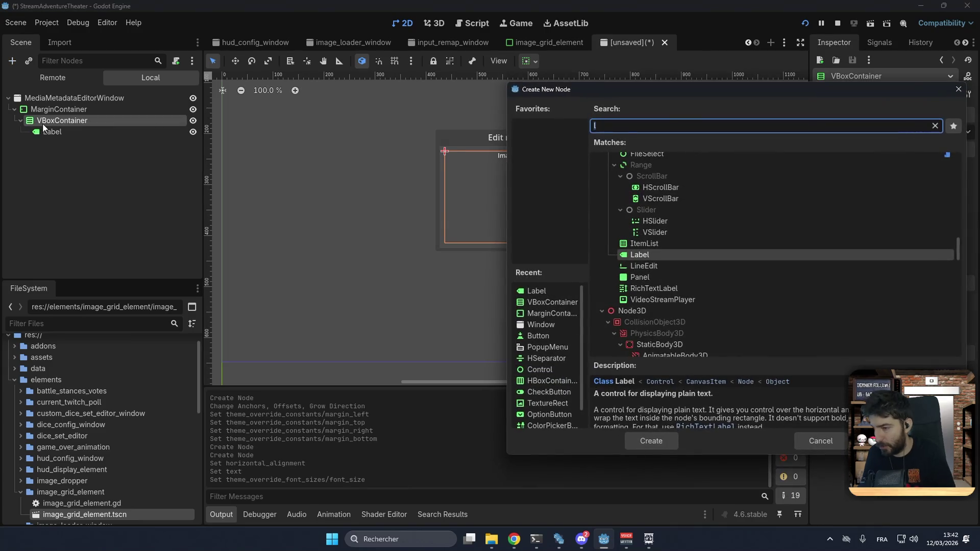
Add a LineEdit to the VBoxContainer and name it ImageNameInput.
type("input")
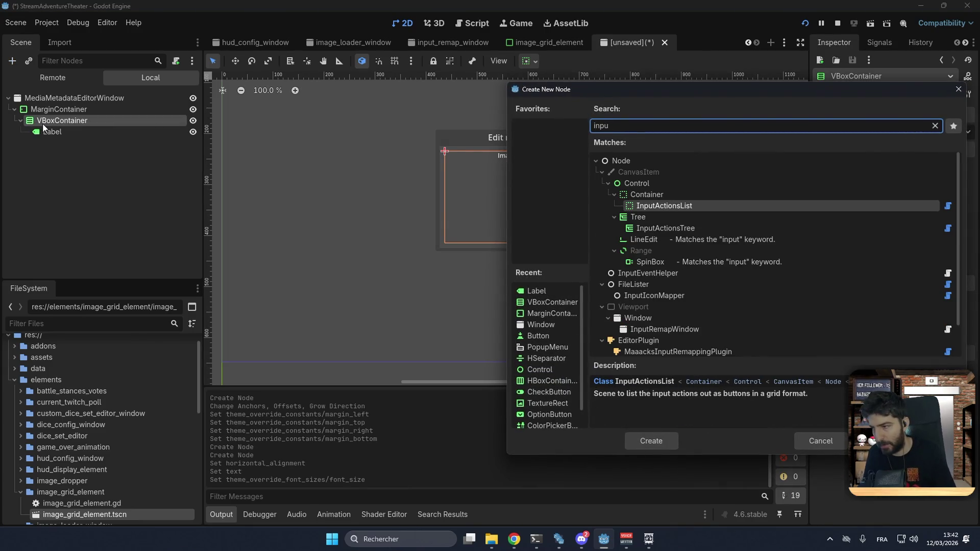
key("BackSpace")
key("BackSpace")
key("BackSpace")
type("lineedit")
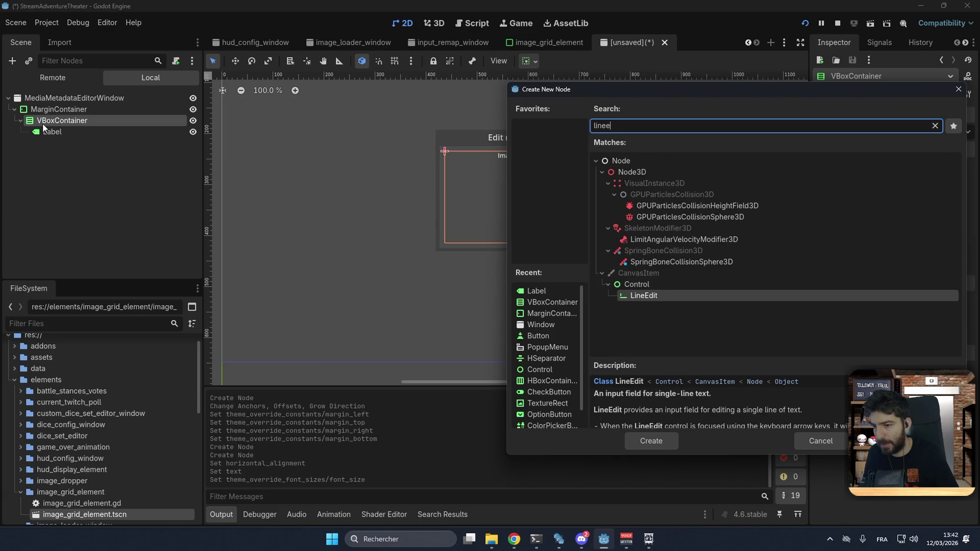
key("Return")
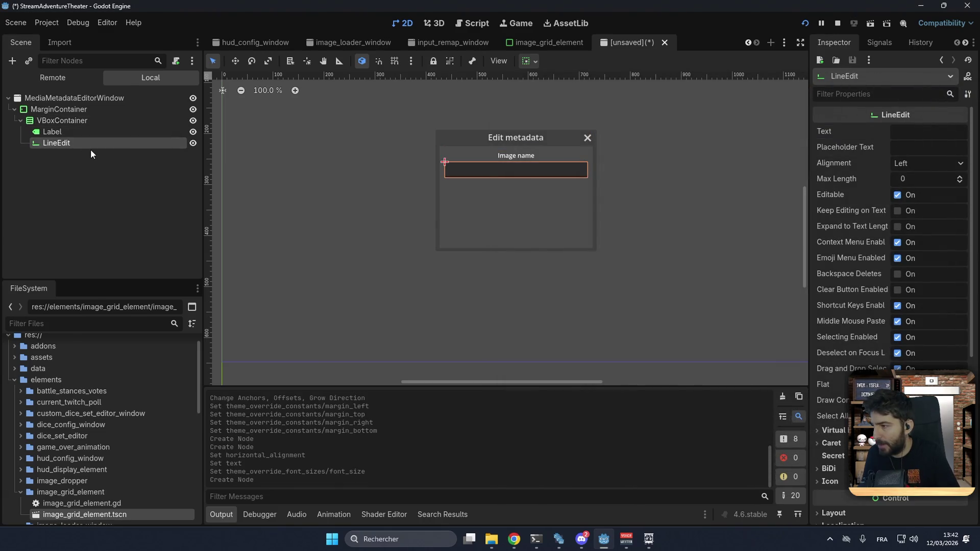
double_click(90, 148)
key("Home")
type("IO")
type("ahe")
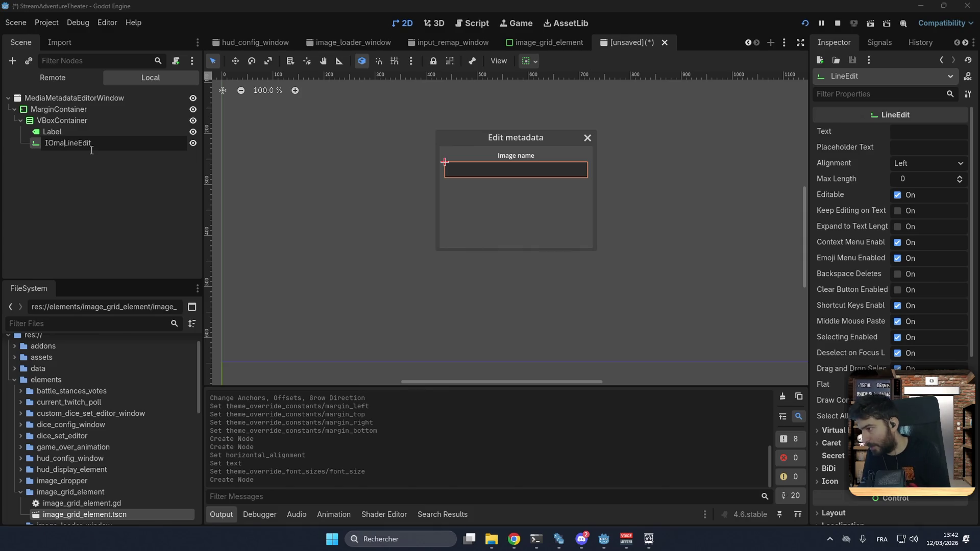
key("BackSpace")
key("BackSpace")
type("ge?N")
key("BackSpace")
key("BackSpace")
type("NameInput")
key("Delete")
key("Delete")
key("Delete")
key("Return")
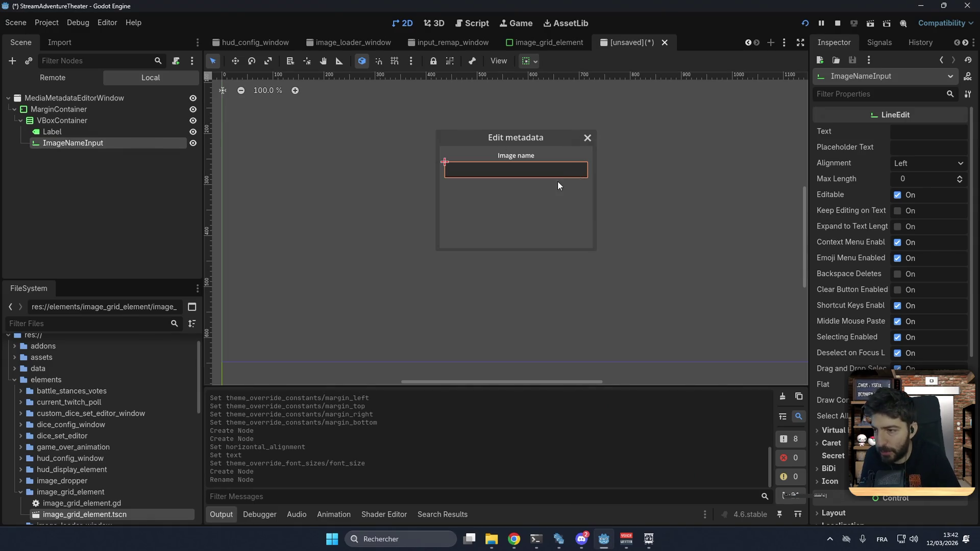
Add an HSeparator, then duplicate the label below it with text 'Image tags'.
left_click(66, 121)
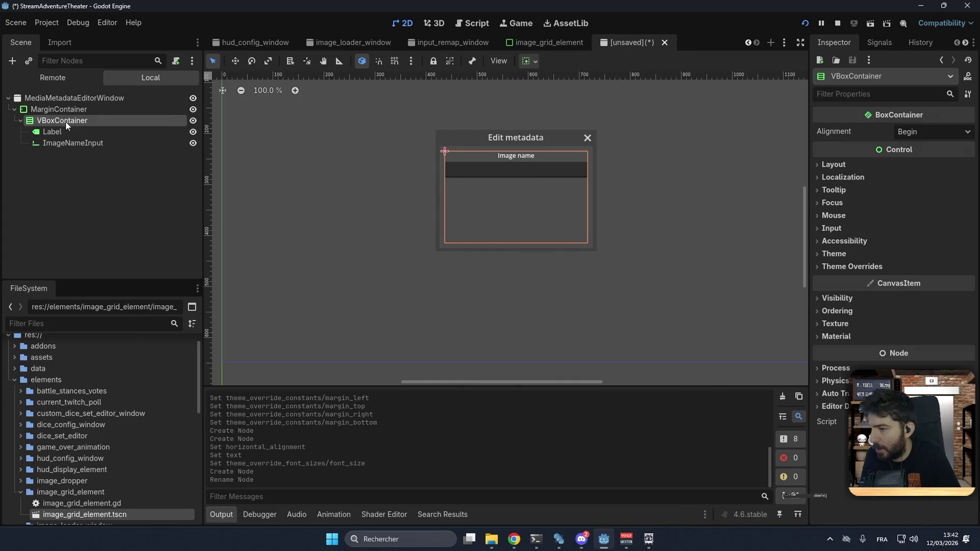
key("ctrl+a")
type("sepa")
key("Return")
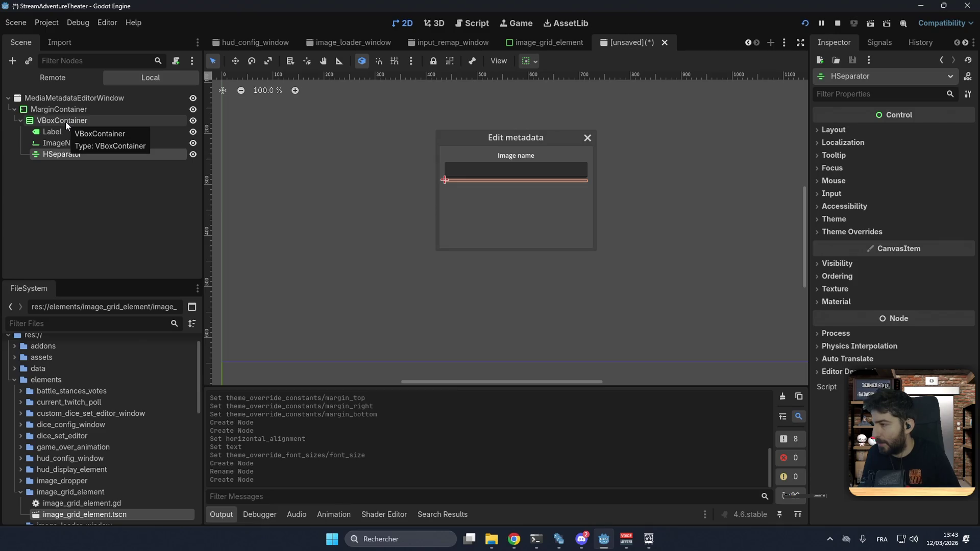
left_click(73, 133)
key("ctrl+d")
left_click_drag(67, 141, 78, 168)
double_click(855, 148)
type("tags")
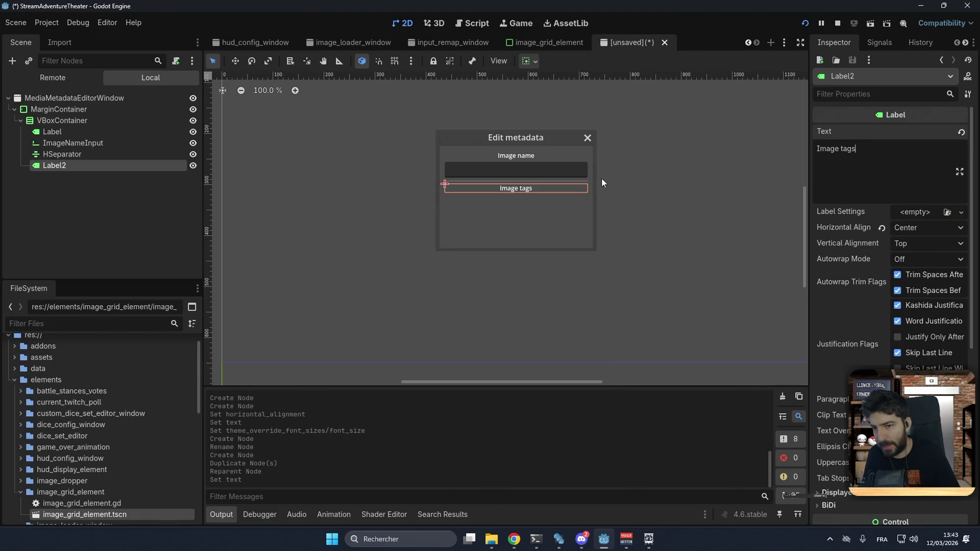
Add a vertically expanding TextEdit named ImageTagsInput to the VBoxContainer.
left_click(94, 119)
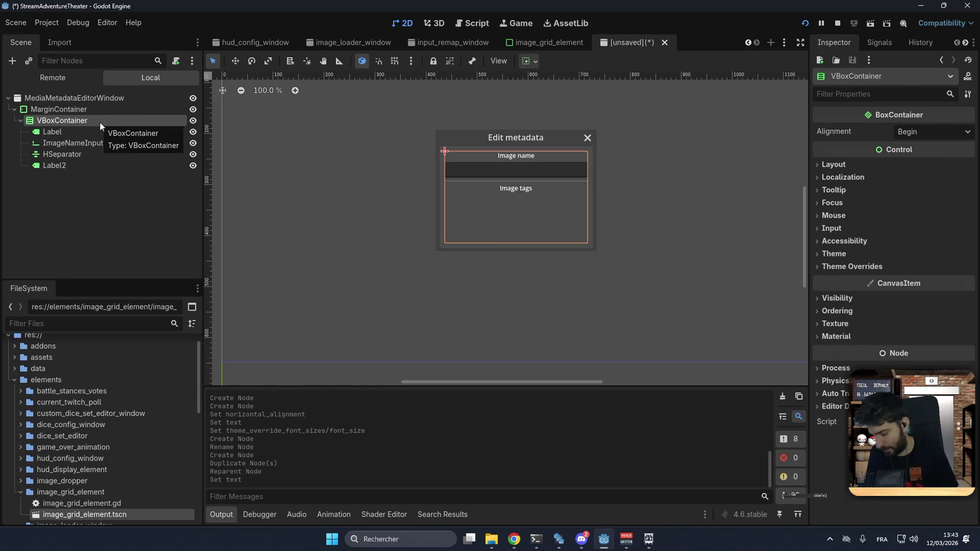
key("ctrl+a")
type("text")
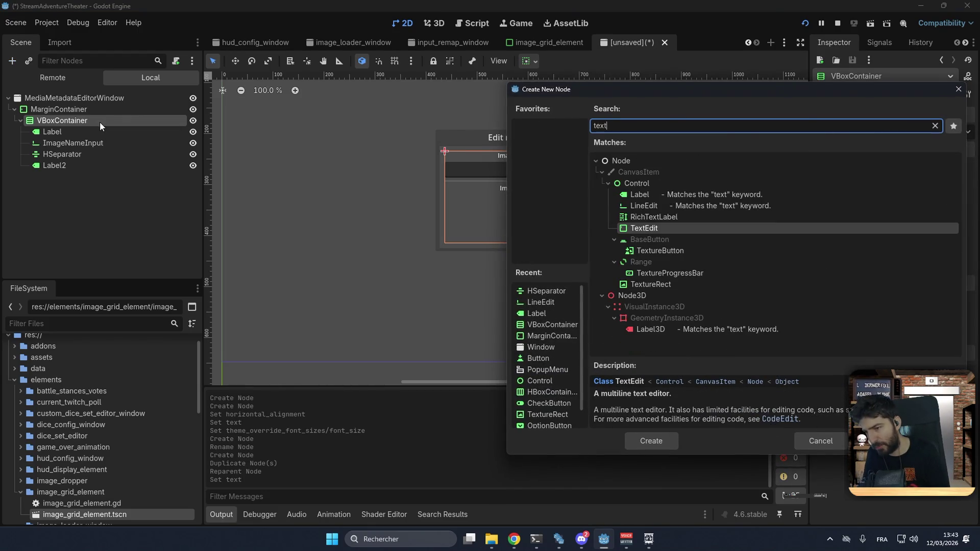
key("Return")
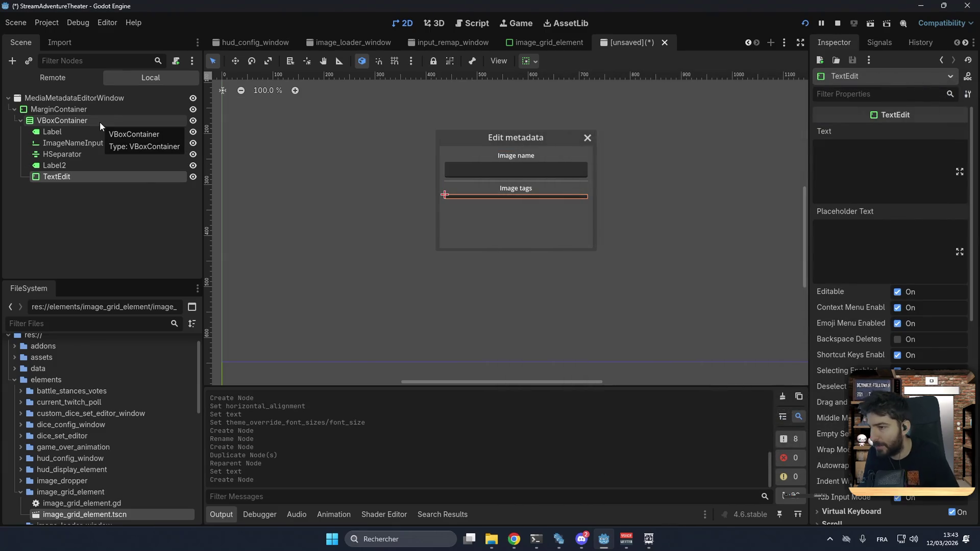
left_click(531, 66)
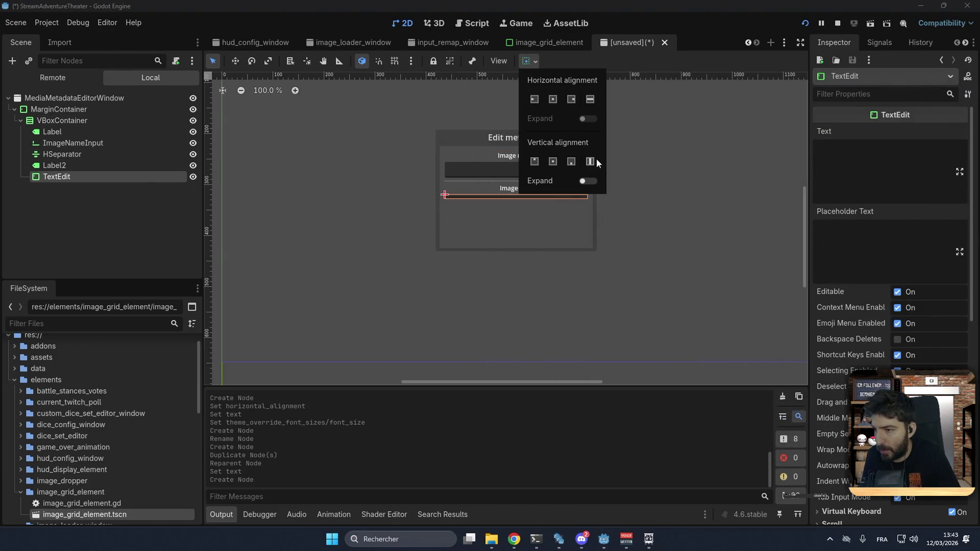
left_click(588, 181)
left_click(154, 229)
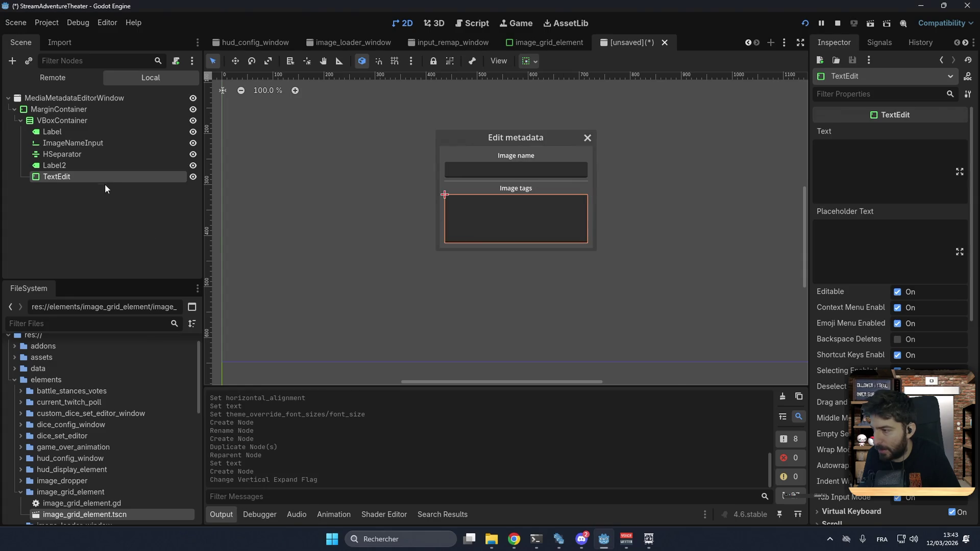
double_click(101, 178)
type("ImageTagsInput")
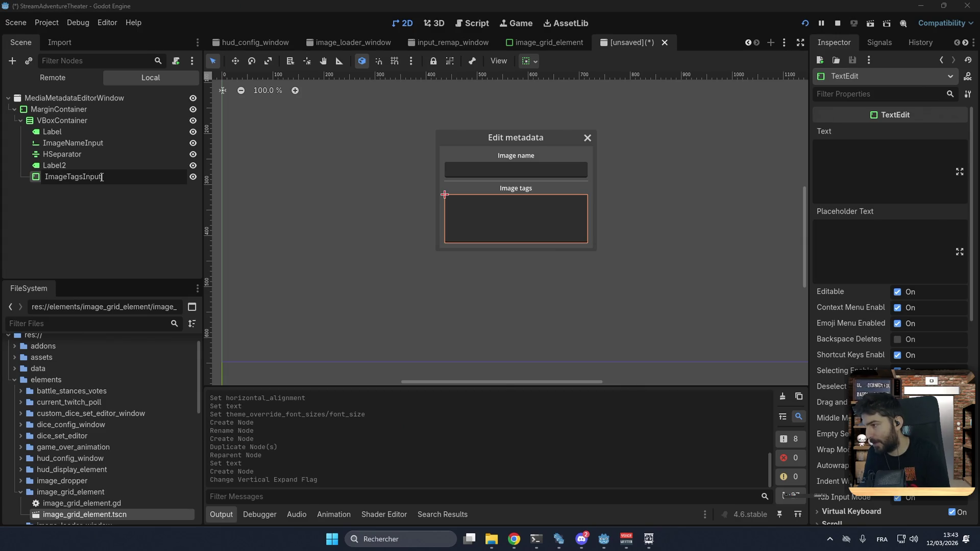
key("Return")
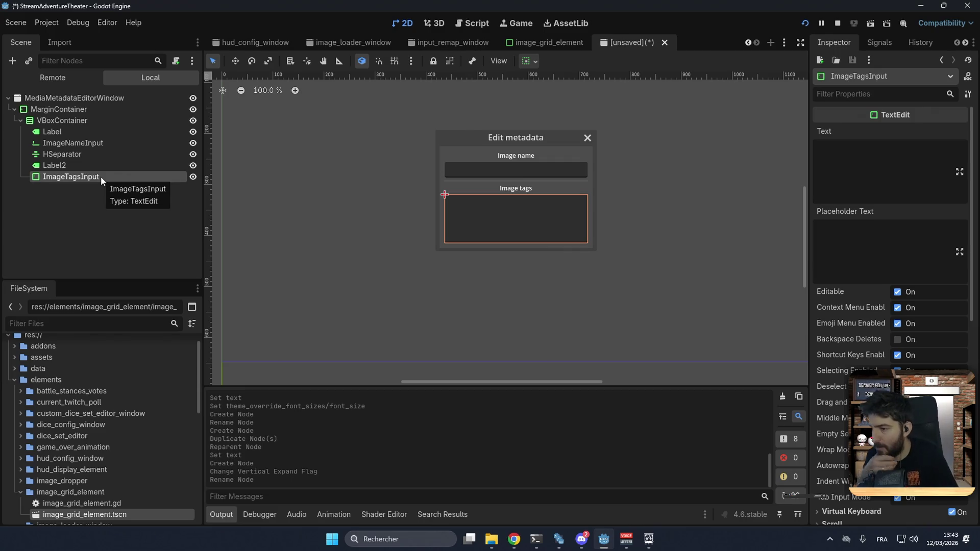
Add a Button under the VBoxContainer with the text 'Sauvegarder'.
left_click(59, 121)
key("ctrl+a")
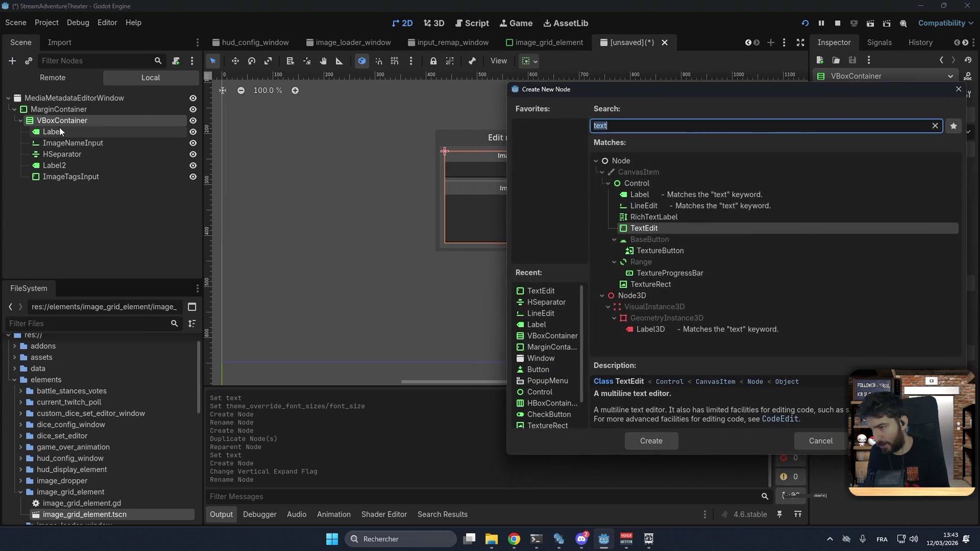
type("button")
key("Return")
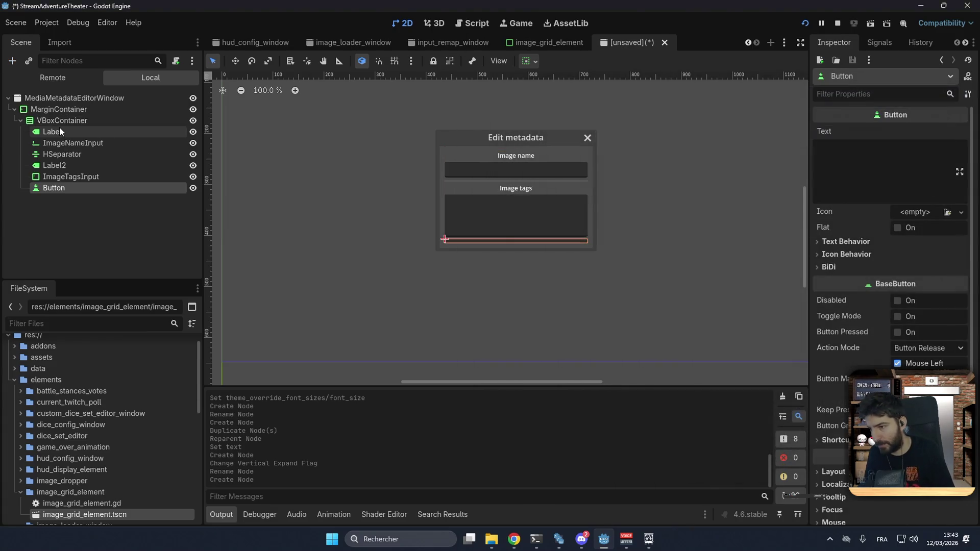
left_click(838, 176)
type("Sauvegarder")
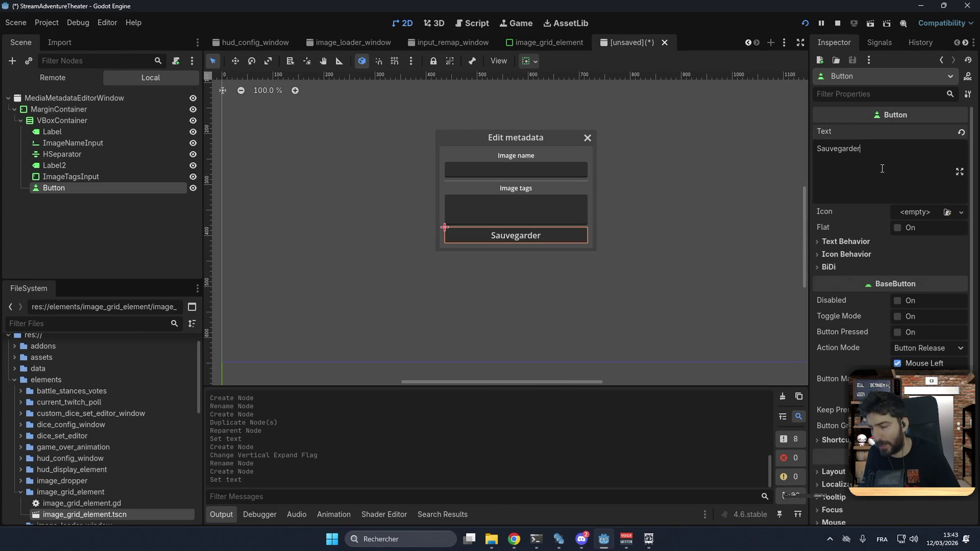
Rename the new Button node to SaveButton.
left_click(106, 222)
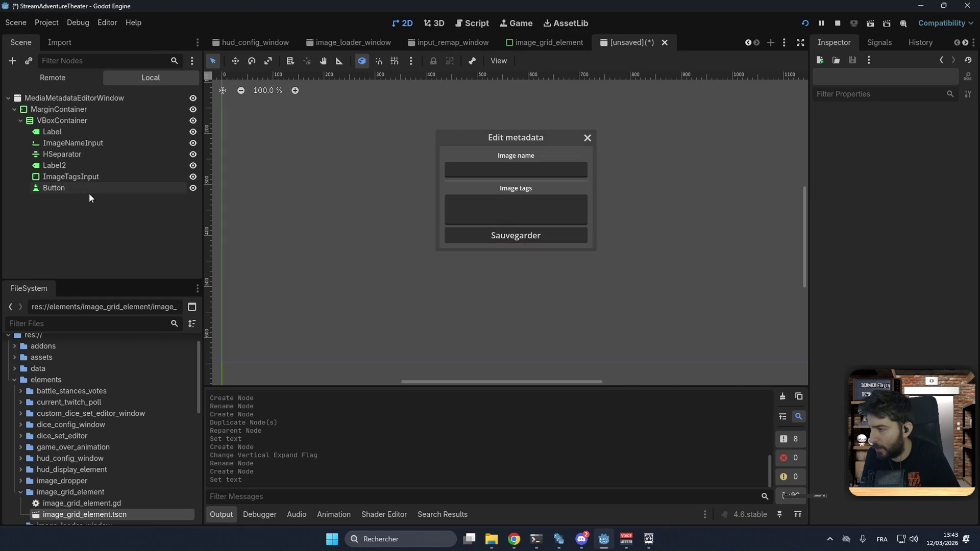
double_click(108, 187)
key("Home")
type("Save")
key("Return")
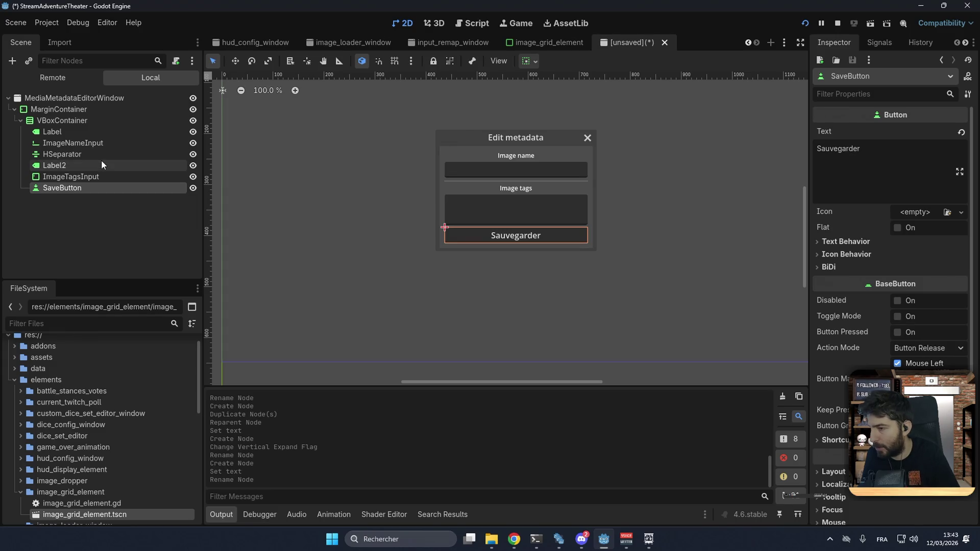
Duplicate the HSeparator and move the copy just above SaveButton.
left_click(75, 157)
key("ctrl+d")
left_click_drag(84, 166, 105, 199)
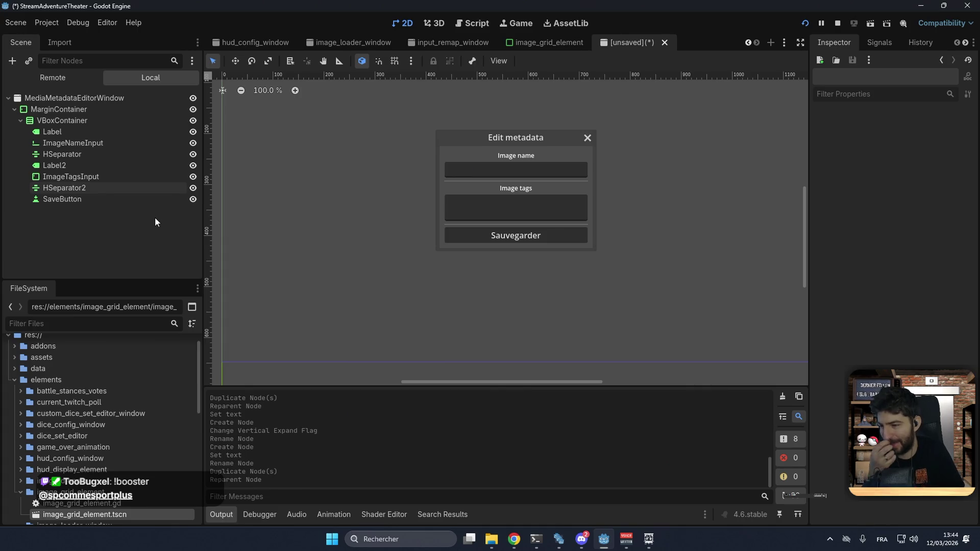
left_click(92, 200)
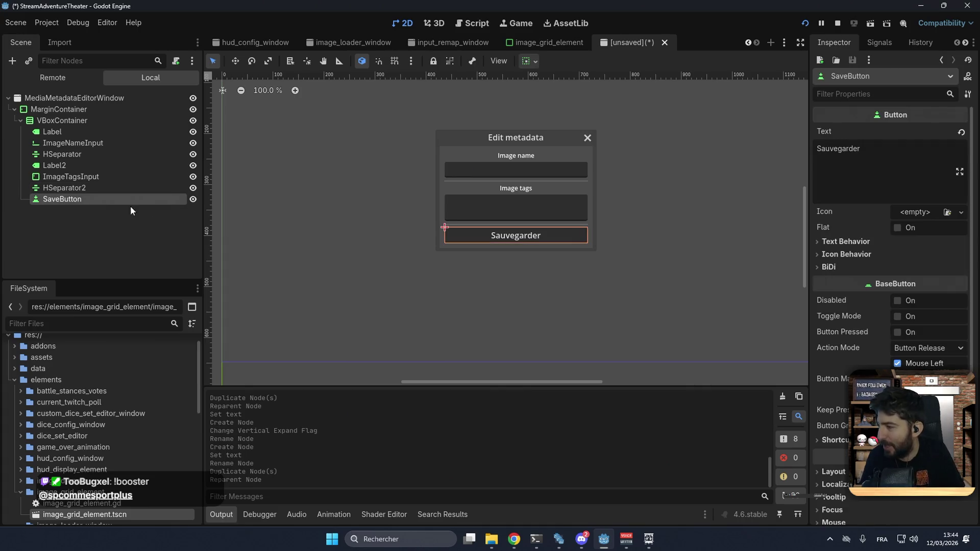
Change SaveButton's Inspector text to 'Save', then save the scene from the root node with Ctrl+S.
double_click(906, 145)
type("Save")
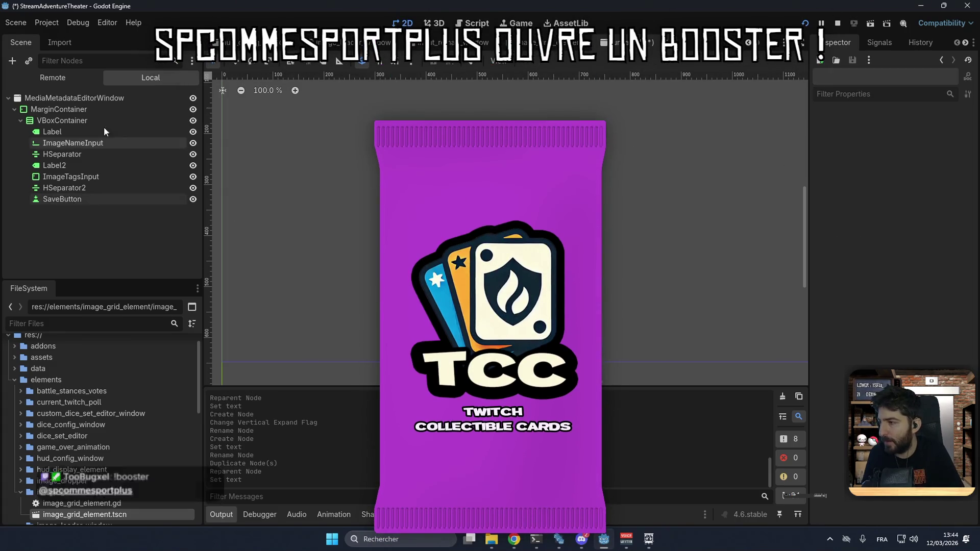
left_click(110, 99)
key("ctrl+s")
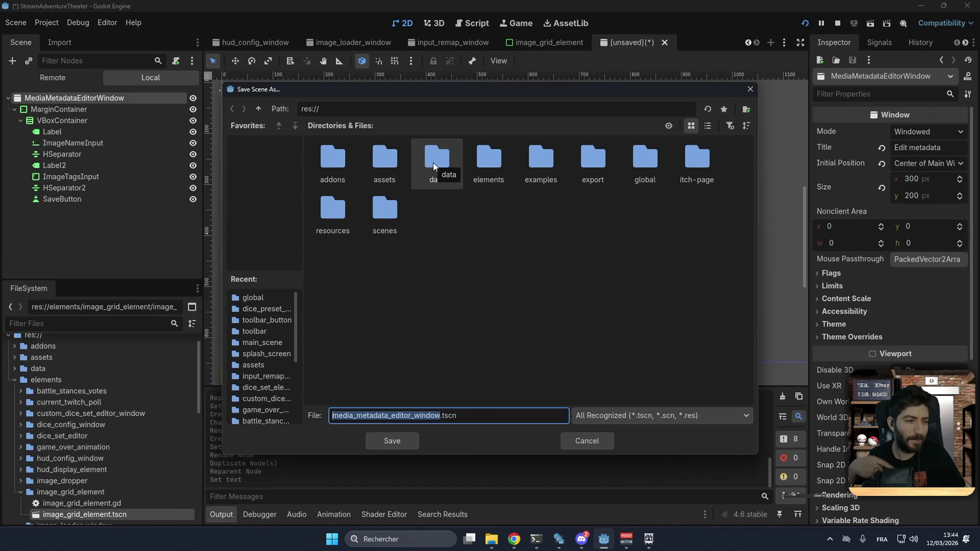
Create a media_metadata_editor_window folder under elements and save media_metadata_editor_window.tscn there.
double_click(492, 163)
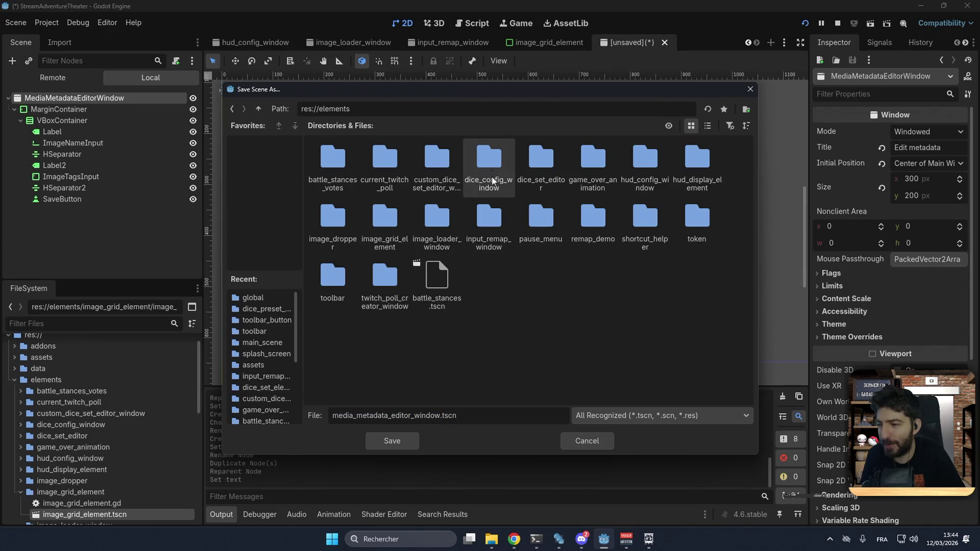
left_click(746, 110)
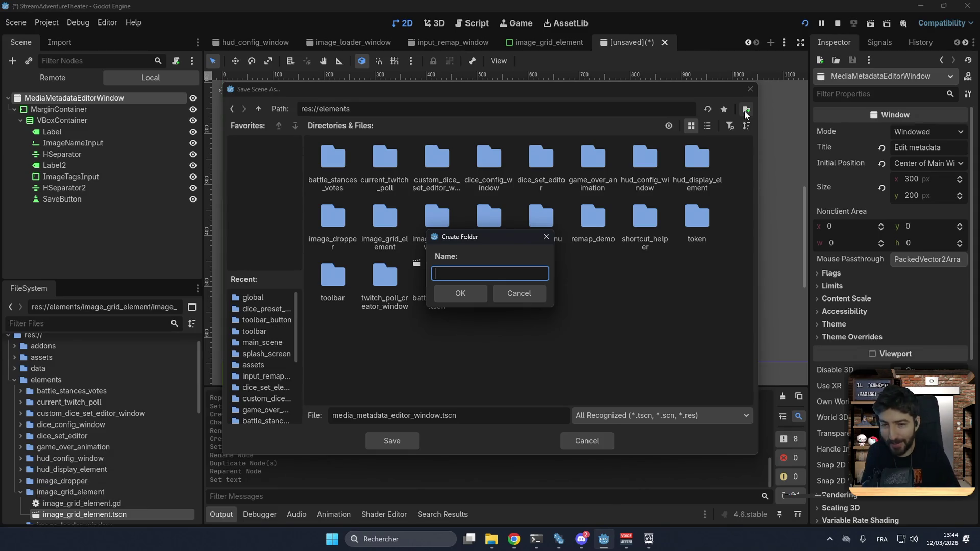
type("media_")
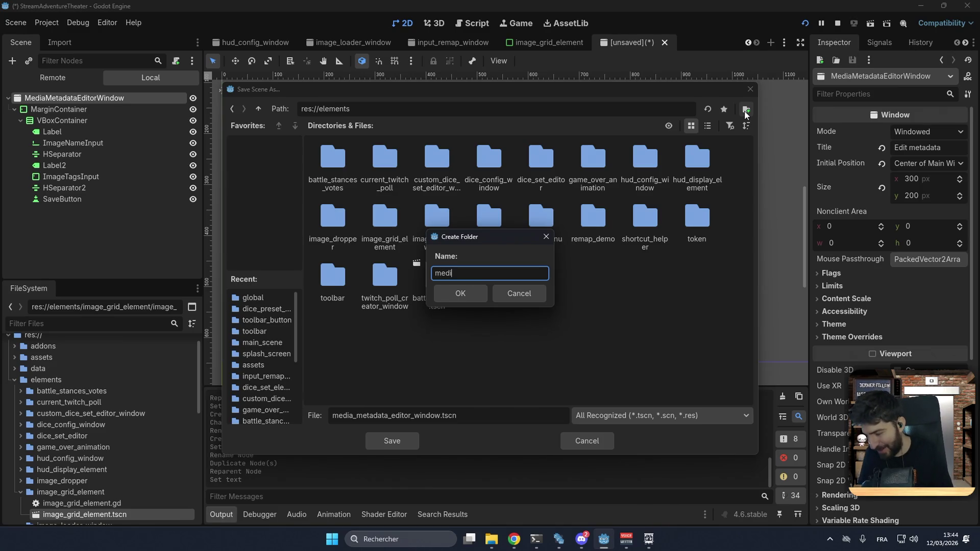
type("metadata_e")
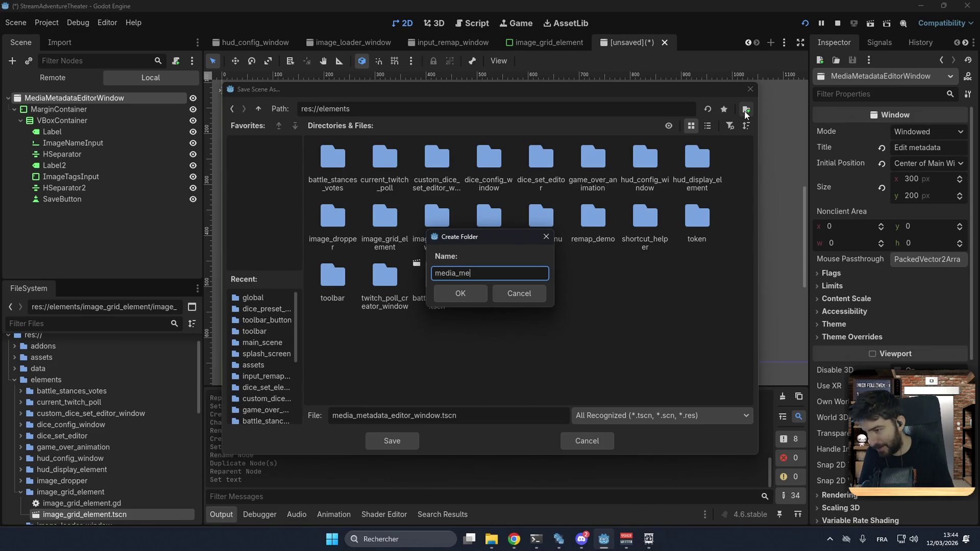
type("dito")
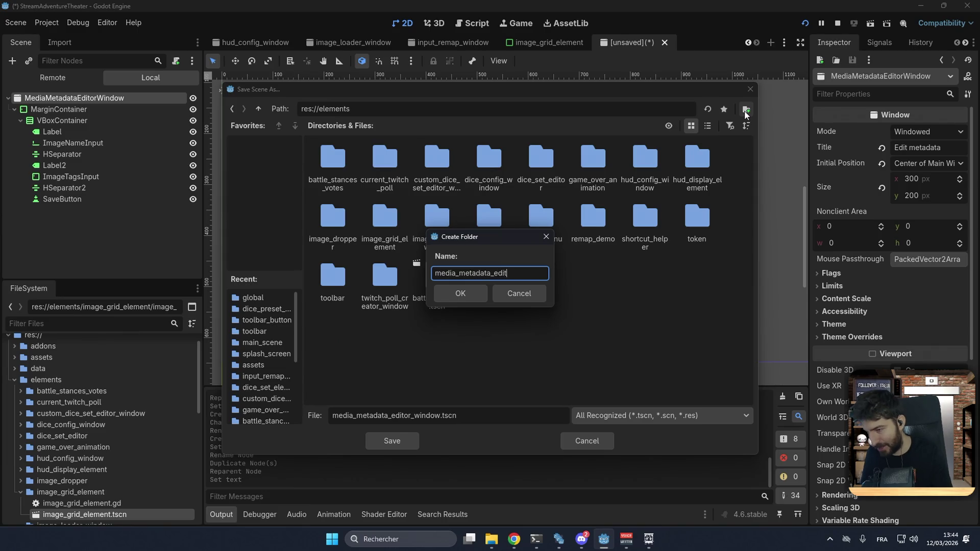
type("r_window")
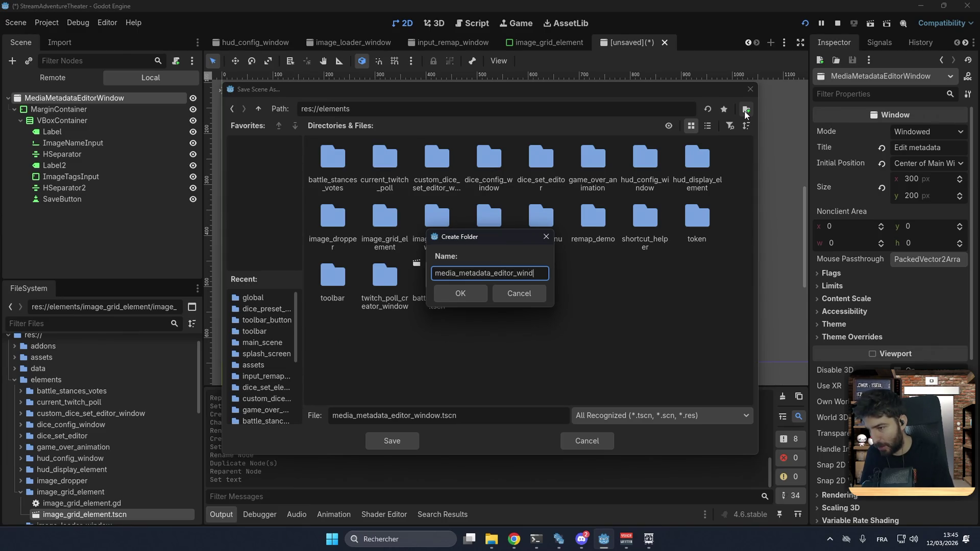
key("Return")
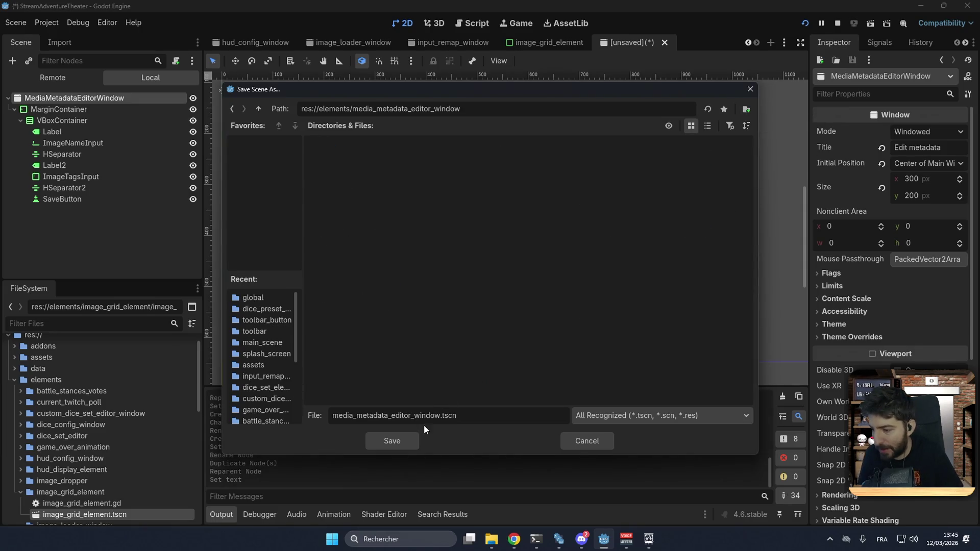
left_click(399, 442)
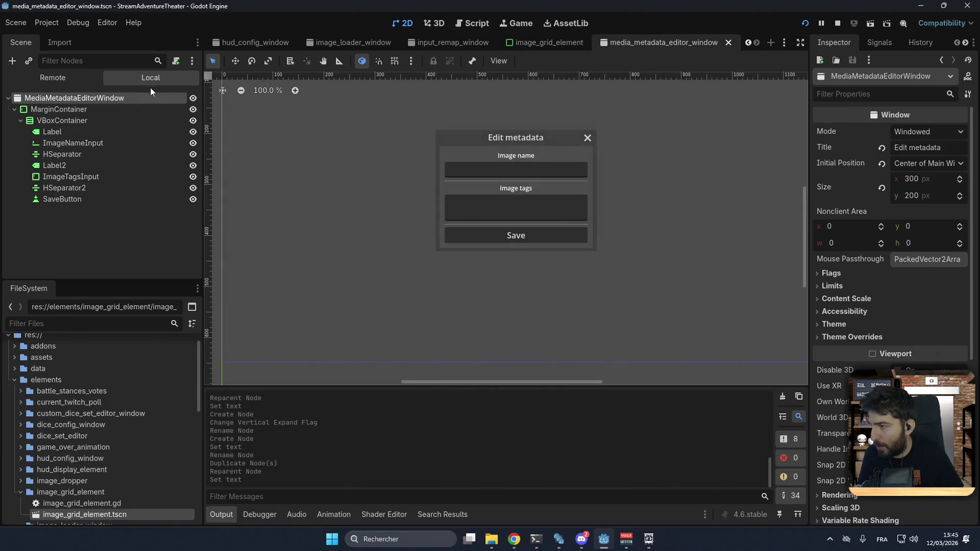
Attach a new script to the root Window declaring class_name MediaMetadataEditorWindow, and save it.
left_click(175, 61)
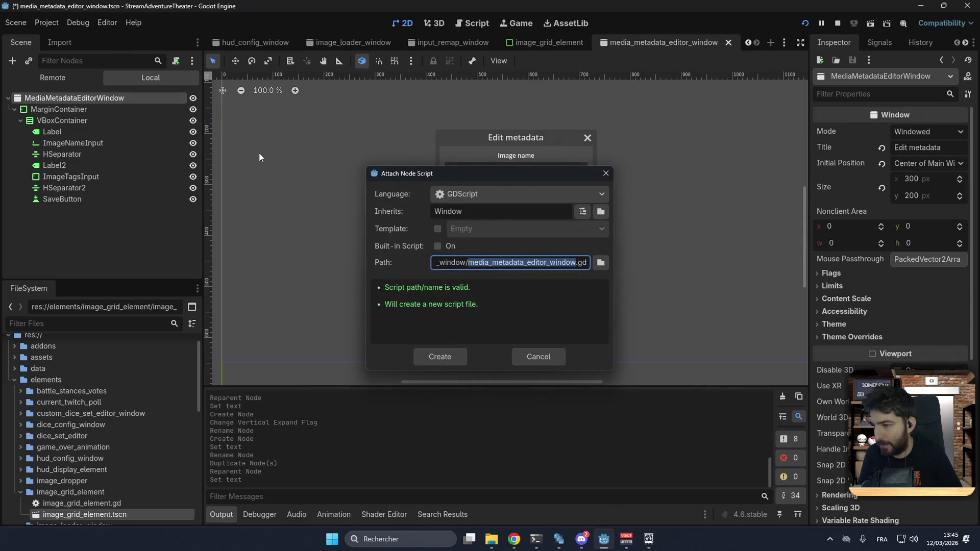
key("Return")
key("Return")
type("clas_")
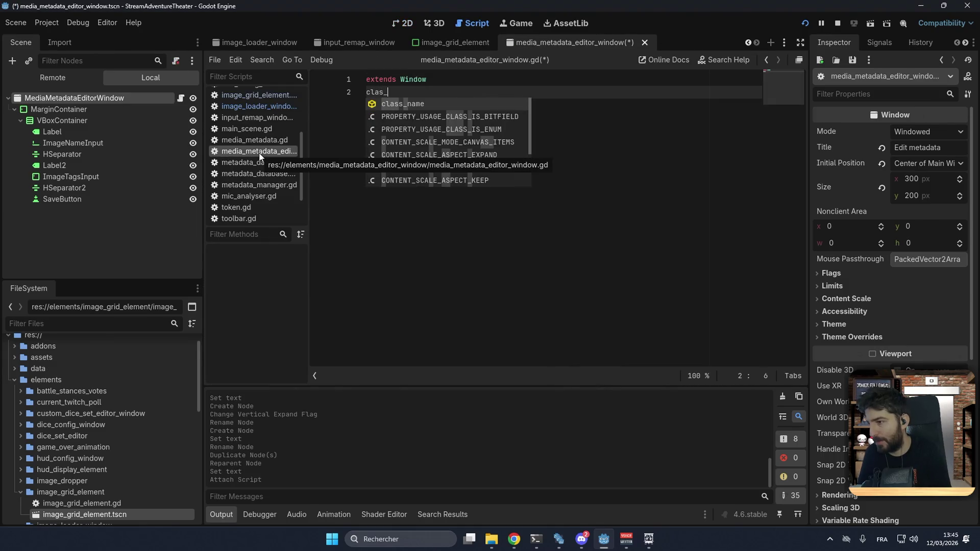
key("Return")
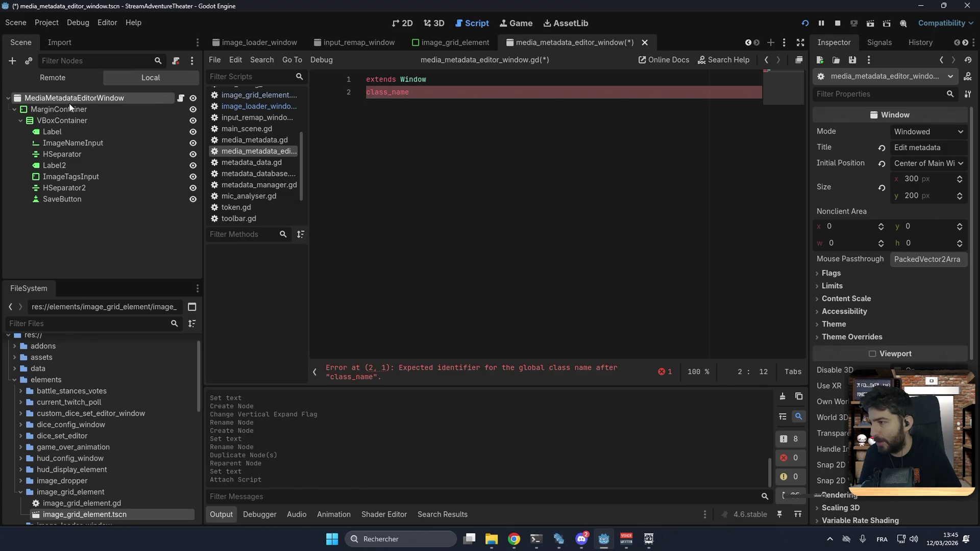
double_click(69, 102)
left_click(401, 115)
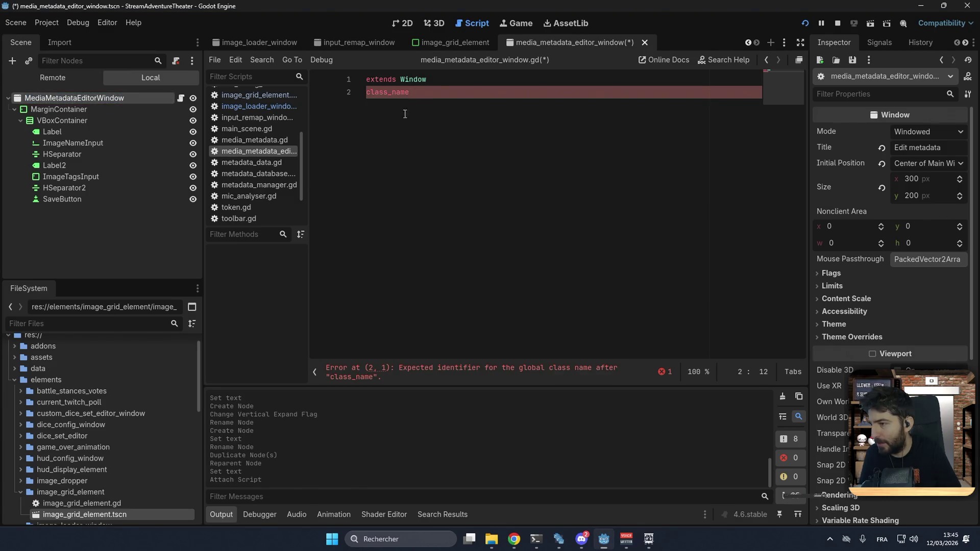
type("MediaMetadataEditorWindow")
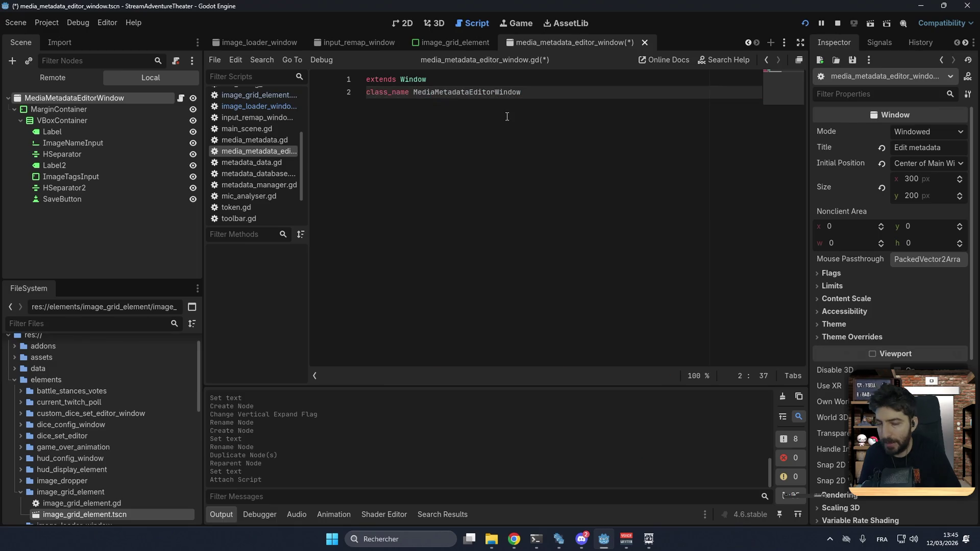
key("Return")
key("ctrl+s")
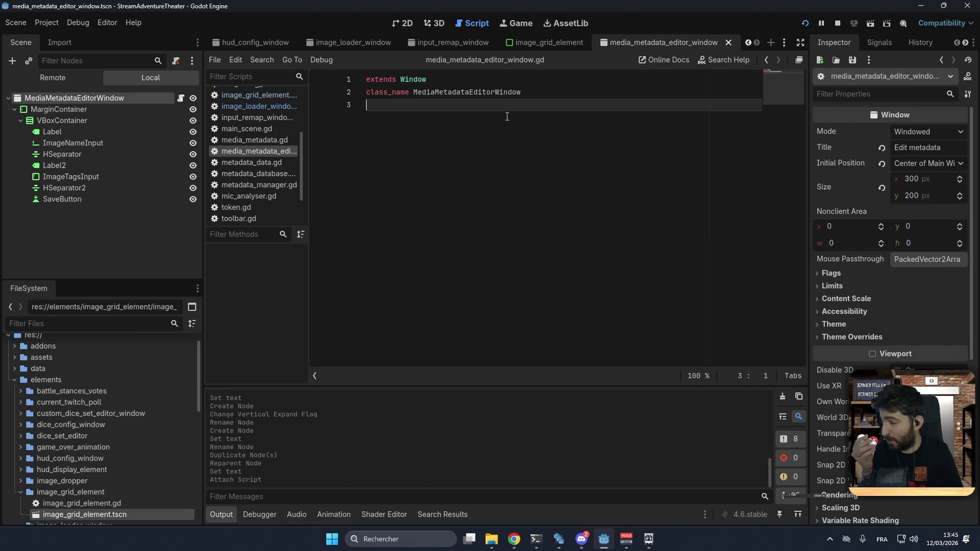
key("Return")
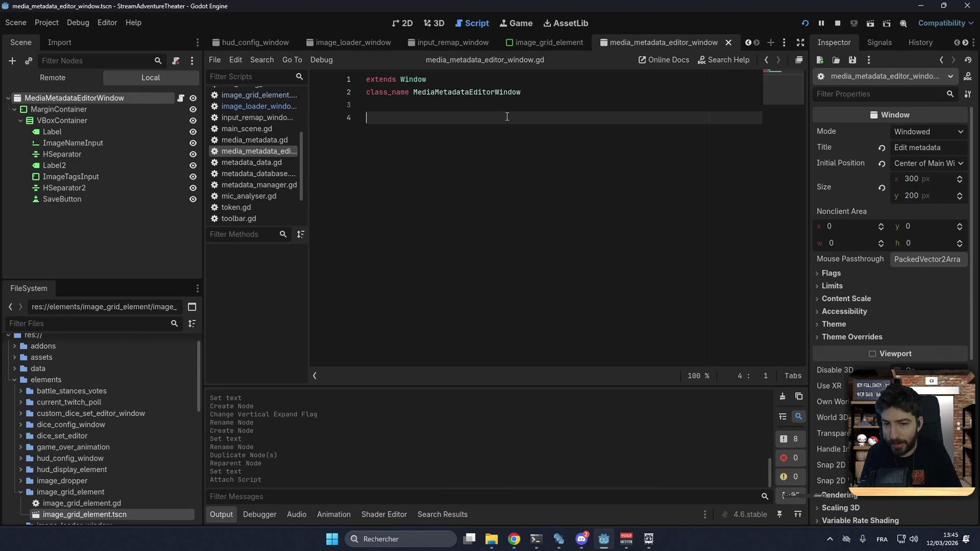
key("ctrl+s")
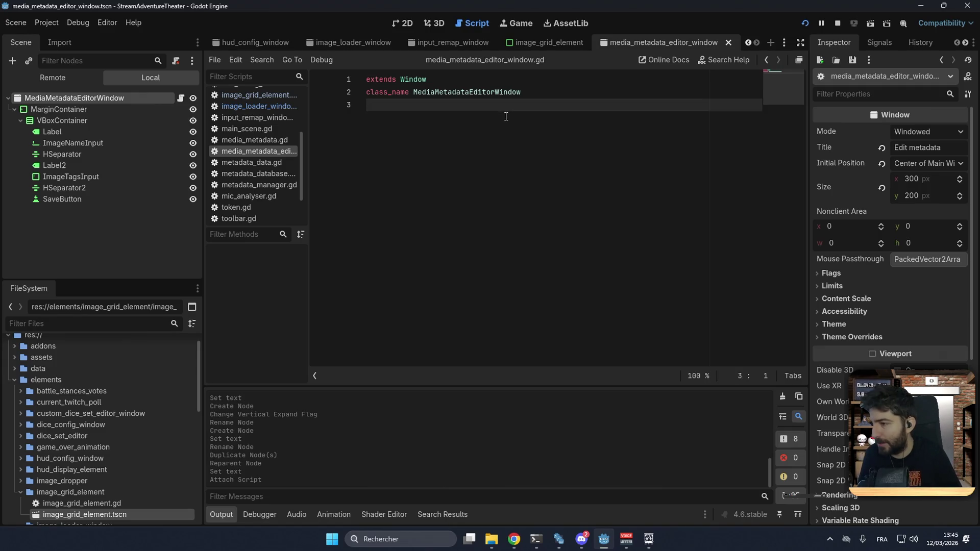
key("Return")
type("@export var")
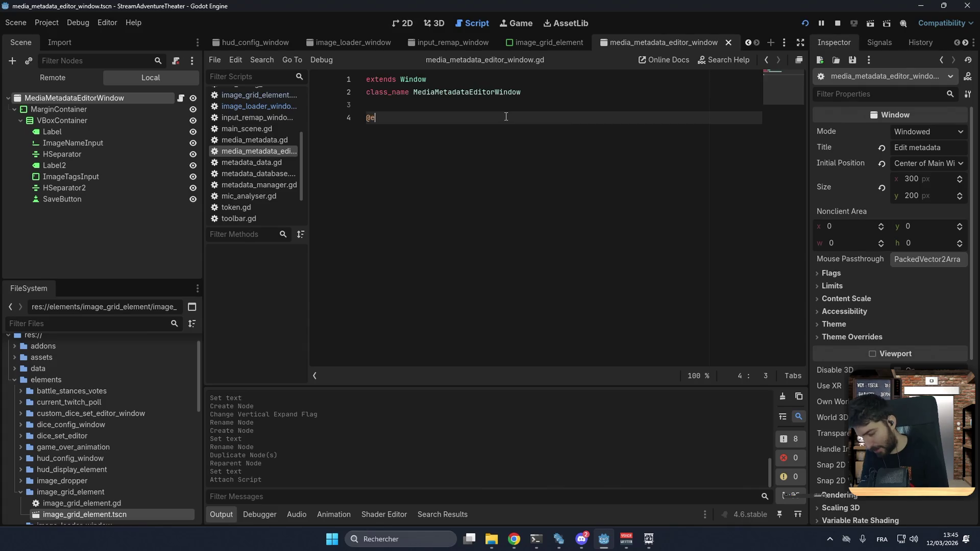
type(" data: M")
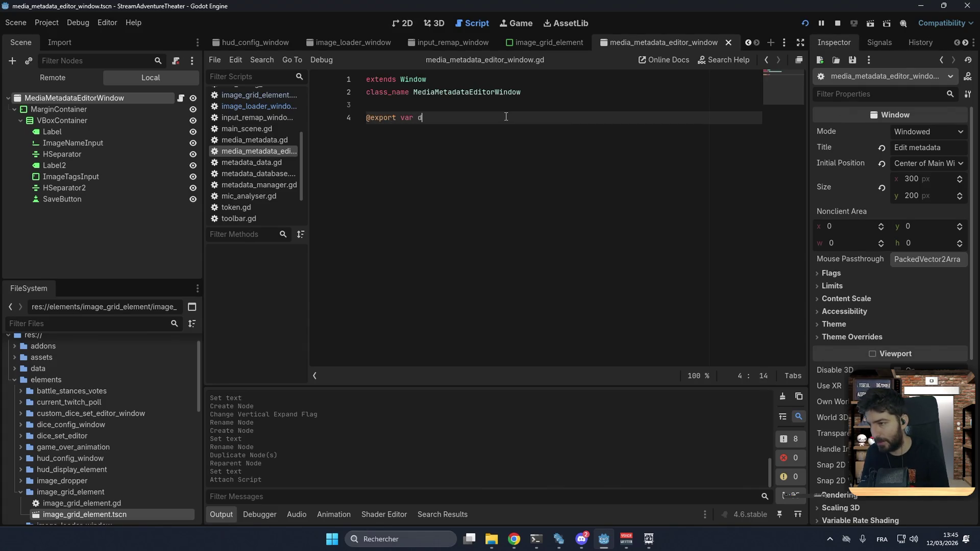
type("edia")
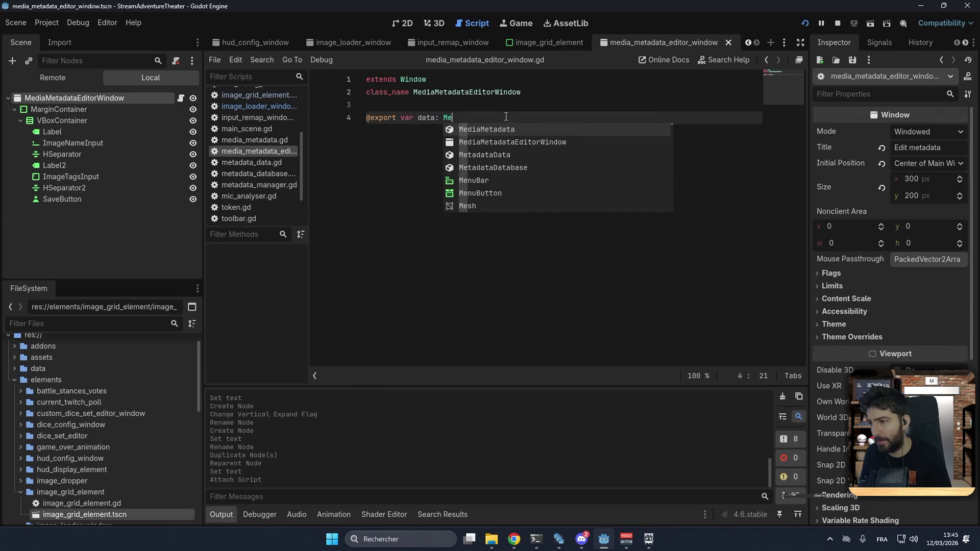
key("Return")
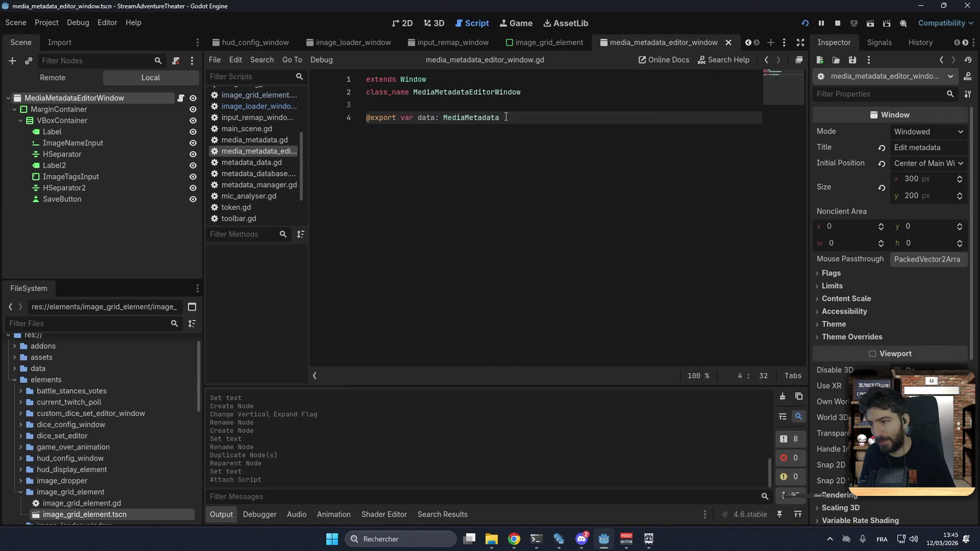
type("= MediaMetadata.")
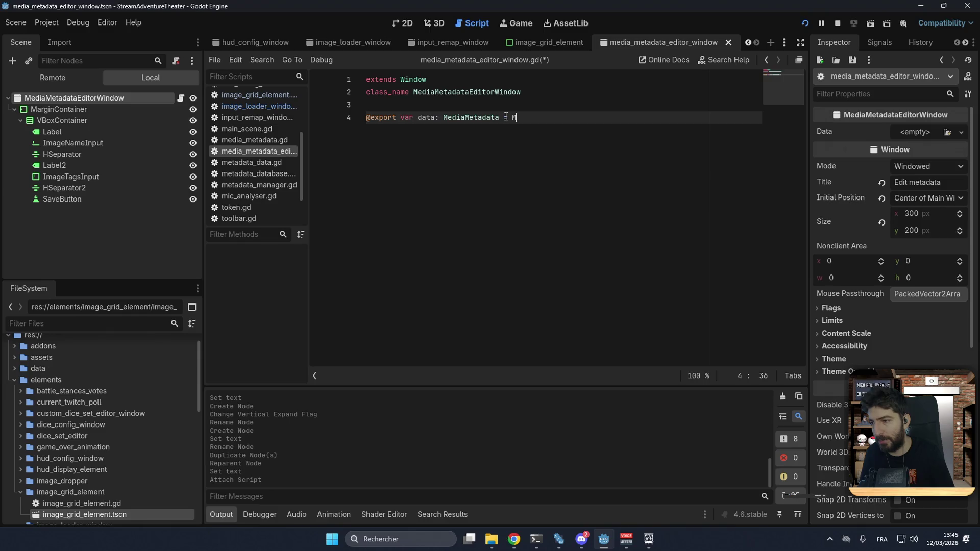
type("ne")
key("Return")
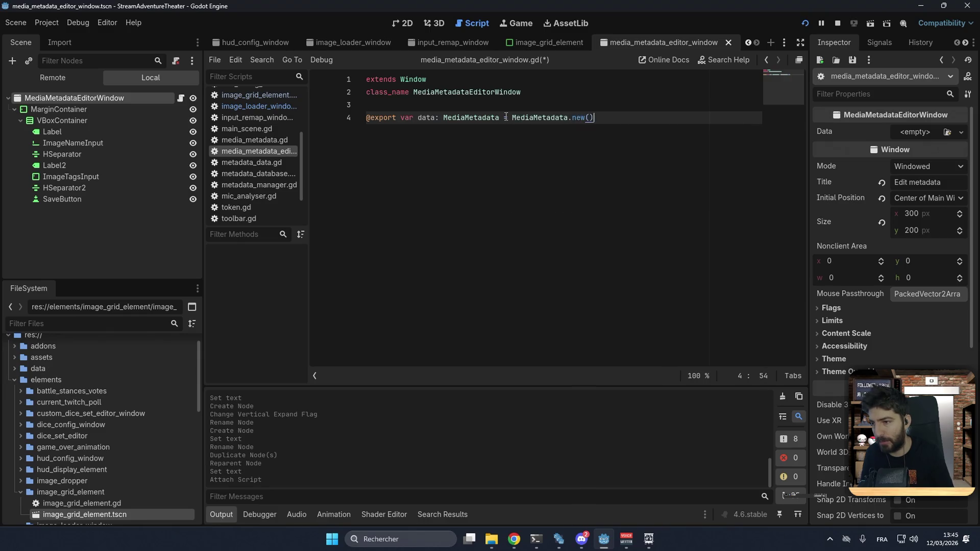
key("Return")
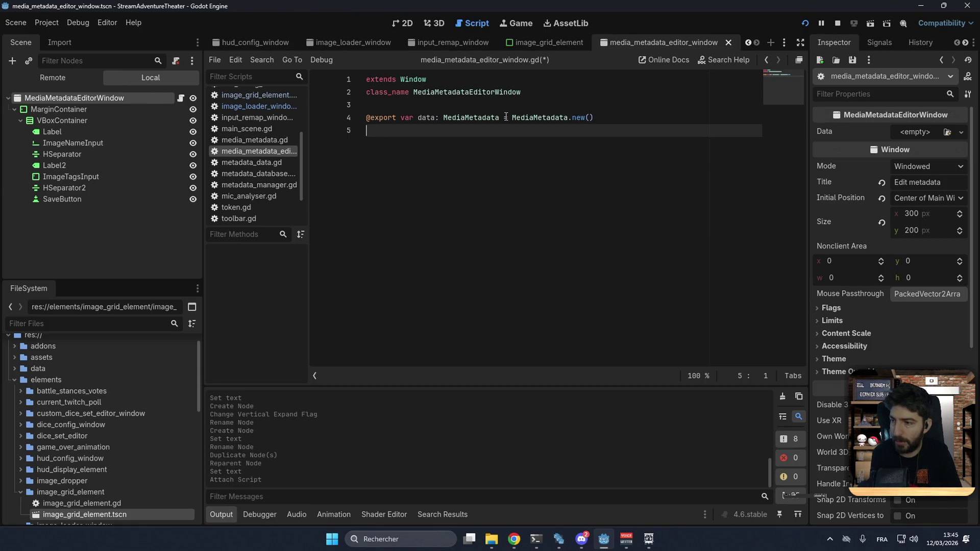
Give data a setter that assigns new_value and calls _update_display().
key("BackSpace")
type(":")
key("Return")
type("set (")
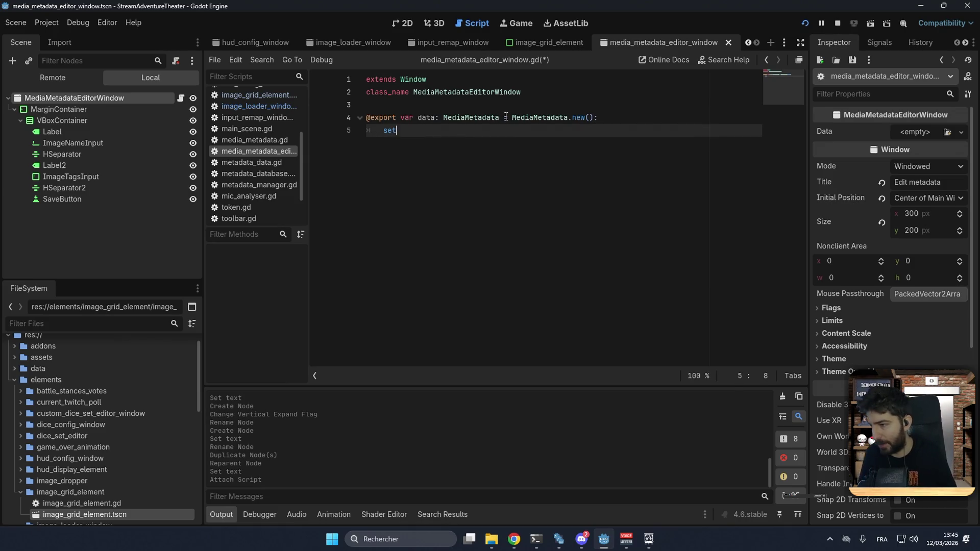
type("new")
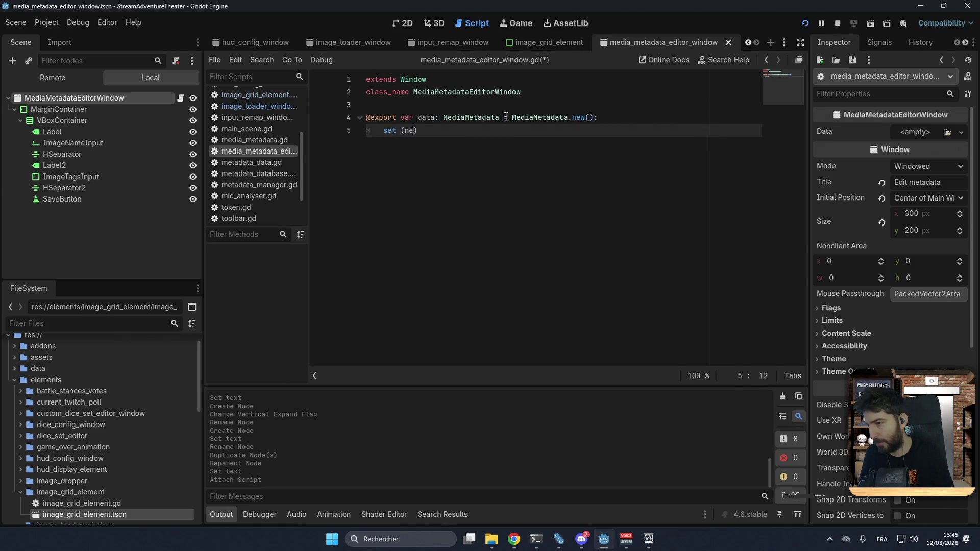
type("_value):")
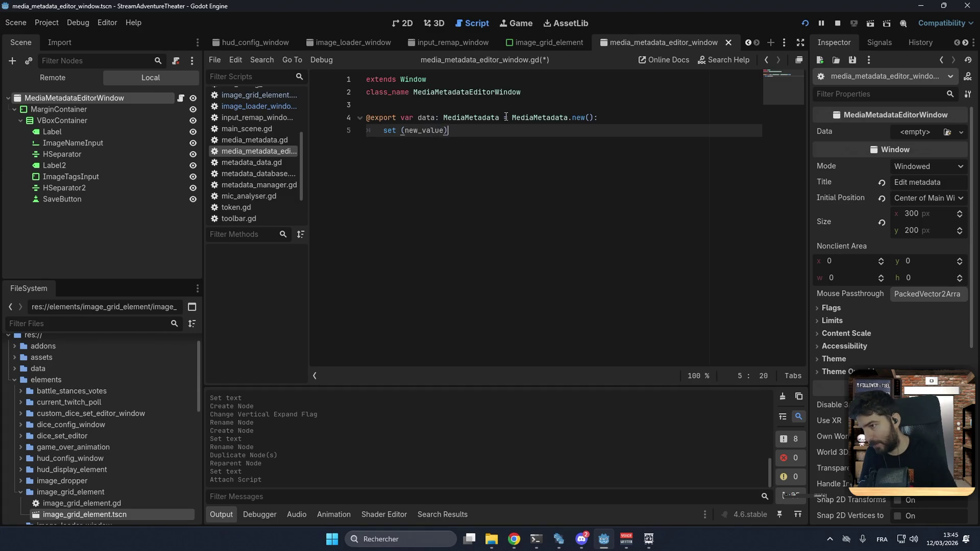
key("Return")
type("data = new_")
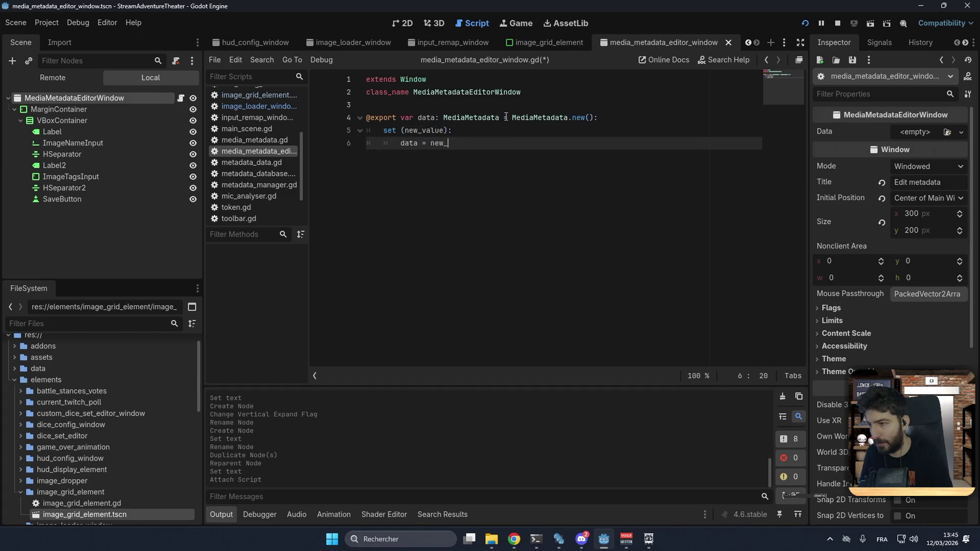
key("Return")
key("Return")
type("_update_displa")
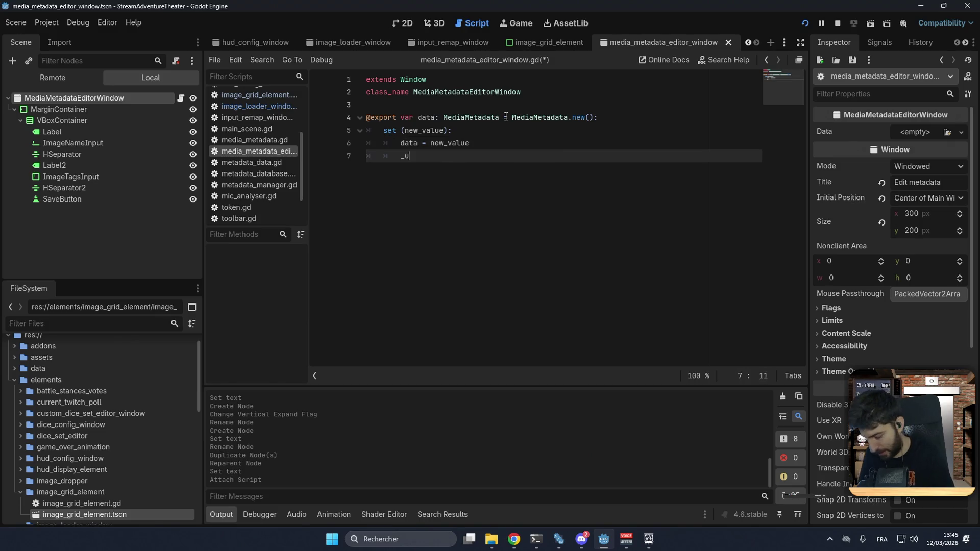
type("y(")
key("Return")
key("Return")
key("BackSpace")
key("BackSpace")
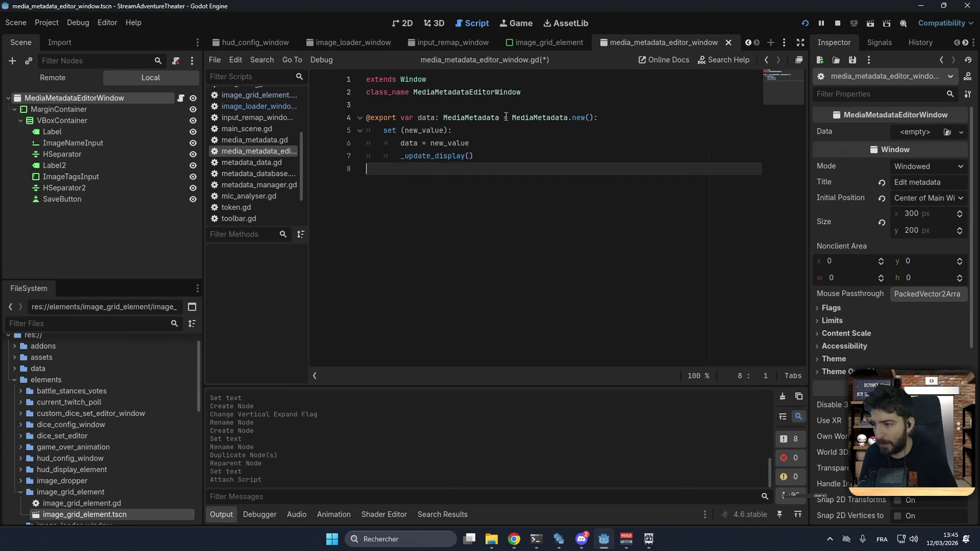
Add a _ready function that calls _update_display().
key("Return")
type("func _ready() -> void:")
key("Return")
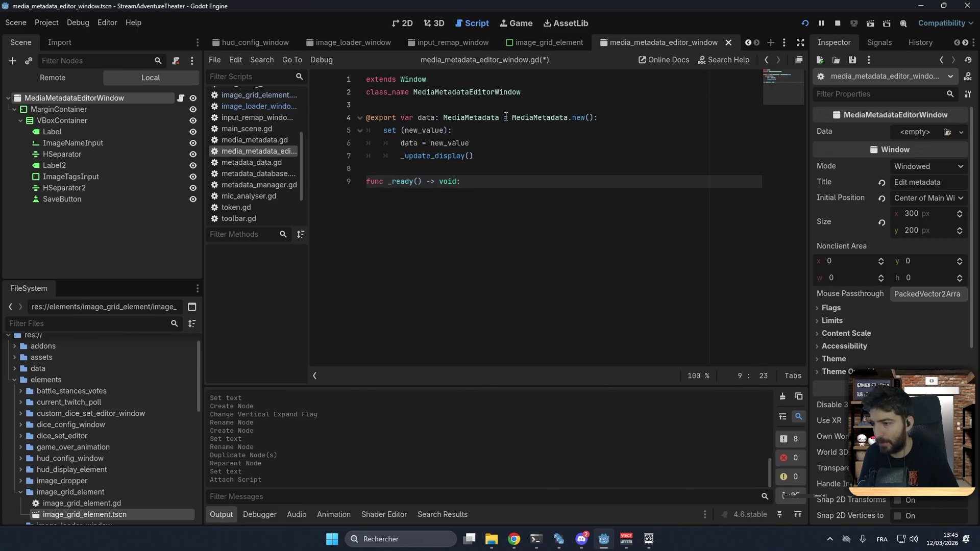
key("Return")
type("_update_display()")
key("Return")
key("BackSpace")
Write _update_display() -> void: return unless is_inside_tree(), then an 'if data:' block.
key("Return")
type("func _update_display()")
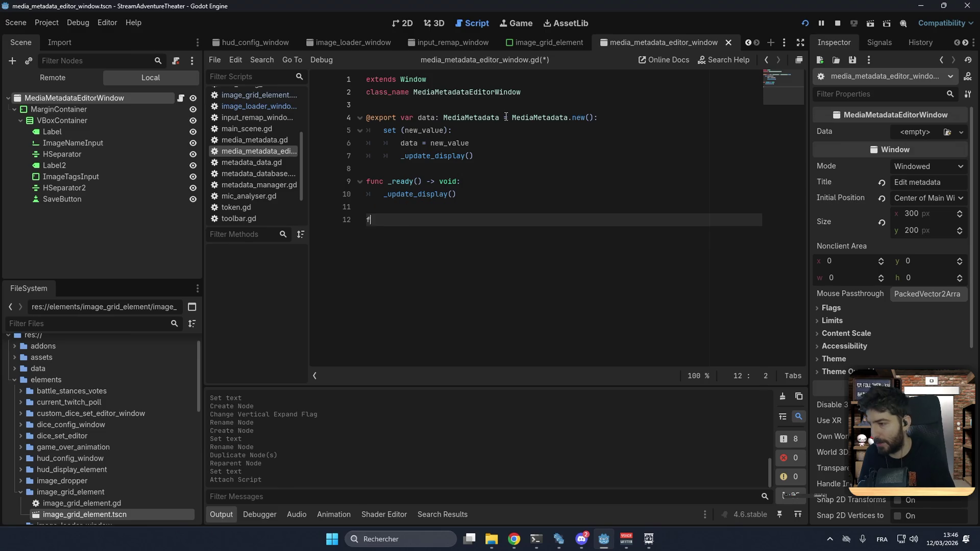
type(" -> void:")
key("Return")
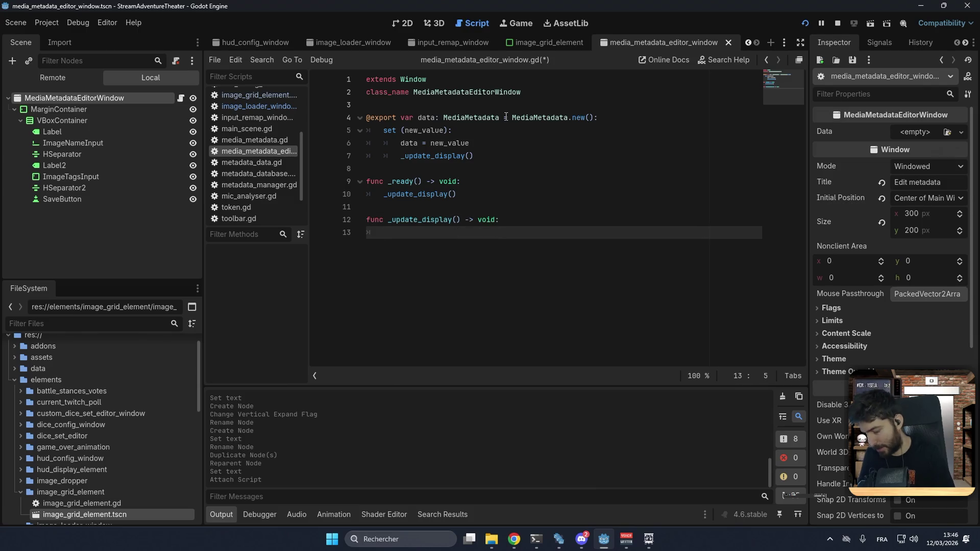
type("if not _in")
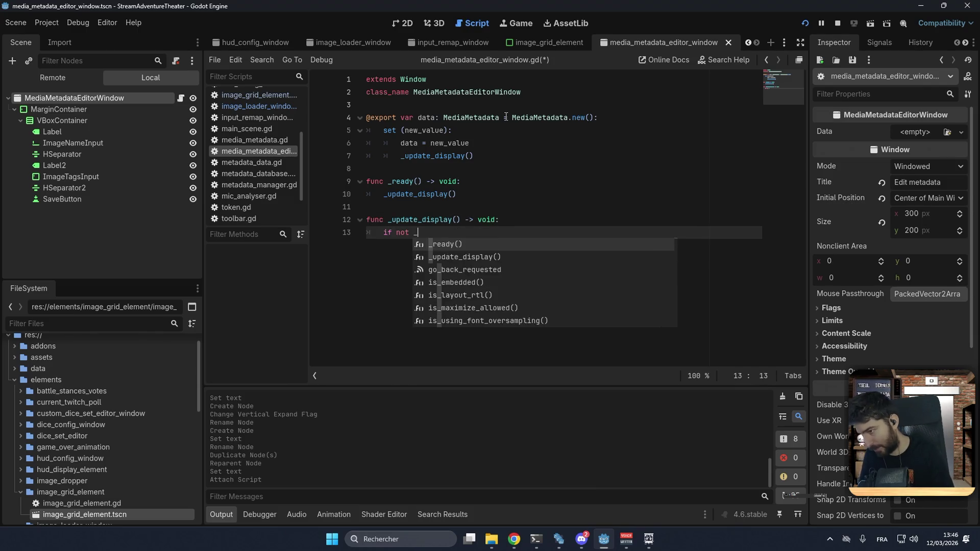
key("BackSpace")
key("BackSpace")
key("BackSpace")
type("is_ins")
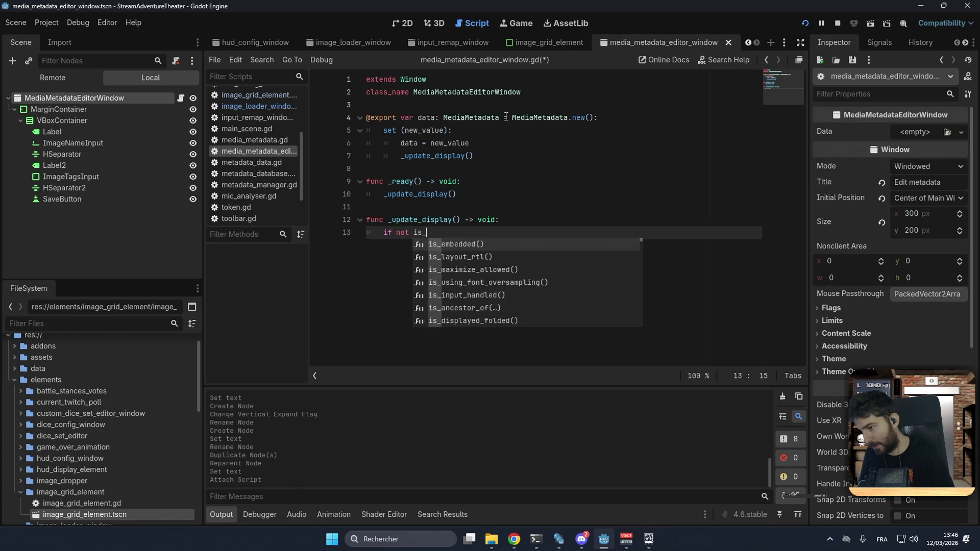
key("Return")
type(":")
key("Return")
type("return")
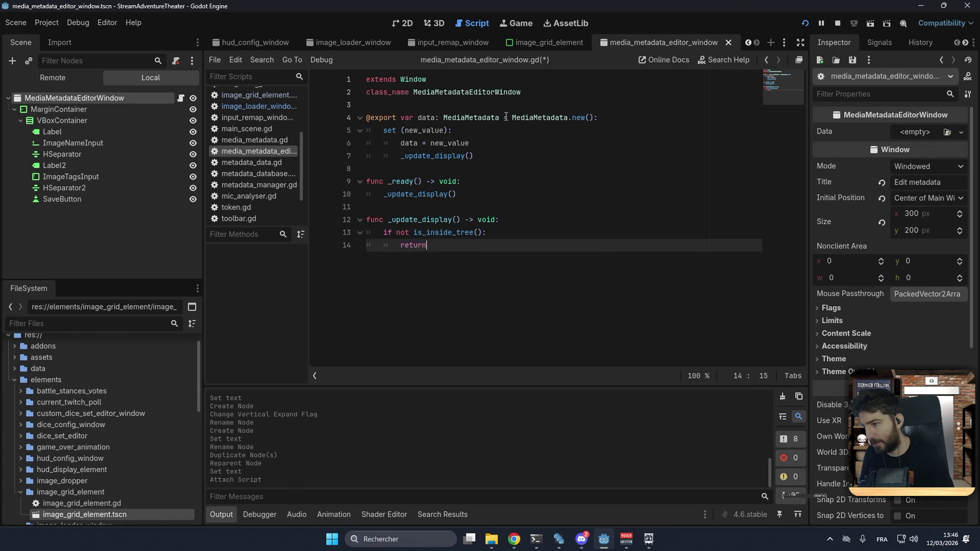
key("Return")
key("BackSpace")
key("Return")
type("if data:")
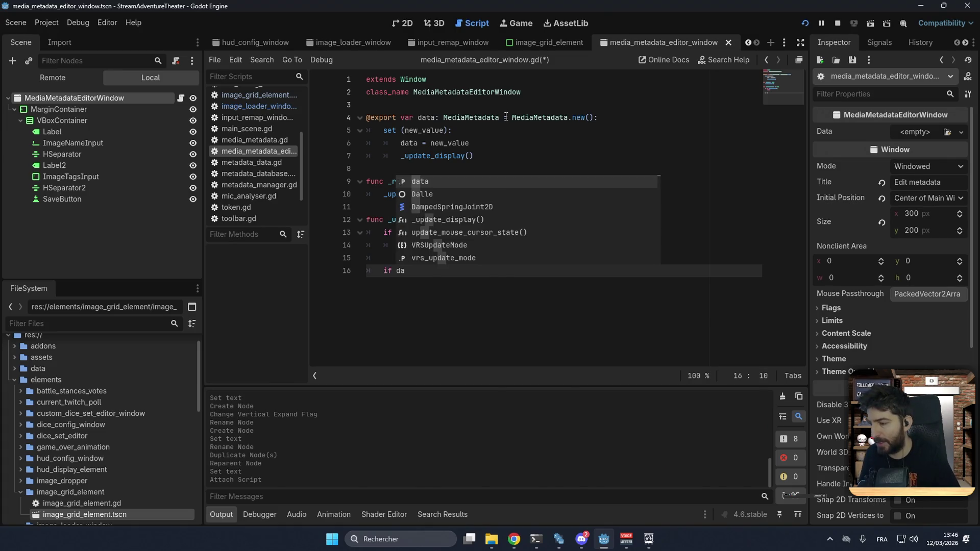
key("Return")
type("pass")
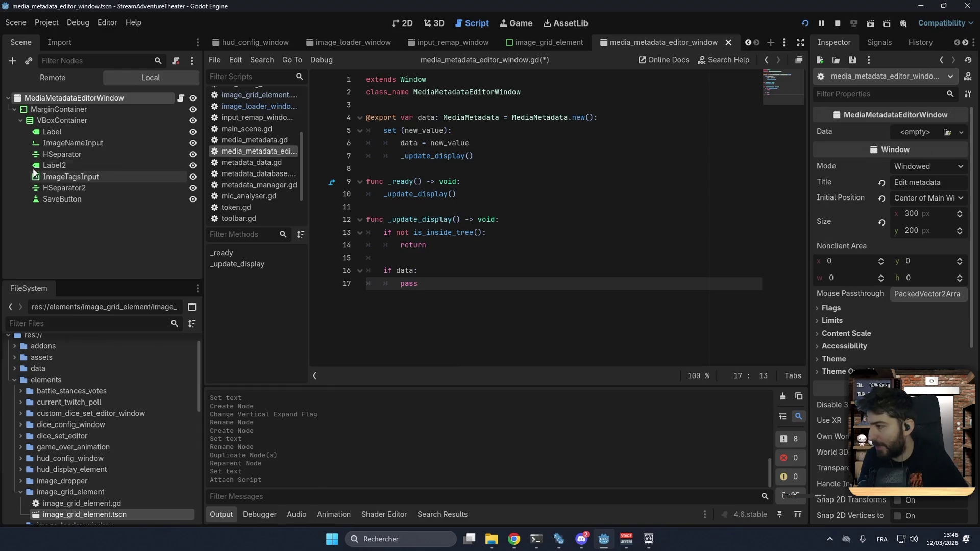
Make ImageNameInput and ImageTagsInput scene-unique and drag their onready references into the script.
left_click(81, 143)
left_click(83, 180, "ctrl")
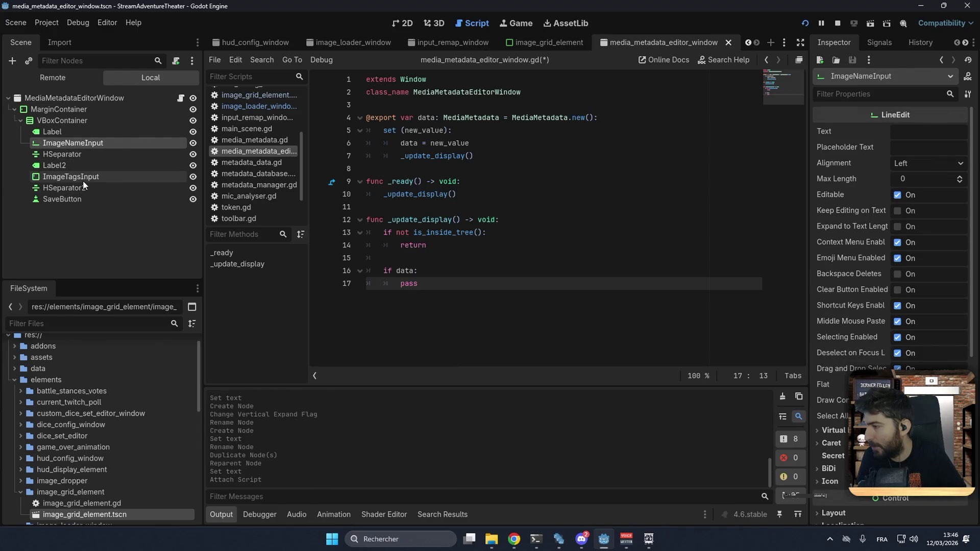
right_click(83, 179)
left_click(133, 313)
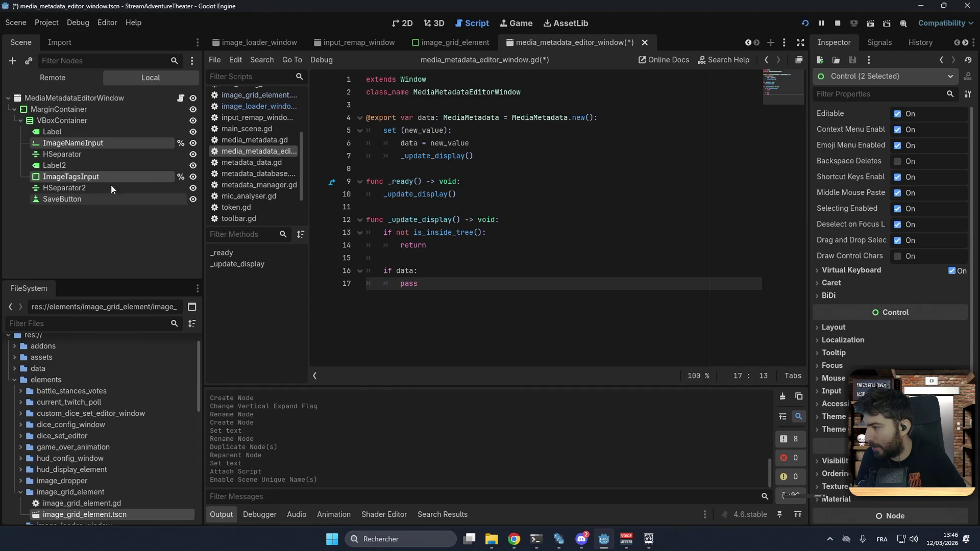
mouse_move(105, 146)
left_mouse_down()
mouse_move(172, 154)
mouse_move(444, 136)
mouse_move(395, 166)
mouse_move(454, 172)
left_mouse_up()
left_click(493, 160)
key("Return")
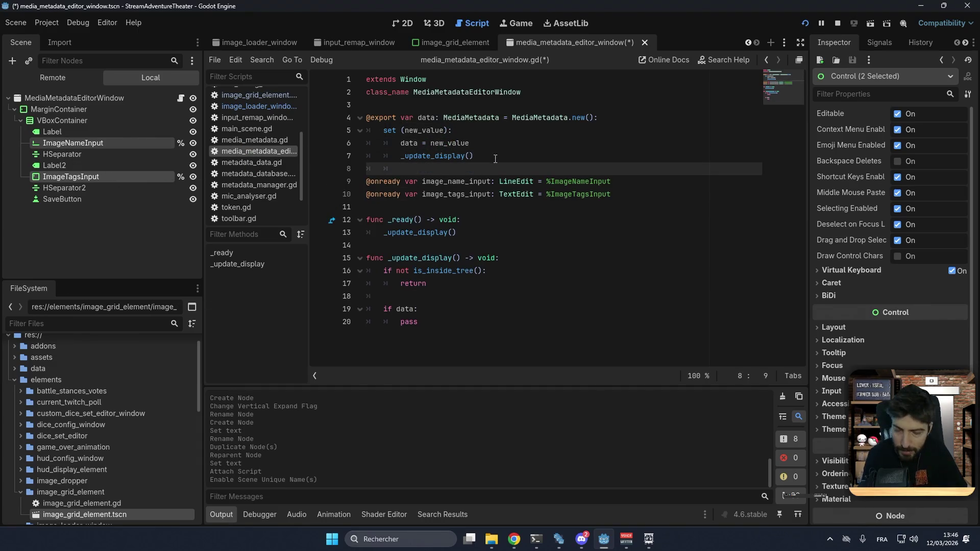
Replace pass with 'image_name_input.text = data.image_name'.
left_click(431, 320)
key("BackSpace")
key("BackSpace")
key("BackSpace")
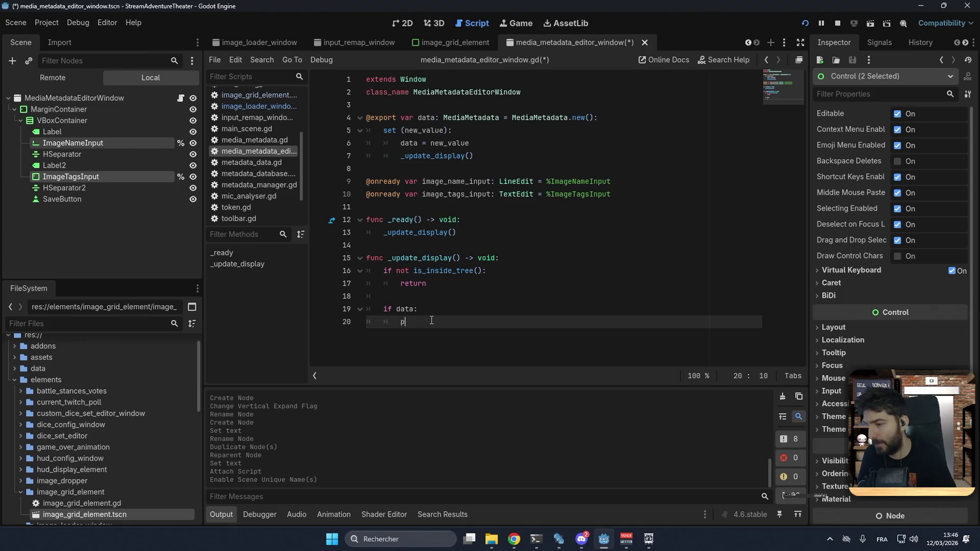
type("in")
key("BackSpace")
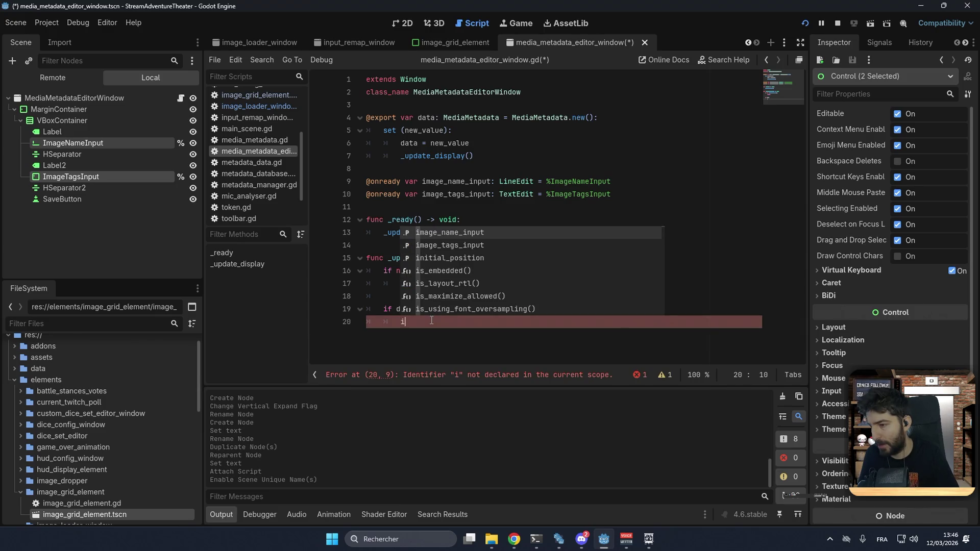
key("Return")
type(".texyt =")
key("BackSpace")
key("BackSpace")
key("BackSpace")
type("t = data.")
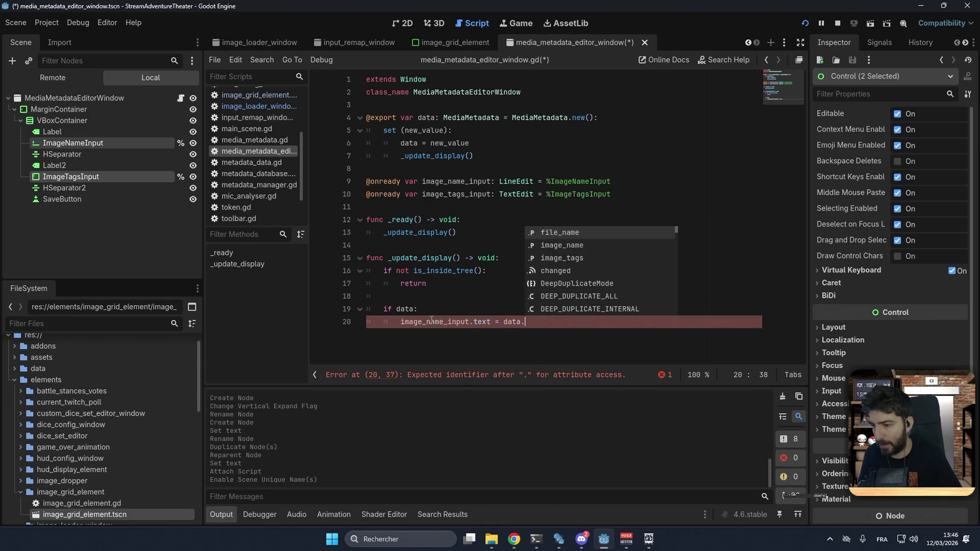
key("Down")
key("Return")
key("Return")
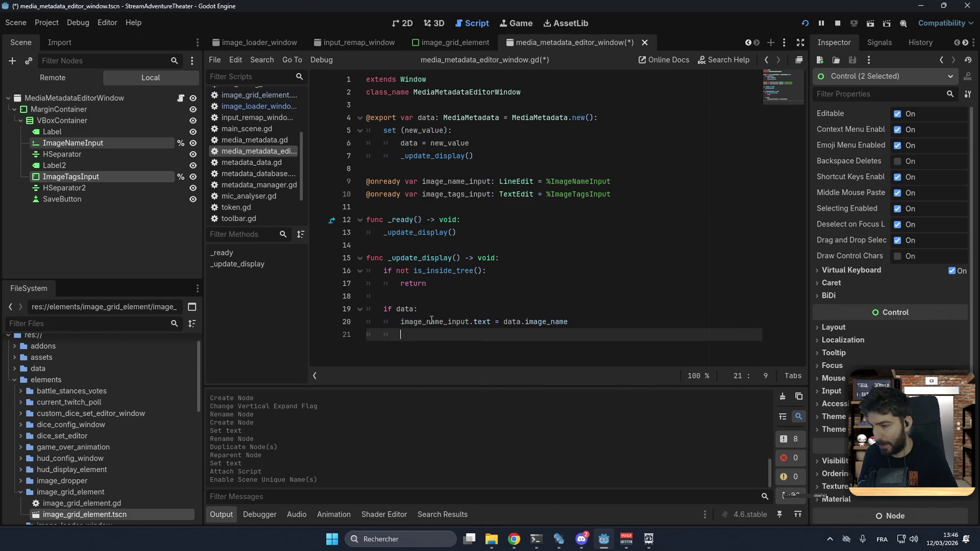
Set image_tags_input.text to ', '.join(data.image_tags).
type("i")
key("Down")
key("Return")
type(".text=")
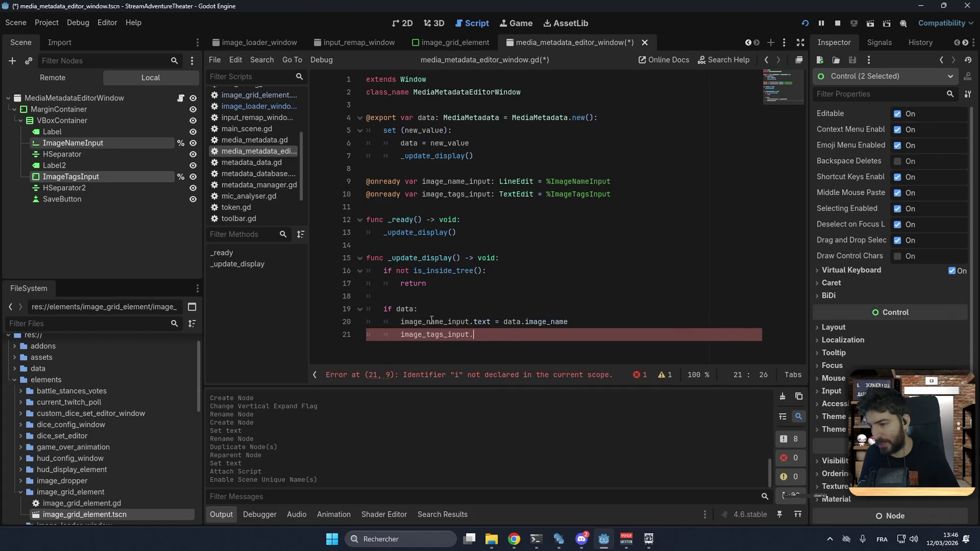
key("BackSpace")
key("BackSpace")
type("= \", \"")
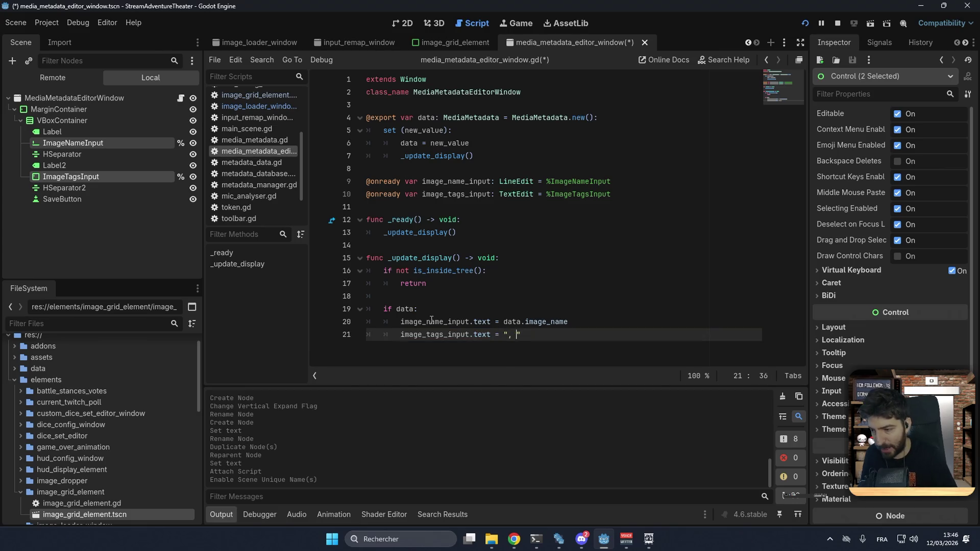
type(".join")
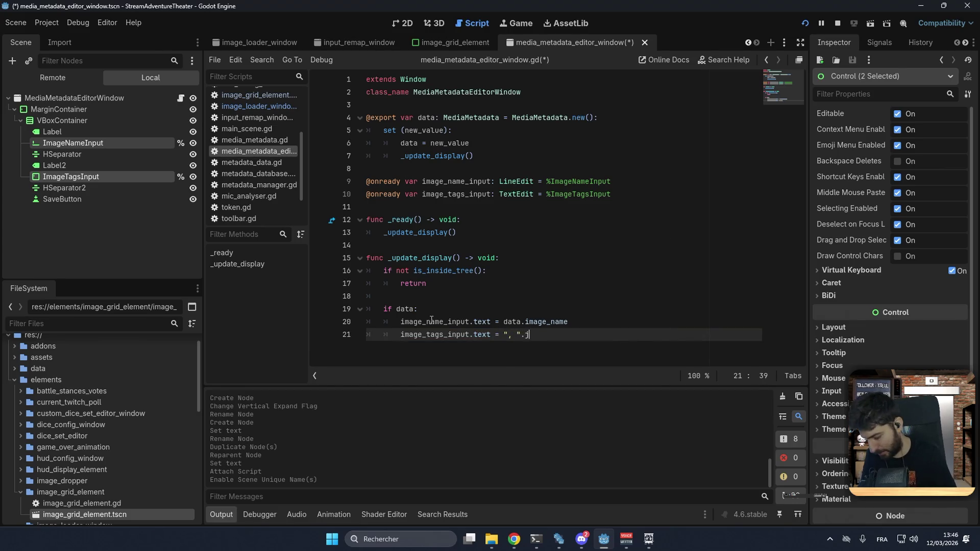
type("(data")
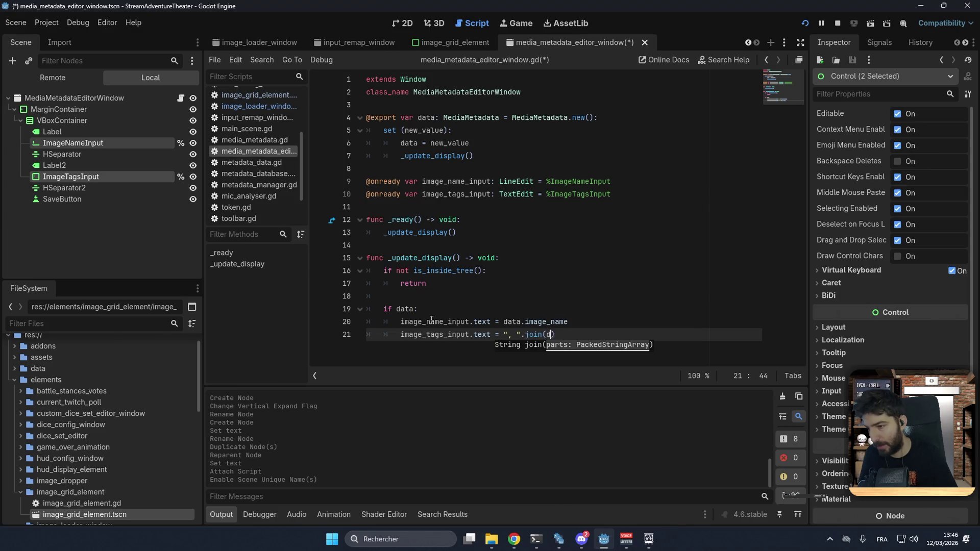
type(".")
key("Down")
key("Down")
key("Return")
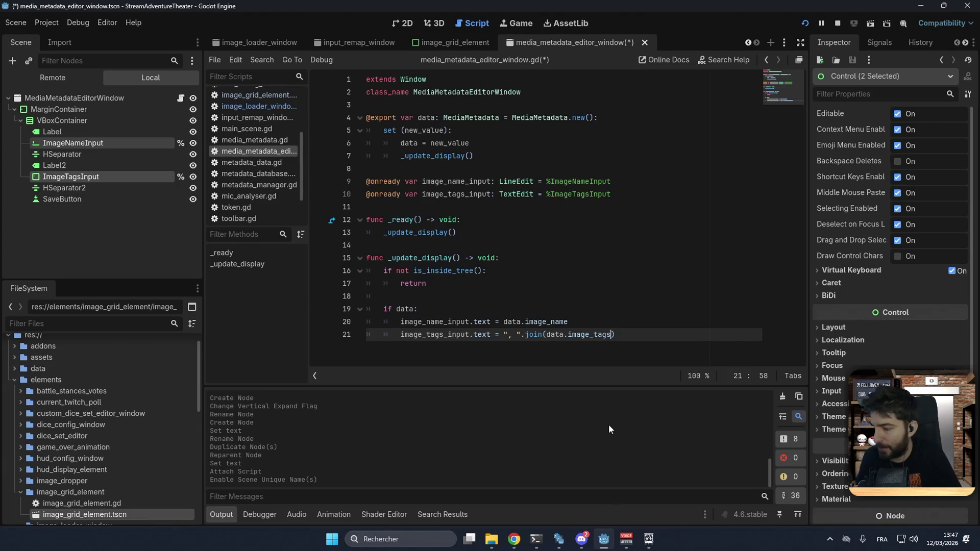
left_click(119, 139)
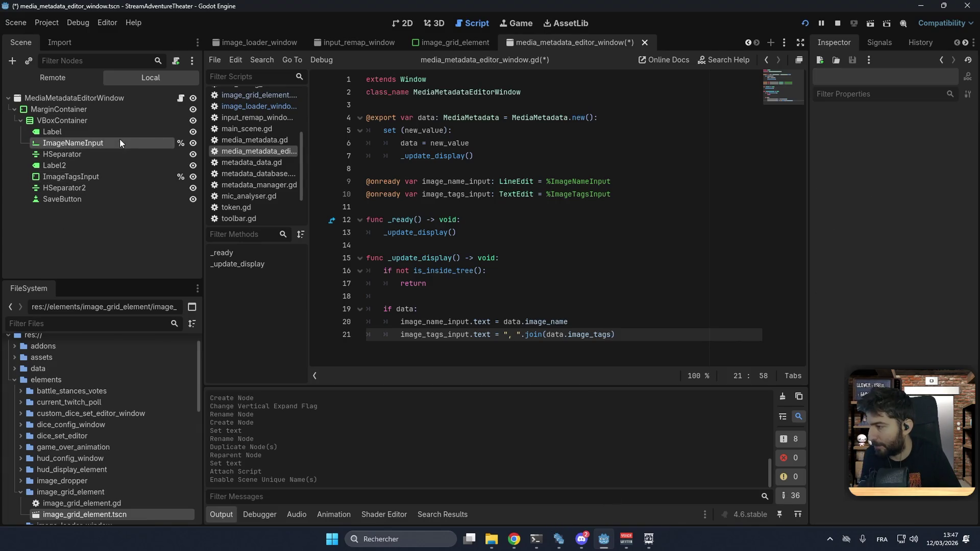
Show ImageNameInput's signals, review the script, and begin connecting its text_changed signal.
left_click(871, 42)
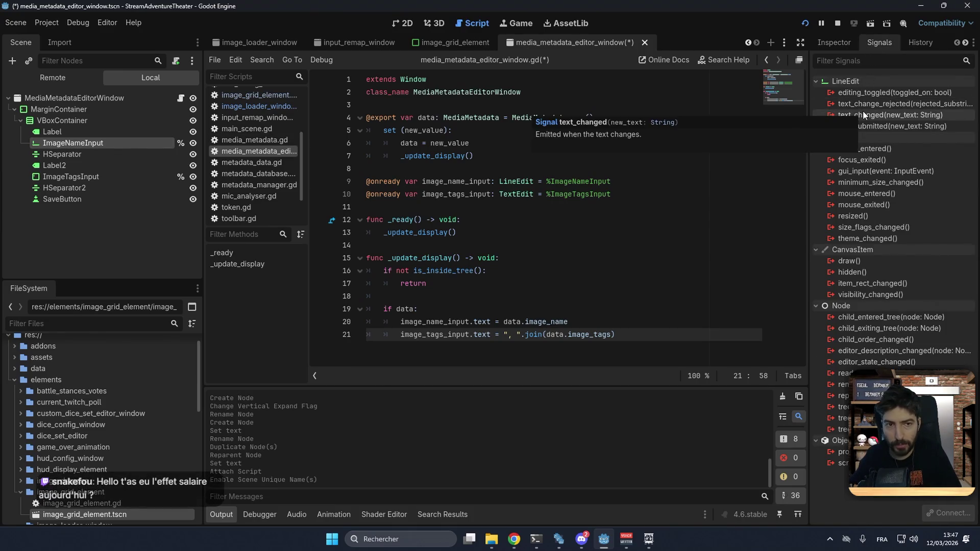
left_click(600, 249)
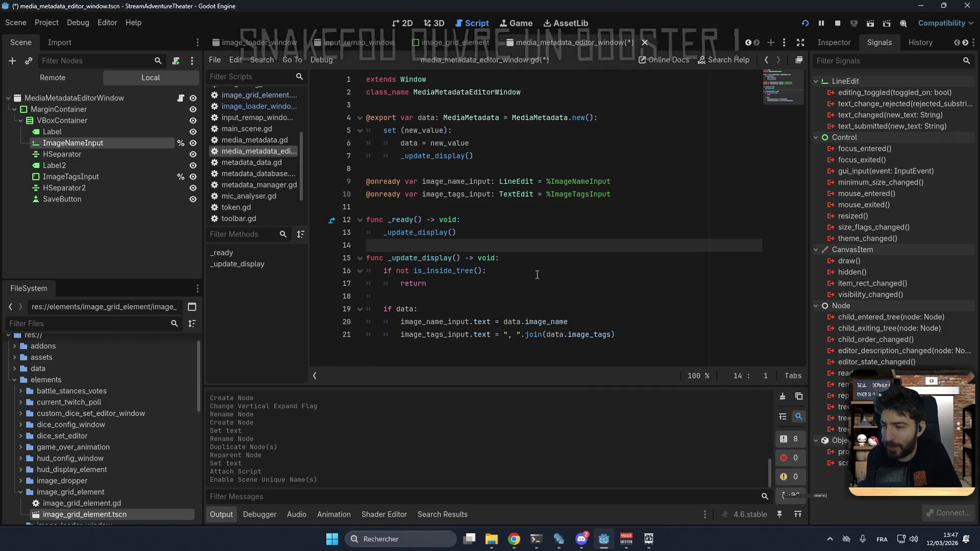
left_click(539, 270)
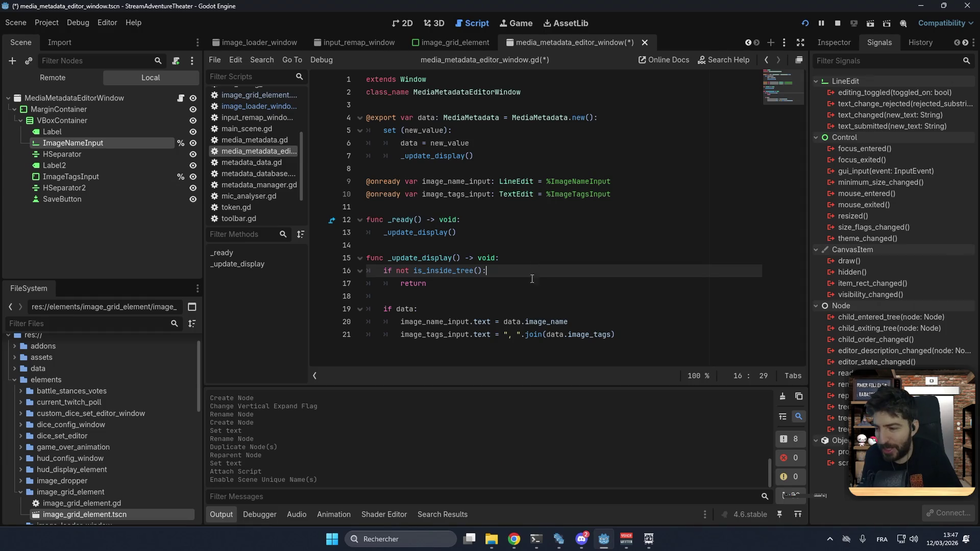
left_click_drag(503, 335, 526, 334)
left_click(528, 335)
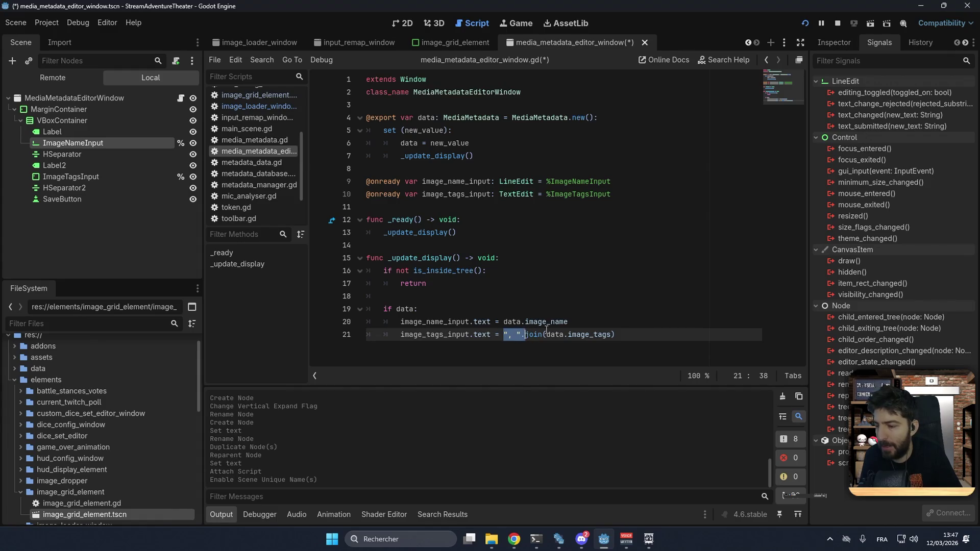
double_click(574, 335)
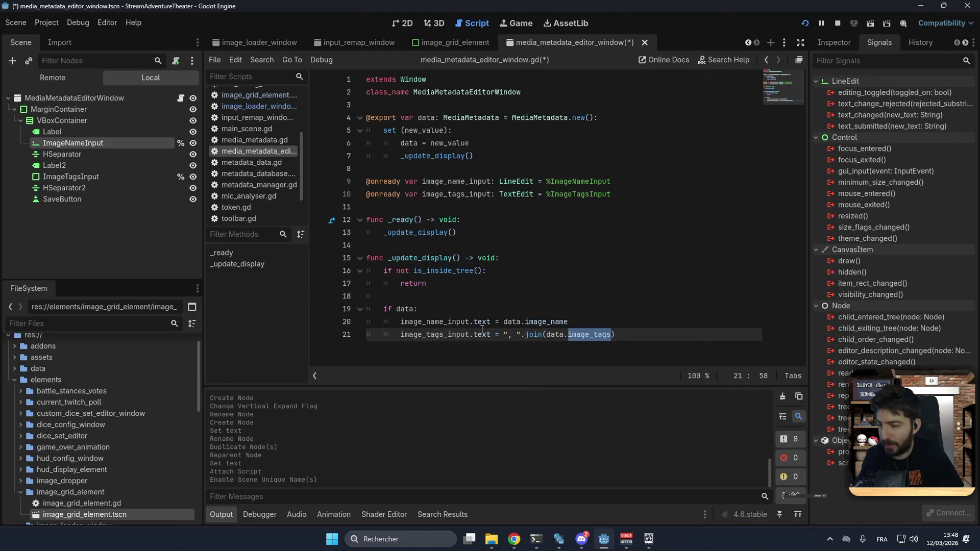
double_click(876, 114)
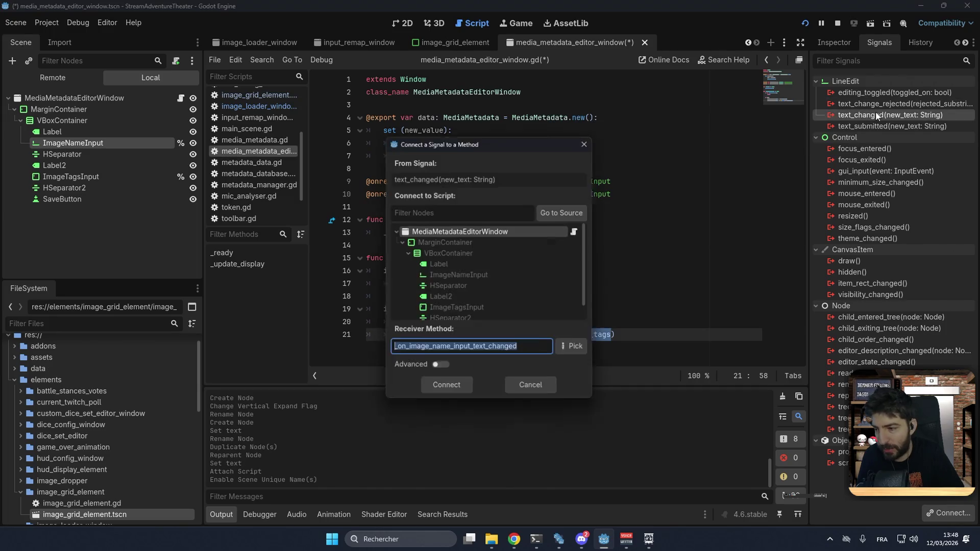
Connect text_changed to a handler that sets data.image_name = new_text when data exists.
left_click(456, 385)
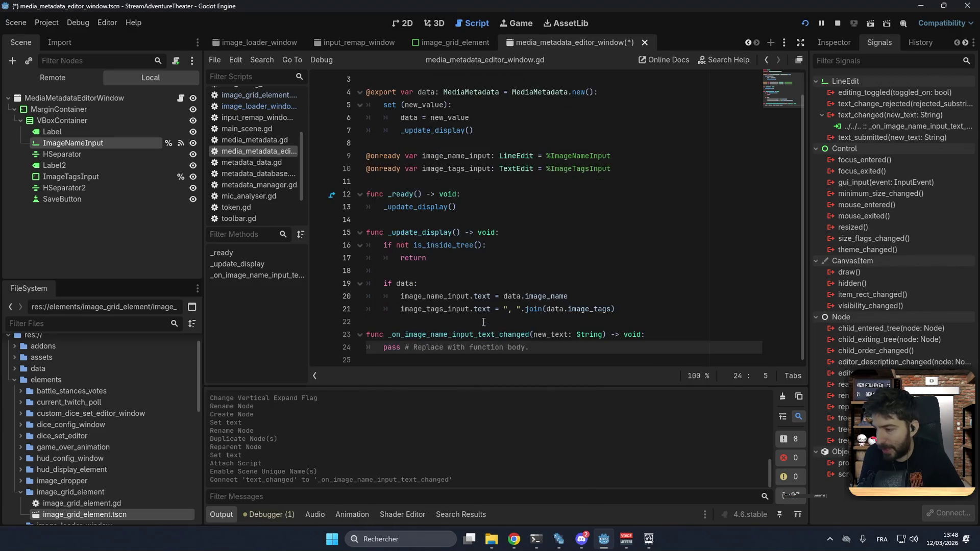
mouse_move(537, 347)
left_mouse_down()
mouse_move(388, 335)
mouse_move(394, 345)
left_mouse_up()
type("imahg")
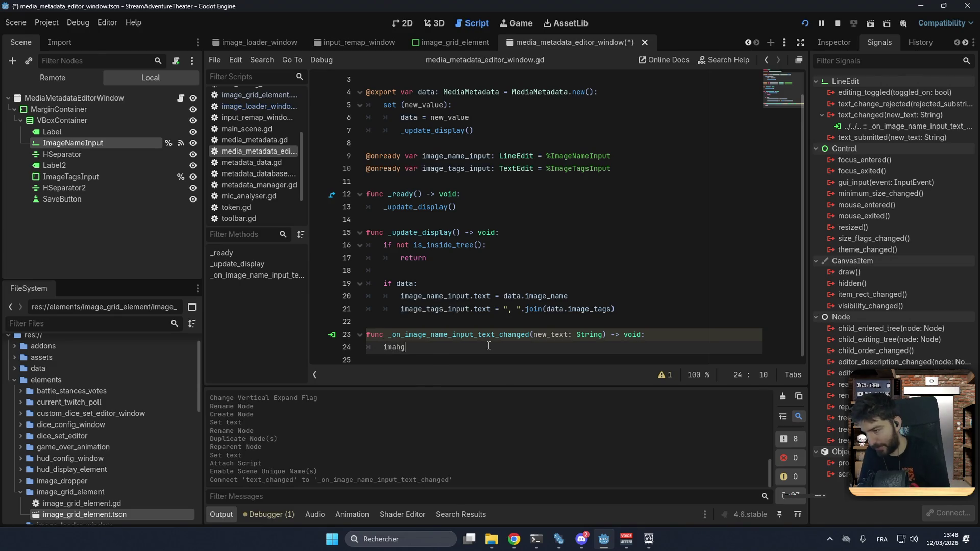
type("e_")
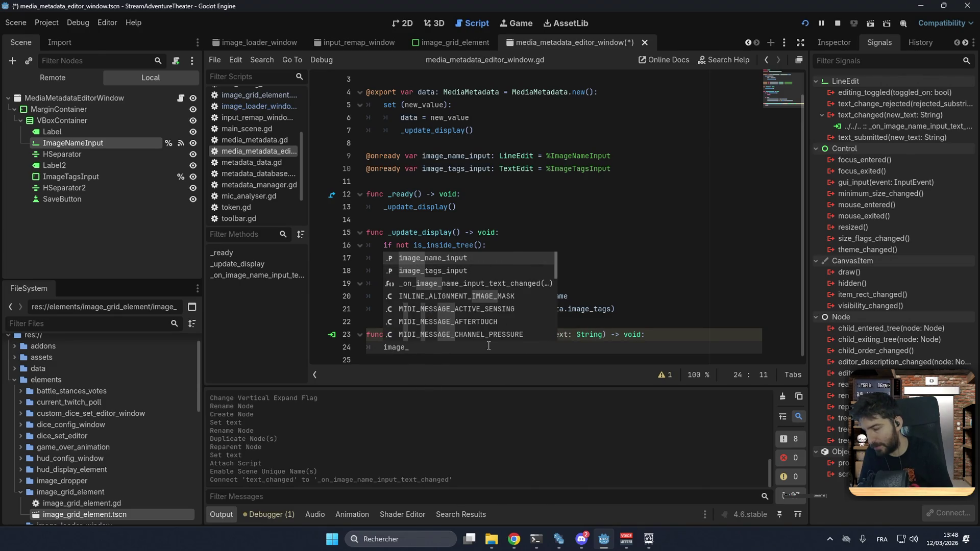
key("BackSpace")
key("BackSpace")
key("BackSpace")
type("if d")
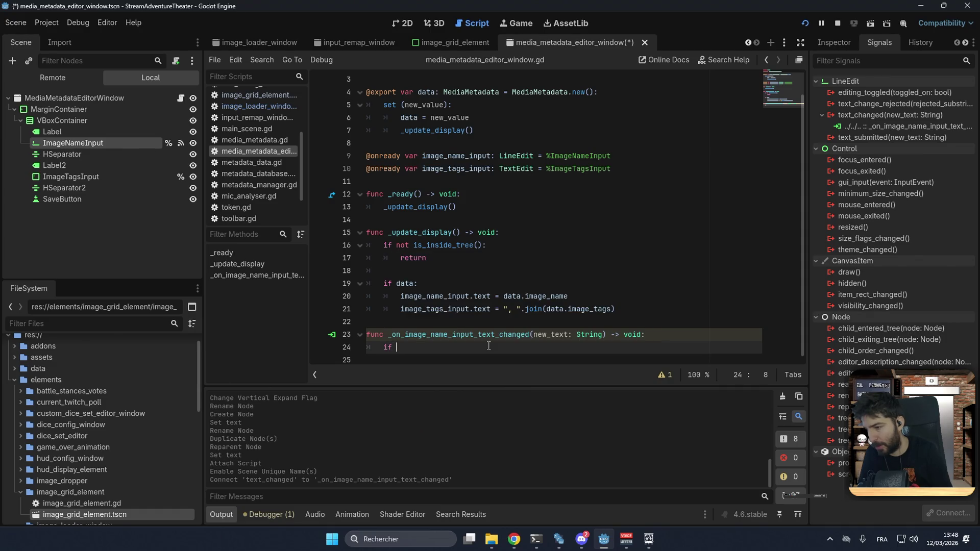
type("ata:")
key("Return")
type("data.")
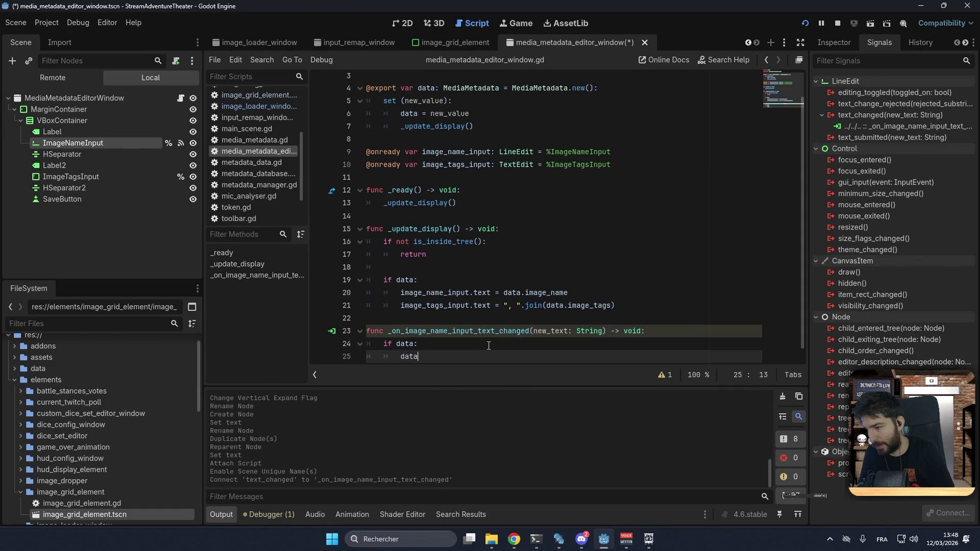
type("i")
key("Return")
type("n")
key("Return")
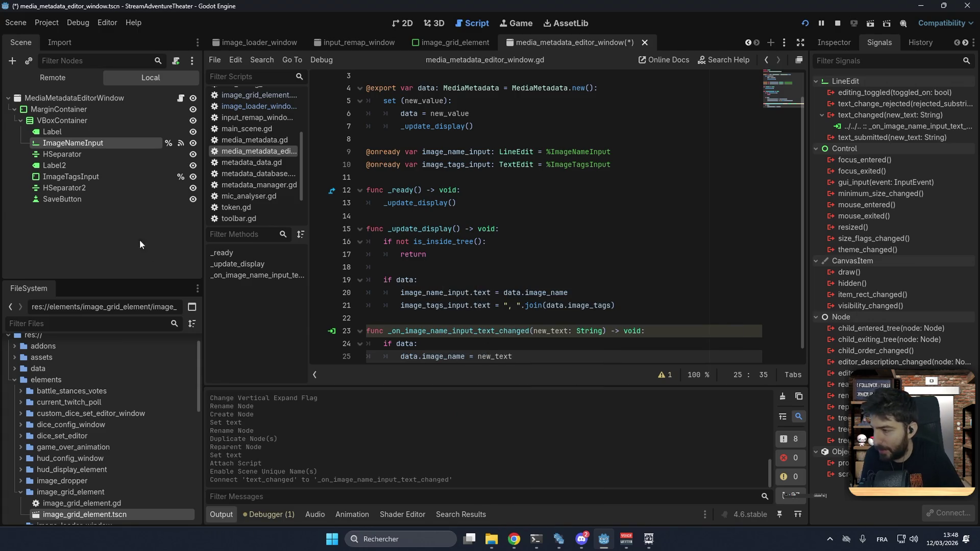
left_click(71, 176)
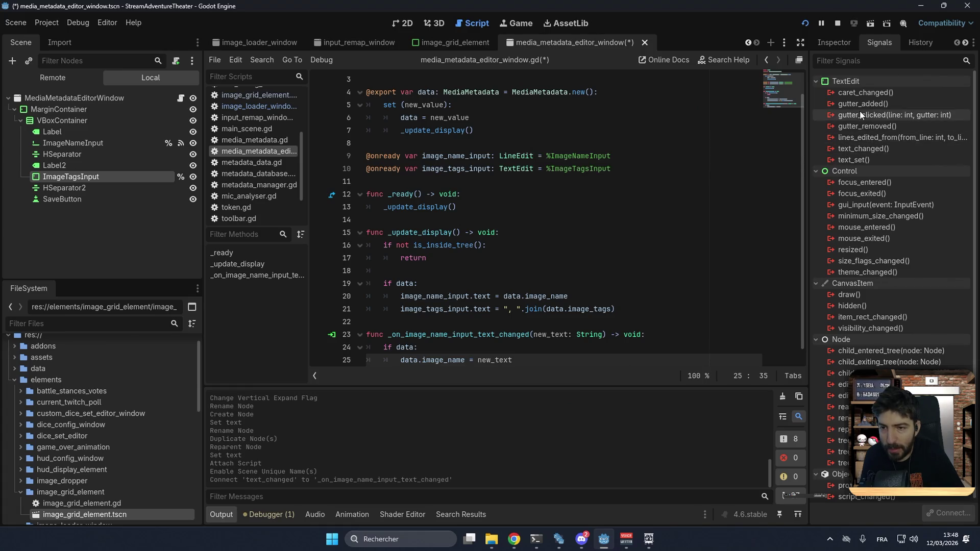
Connect the tags input's text_changed signal to a new handler and replace its placeholder pass line.
double_click(871, 149)
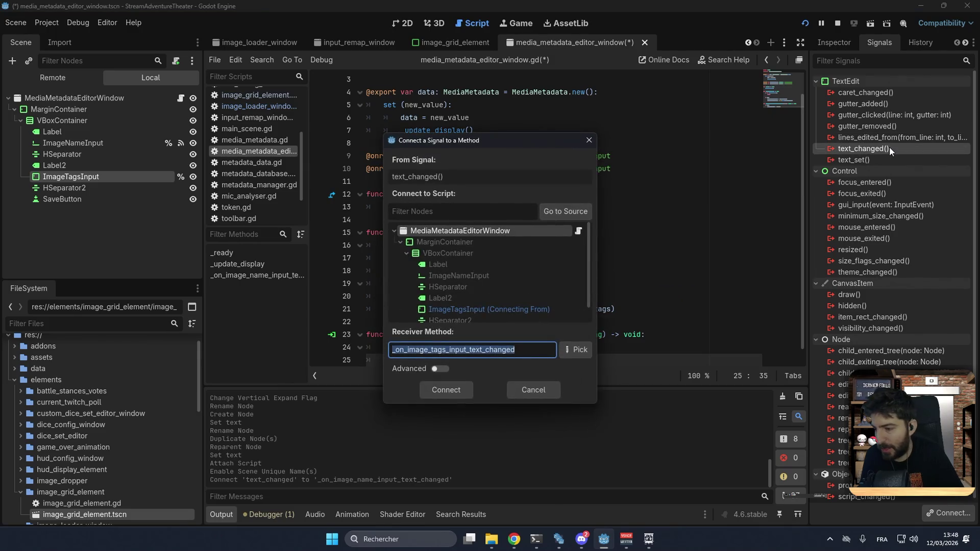
key("Return")
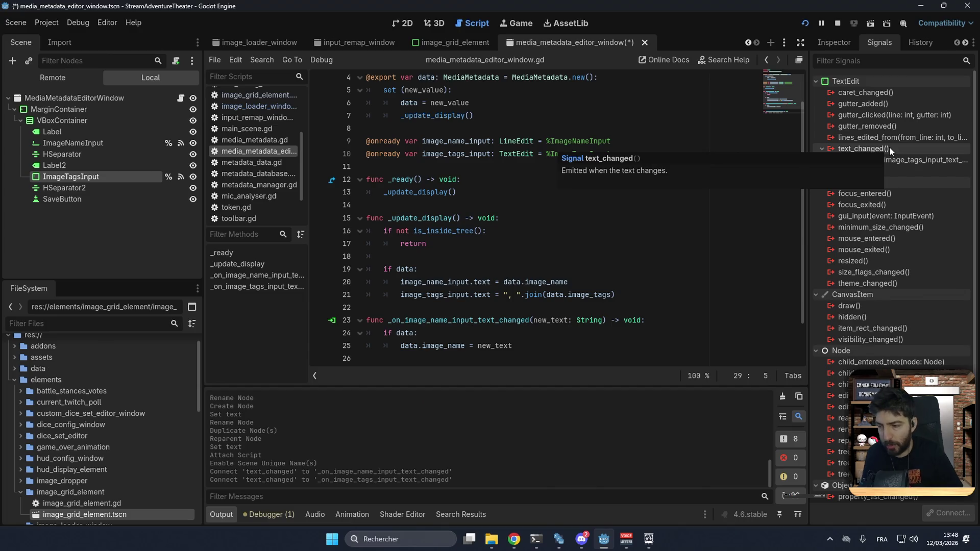
scroll(553, 286, "down", 2)
left_click(554, 311)
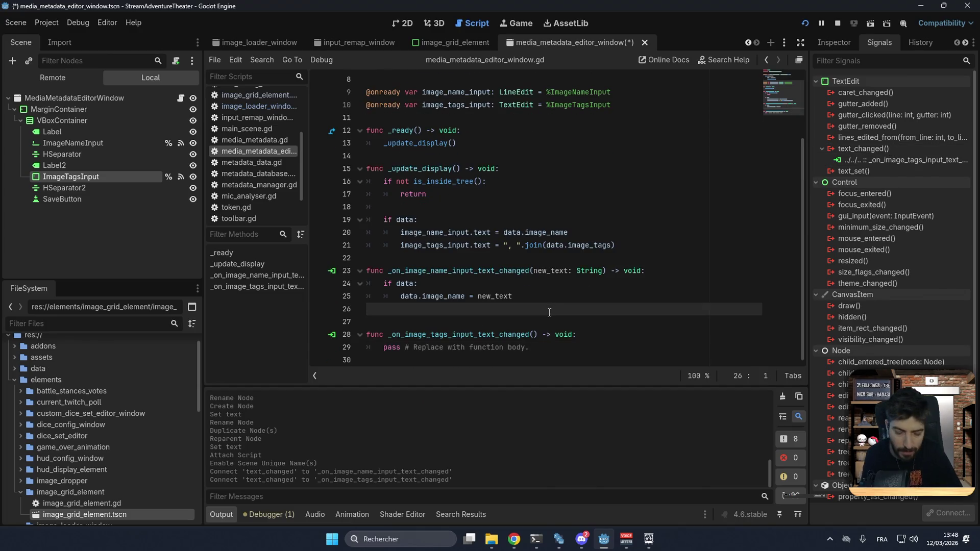
key("BackSpace")
left_click(562, 335)
left_click_drag(581, 335, 605, 321)
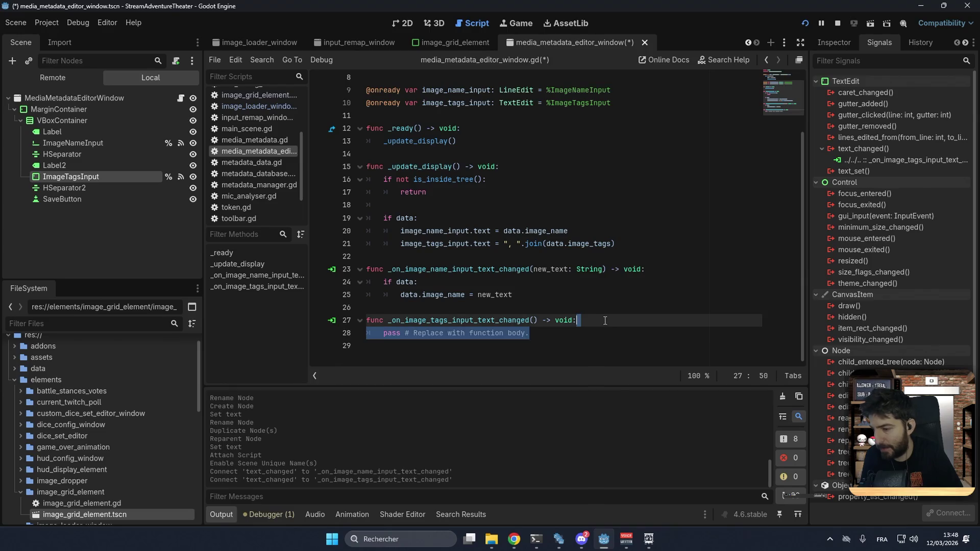
key("Return")
Declare a text variable from image_tags_input.text and an empty Array[String] named tags.
type("var tex")
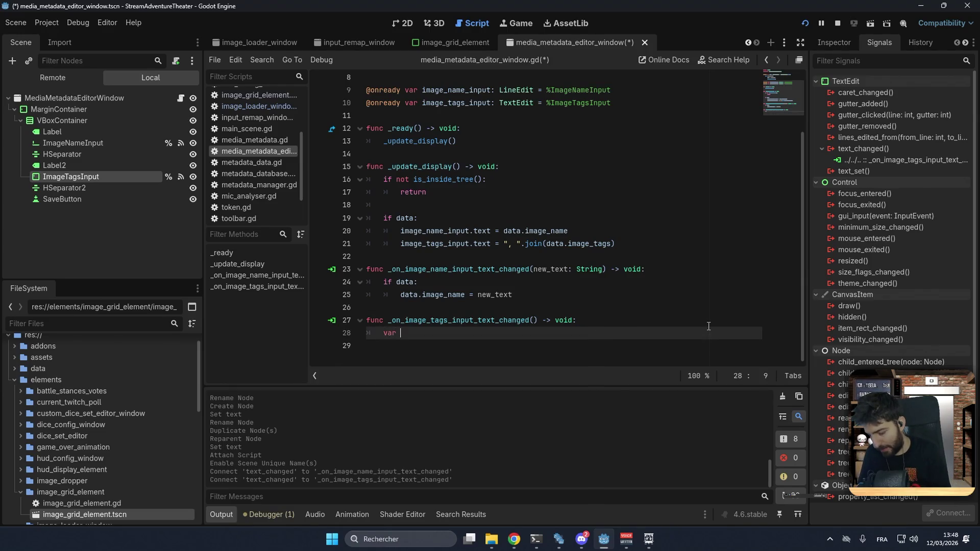
type("t: String = i")
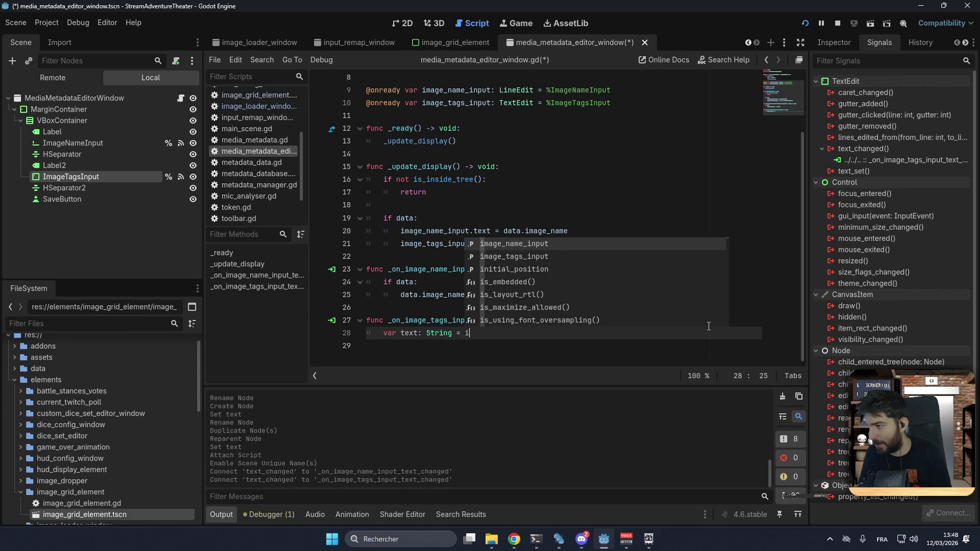
type("mage_tags_input.te")
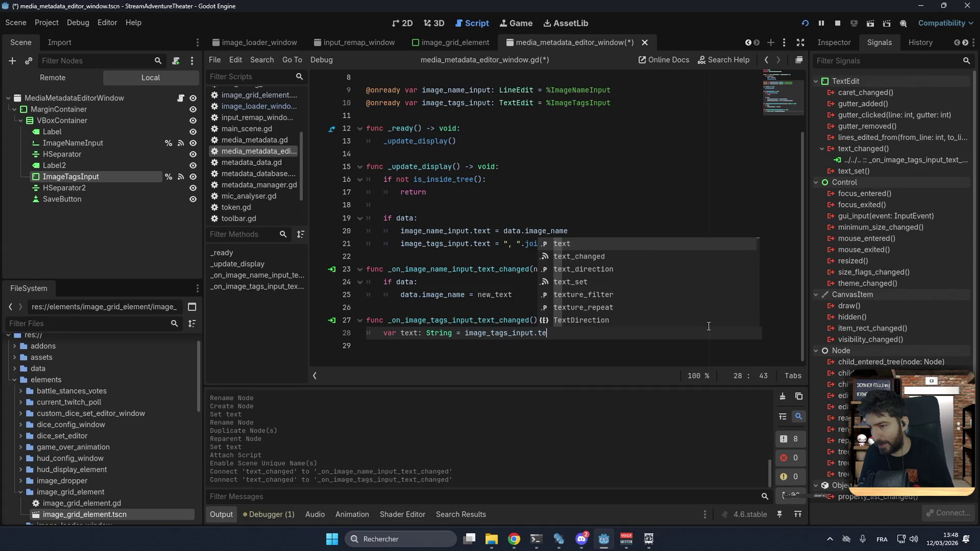
key("Return")
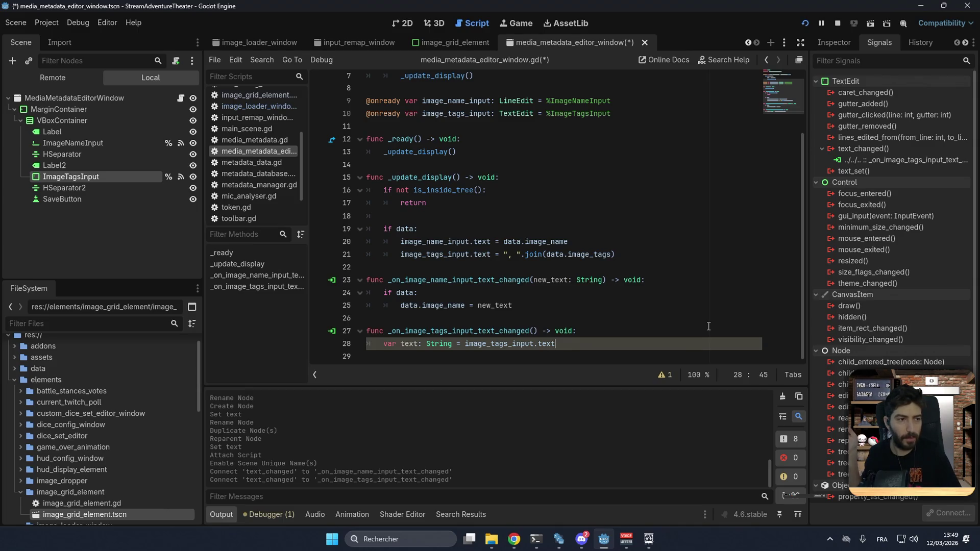
key("Return")
type("var ")
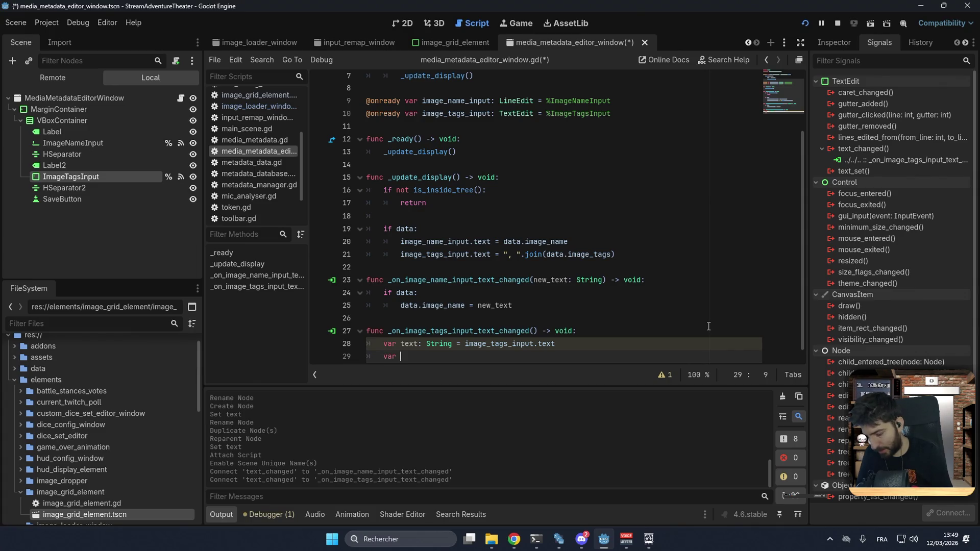
type("tags: Array[String] = []")
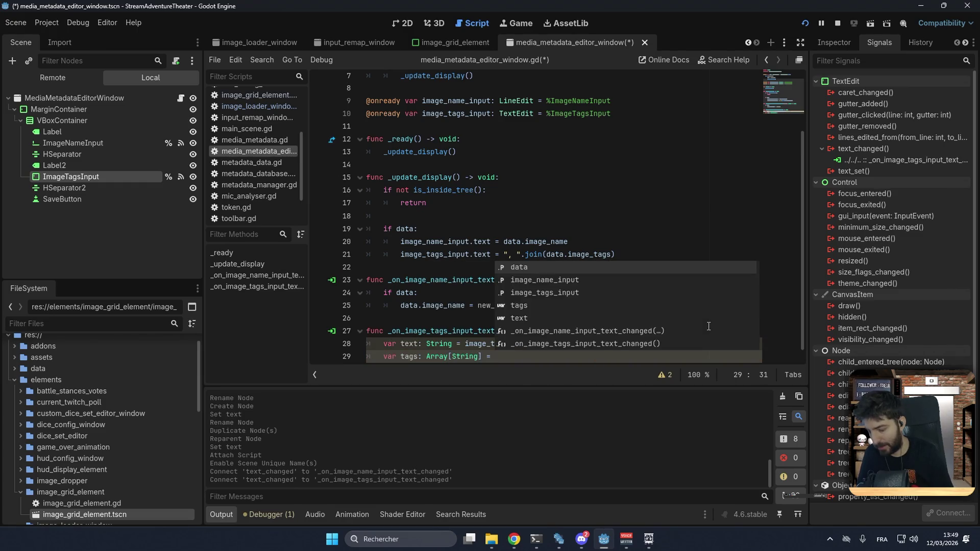
key("Return")
Fill tags using tags.assign(text.split(",")).
type("tags.a")
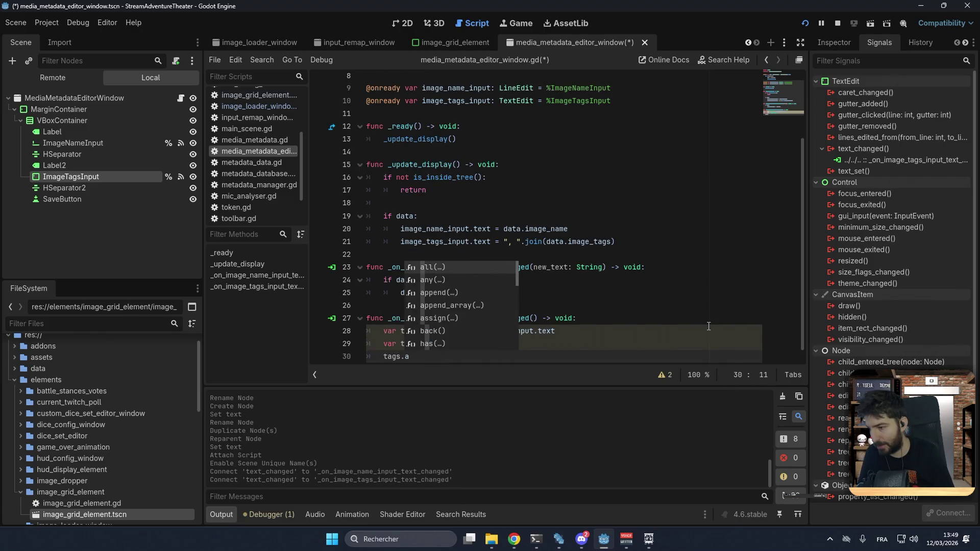
type("ss")
key("Return")
type("text.spl")
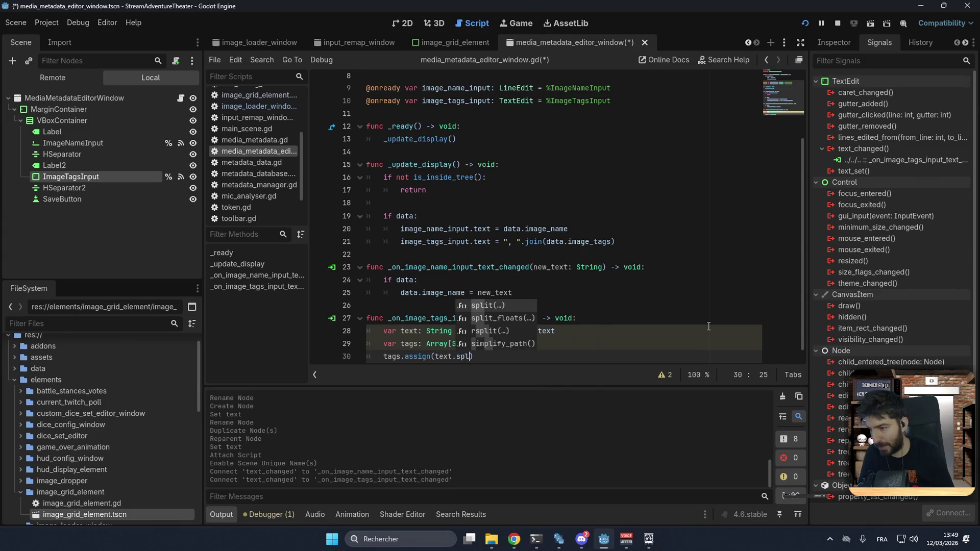
key("Return")
type("\",")
key("End")
key("Return")
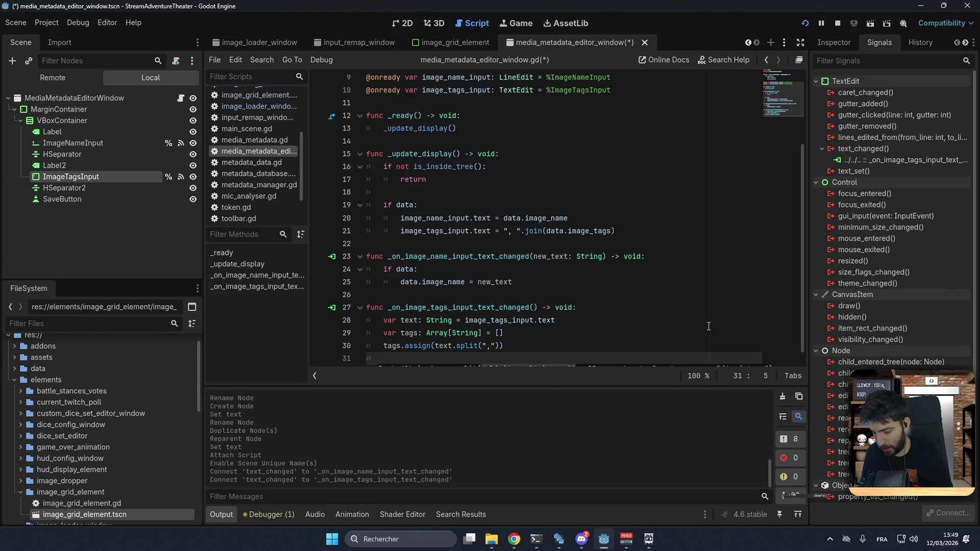
Reassign tags with tags.map using a lambda that returns each tag's strip_edges().
type("ags = tags")
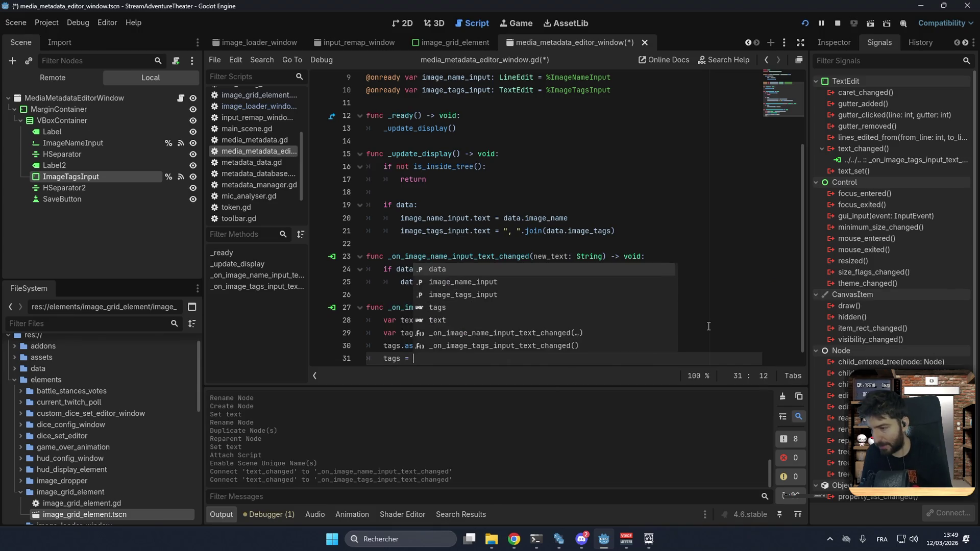
type(".map(")
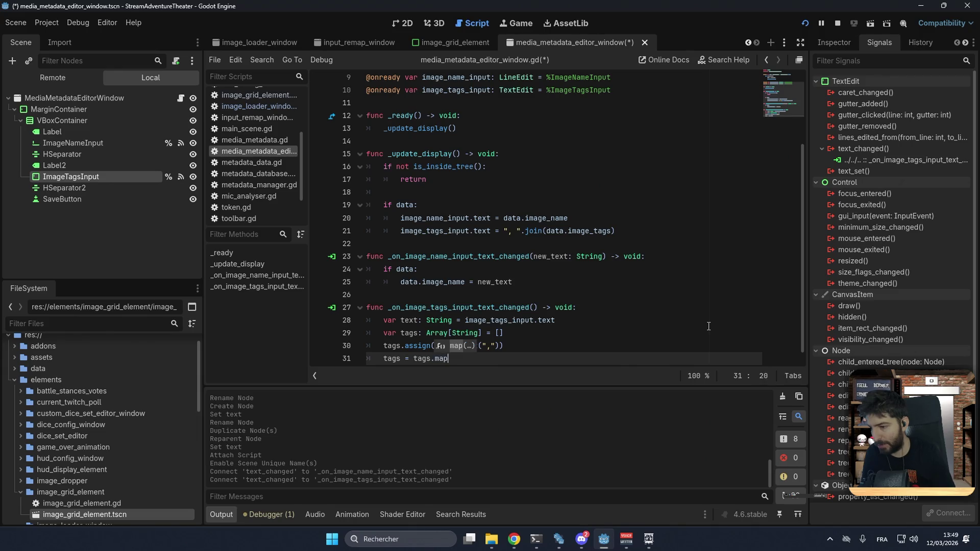
key("Return")
type("func (")
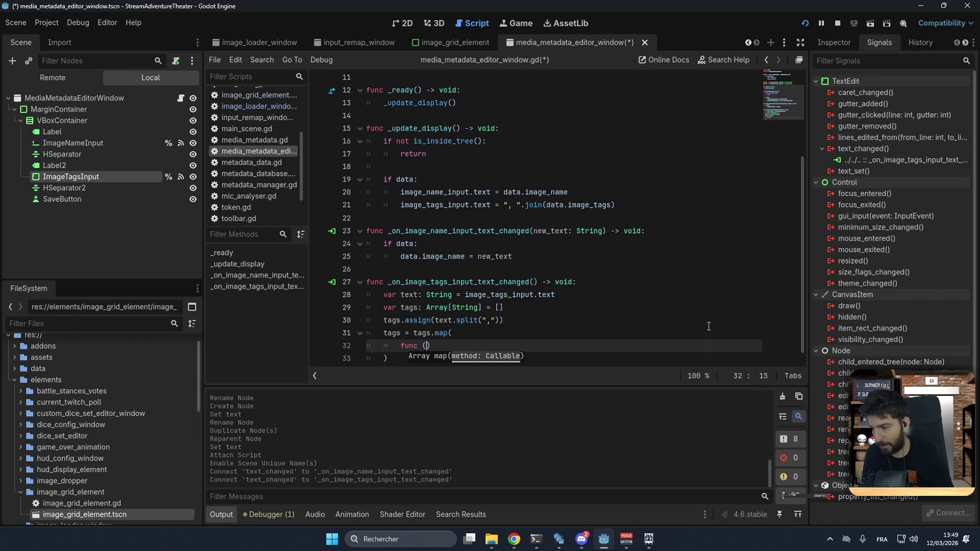
type("tag:")
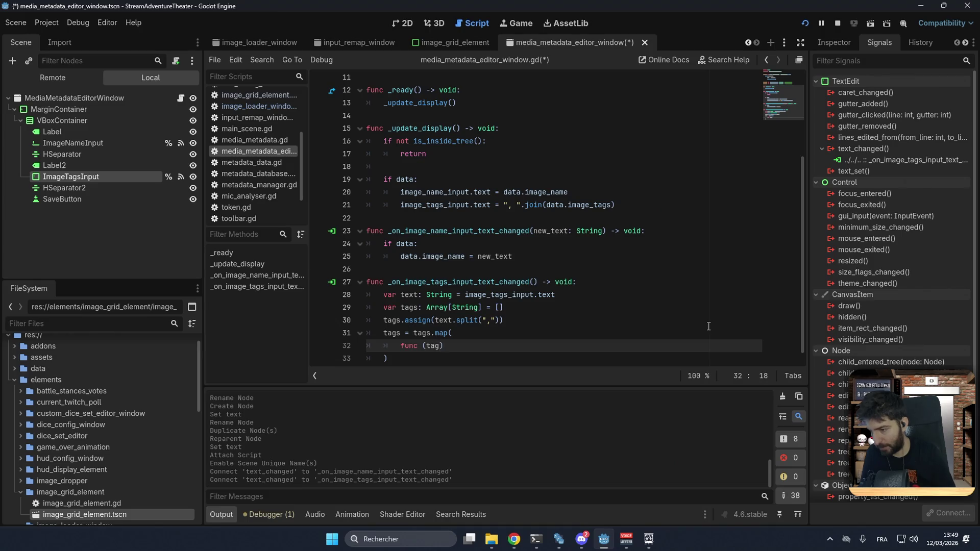
type(" String):")
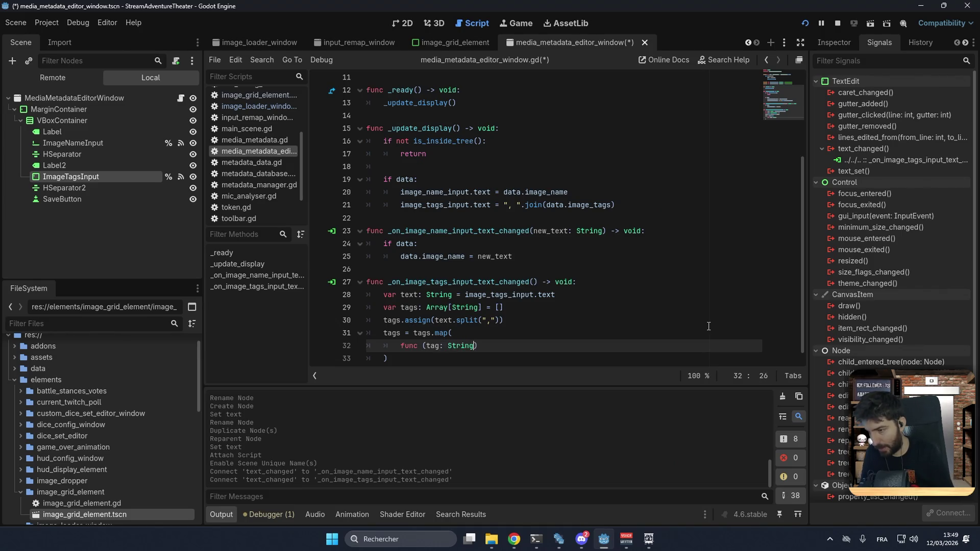
key("Return")
type("return tag.")
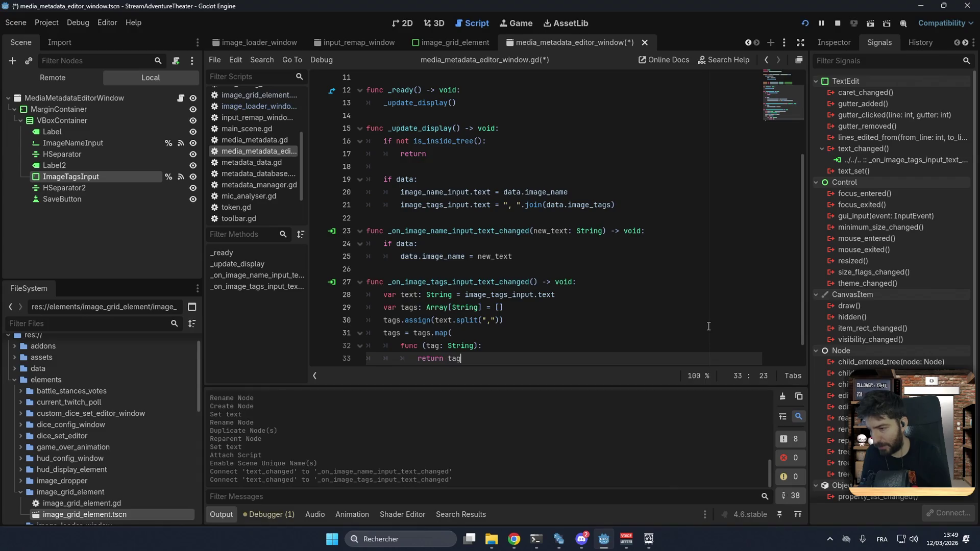
type("st")
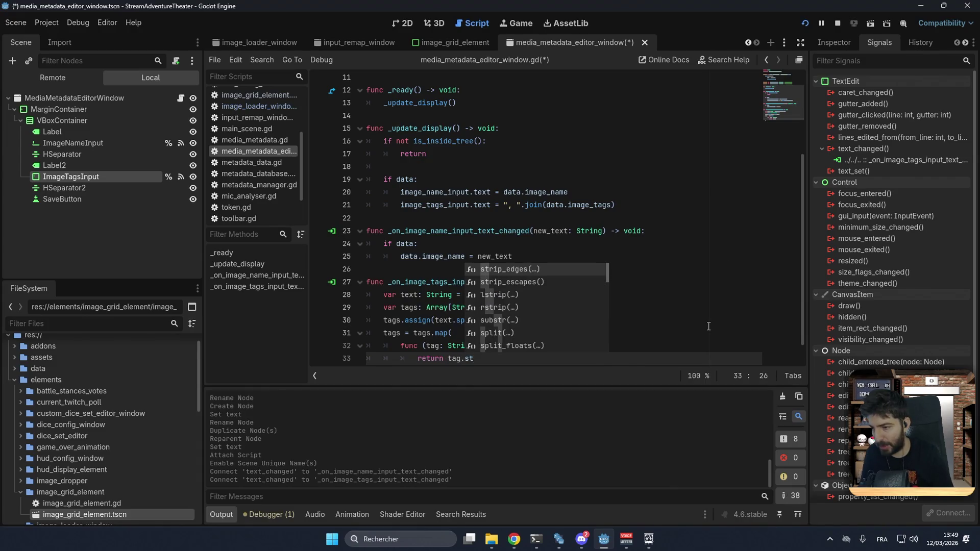
key("Return")
scroll(708, 326, "down", 1)
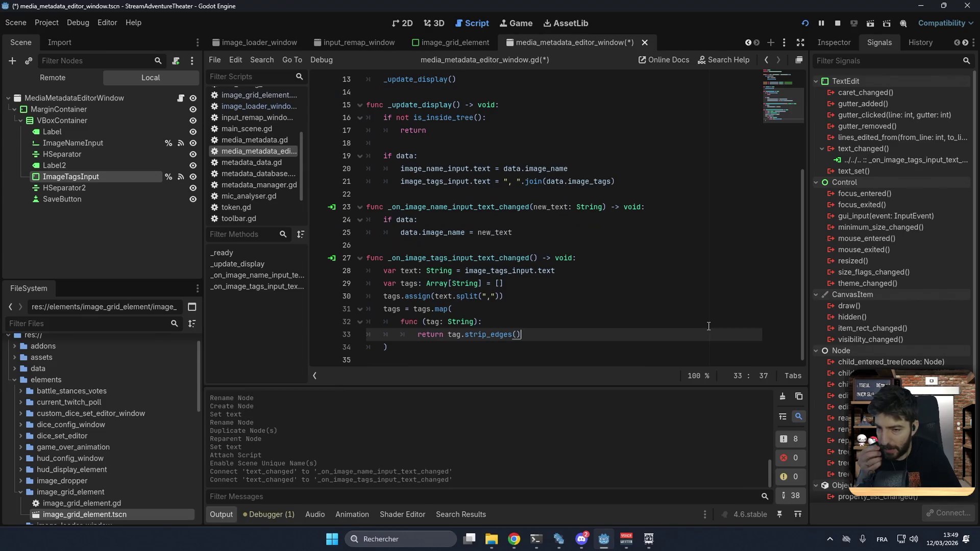